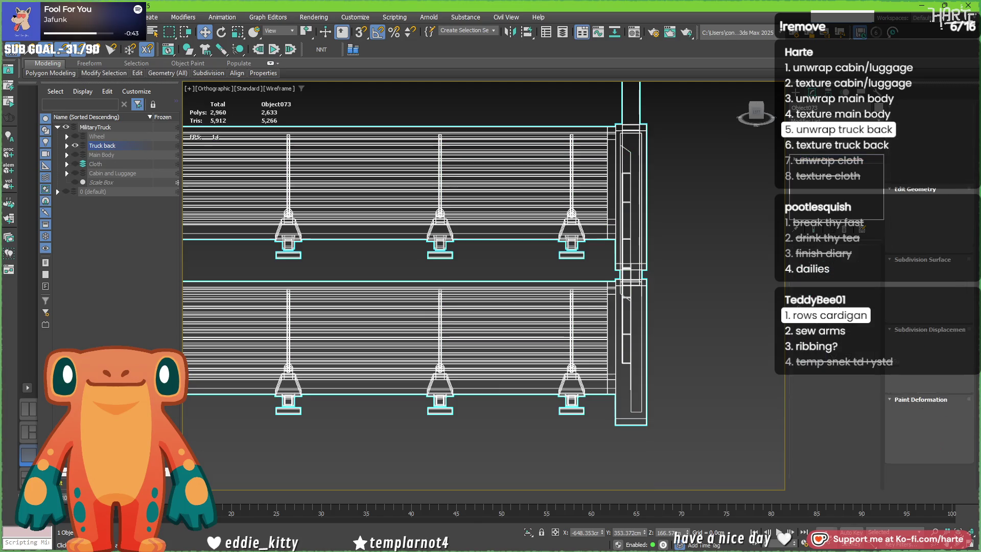
# Step: Delete five of the six duplicate hooks, keeping only the bottom-right hook
pyautogui.click(684, 455)
pyautogui.keyDown('alt'); pyautogui.click(567, 386); pyautogui.keyUp('alt')
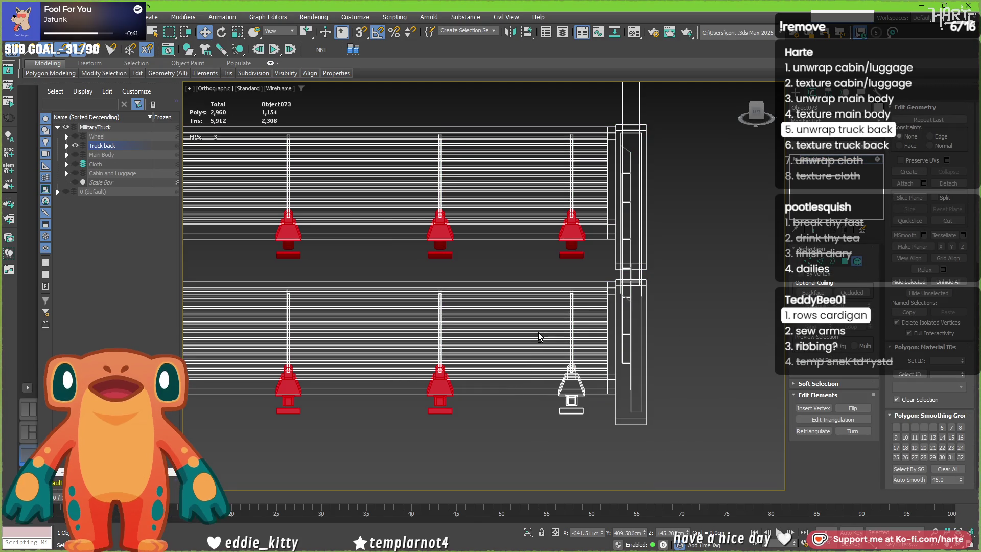
pyautogui.press('Delete')
pyautogui.scroll(2, 558, 382)
pyautogui.moveTo(558, 382)
pyautogui.mouseDown(button='middle')
pyautogui.moveTo(454, 371)
pyautogui.moveTo(387, 326)
pyautogui.moveTo(685, 357)
pyautogui.mouseUp(button='middle')
pyautogui.scroll(-3, 450, 360)
# Step: Delete the remaining red bracket copies from the truck back
pyautogui.moveTo(615, 342)
pyautogui.keyDown('alt'); pyautogui.mouseDown(button='middle')
pyautogui.moveTo(509, 307)
pyautogui.moveTo(468, 313)
pyautogui.moveTo(469, 324)
pyautogui.mouseUp(button='middle'); pyautogui.keyUp('alt')
pyautogui.scroll(5, 508, 307)
pyautogui.scroll(-5, 468, 312)
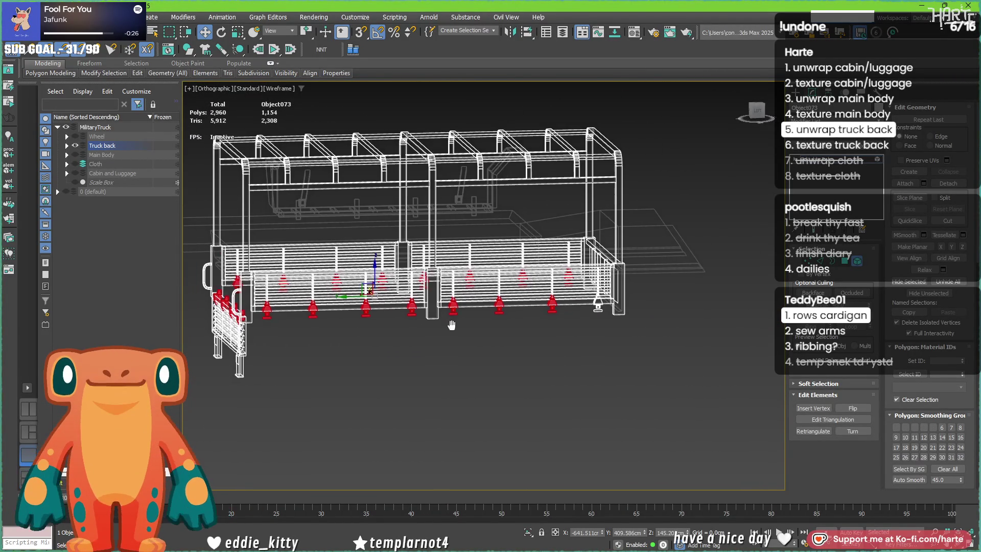
pyautogui.scroll(5, 557, 318)
pyautogui.press('Delete')
pyautogui.scroll(5, 596, 306)
# Step: Select the kept hook's block, trapezoid panel, leg box and bottom bar, then exit to object level
pyautogui.press('F3')
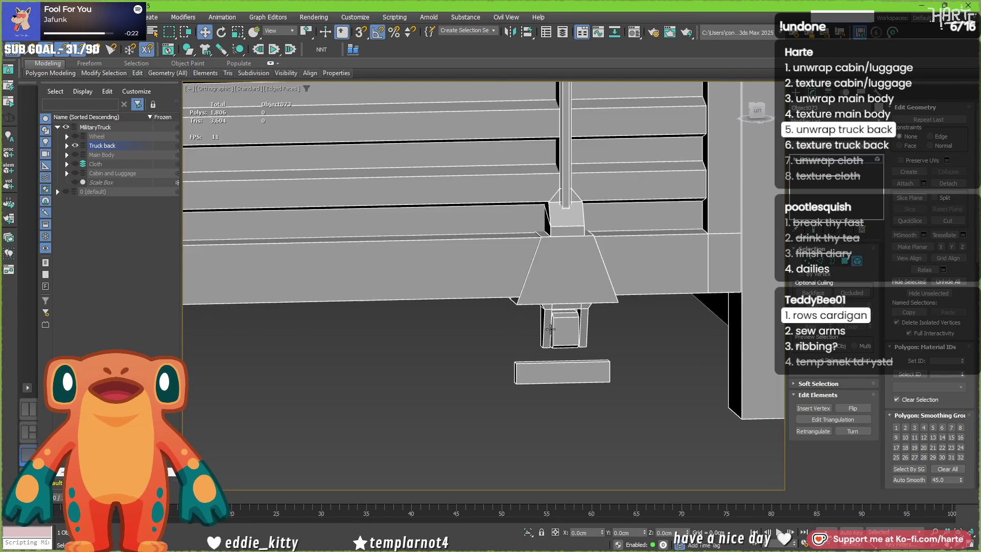
pyautogui.scroll(4, 531, 307)
pyautogui.hotkey('ctrl', 'a')
pyautogui.keyDown('ctrl'); pyautogui.click(535, 243); pyautogui.keyUp('ctrl')
pyautogui.keyDown('ctrl'); pyautogui.click(504, 389); pyautogui.keyUp('ctrl')
pyautogui.keyDown('ctrl'); pyautogui.click(527, 483); pyautogui.keyUp('ctrl')
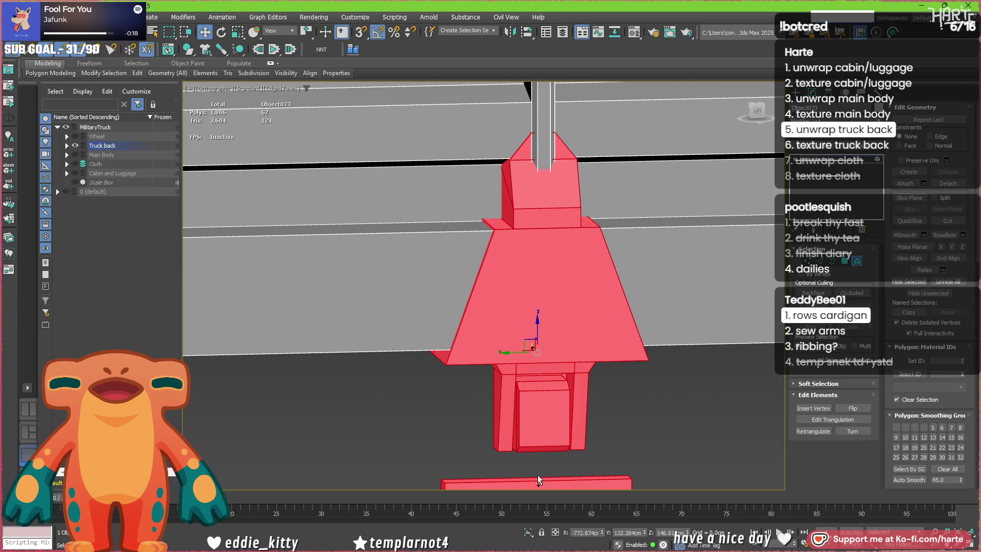
pyautogui.press('4')
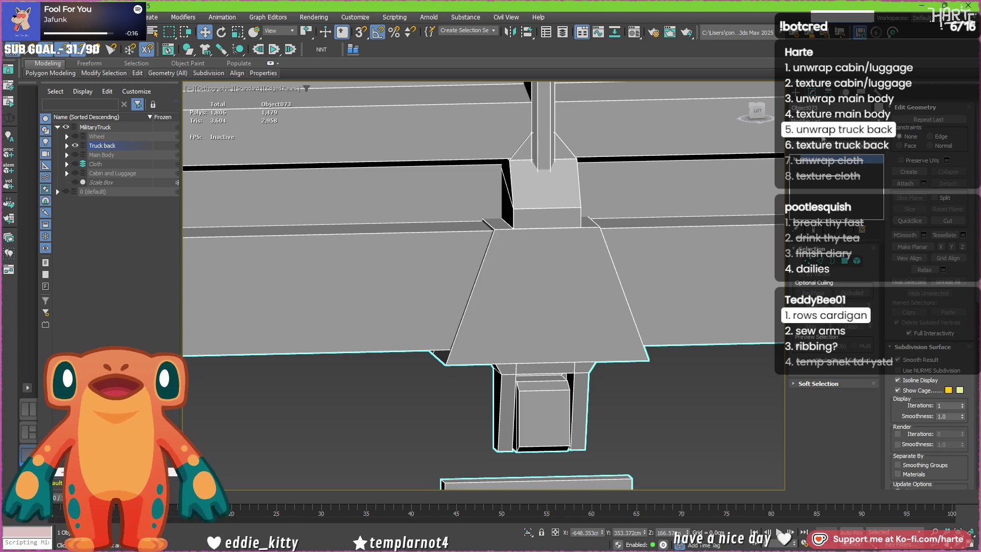
pyautogui.scroll(-3, 501, 212)
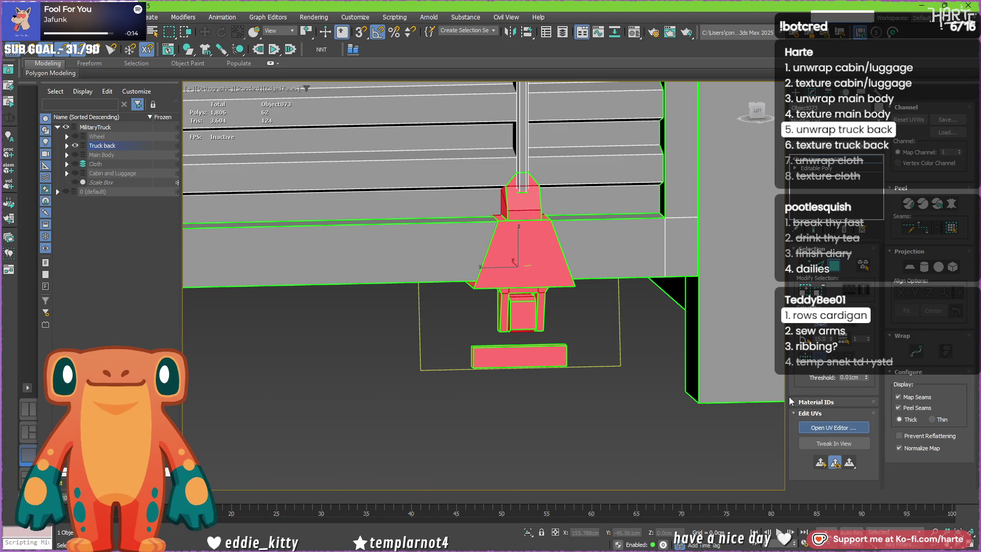
# Step: Check the layout in an enlarged UV editor, then convert the truck back to Editable Poly
pyautogui.click(834, 426)
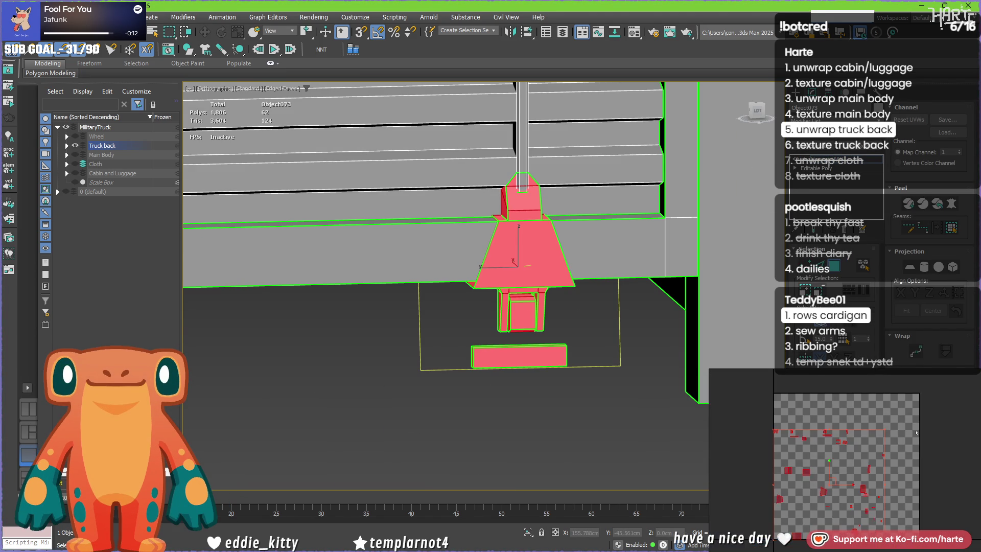
pyautogui.doubleClick(879, 373)
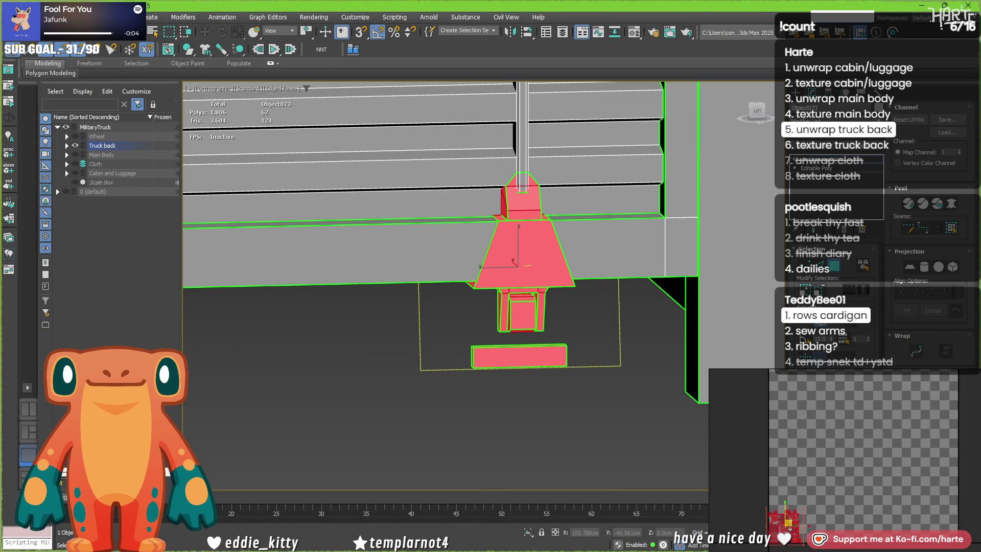
pyautogui.click(827, 475)
pyautogui.hotkey('ctrl', 'z')
pyautogui.scroll(5, 521, 307)
pyautogui.keyDown('alt'); pyautogui.moveTo(521, 306); pyautogui.dragTo(546, 309, button='middle'); pyautogui.keyUp('alt')
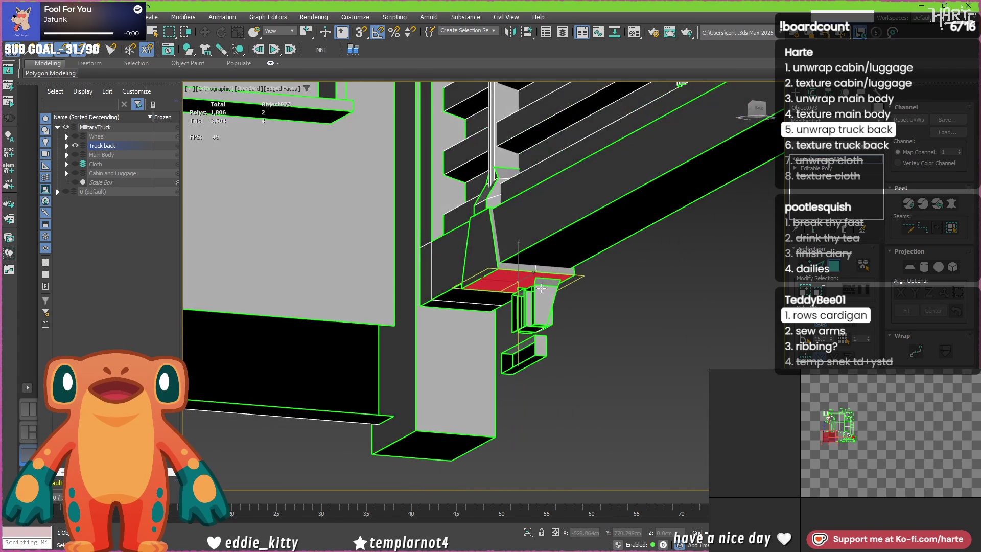
pyautogui.rightClick(542, 257)
pyautogui.click(672, 394)
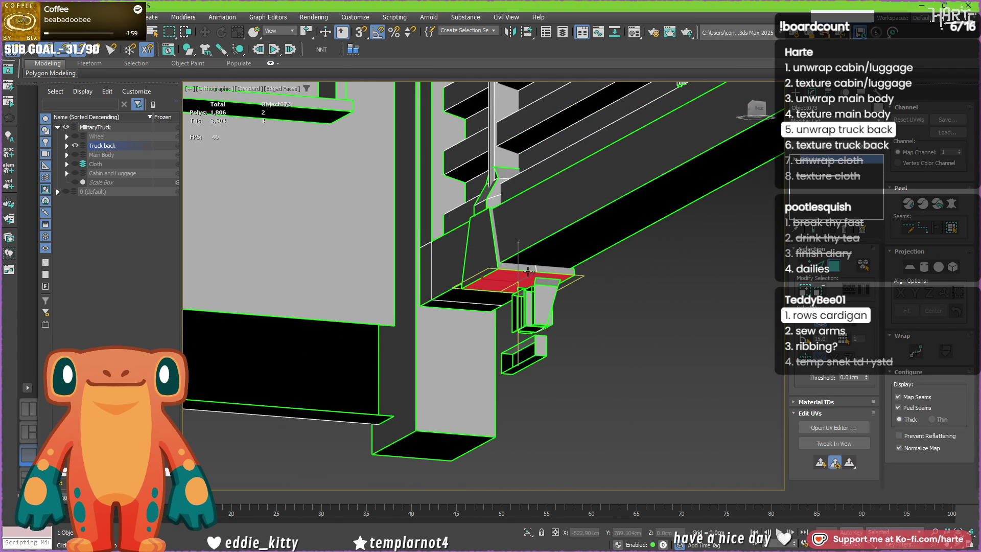
# Step: Remove the stray edge loop in wireframe, taking the polygon count from 1,806 to 1,795
pyautogui.press('2')
pyautogui.moveTo(526, 278)
pyautogui.keyDown('alt'); pyautogui.mouseDown(button='middle')
pyautogui.moveTo(516, 214)
pyautogui.moveTo(547, 227)
pyautogui.moveTo(557, 255)
pyautogui.mouseUp(button='middle'); pyautogui.keyUp('alt')
pyautogui.press('F3')
pyautogui.scroll(3, 516, 214)
pyautogui.press('BackSpace')
pyautogui.scroll(2, 559, 259)
pyautogui.scroll(-6, 559, 259)
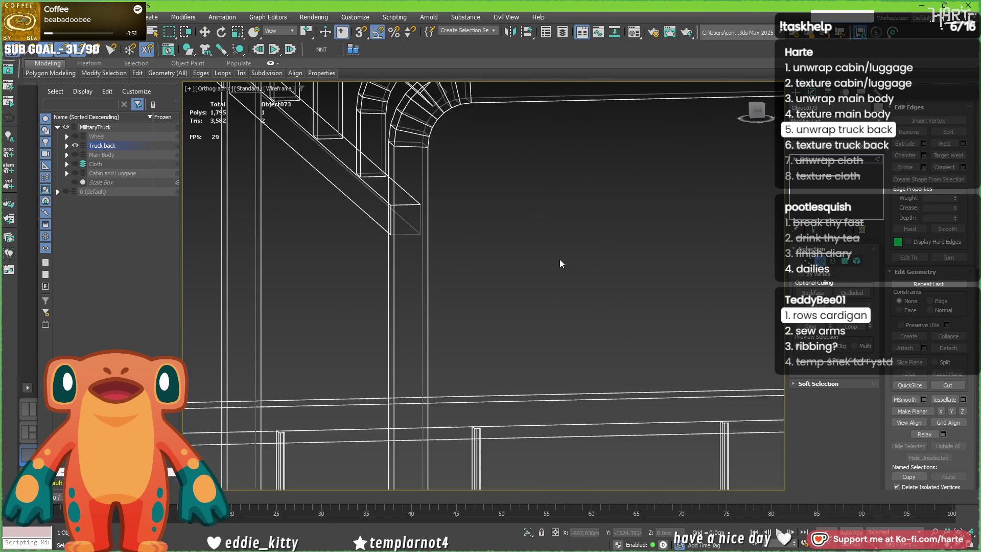
# Step: Add an Unwrap UVW modifier to the whole truck back and select all its UV faces in the editor
pyautogui.scroll(3, 696, 300)
pyautogui.press('z')
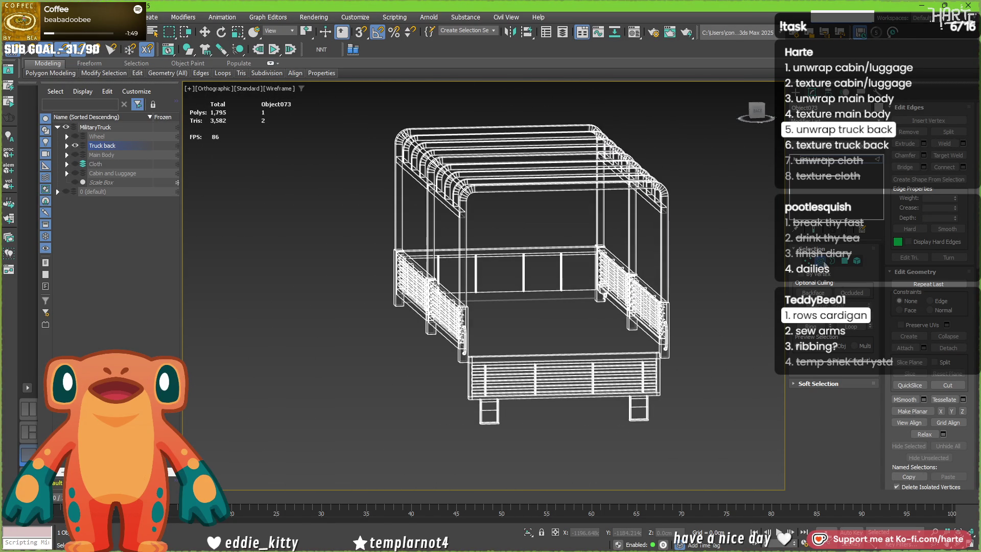
pyautogui.press('2')
pyautogui.press('u')
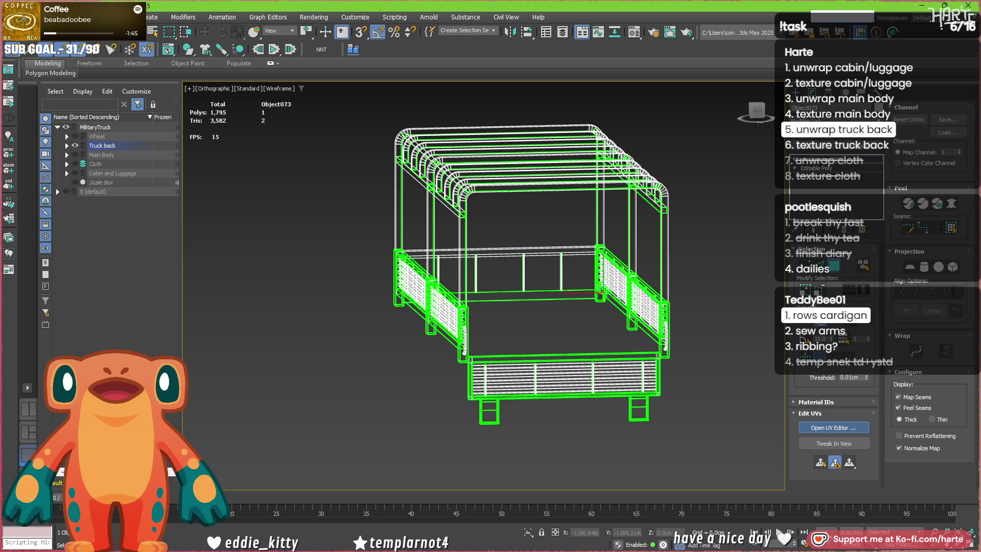
pyautogui.click(833, 427)
pyautogui.hotkey('ctrl', 'a')
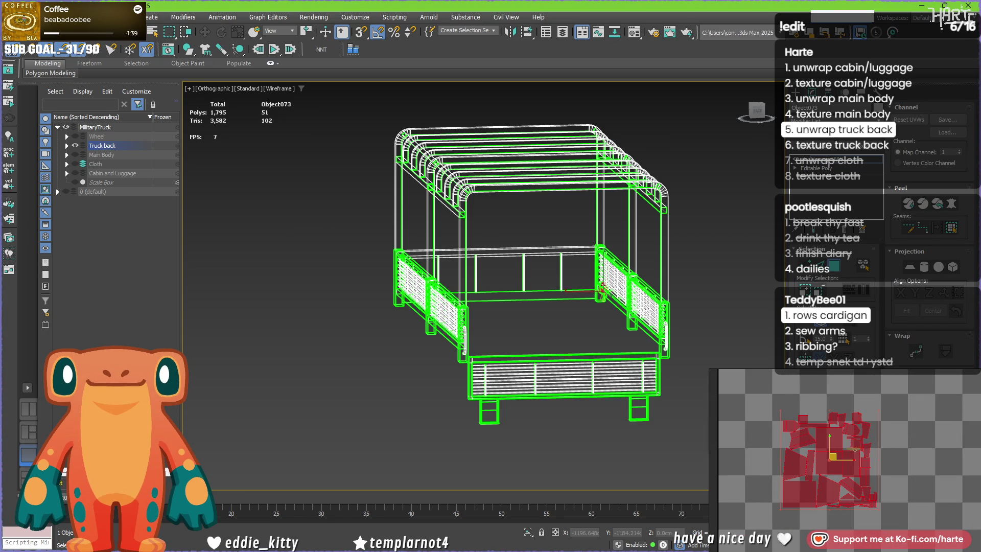
pyautogui.scroll(2, 804, 450)
pyautogui.press('z')
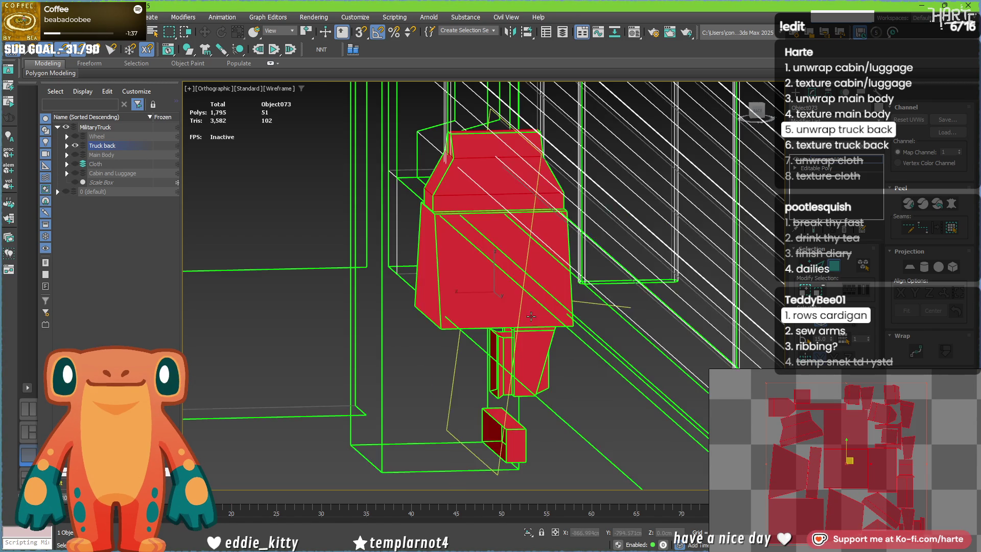
pyautogui.moveTo(532, 316)
pyautogui.keyDown('alt'); pyautogui.mouseDown(button='middle')
pyautogui.moveTo(528, 246)
pyautogui.moveTo(503, 267)
pyautogui.moveTo(506, 307)
pyautogui.moveTo(405, 317)
pyautogui.moveTo(463, 277)
pyautogui.moveTo(540, 186)
pyautogui.mouseUp(button='middle'); pyautogui.keyUp('alt')
pyautogui.press('F3')
pyautogui.click(540, 186)
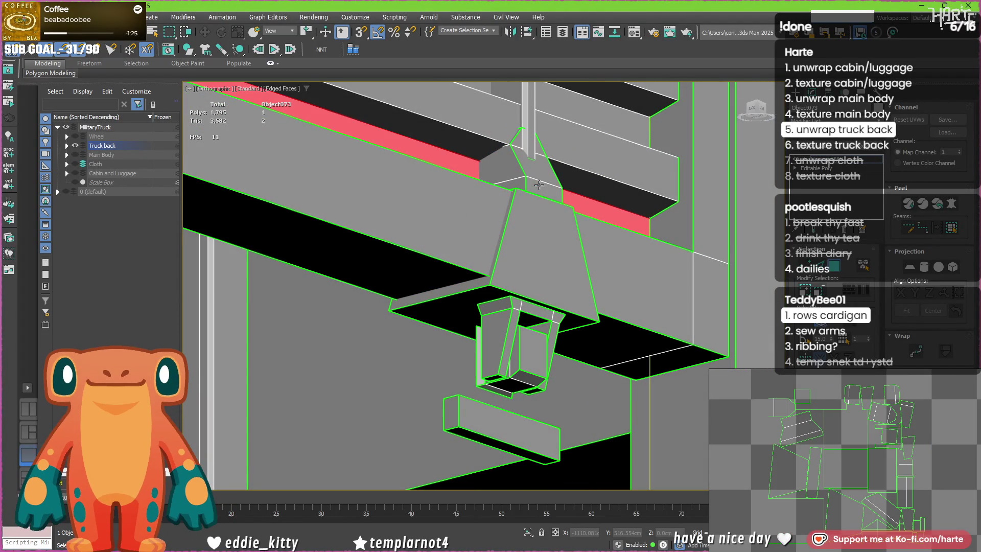
pyautogui.press('F3')
pyautogui.scroll(4, 541, 189)
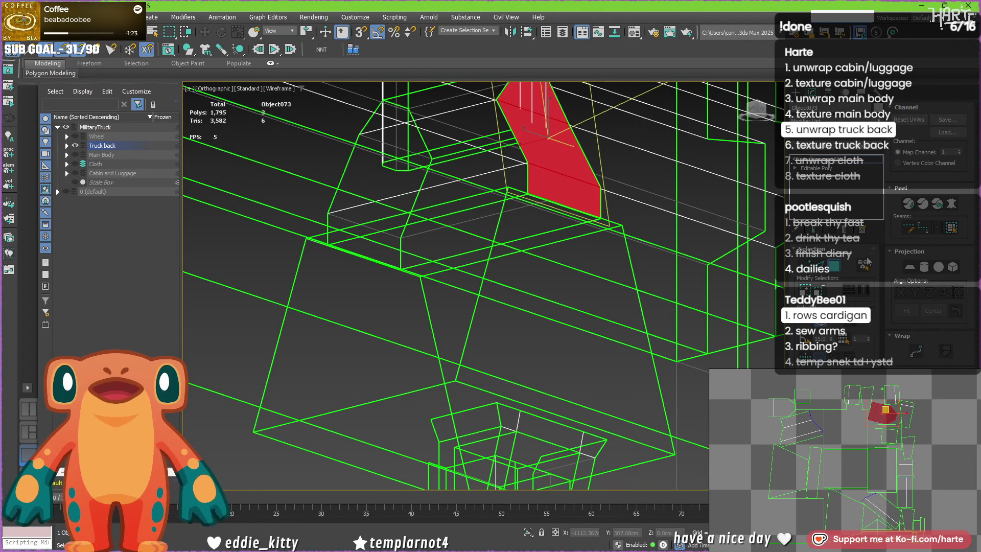
pyautogui.click(863, 266)
pyautogui.keyDown('alt'); pyautogui.moveTo(588, 184); pyautogui.dragTo(511, 160, button='middle'); pyautogui.keyUp('alt')
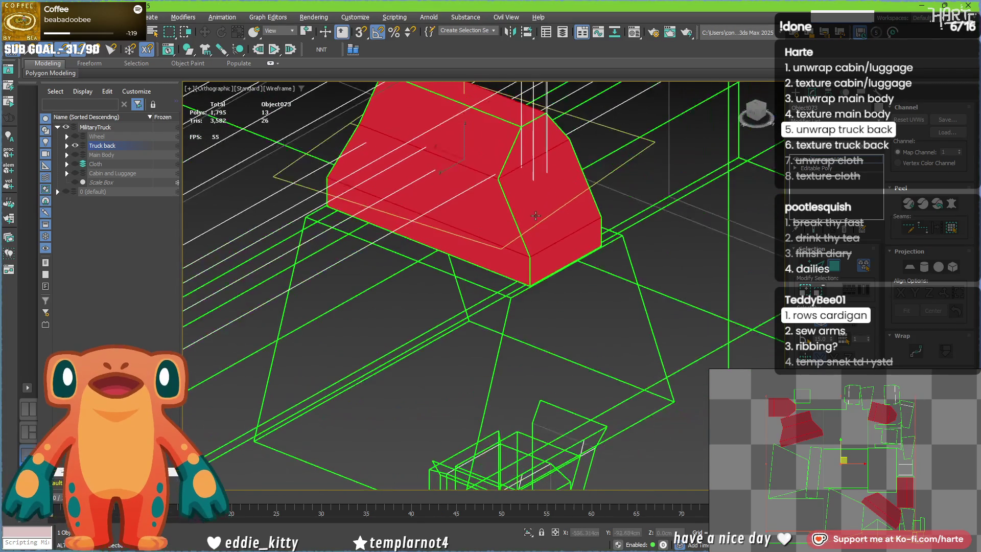
pyautogui.click(501, 120)
pyautogui.click(520, 134)
pyautogui.moveTo(520, 134)
pyautogui.keyDown('alt'); pyautogui.mouseDown(button='middle')
pyautogui.moveTo(470, 203)
pyautogui.moveTo(422, 202)
pyautogui.mouseUp(button='middle'); pyautogui.keyUp('alt')
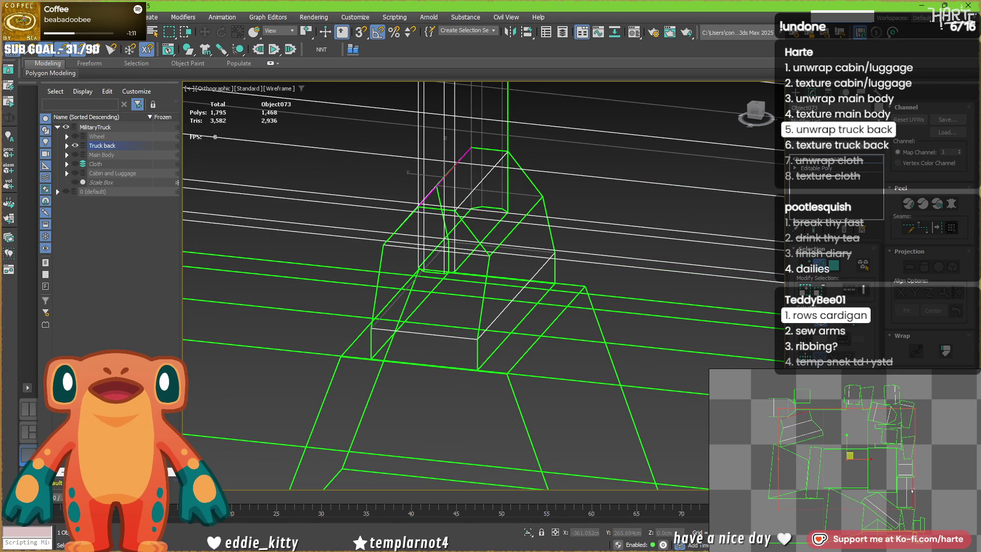
pyautogui.scroll(3, 875, 504)
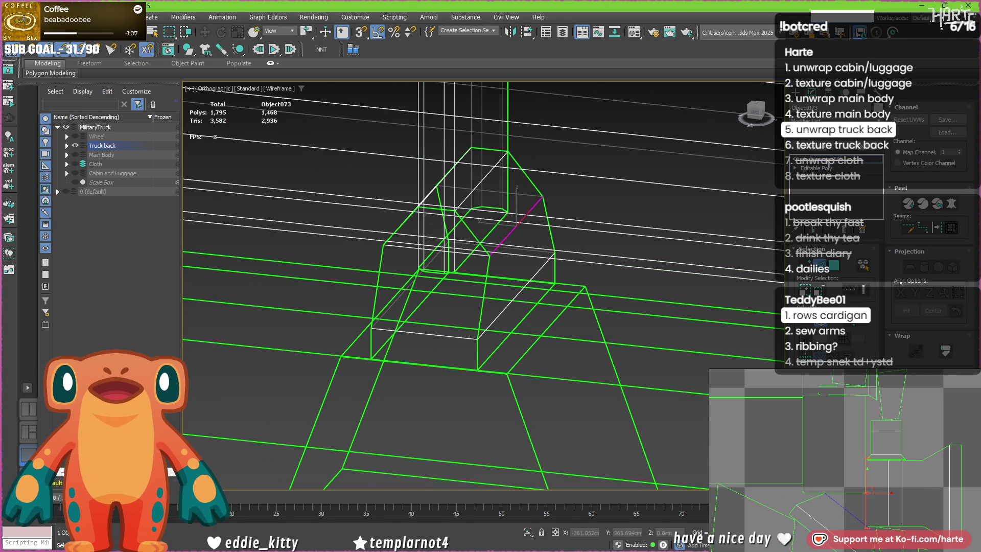
pyautogui.scroll(-3, 901, 468)
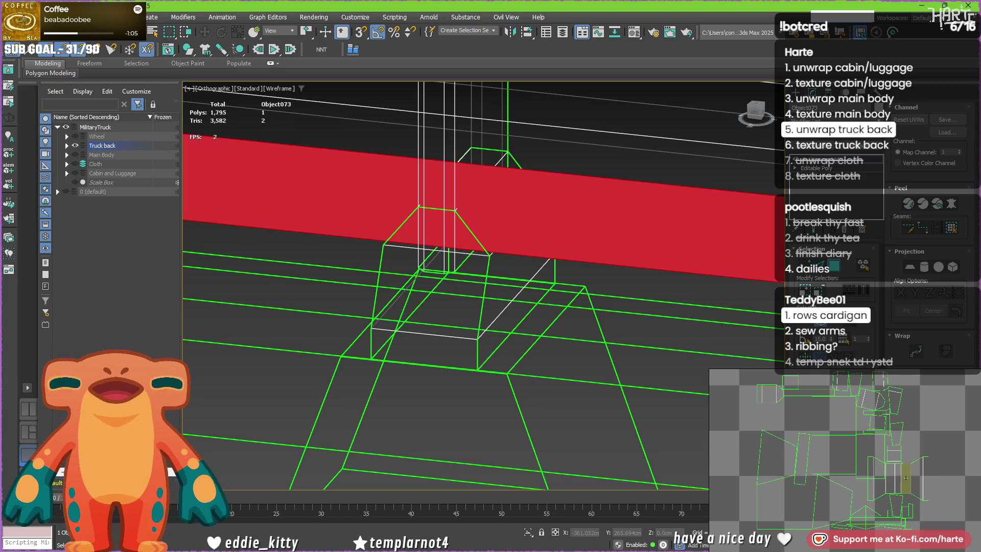
# Step: Select the arch faces and frame their island in the UV layout
pyautogui.click(905, 474)
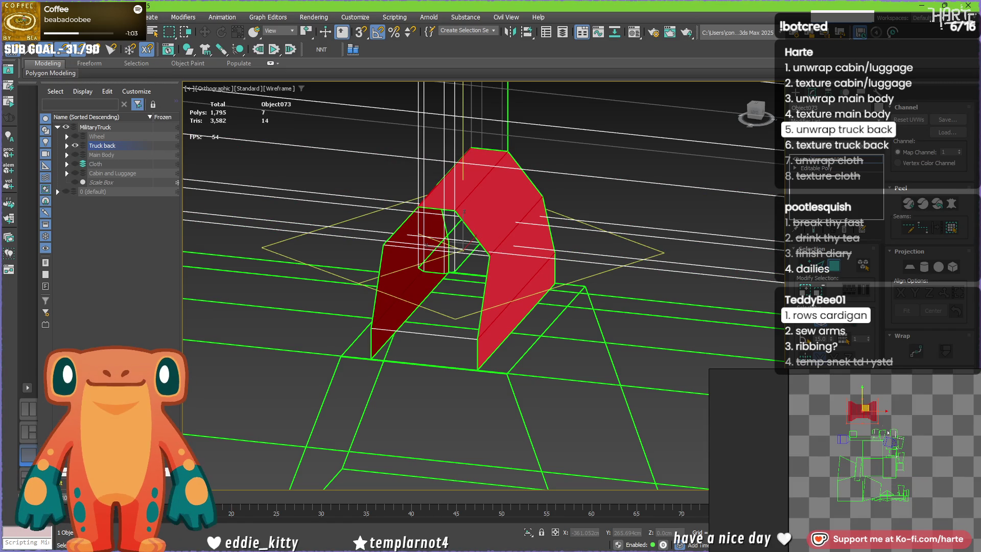
pyautogui.scroll(3, 866, 408)
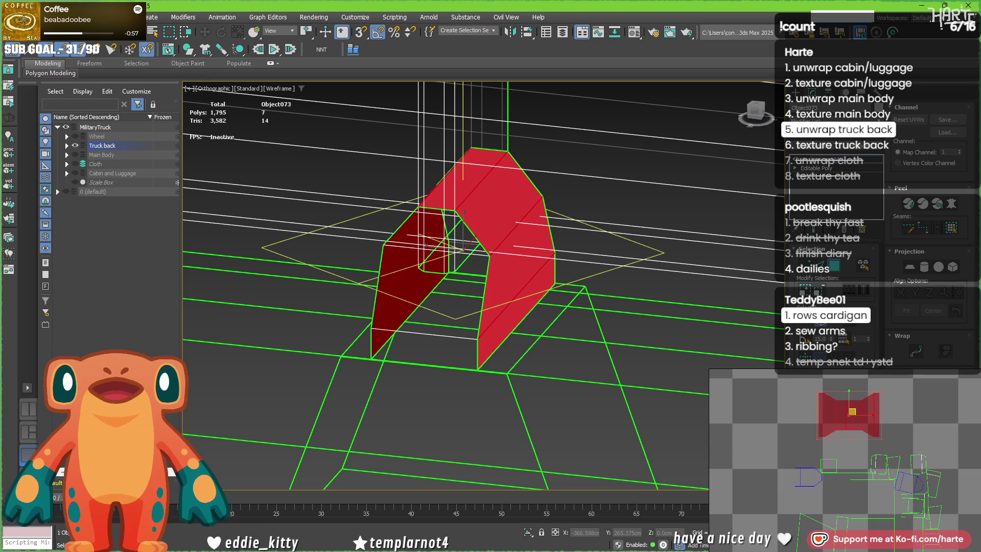
pyautogui.scroll(-1, 838, 409)
pyautogui.moveTo(859, 446)
pyautogui.mouseDown(button='middle')
pyautogui.moveTo(848, 436)
pyautogui.moveTo(825, 450)
pyautogui.mouseUp(button='middle')
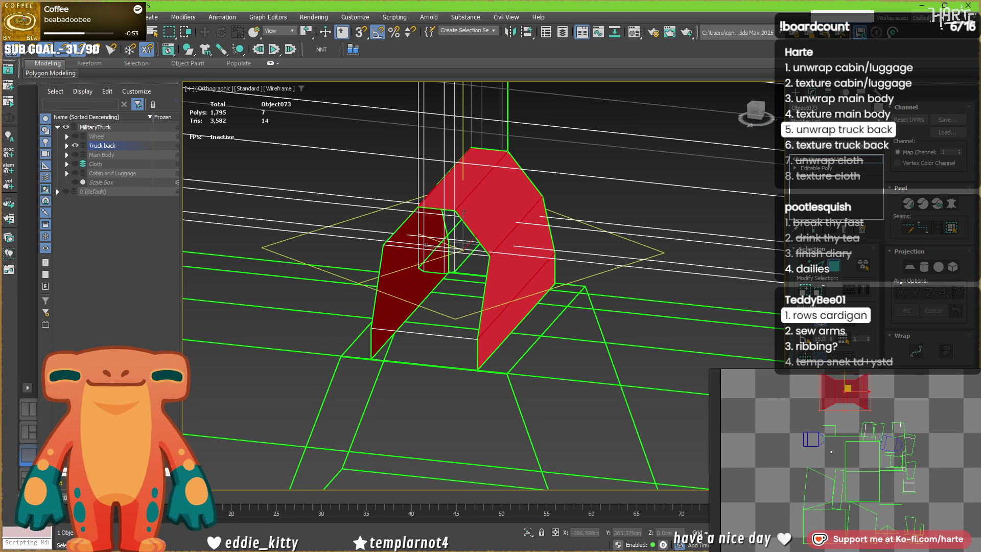
pyautogui.scroll(2, 819, 424)
pyautogui.scroll(-3, 818, 434)
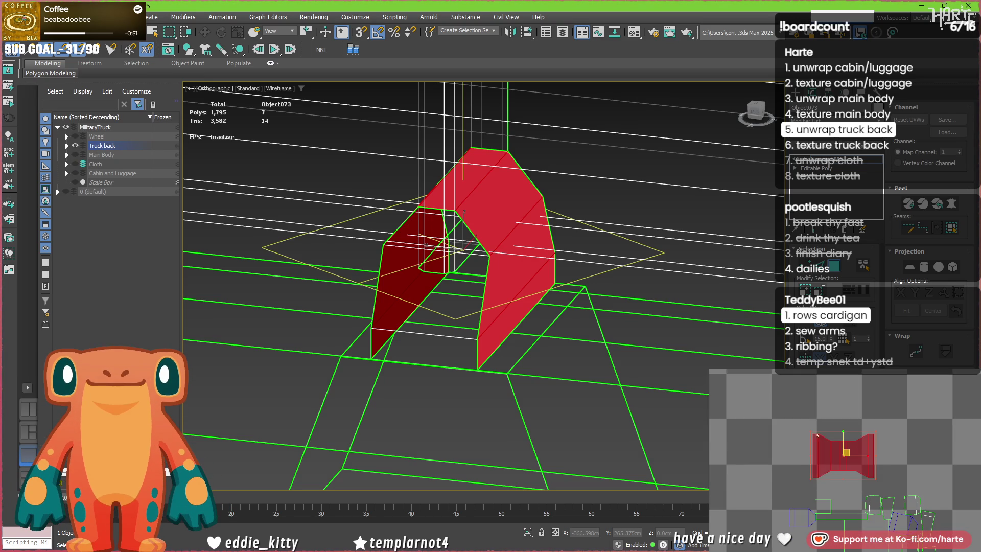
pyautogui.scroll(4, 818, 439)
# Step: Rotate the arch's UV island 90° so it stands upright
pyautogui.press('2')
pyautogui.click(818, 433)
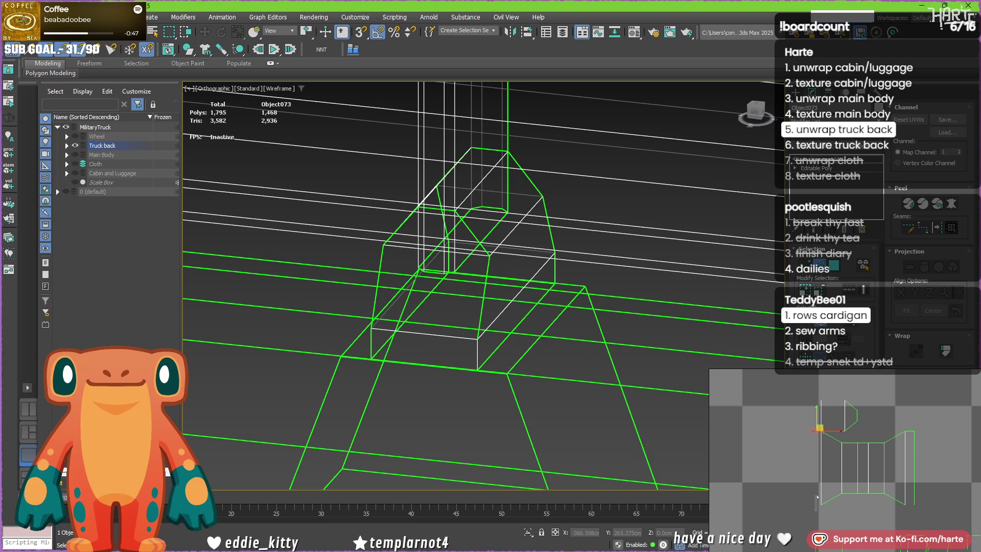
pyautogui.click(911, 431)
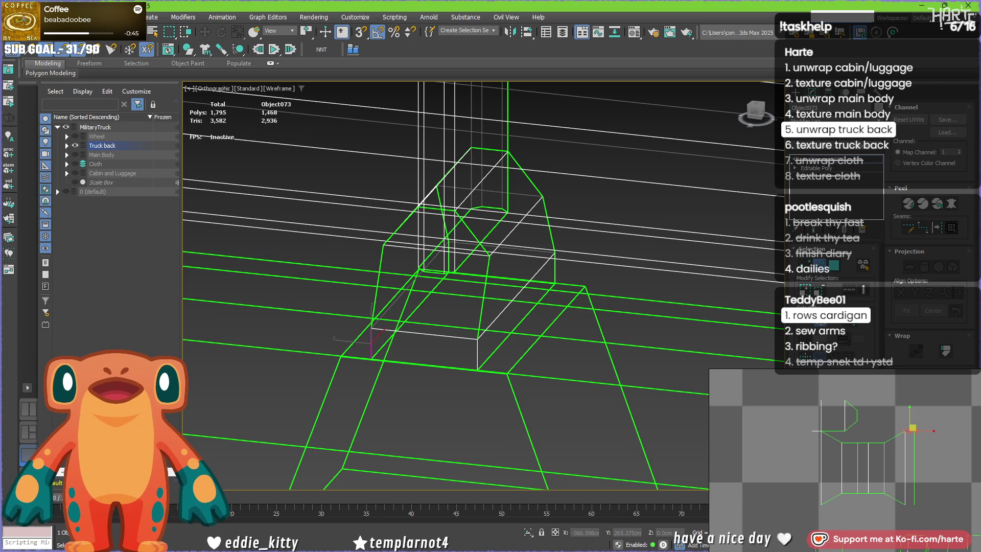
pyautogui.click(873, 492)
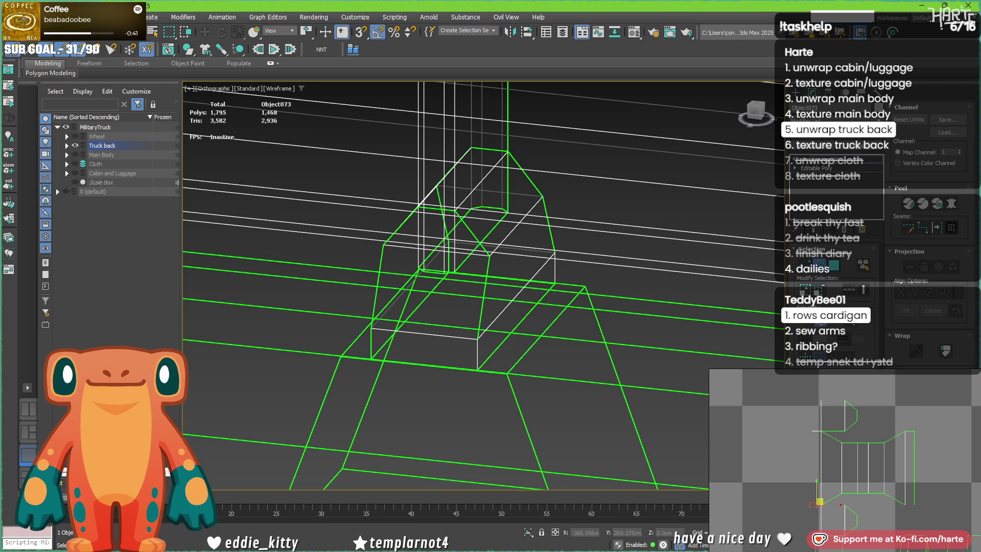
pyautogui.scroll(-3, 874, 441)
pyautogui.click(861, 467)
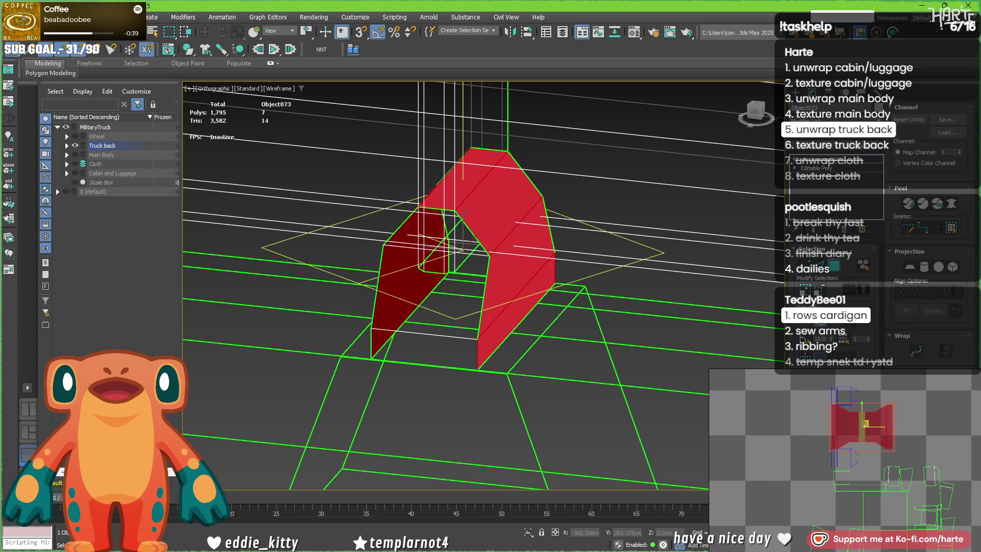
pyautogui.moveTo(864, 466); pyautogui.dragTo(894, 426)
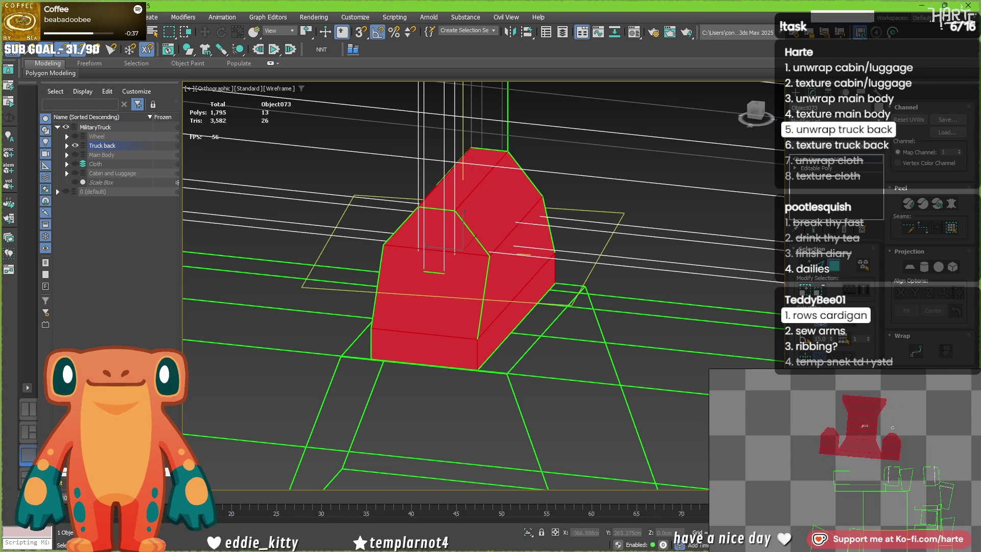
# Step: Bring the other UV islands into view and select another truck-back island
pyautogui.scroll(-3, 803, 418)
pyautogui.scroll(2, 922, 506)
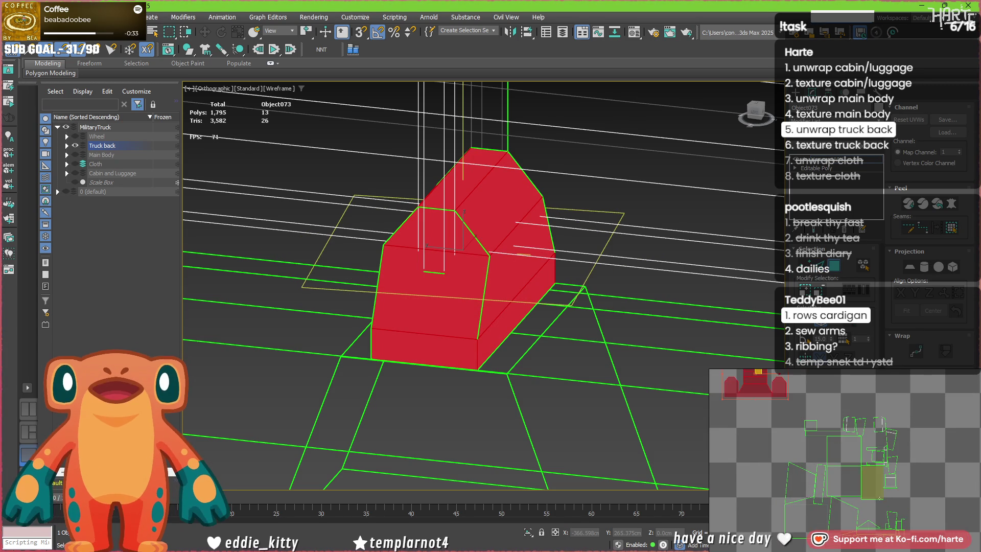
pyautogui.moveTo(922, 506); pyautogui.dragTo(900, 487, button='middle')
pyautogui.click(849, 504)
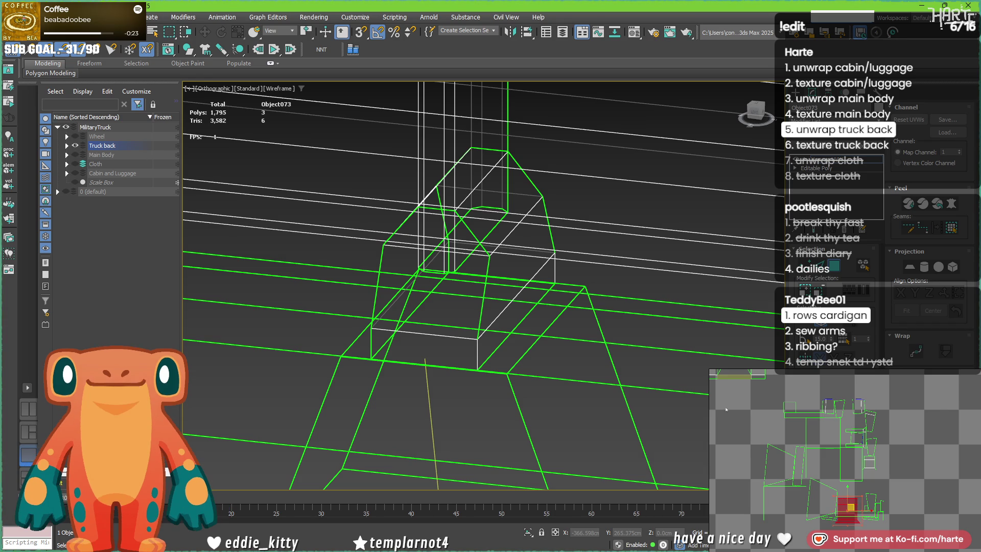
# Step: Stretch a truck-back UV shell upward by pulling its top edge
pyautogui.click(862, 500)
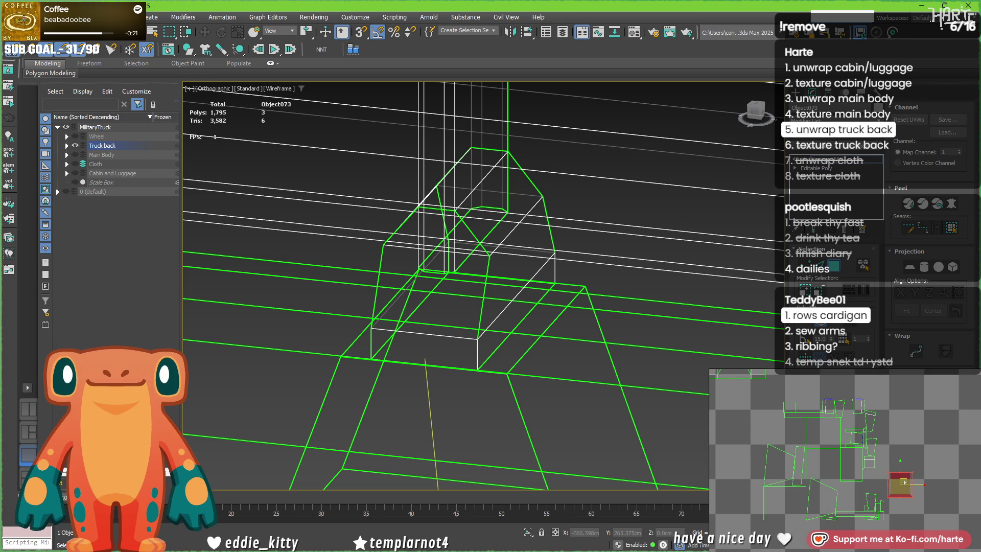
pyautogui.scroll(-3, 456, 382)
pyautogui.scroll(5, 456, 382)
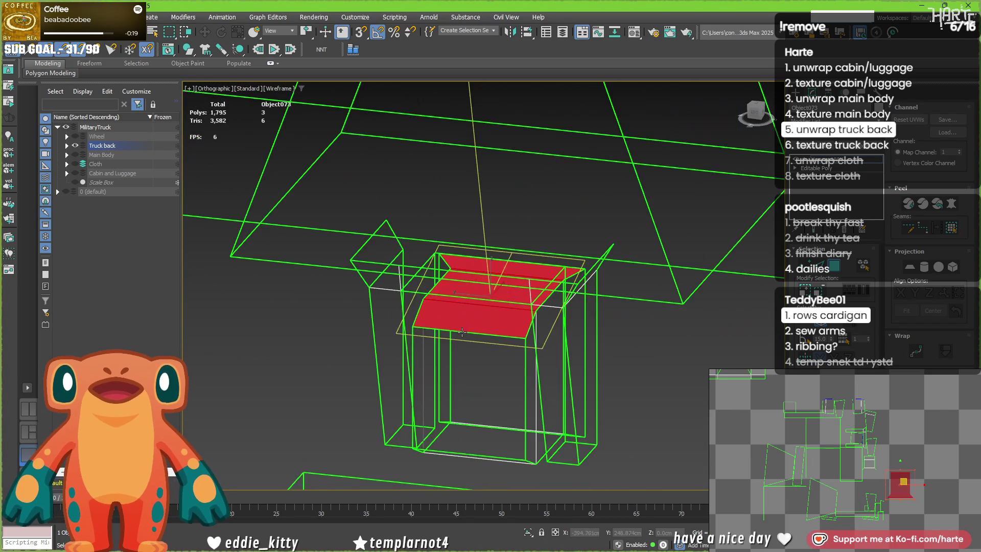
pyautogui.keyDown('alt'); pyautogui.moveTo(515, 314); pyautogui.dragTo(511, 317, button='middle'); pyautogui.keyUp('alt')
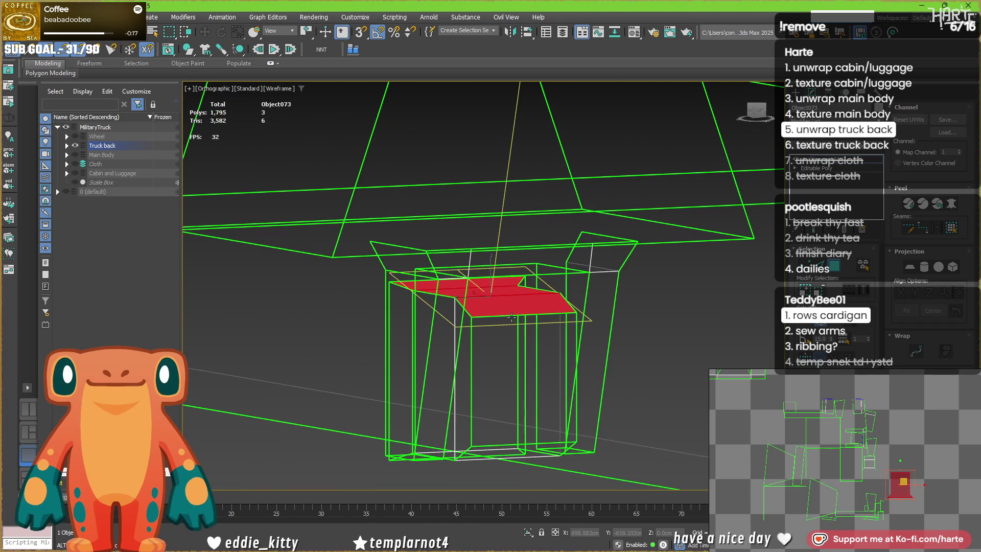
pyautogui.click(873, 486)
pyautogui.click(903, 472)
pyautogui.scroll(3, 914, 472)
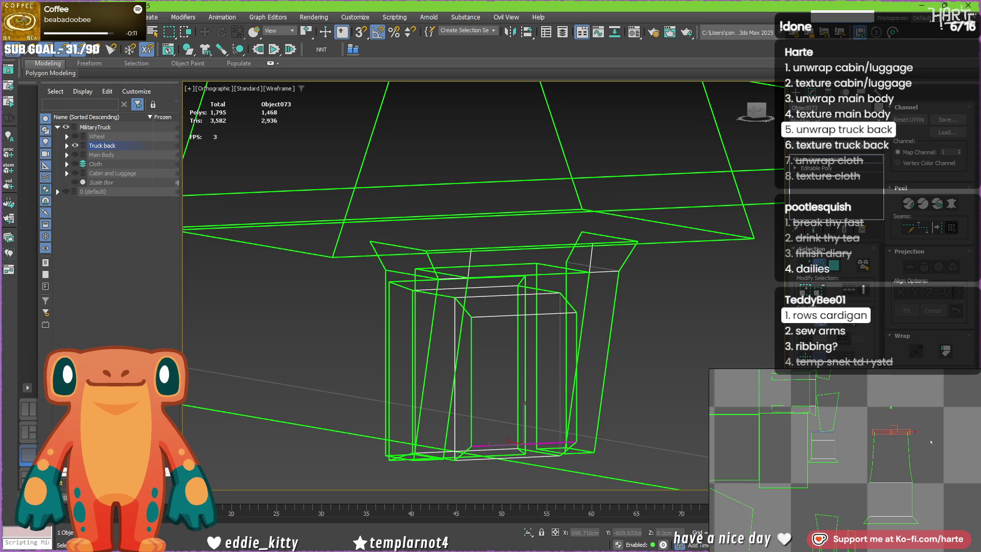
pyautogui.moveTo(891, 467); pyautogui.dragTo(891, 430)
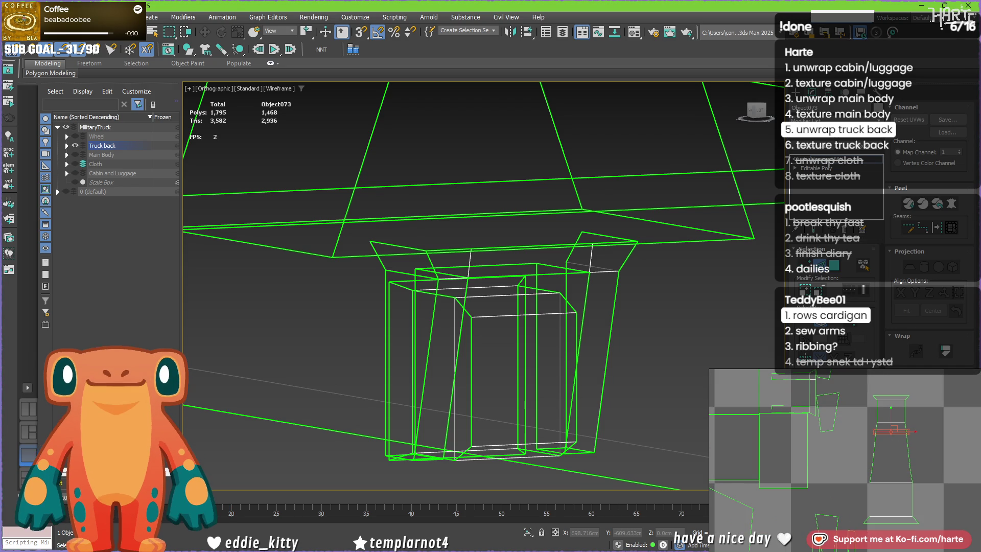
# Step: Move the small box's UV island up and to the left
pyautogui.click(890, 429)
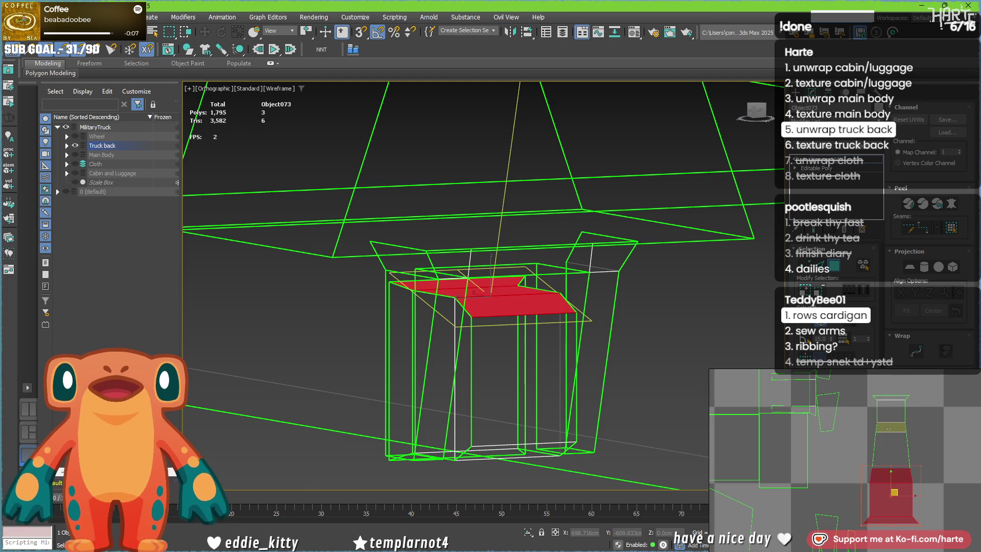
pyautogui.keyDown('ctrl'); pyautogui.click(887, 427); pyautogui.keyUp('ctrl')
pyautogui.scroll(-5, 753, 391)
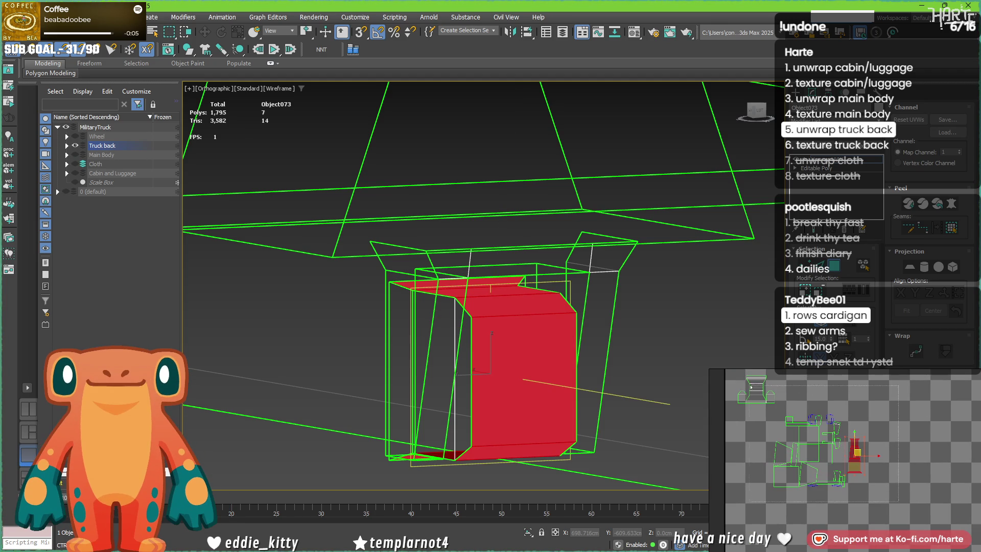
pyautogui.moveTo(772, 411); pyautogui.dragTo(717, 403)
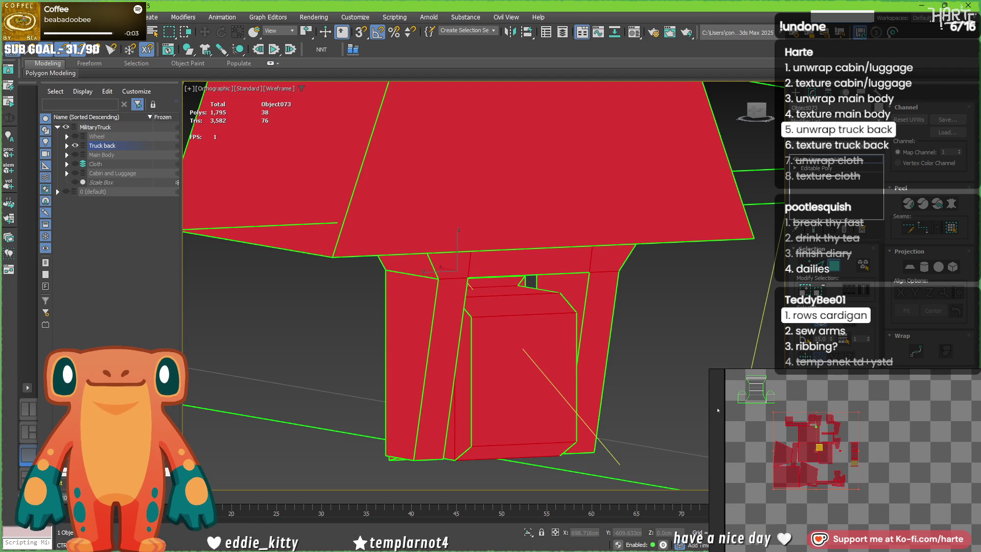
pyautogui.scroll(5, 827, 444)
pyautogui.click(835, 449)
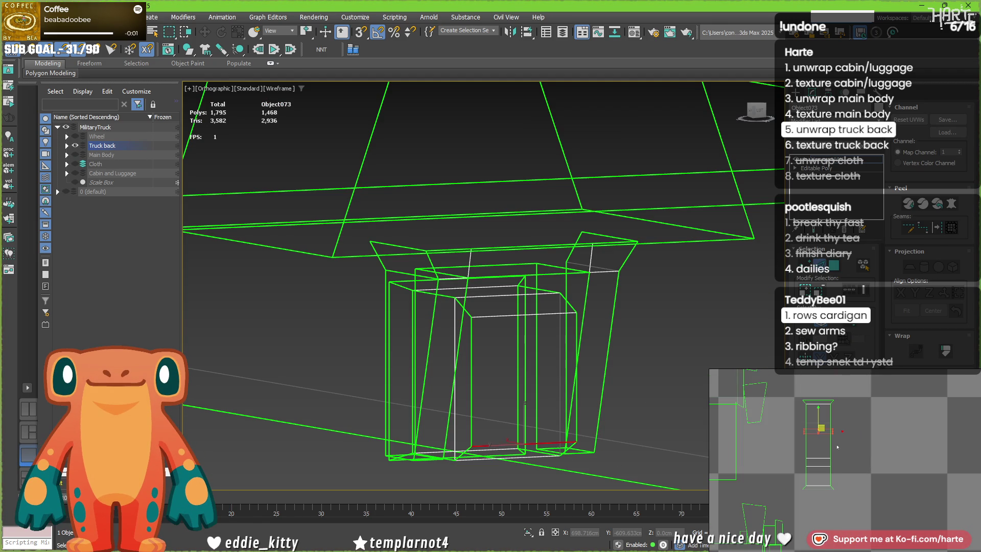
pyautogui.hotkey('ctrl', 'z')
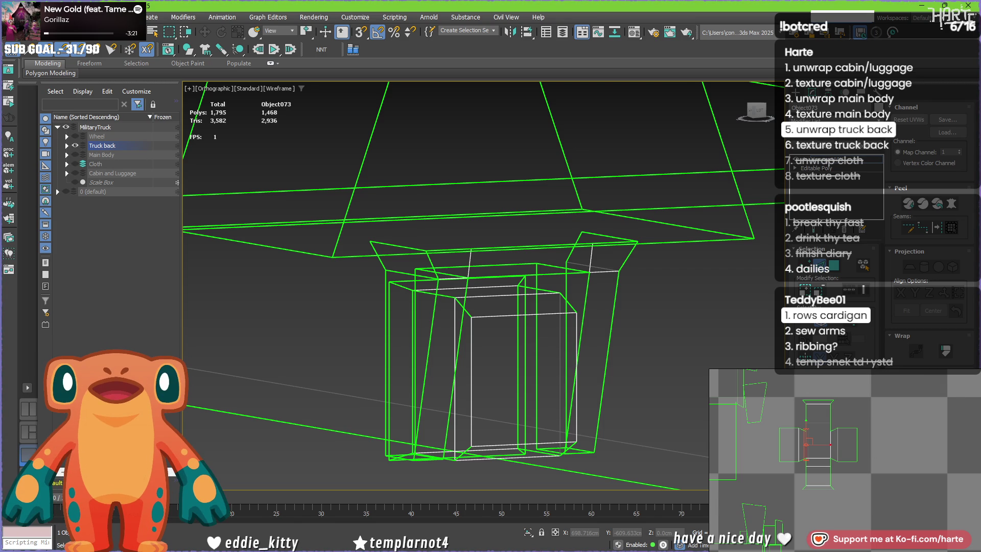
pyautogui.moveTo(803, 447); pyautogui.dragTo(846, 438, button='middle')
pyautogui.scroll(-10, 845, 441)
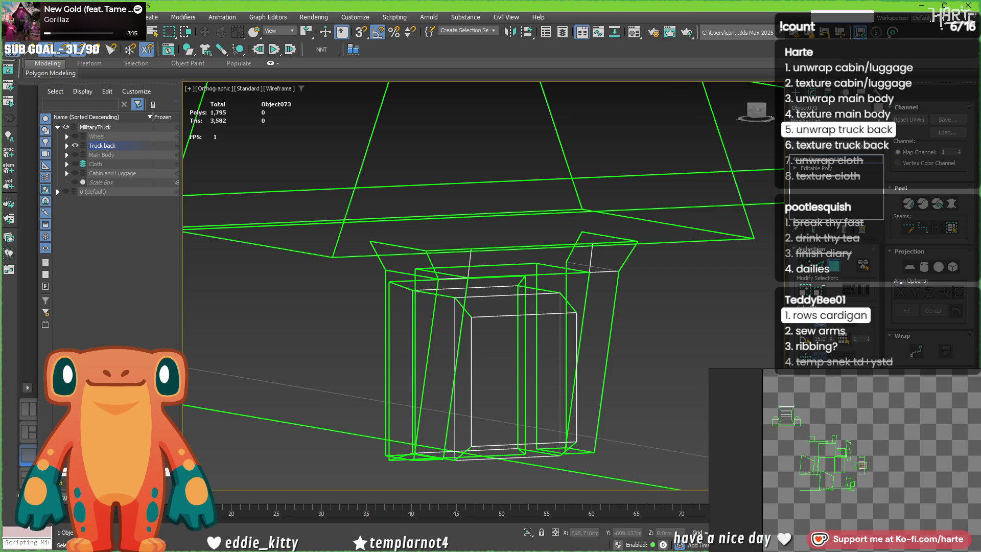
pyautogui.click(862, 462)
pyautogui.moveTo(862, 462); pyautogui.dragTo(809, 409)
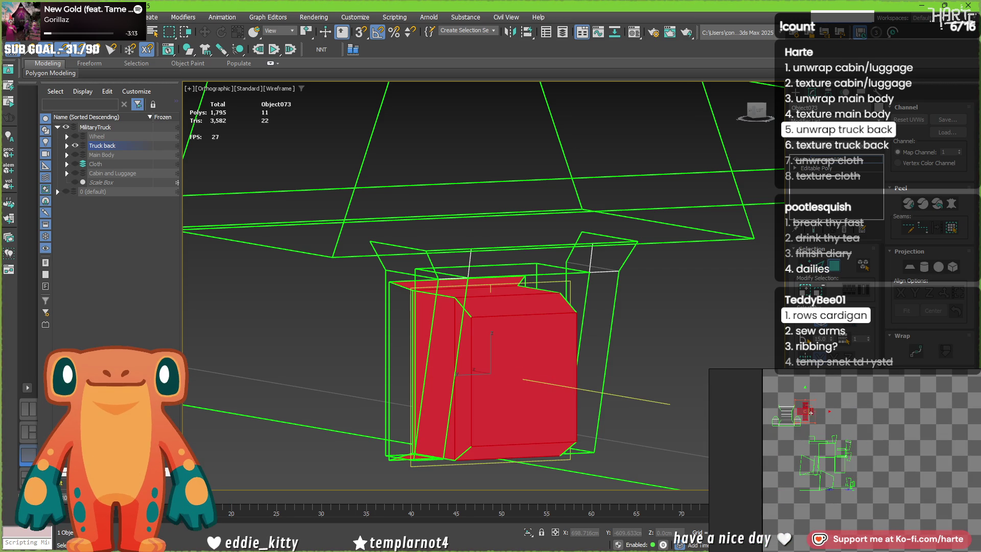
# Step: Straighten the bar's long UV strip so it runs vertically
pyautogui.click(825, 459)
pyautogui.scroll(-5, 207, 247)
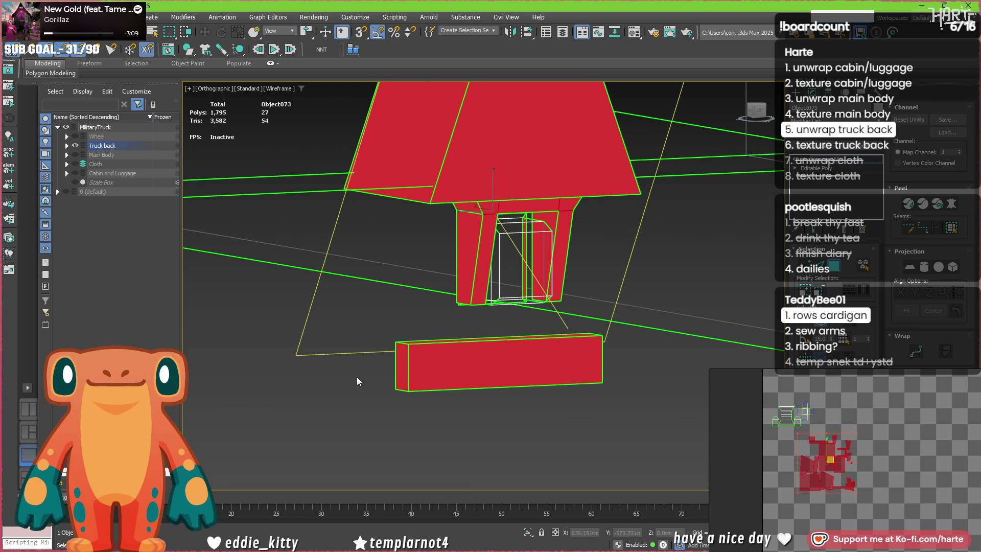
pyautogui.click(408, 364)
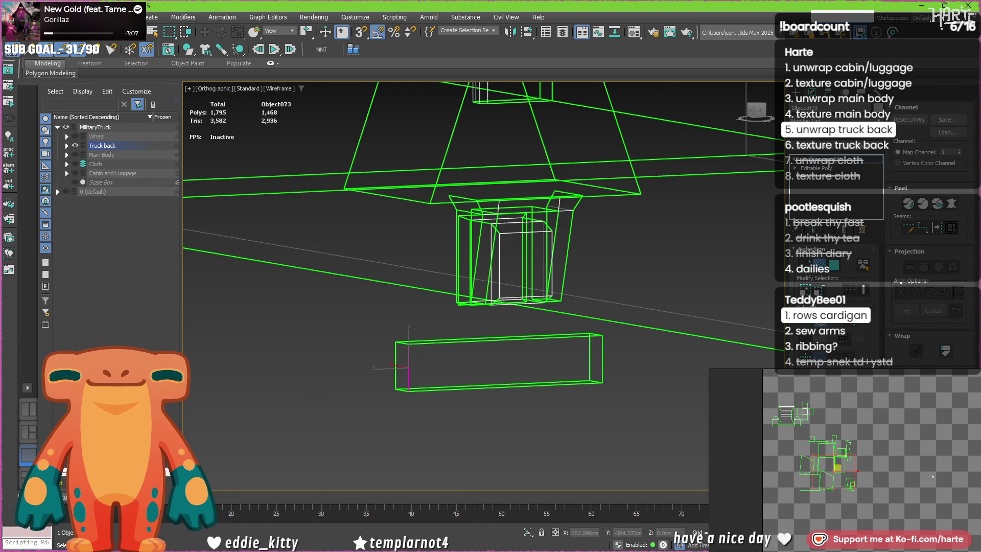
pyautogui.scroll(3, 834, 475)
pyautogui.scroll(2, 843, 489)
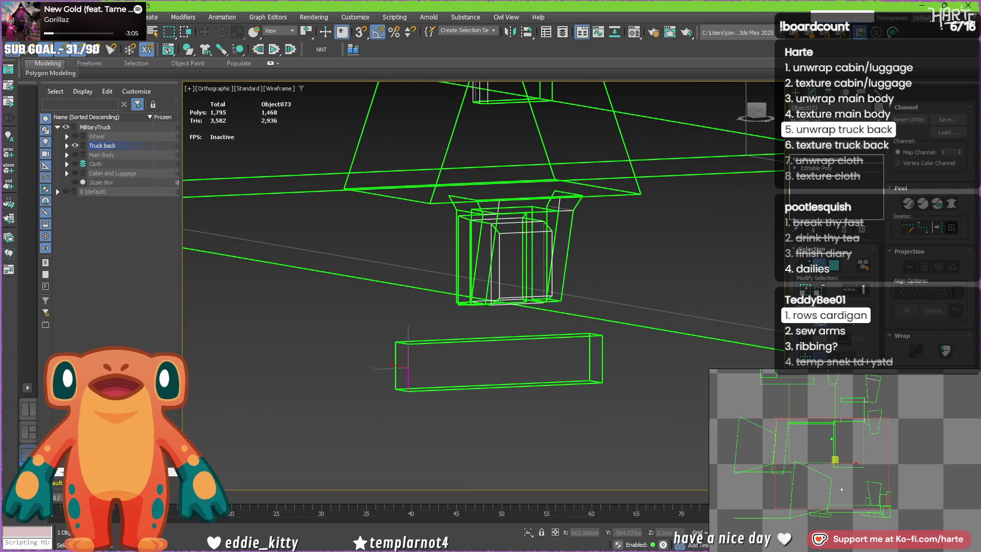
pyautogui.hotkey('ctrl', 'a')
pyautogui.click(780, 433)
pyautogui.click(780, 433)
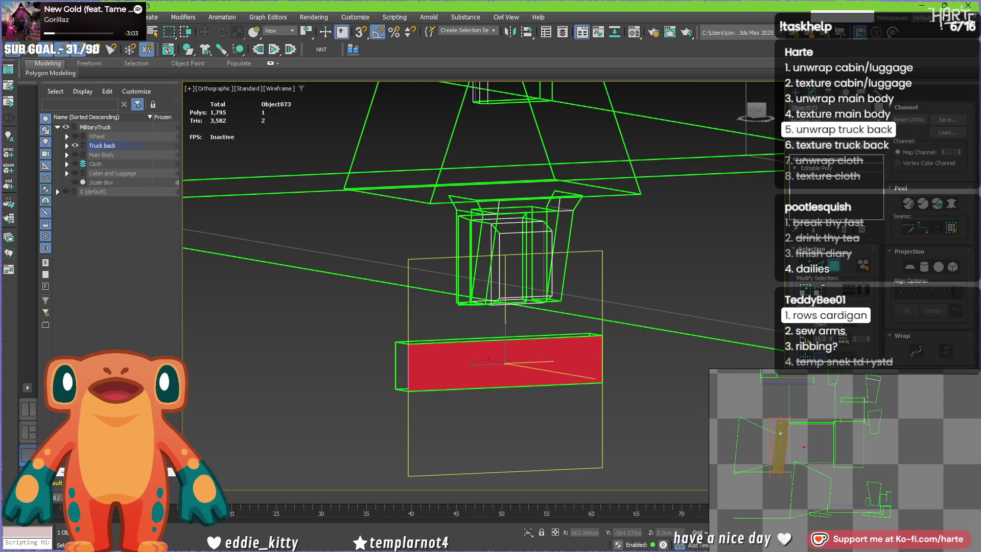
pyautogui.moveTo(779, 433); pyautogui.dragTo(776, 433)
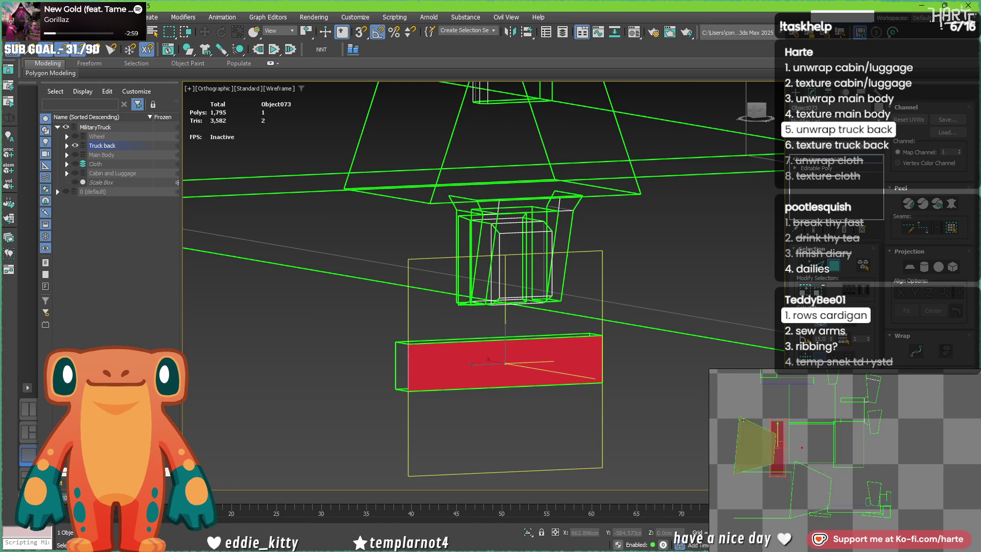
pyautogui.moveTo(800, 442); pyautogui.dragTo(890, 456, button='middle')
pyautogui.scroll(3, 890, 456)
# Step: Select the whole bar box's faces in the UV layout
pyautogui.press('2')
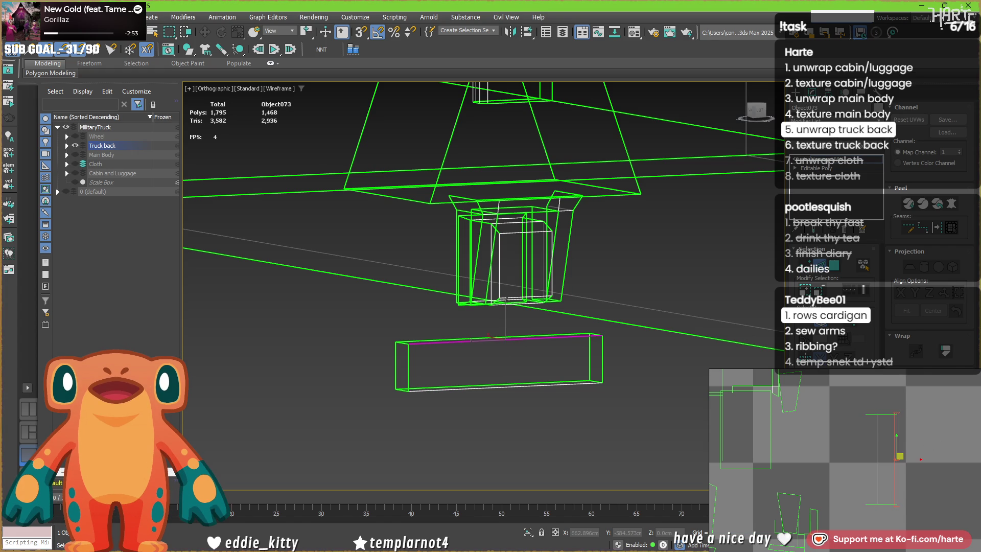
pyautogui.click(888, 413)
pyautogui.click(885, 514)
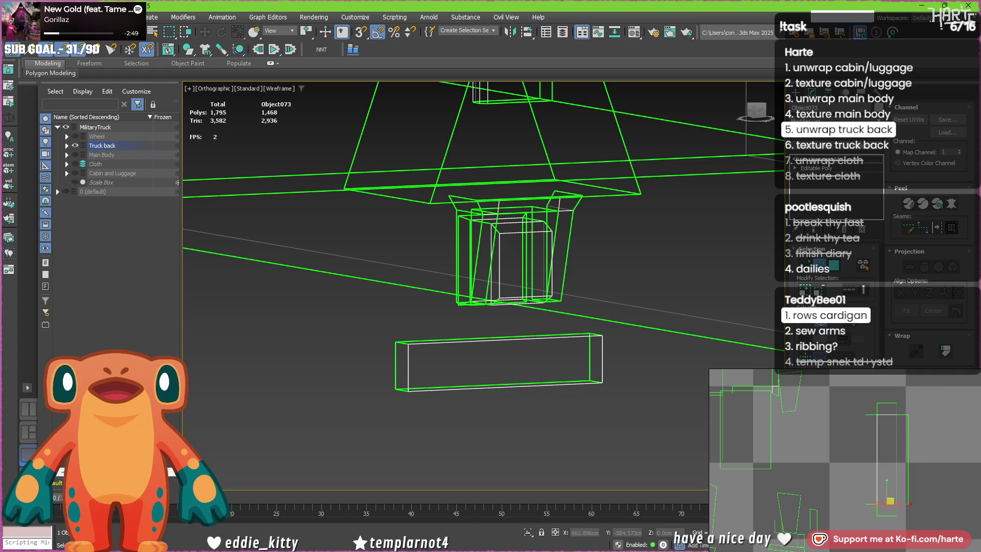
pyautogui.scroll(-5, 873, 449)
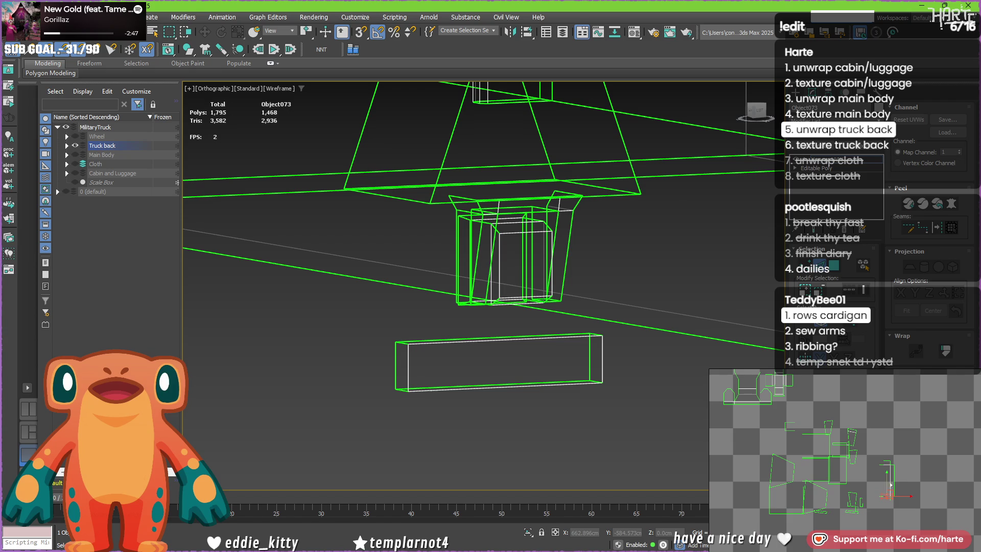
pyautogui.click(888, 484)
pyautogui.moveTo(887, 483); pyautogui.dragTo(882, 467)
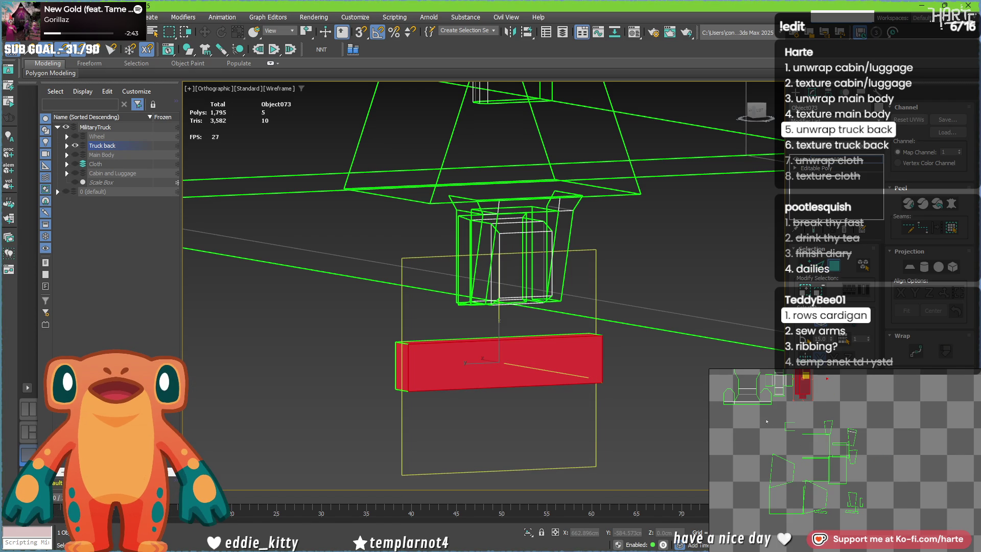
# Step: Select the single flat base-plate quad on the cabin-shaped piece
pyautogui.click(475, 290)
pyautogui.moveTo(476, 290)
pyautogui.keyDown('alt'); pyautogui.mouseDown(button='middle')
pyautogui.moveTo(465, 353)
pyautogui.moveTo(438, 348)
pyautogui.mouseUp(button='middle'); pyautogui.keyUp('alt')
pyautogui.moveTo(451, 311)
pyautogui.keyDown('alt'); pyautogui.mouseDown(button='middle')
pyautogui.moveTo(463, 310)
pyautogui.moveTo(460, 291)
pyautogui.mouseUp(button='middle'); pyautogui.keyUp('alt')
pyautogui.click(464, 310)
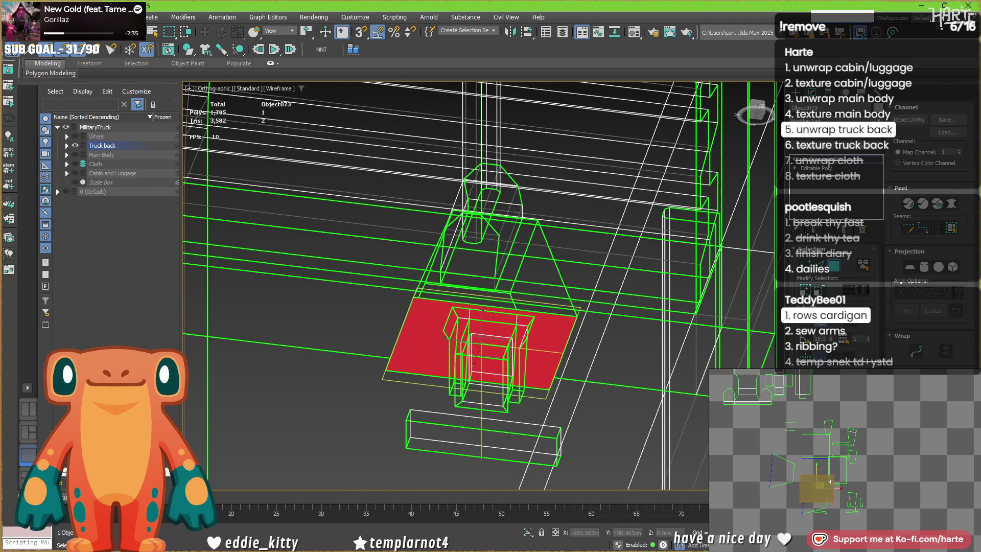
# Step: Deselect the flat face and pick the horizontal edge of the long UV strip
pyautogui.scroll(5, 935, 460)
pyautogui.click(940, 478)
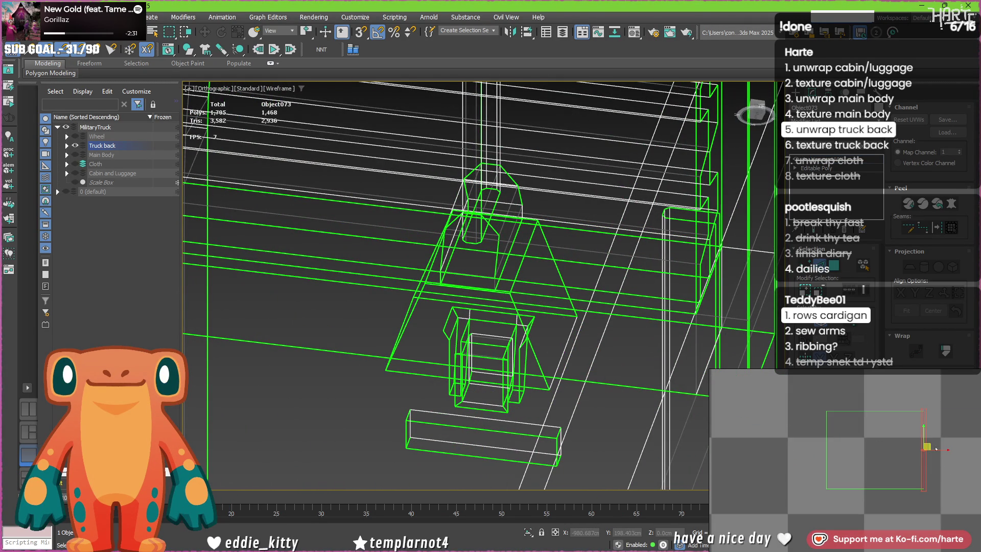
pyautogui.click(749, 448)
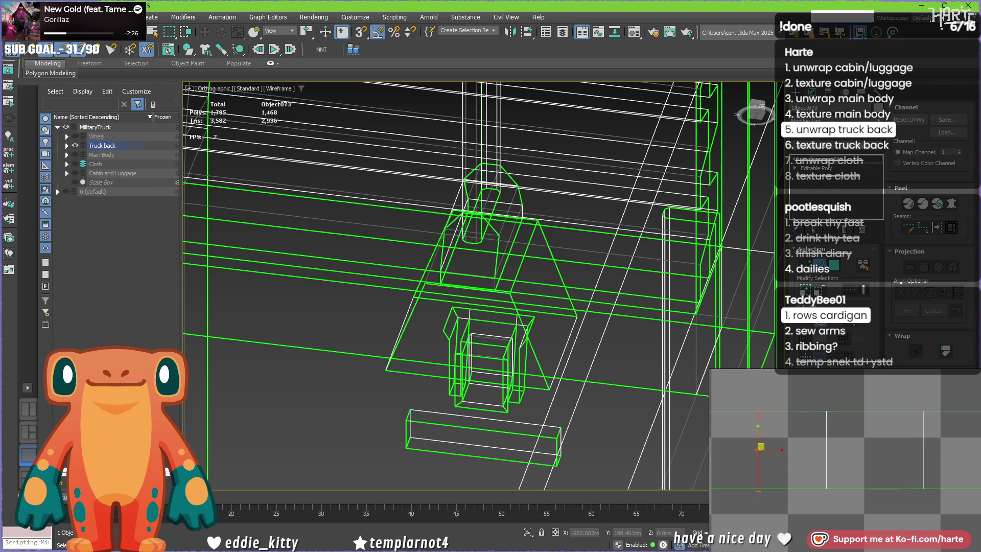
pyautogui.moveTo(800, 437); pyautogui.dragTo(800, 438)
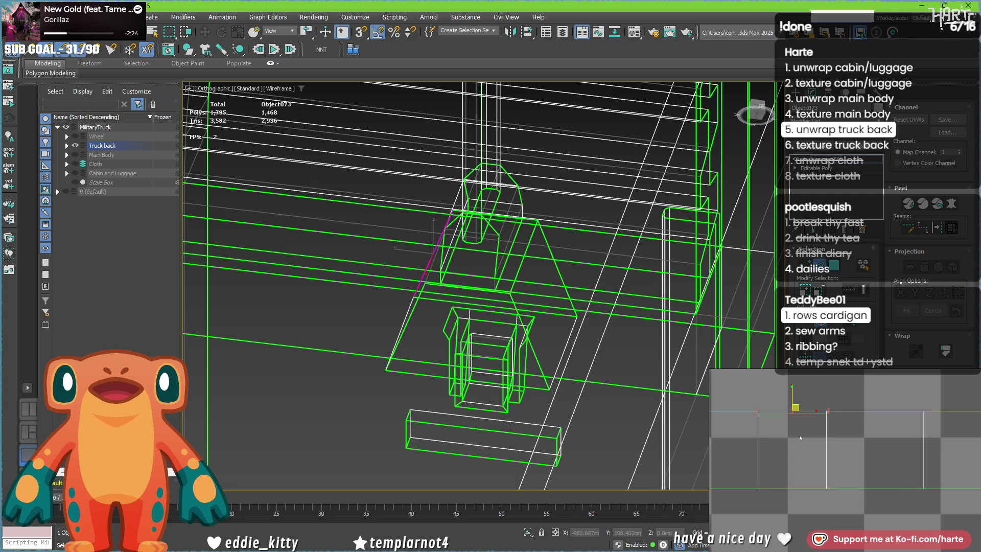
pyautogui.moveTo(859, 400); pyautogui.dragTo(860, 434)
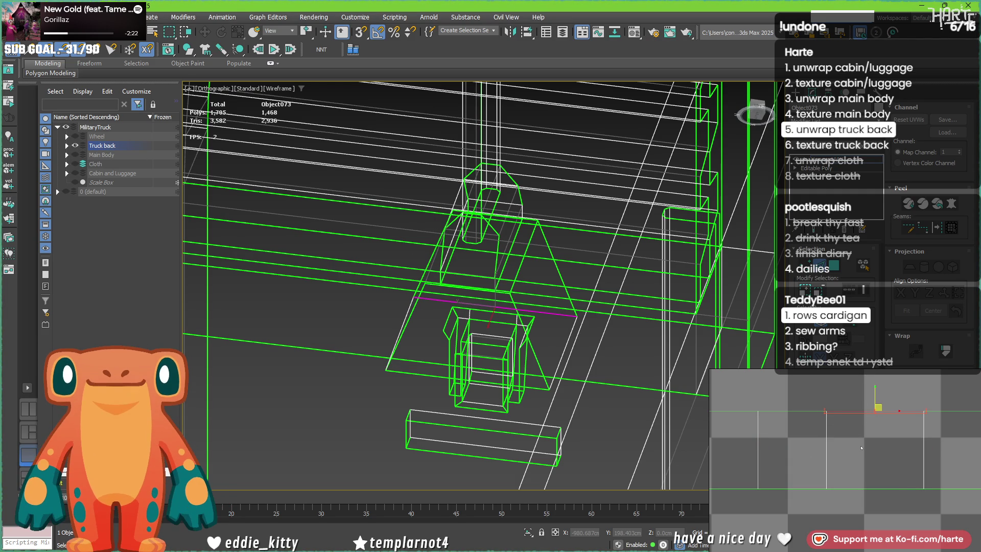
pyautogui.scroll(-2, 861, 448)
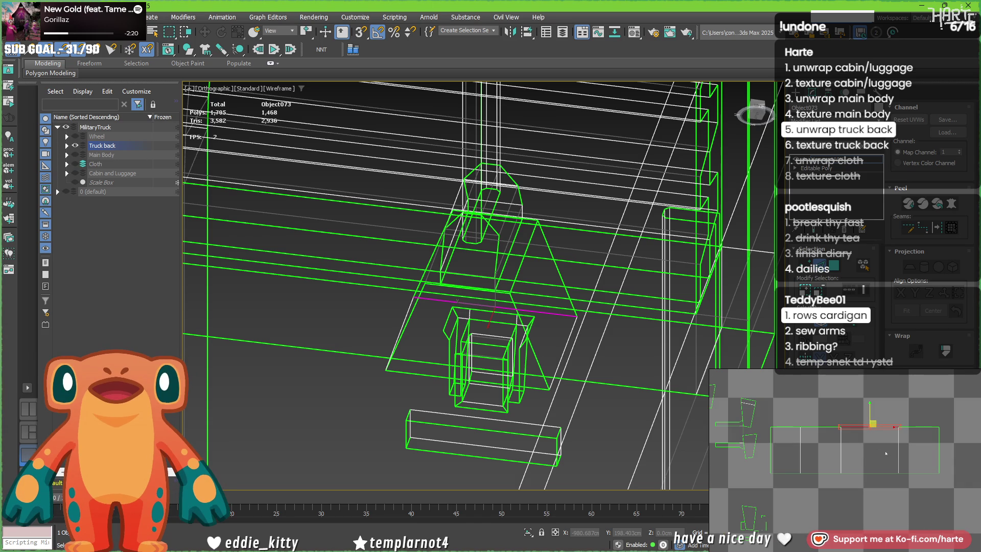
# Step: Try splitting the left section off the long UV strip, then undo to keep it joined
pyautogui.doubleClick(752, 444)
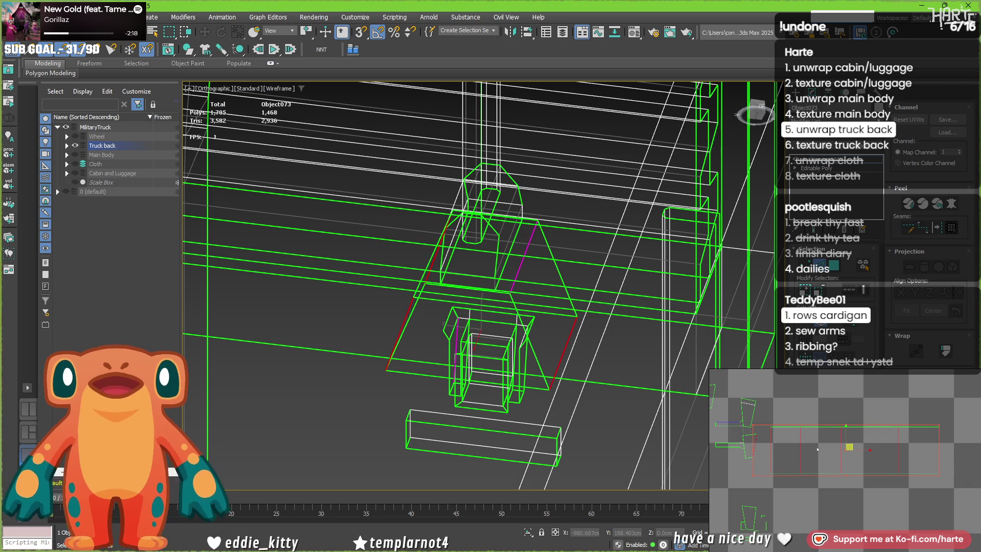
pyautogui.click(919, 427)
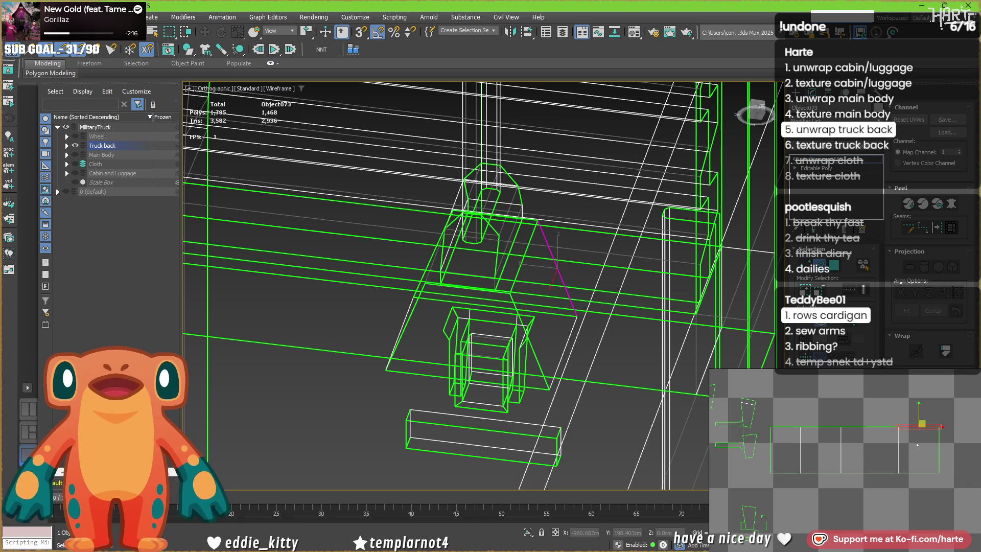
pyautogui.click(784, 474)
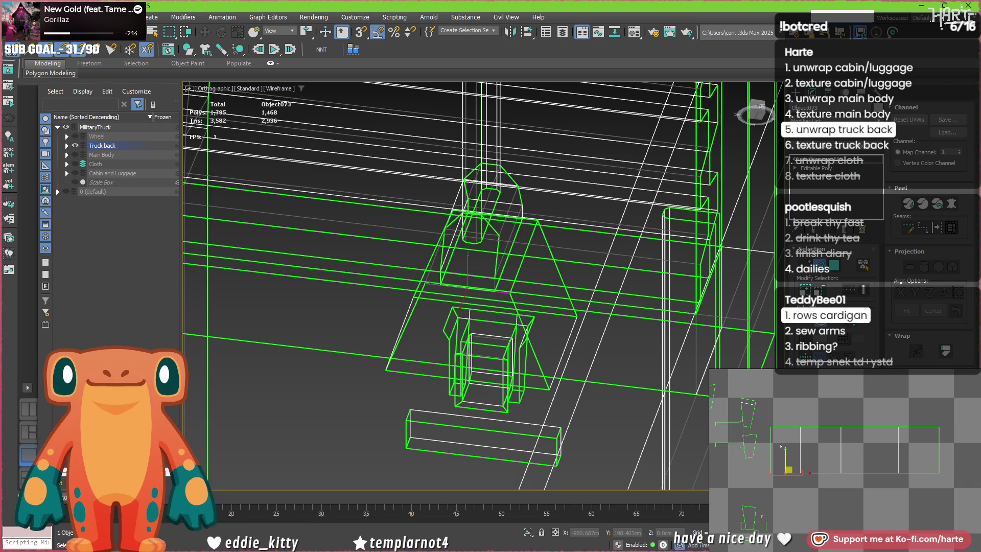
pyautogui.click(782, 440)
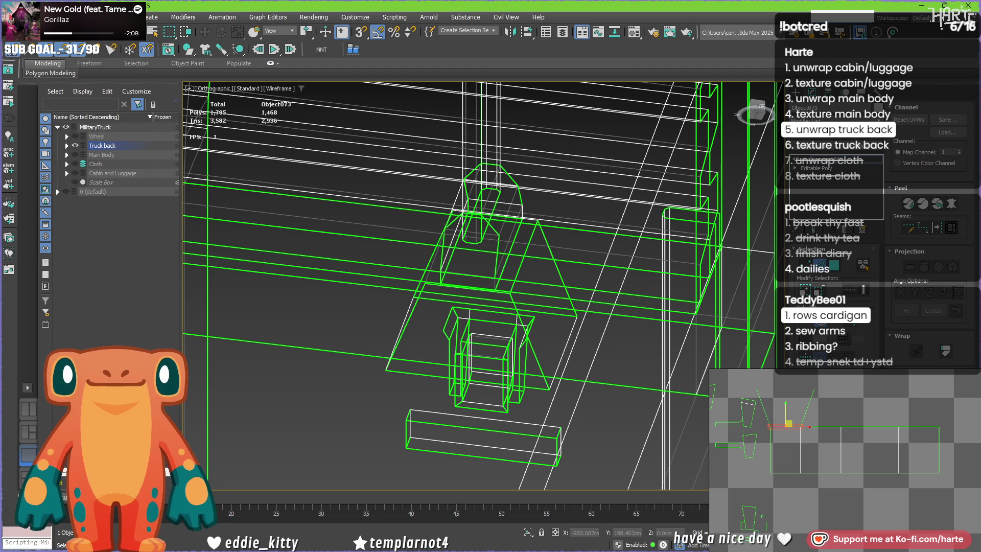
pyautogui.moveTo(885, 446); pyautogui.dragTo(916, 446, button='middle')
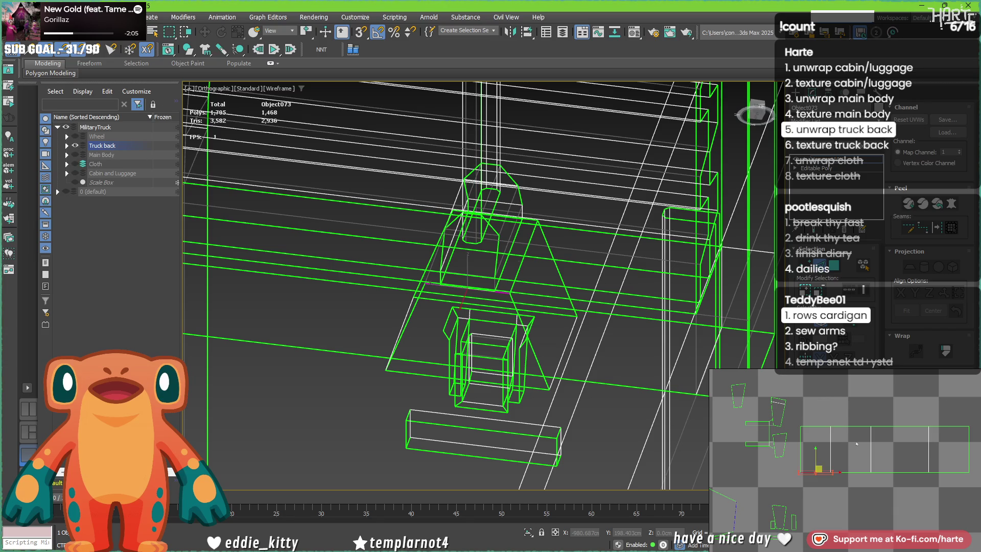
pyautogui.hotkey('ctrl', 'z')
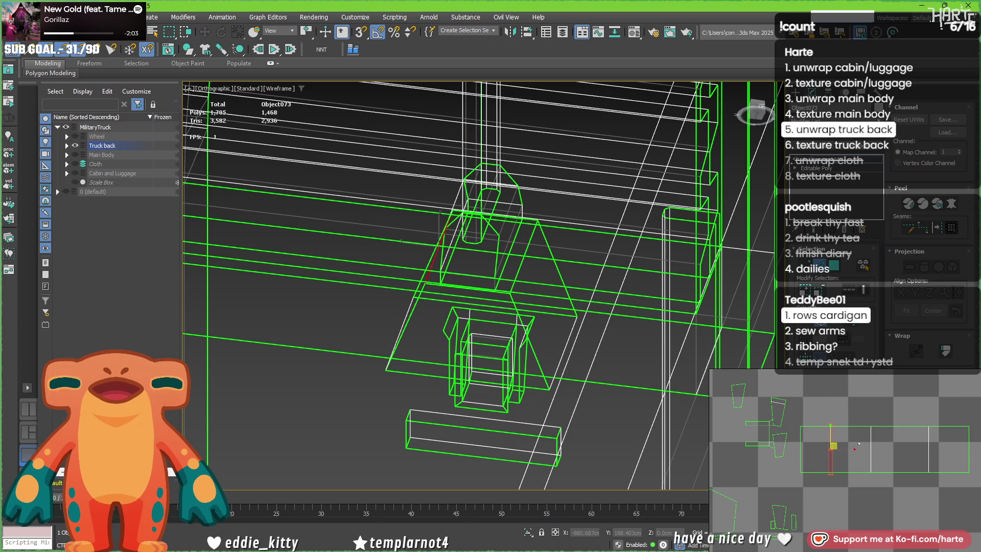
pyautogui.hotkey('ctrl', 'z')
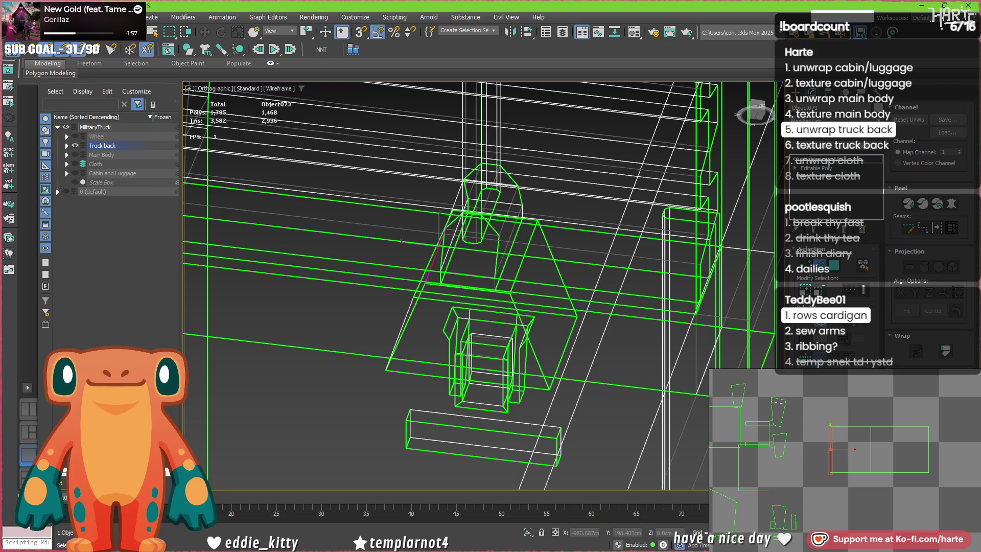
pyautogui.hotkey('ctrl', 'z')
# Step: Select the strip's left and bottom edges and one of its faces
pyautogui.click(800, 450)
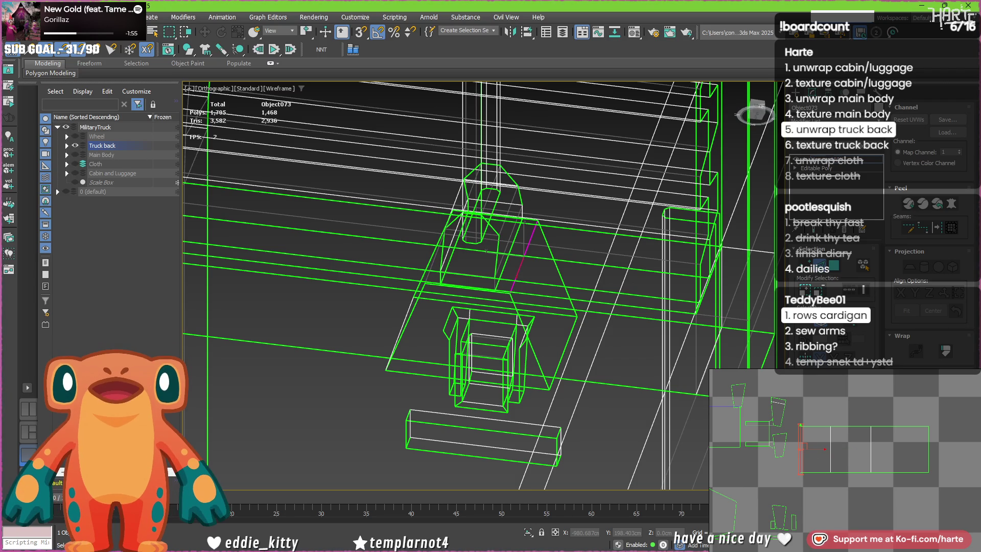
pyautogui.click(814, 470)
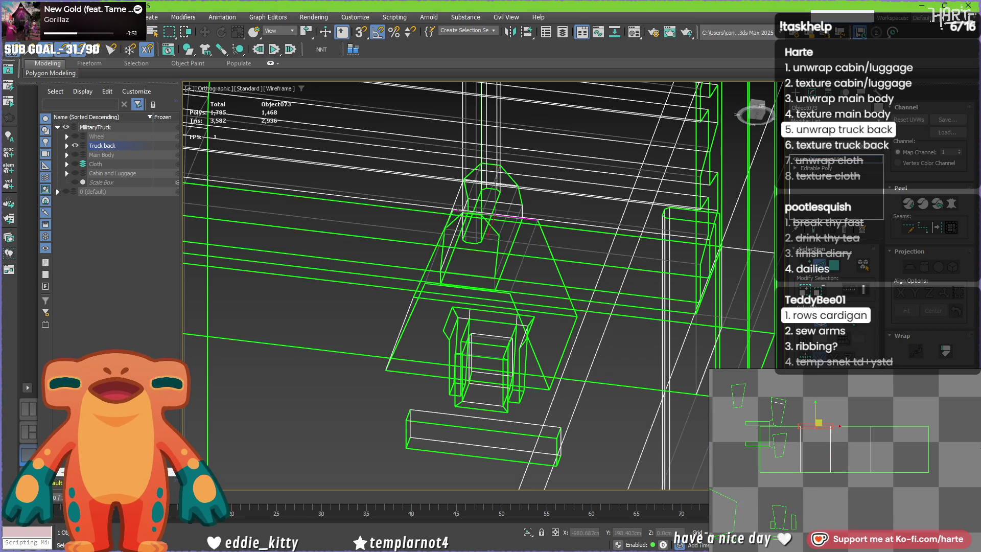
pyautogui.click(850, 446)
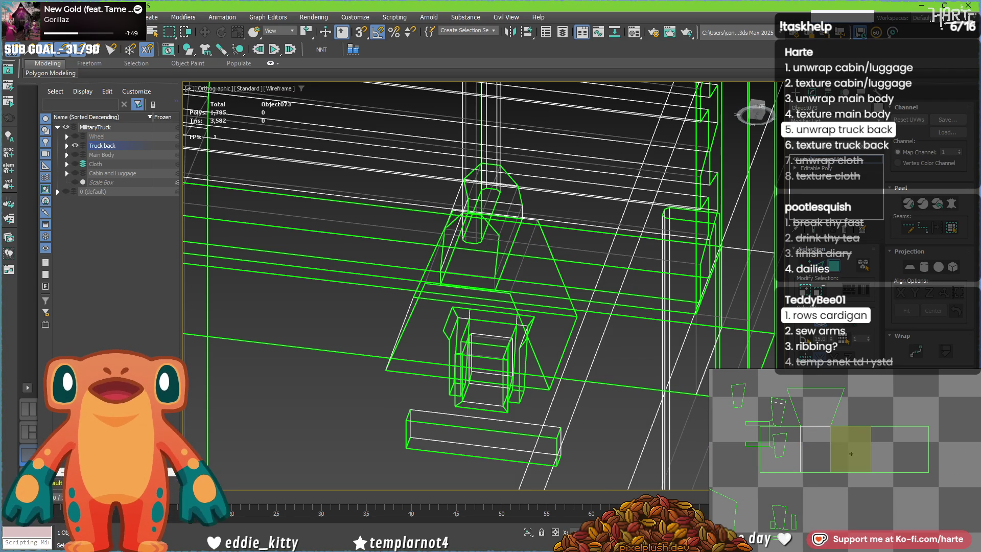
pyautogui.click(909, 267)
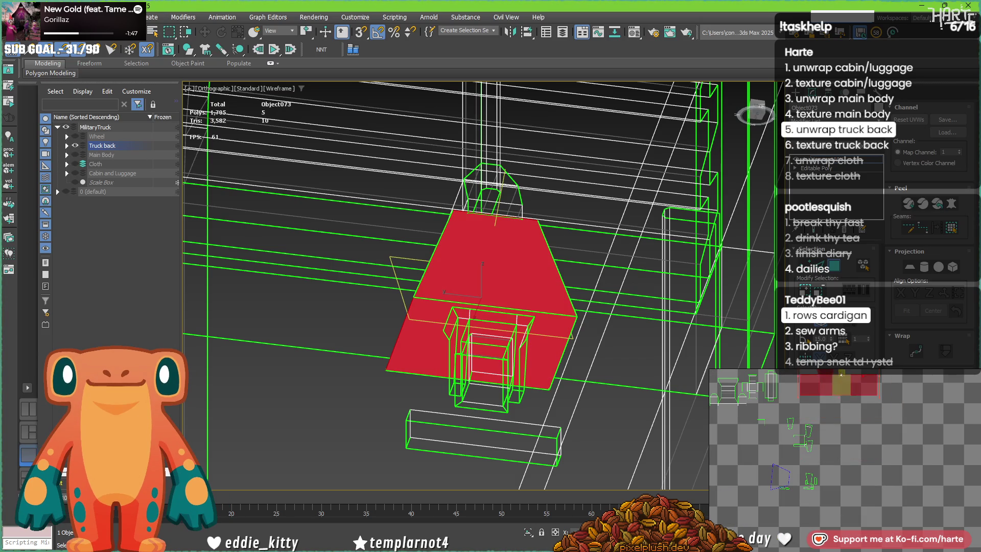
# Step: Planar-map the trapezoid hood faces above the truck-back door
pyautogui.moveTo(505, 327)
pyautogui.keyDown('alt'); pyautogui.mouseDown(button='middle')
pyautogui.moveTo(528, 335)
pyautogui.moveTo(529, 286)
pyautogui.mouseUp(button='middle'); pyautogui.keyUp('alt')
pyautogui.press('F3')
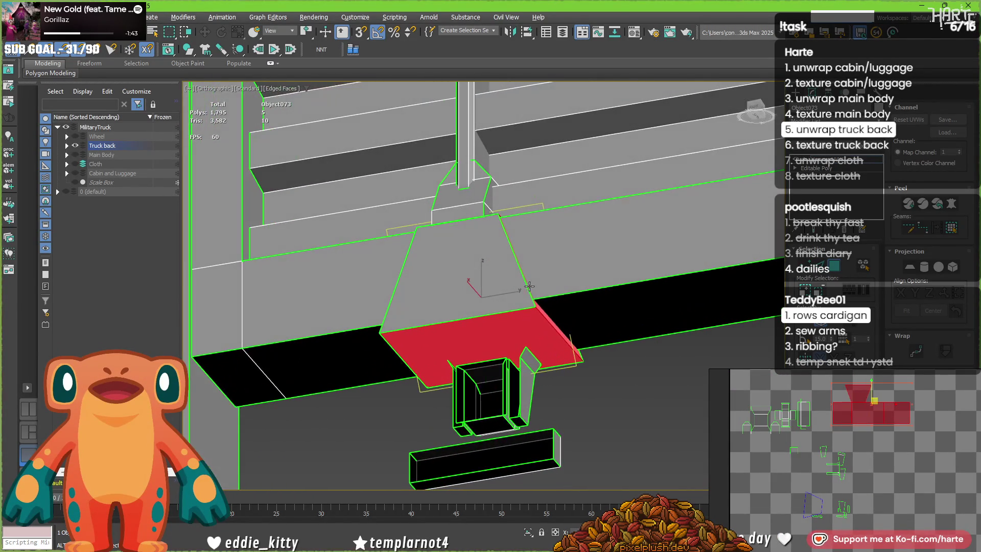
pyautogui.scroll(5, 864, 454)
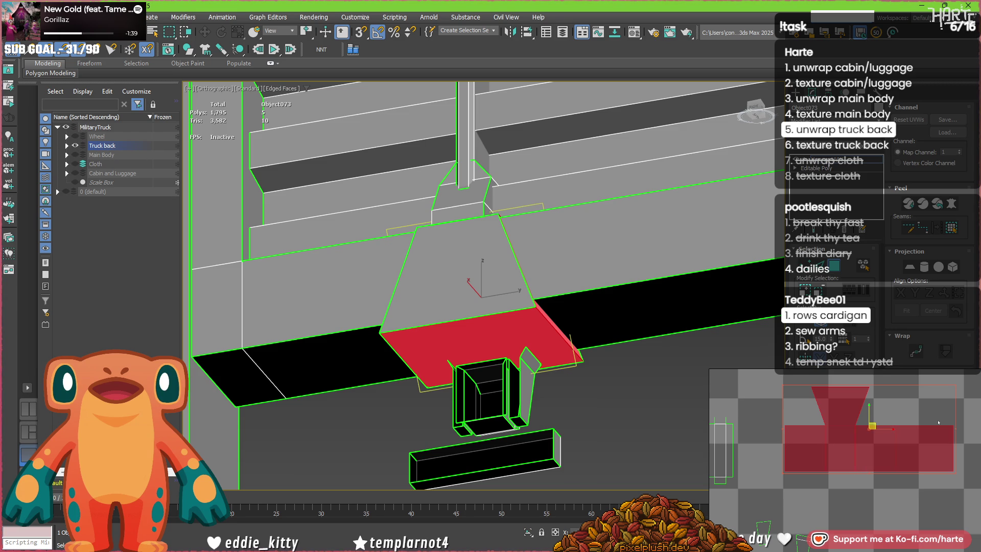
pyautogui.scroll(-5, 832, 508)
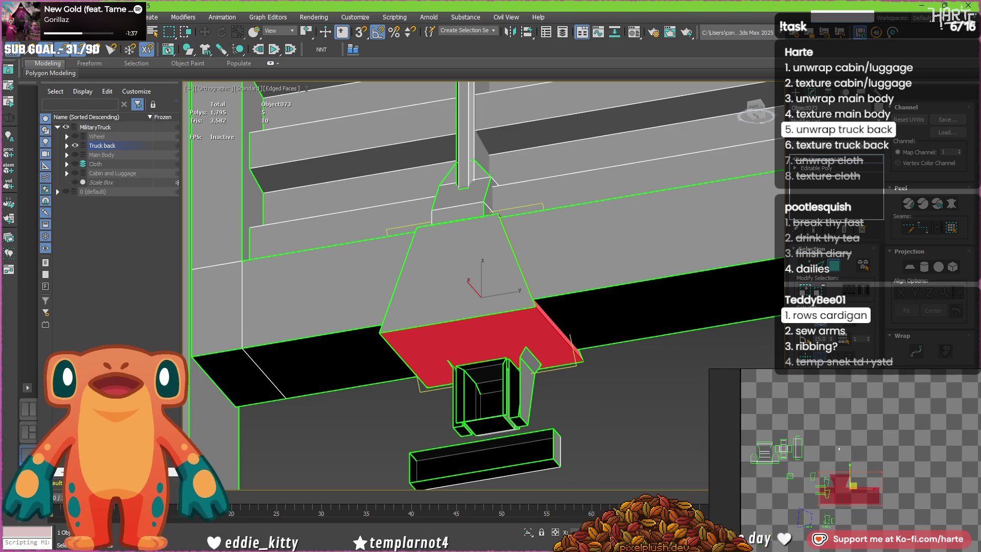
pyautogui.click(844, 503)
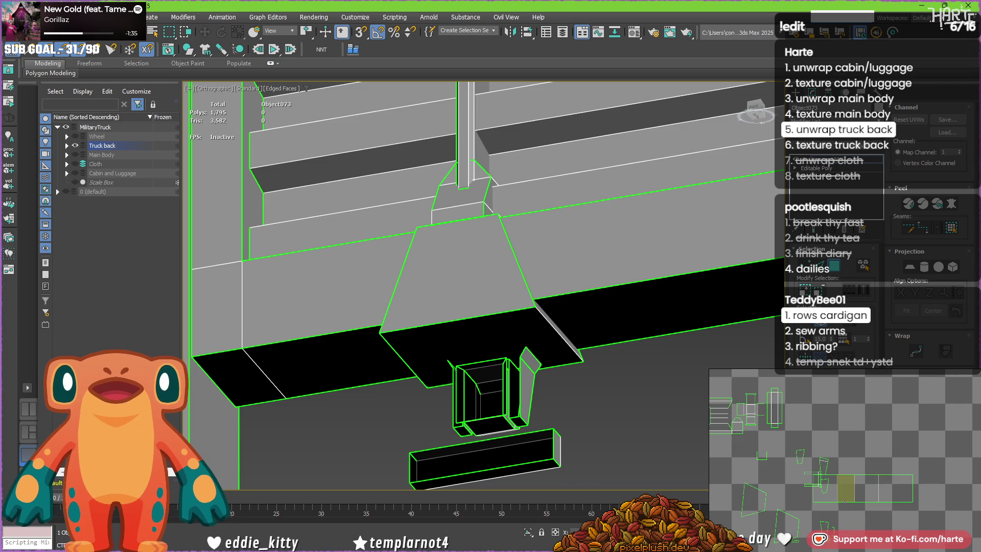
pyautogui.click(893, 474)
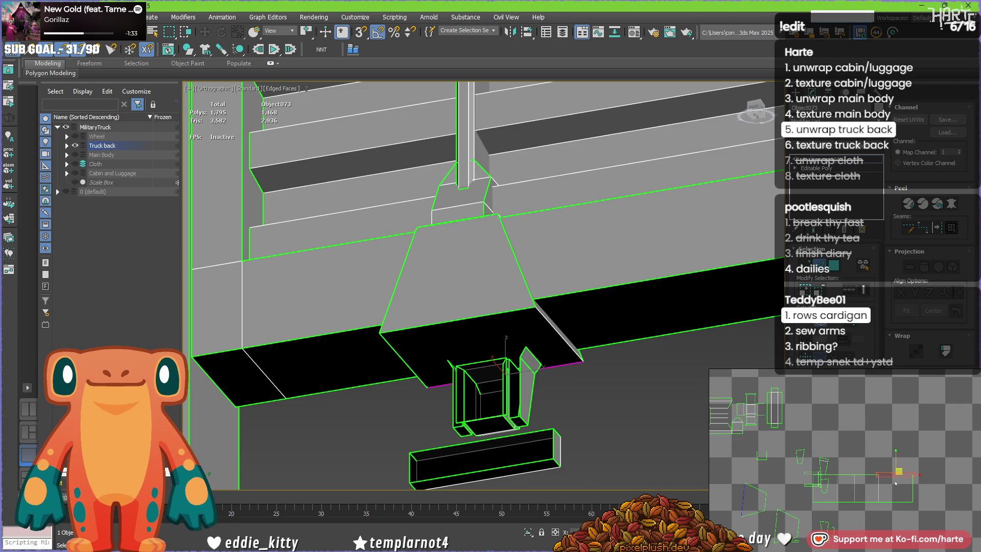
# Step: Rotate the trapezoid hood's UV shell 90° upright and scale it down
pyautogui.click(891, 492)
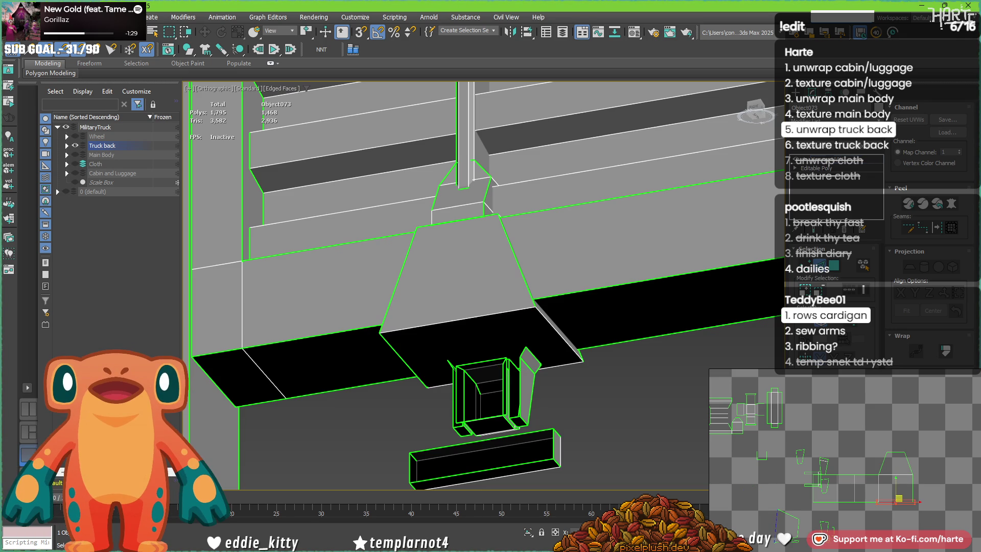
pyautogui.click(876, 484)
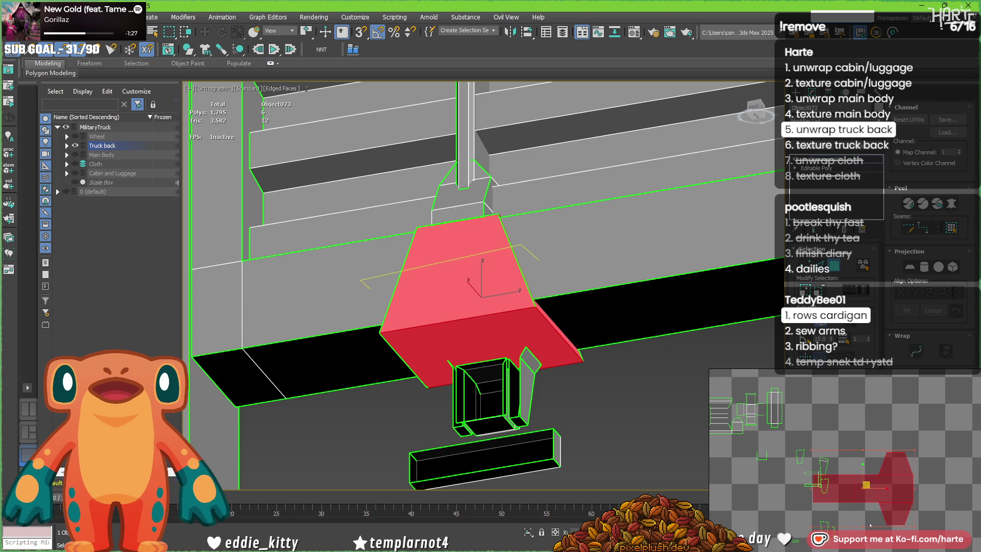
pyautogui.moveTo(871, 524); pyautogui.dragTo(831, 488)
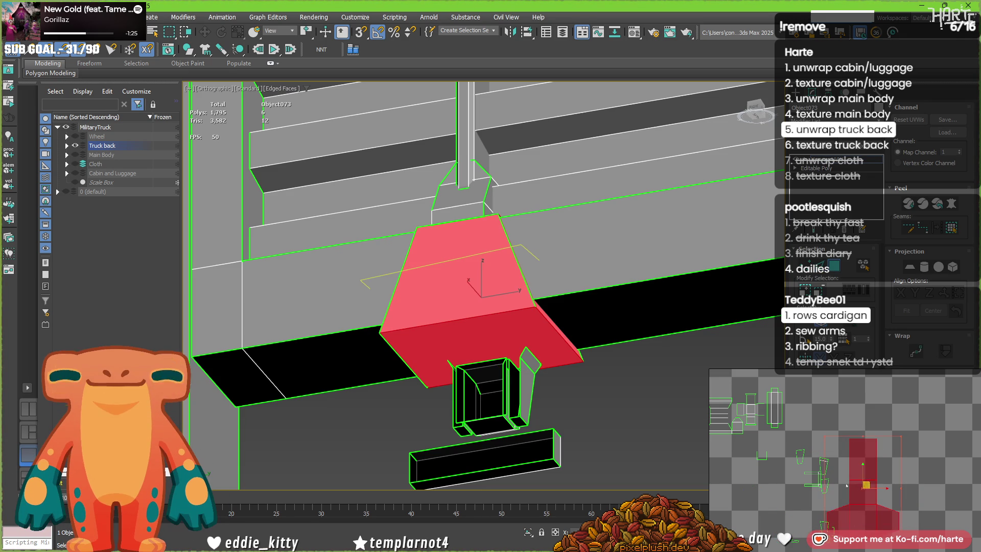
pyautogui.scroll(-3, 838, 489)
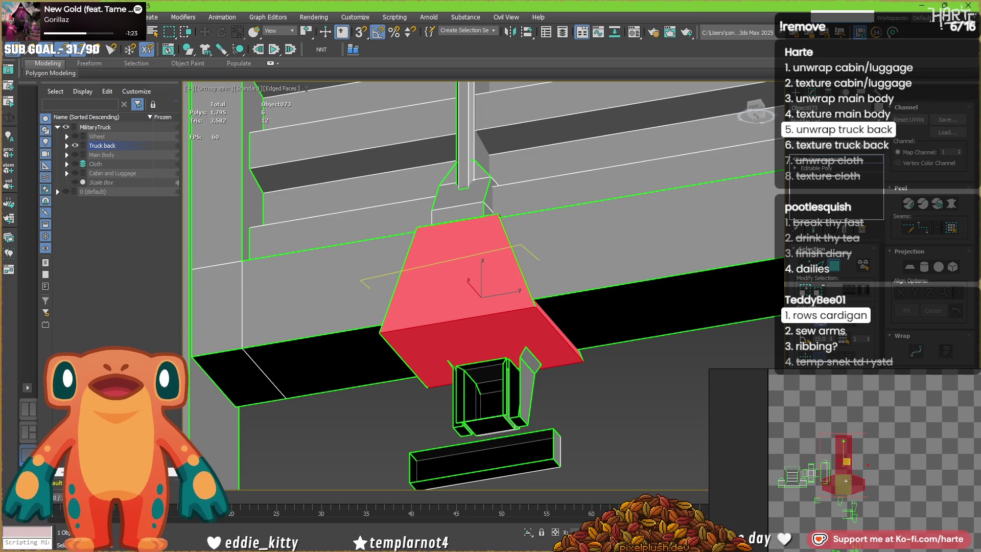
pyautogui.moveTo(865, 433); pyautogui.dragTo(846, 462)
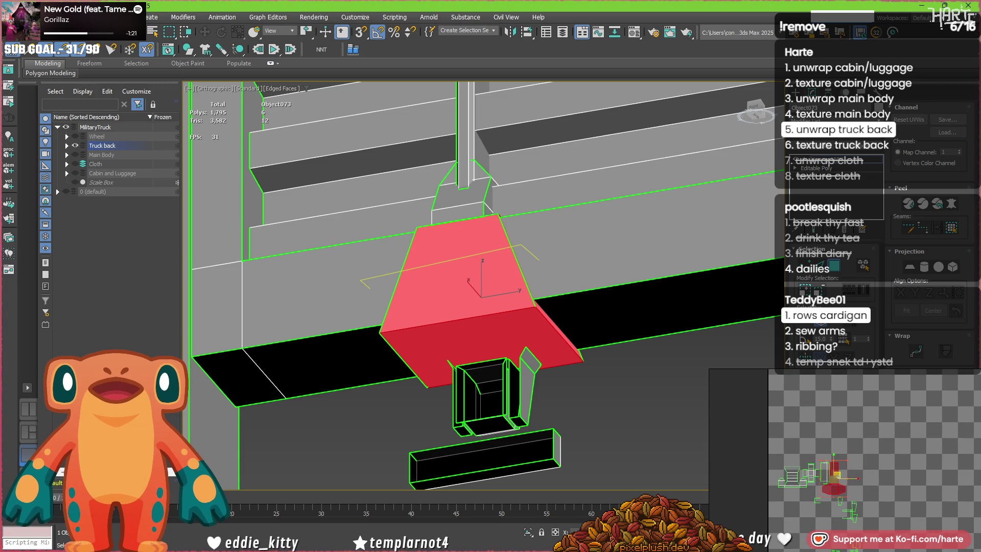
# Step: Place the trapezoid shell among the lower UV islands and clear the face selection
pyautogui.scroll(3, 840, 475)
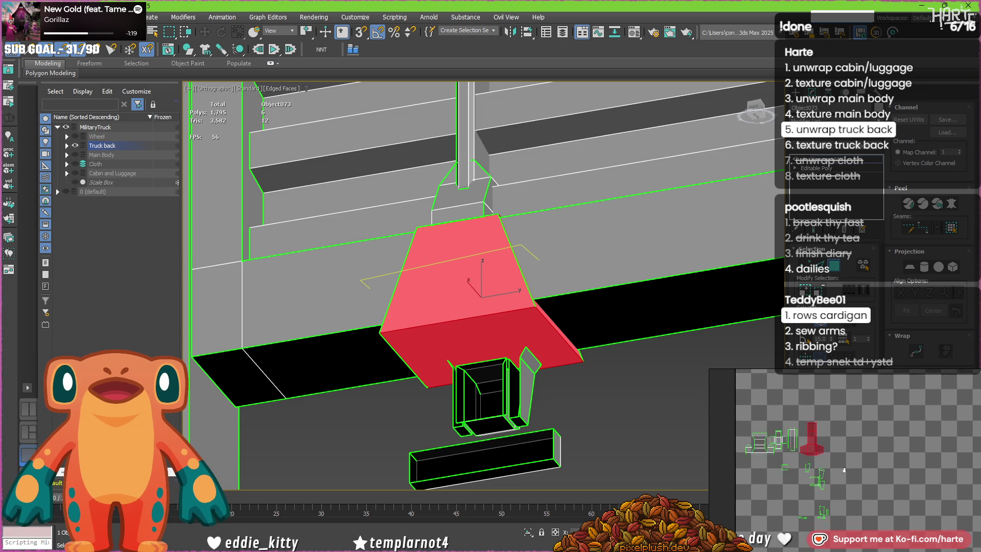
pyautogui.scroll(2, 845, 475)
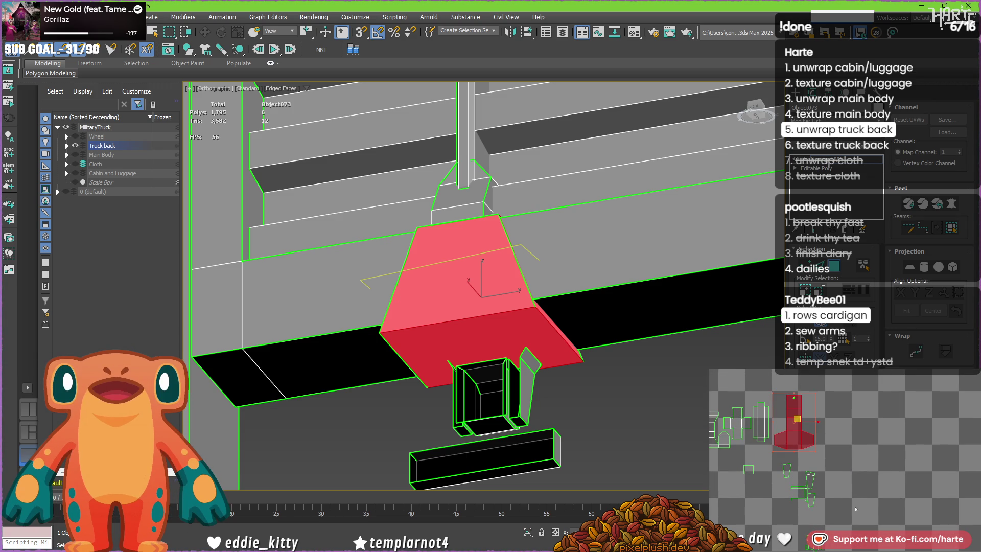
pyautogui.moveTo(838, 504); pyautogui.dragTo(866, 455, button='middle')
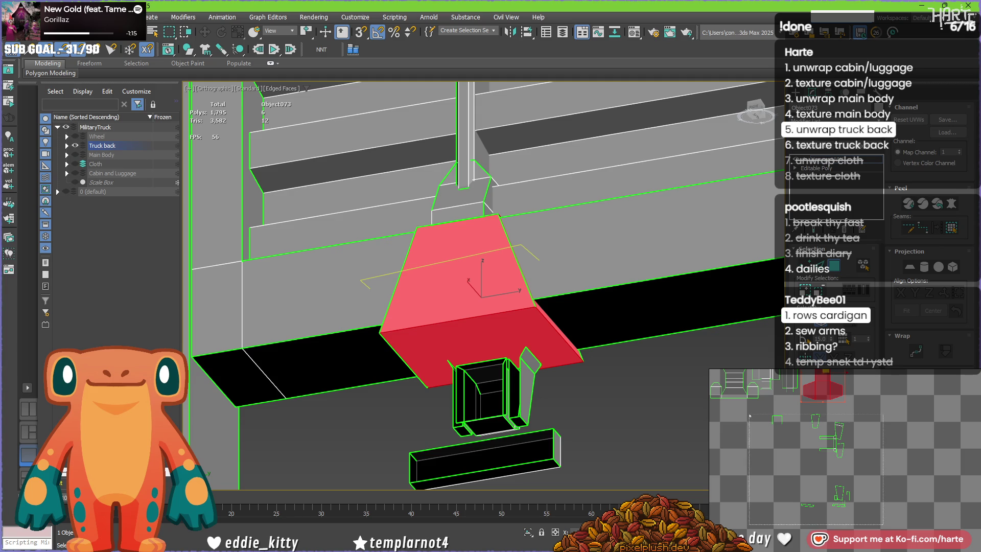
pyautogui.moveTo(749, 416); pyautogui.dragTo(858, 510)
pyautogui.press('z')
pyautogui.moveTo(460, 368)
pyautogui.keyDown('alt'); pyautogui.mouseDown(button='middle')
pyautogui.moveTo(486, 357)
pyautogui.moveTo(470, 306)
pyautogui.moveTo(487, 378)
pyautogui.moveTo(475, 397)
pyautogui.moveTo(449, 398)
pyautogui.mouseUp(button='middle'); pyautogui.keyUp('alt')
pyautogui.hotkey('ctrl', 'd')
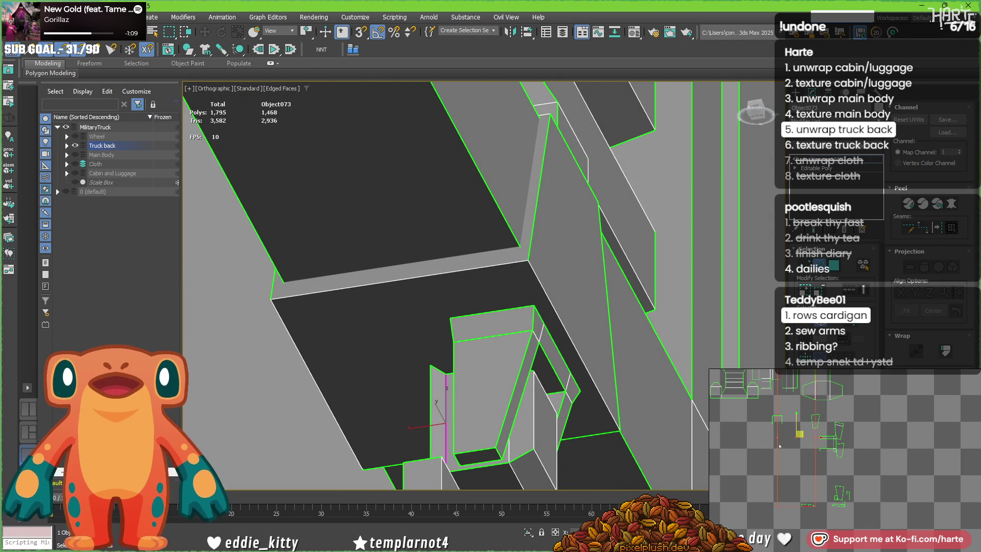
# Step: Try edge and island selections in the UV layout, then clear the selection
pyautogui.scroll(5, 830, 429)
pyautogui.click(829, 429)
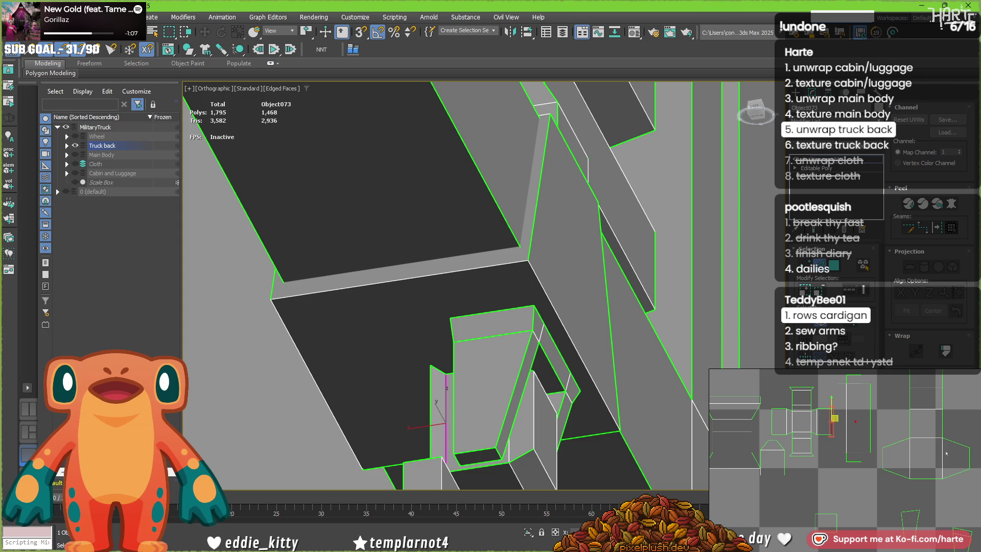
pyautogui.click(823, 421)
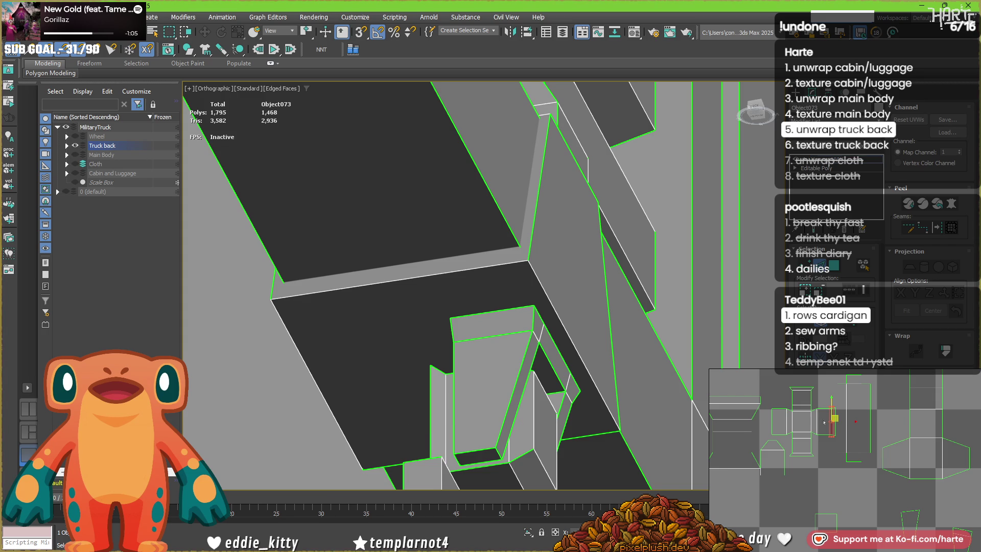
pyautogui.click(773, 418)
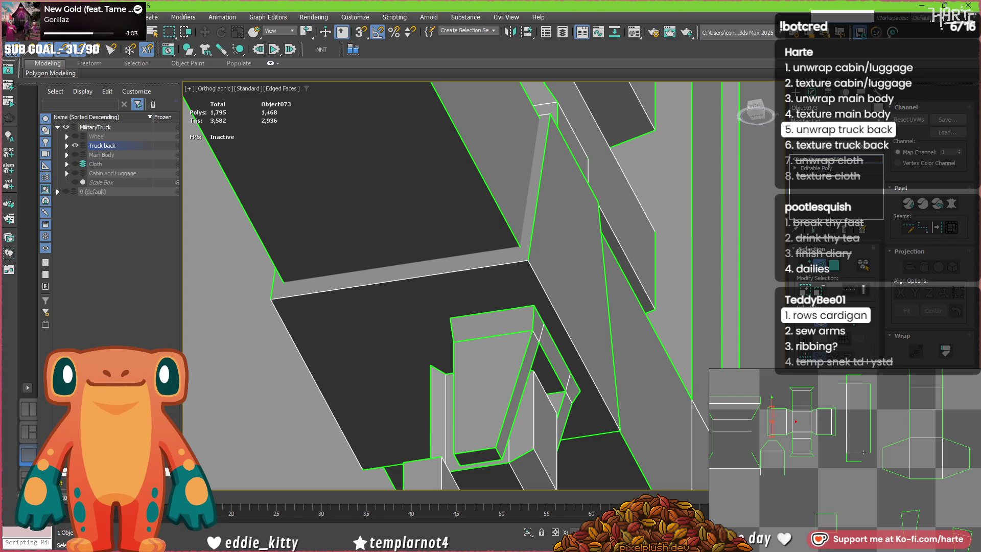
pyautogui.scroll(-5, 865, 453)
pyautogui.moveTo(762, 433); pyautogui.dragTo(761, 433)
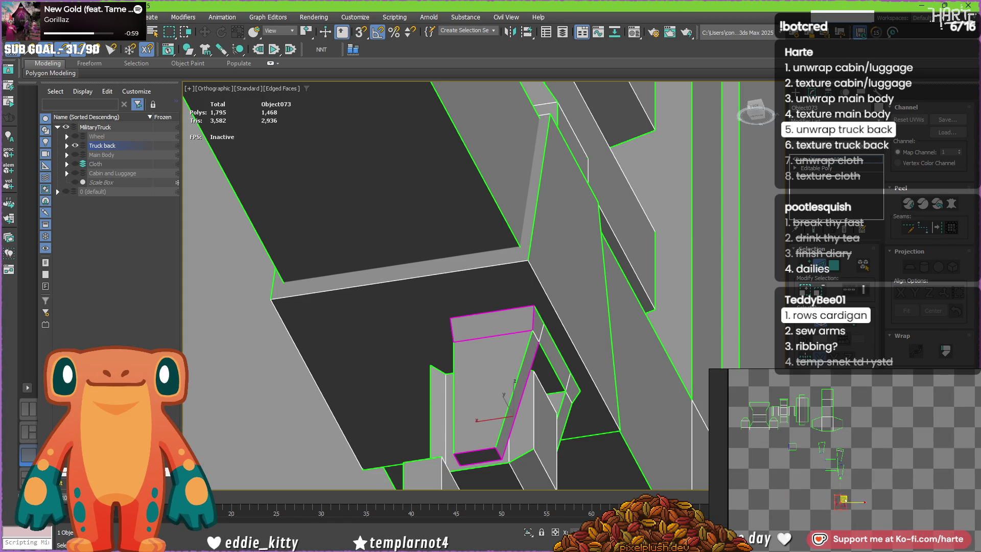
pyautogui.scroll(2, 805, 472)
pyautogui.click(797, 490)
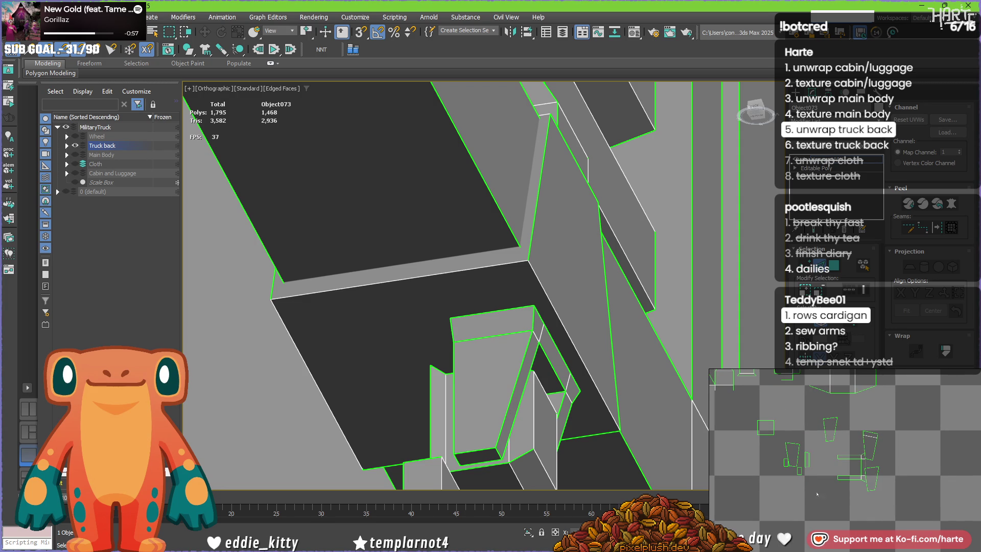
pyautogui.moveTo(513, 350)
pyautogui.mouseDown(button='middle')
pyautogui.moveTo(503, 278)
pyautogui.moveTo(515, 273)
pyautogui.moveTo(460, 249)
pyautogui.mouseUp(button='middle')
# Step: Select the door-frame faces and move their UV island down and to the left
pyautogui.click(504, 279)
pyautogui.scroll(3, 516, 273)
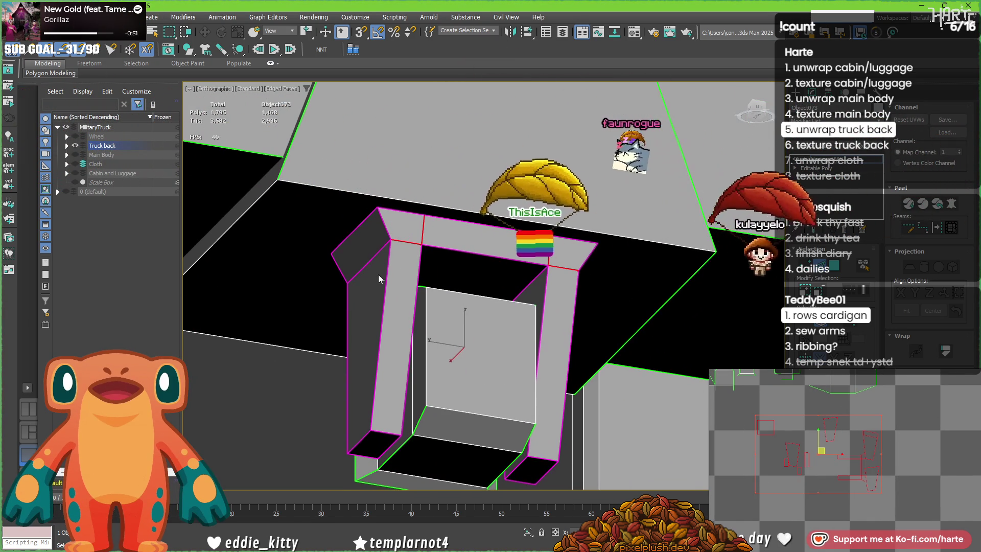
pyautogui.click(365, 263)
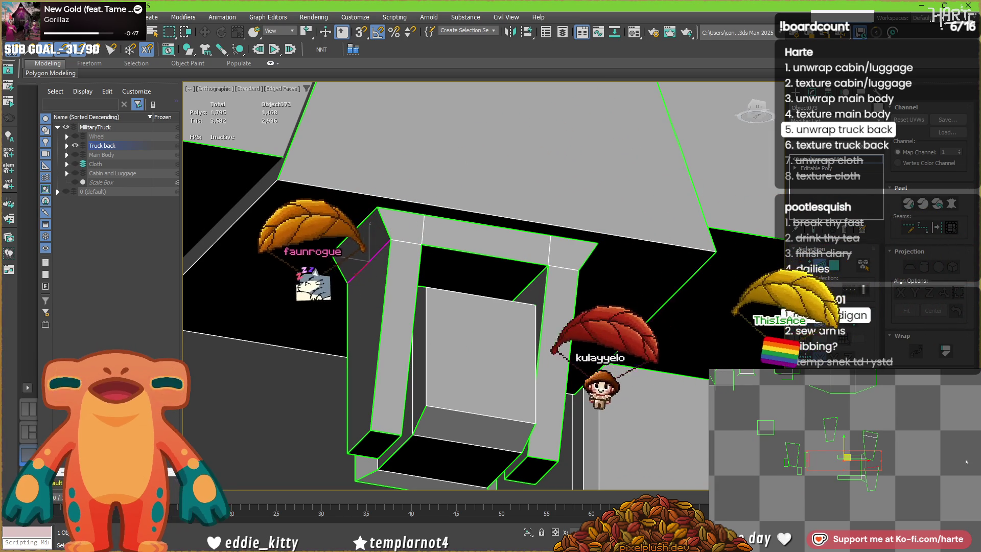
pyautogui.scroll(2, 858, 467)
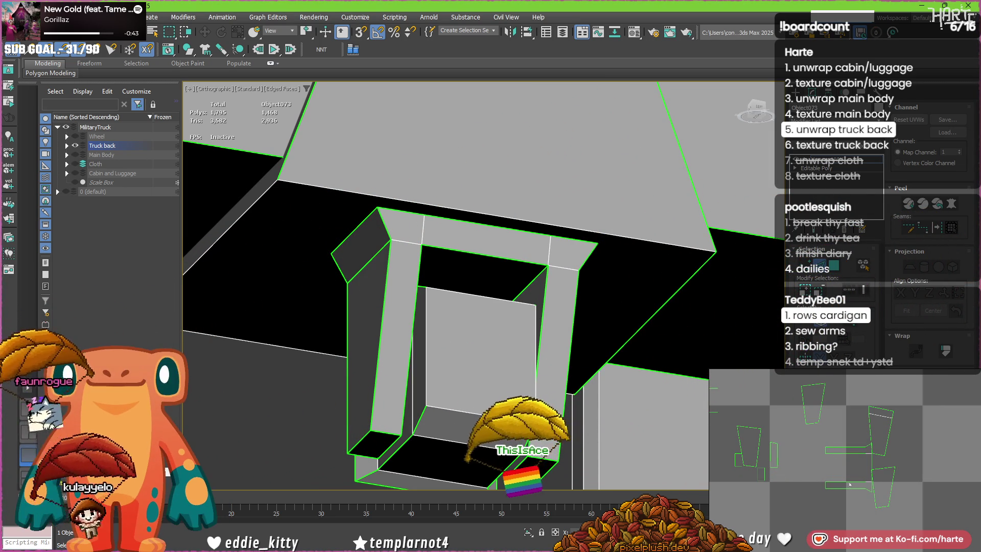
pyautogui.click(866, 465)
pyautogui.click(865, 454)
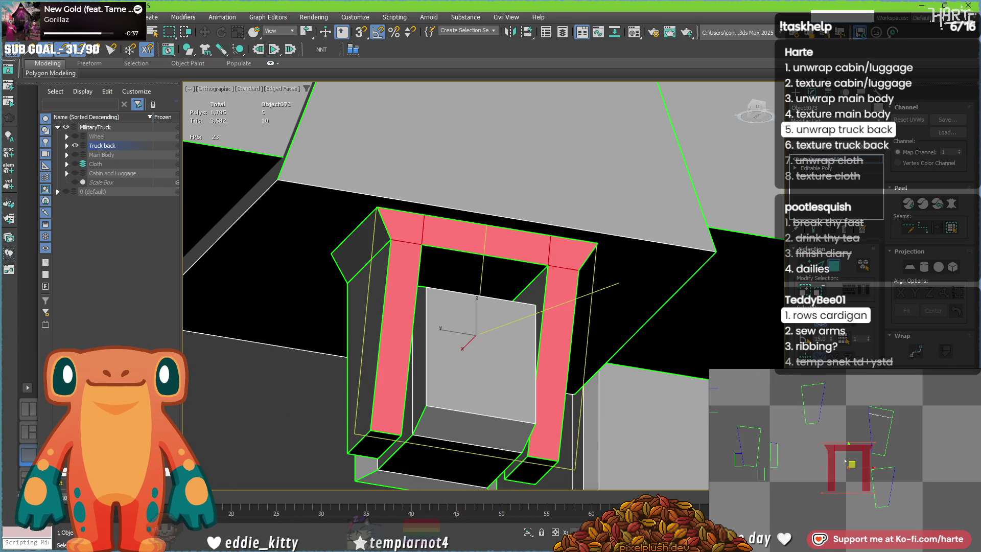
pyautogui.moveTo(844, 461); pyautogui.dragTo(824, 473)
pyautogui.click(825, 480)
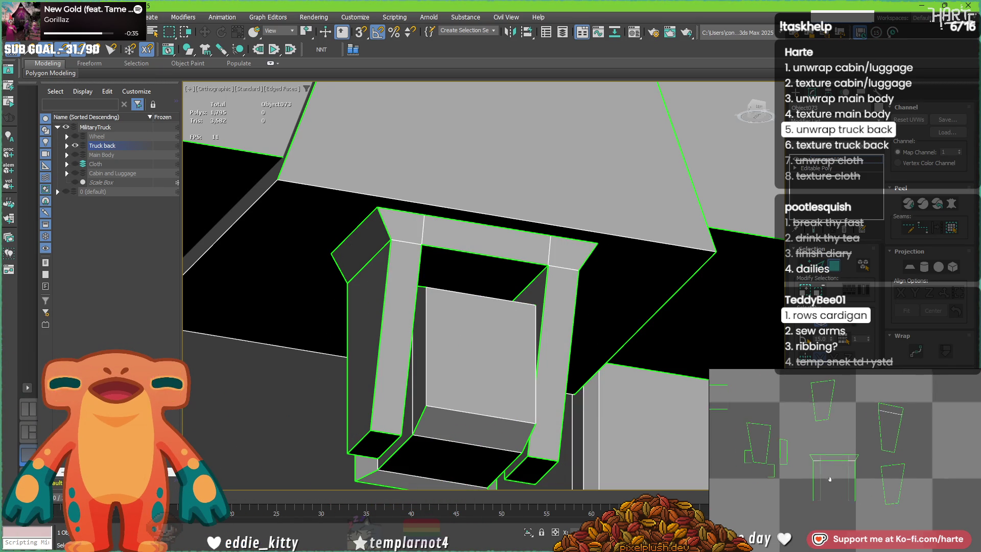
# Step: Stitch the neighbouring pieces onto both vertical pillar edges of the frame island with Ctrl+Shift+S
pyautogui.moveTo(825, 480); pyautogui.dragTo(837, 478, button='middle')
pyautogui.scroll(3, 834, 467)
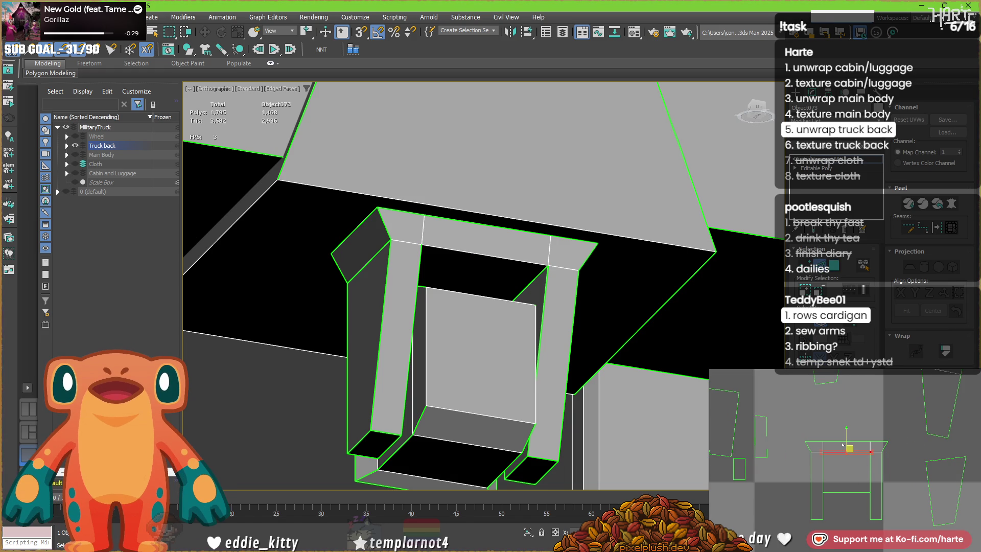
pyautogui.click(811, 495)
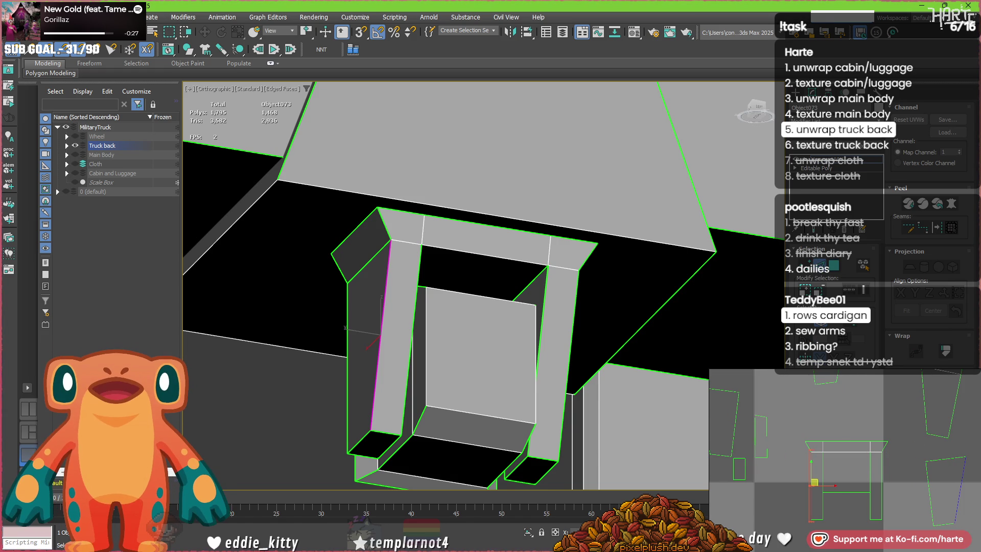
pyautogui.click(881, 474)
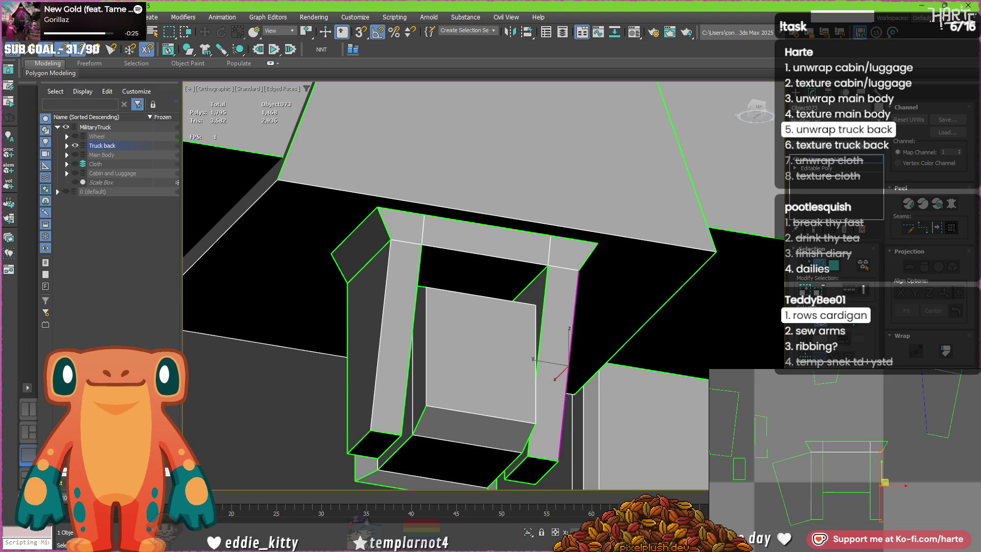
pyautogui.hotkey('ctrl', 'shift', 's')
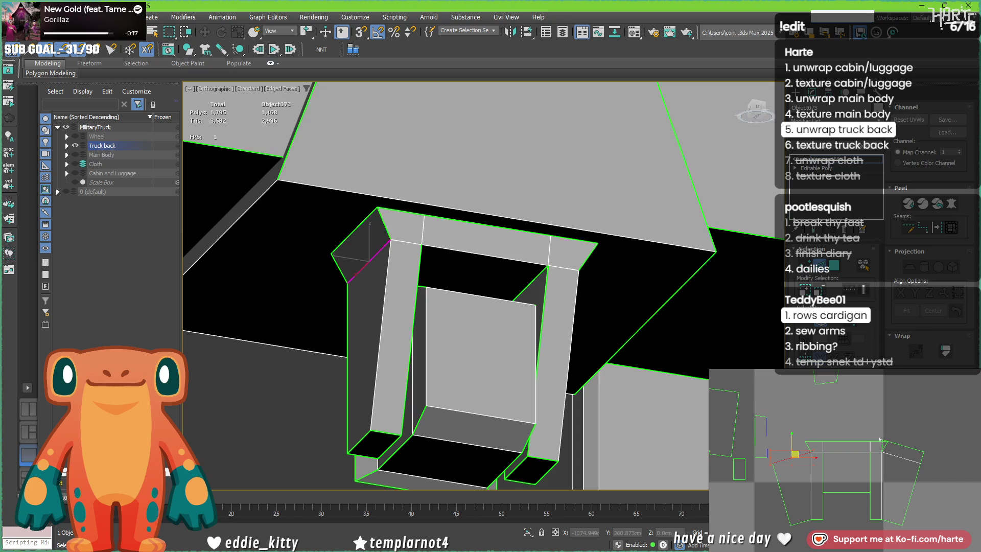
pyautogui.click(842, 458)
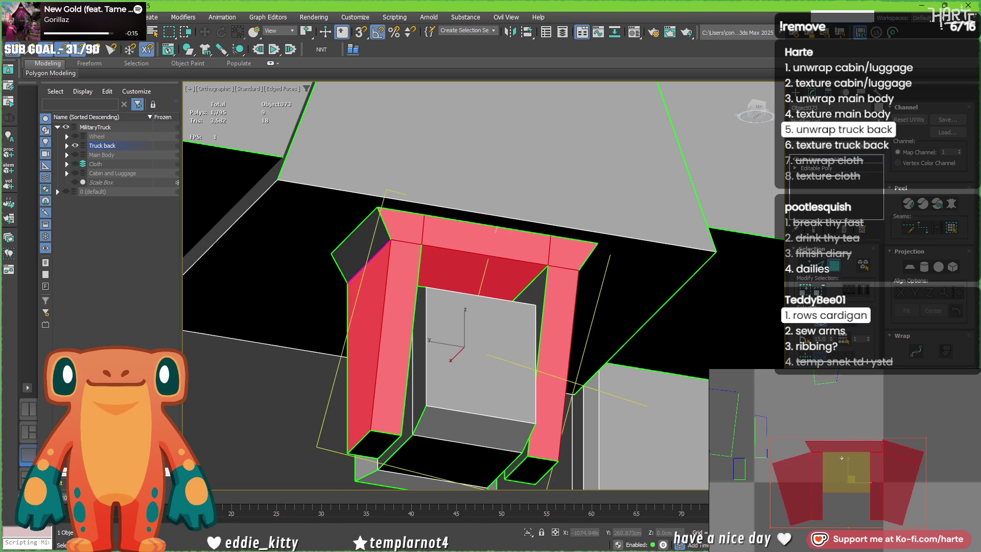
# Step: Add the left side piece to the door-frame selection and frame the island in the UV view
pyautogui.keyDown('ctrl'); pyautogui.click(758, 445); pyautogui.keyUp('ctrl')
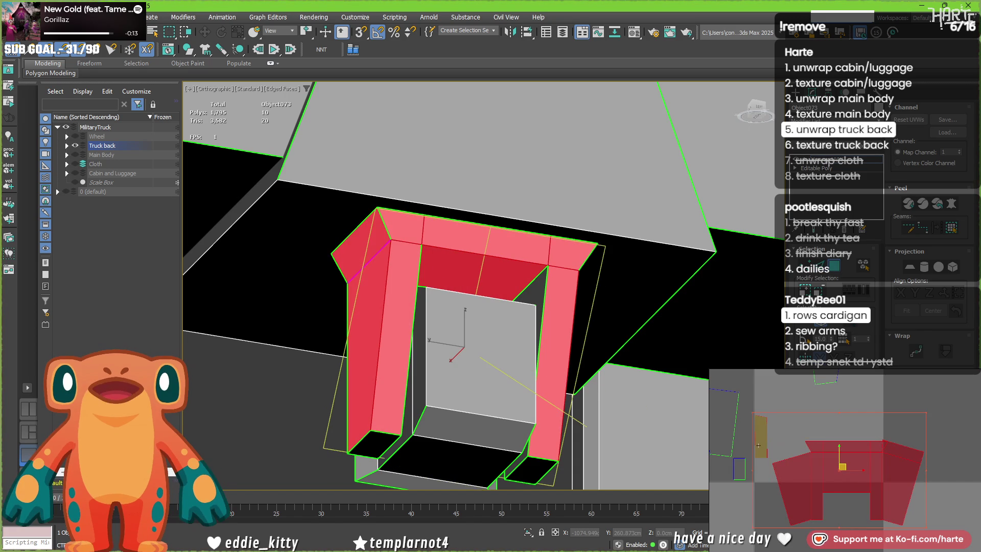
pyautogui.click(908, 266)
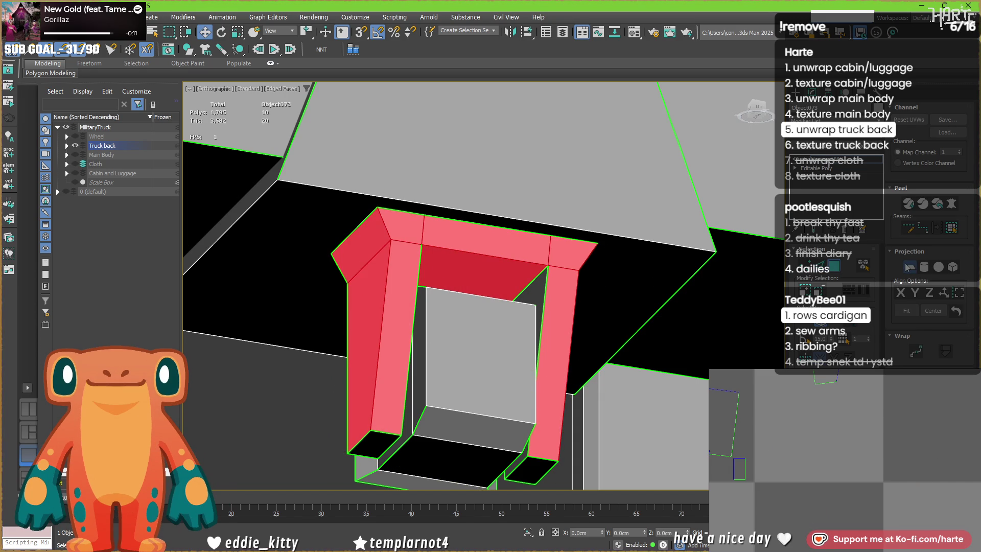
pyautogui.click(908, 266)
pyautogui.scroll(-5, 804, 514)
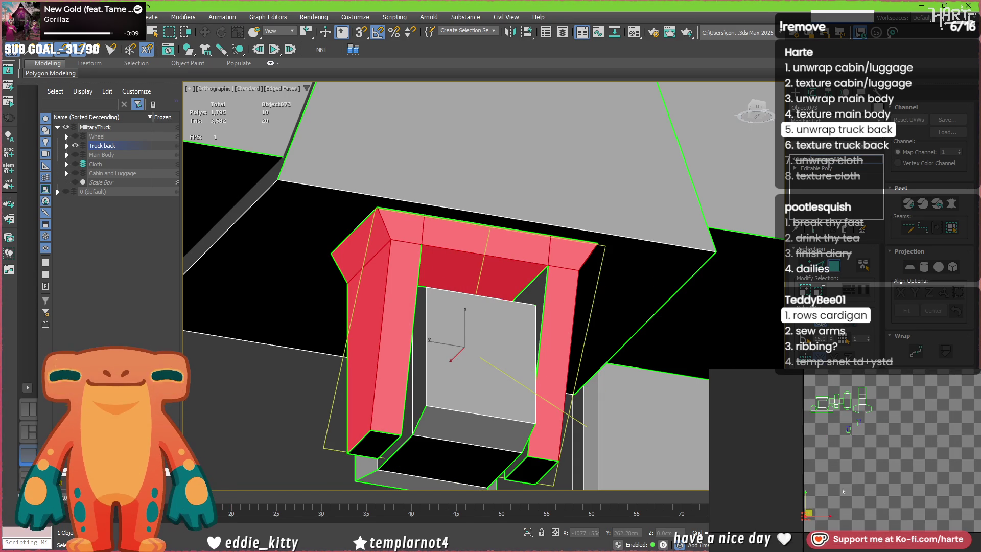
pyautogui.scroll(5, 870, 426)
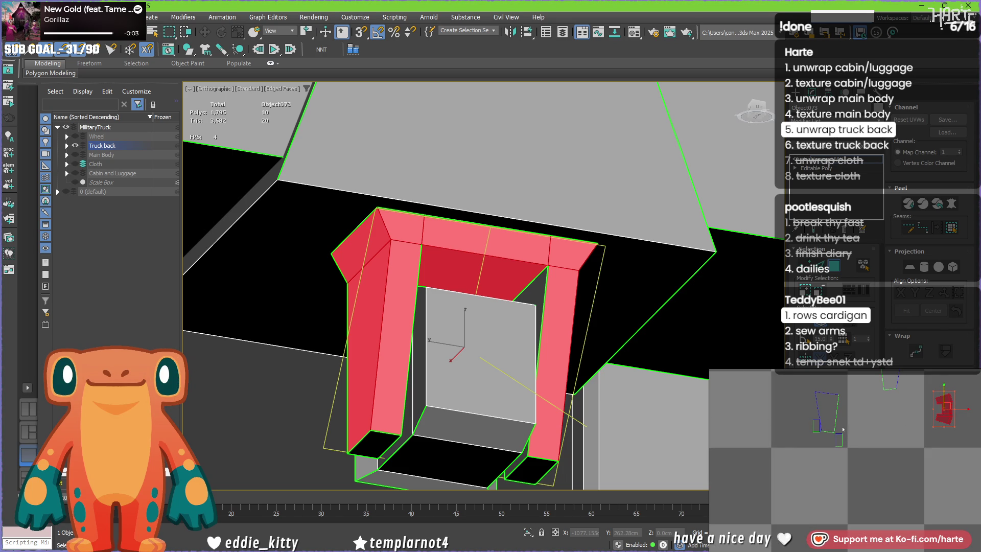
pyautogui.press('z')
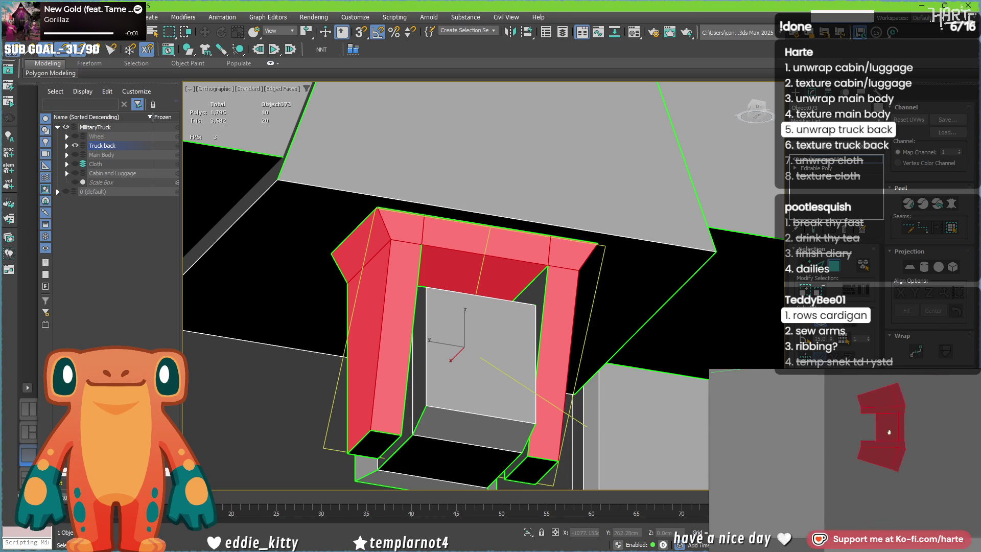
# Step: Rotate the frame island 90° to horizontal and scale it up with the Freeform gizmo
pyautogui.moveTo(861, 513); pyautogui.dragTo(940, 432)
pyautogui.scroll(3, 940, 434)
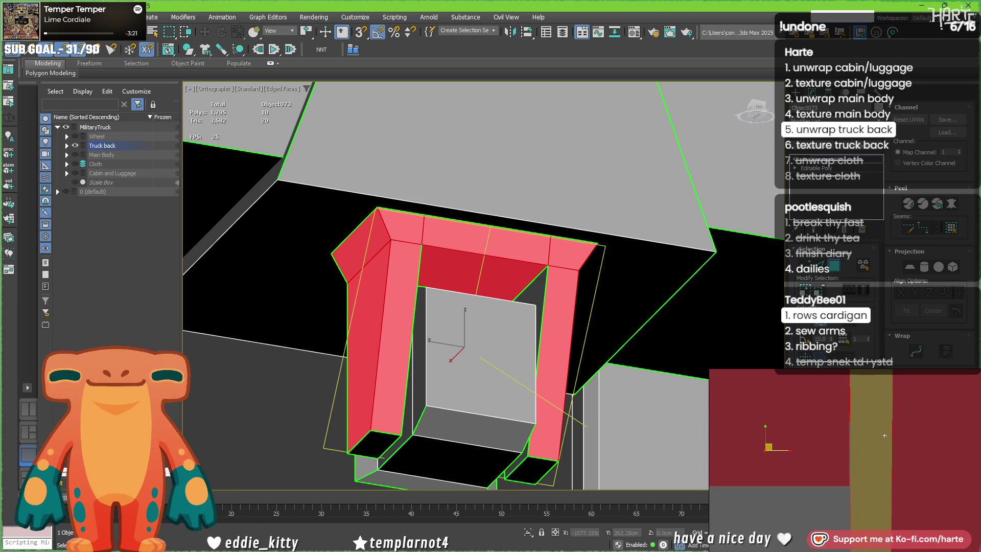
pyautogui.scroll(-5, 833, 464)
pyautogui.scroll(-2, 832, 464)
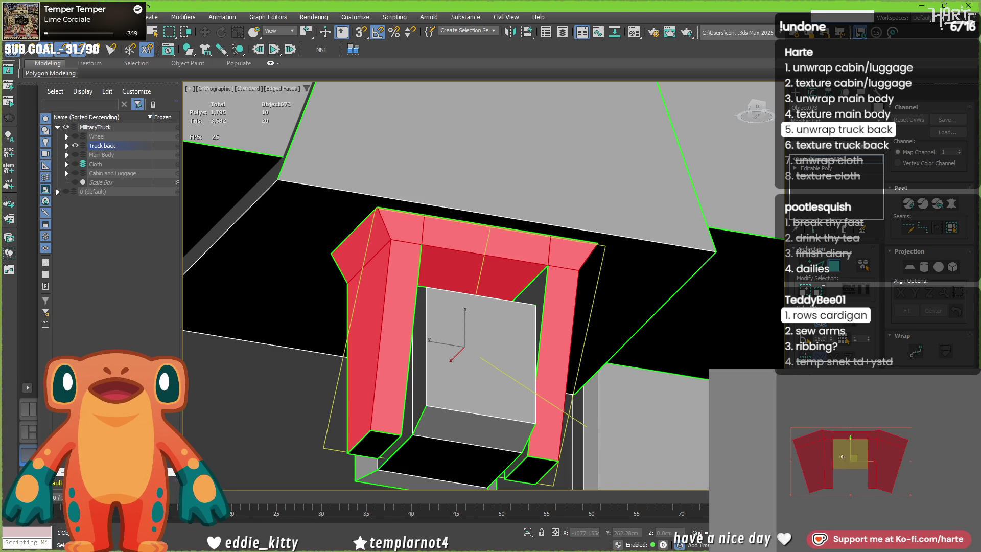
pyautogui.scroll(-2, 837, 460)
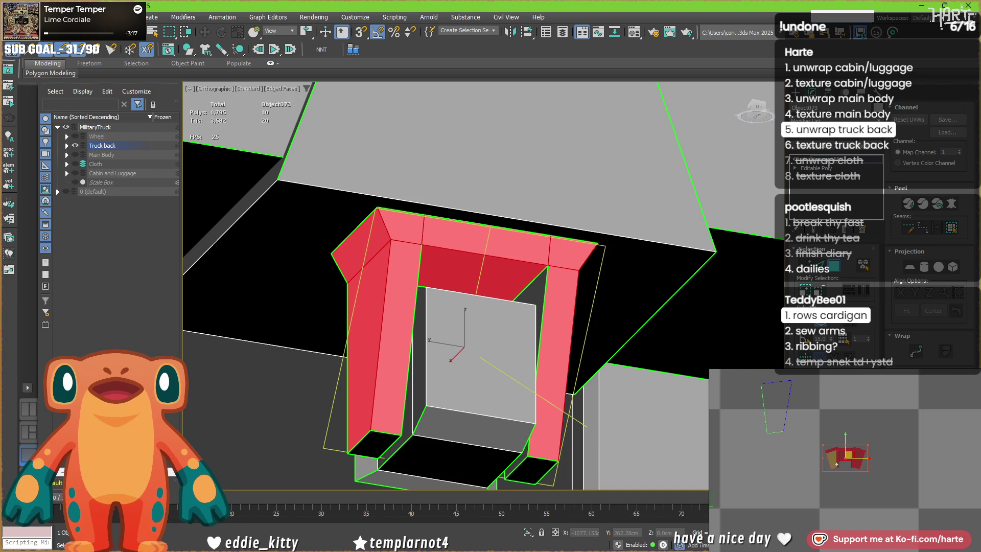
pyautogui.scroll(-4, 836, 464)
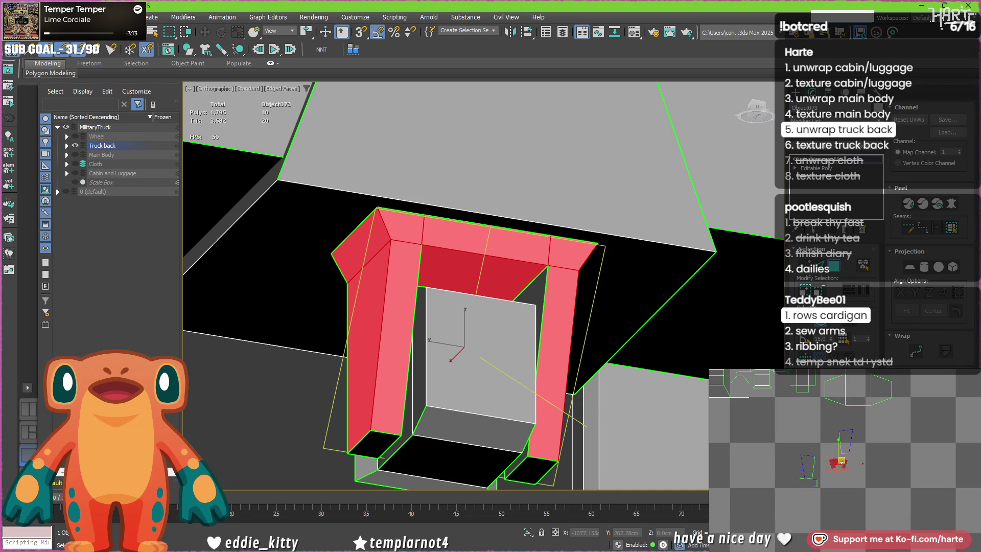
pyautogui.scroll(3, 841, 463)
pyautogui.moveTo(856, 478); pyautogui.dragTo(886, 495)
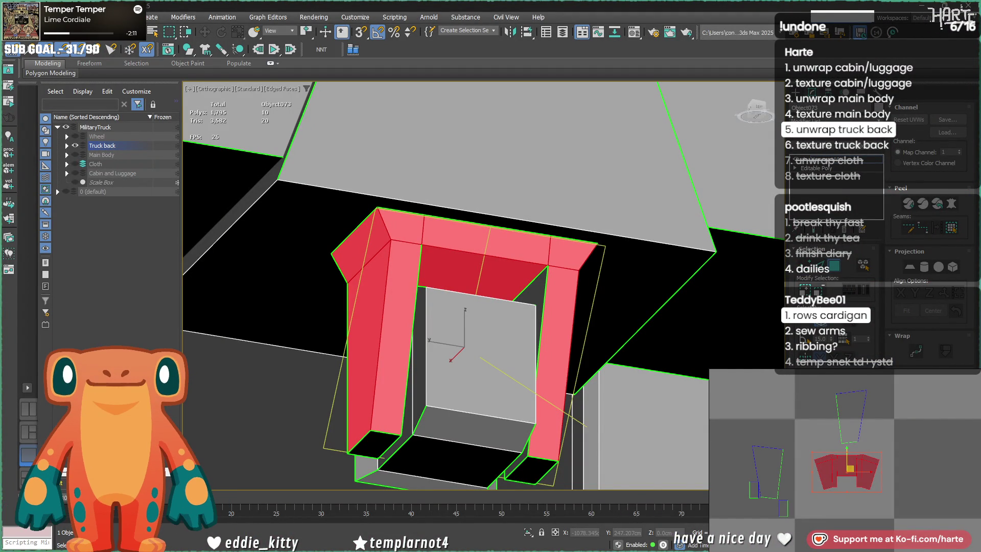
pyautogui.moveTo(844, 479); pyautogui.dragTo(851, 482, button='middle')
pyautogui.click(862, 469)
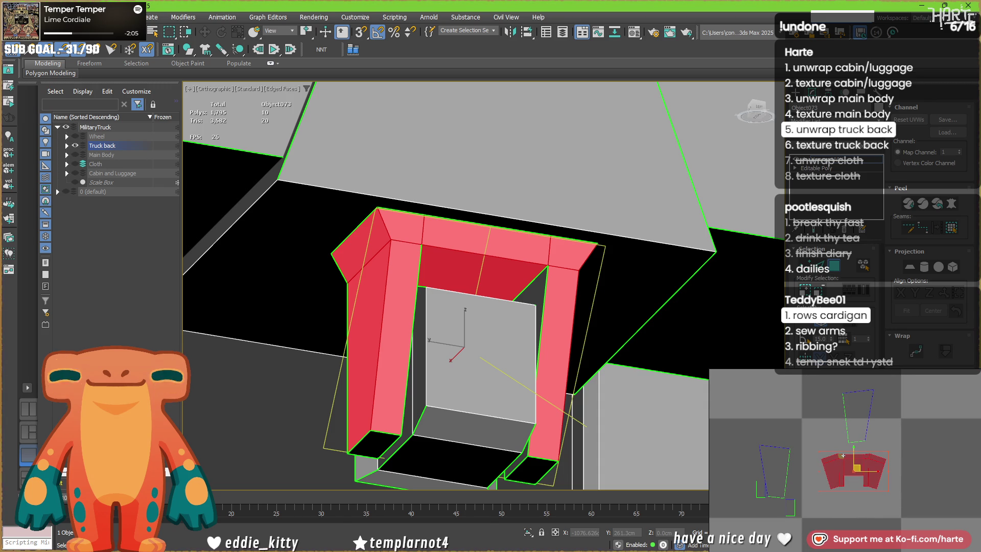
pyautogui.scroll(-1, 841, 456)
pyautogui.scroll(-1, 843, 455)
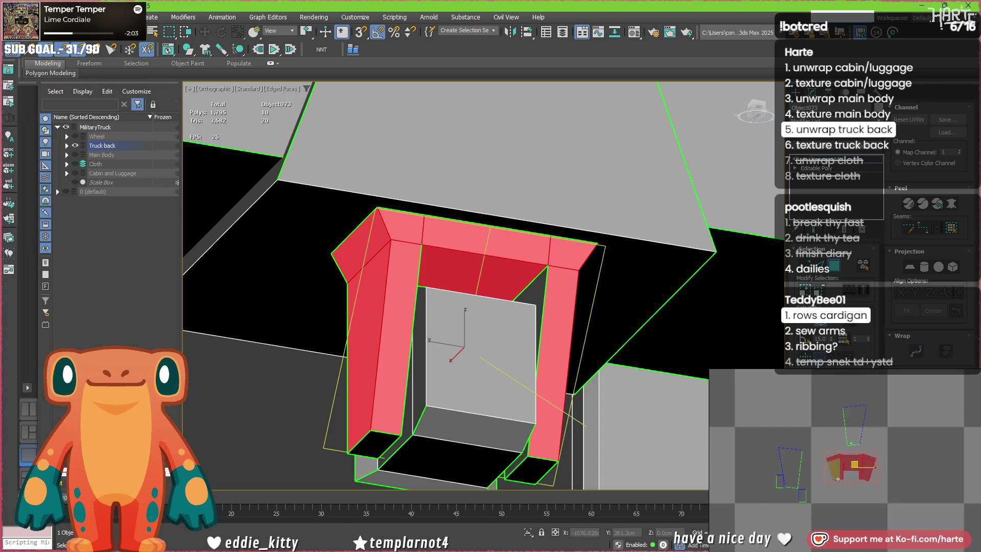
pyautogui.scroll(1, 839, 478)
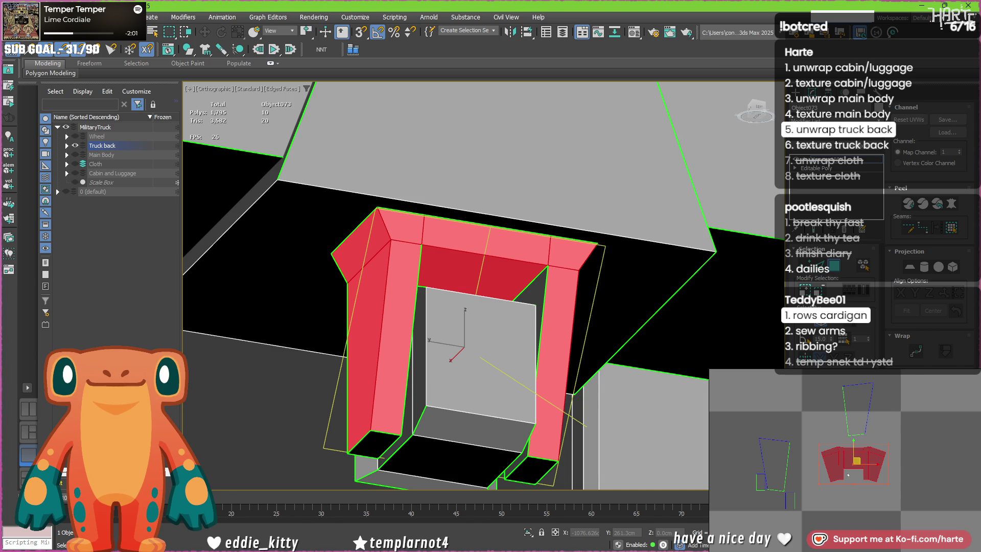
pyautogui.scroll(1, 847, 476)
pyautogui.moveTo(488, 350)
pyautogui.keyDown('alt'); pyautogui.mouseDown(button='middle')
pyautogui.moveTo(499, 339)
pyautogui.moveTo(588, 347)
pyautogui.moveTo(455, 356)
pyautogui.mouseUp(button='middle'); pyautogui.keyUp('alt')
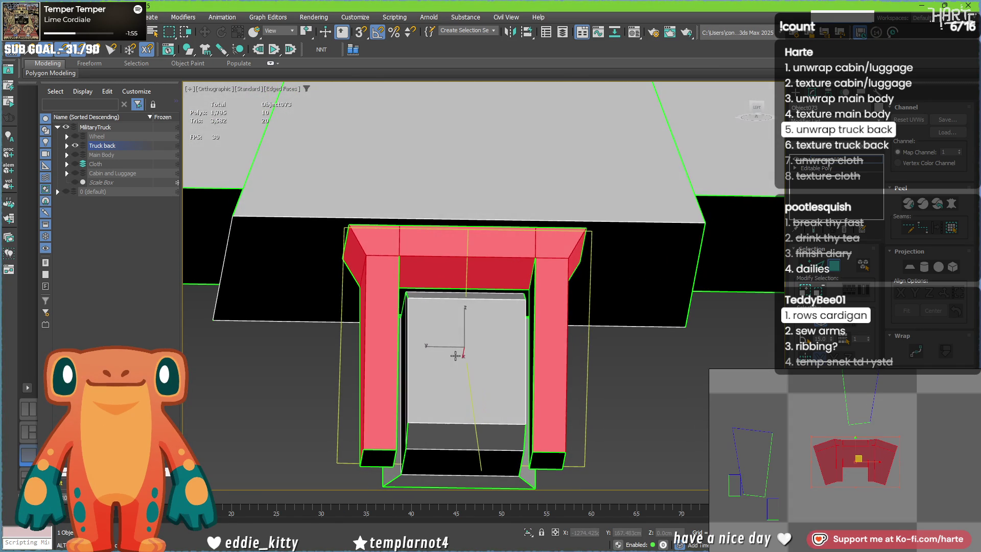
# Step: Try an edge operation on the pillar shells, then undo the resulting skew
pyautogui.click(384, 448)
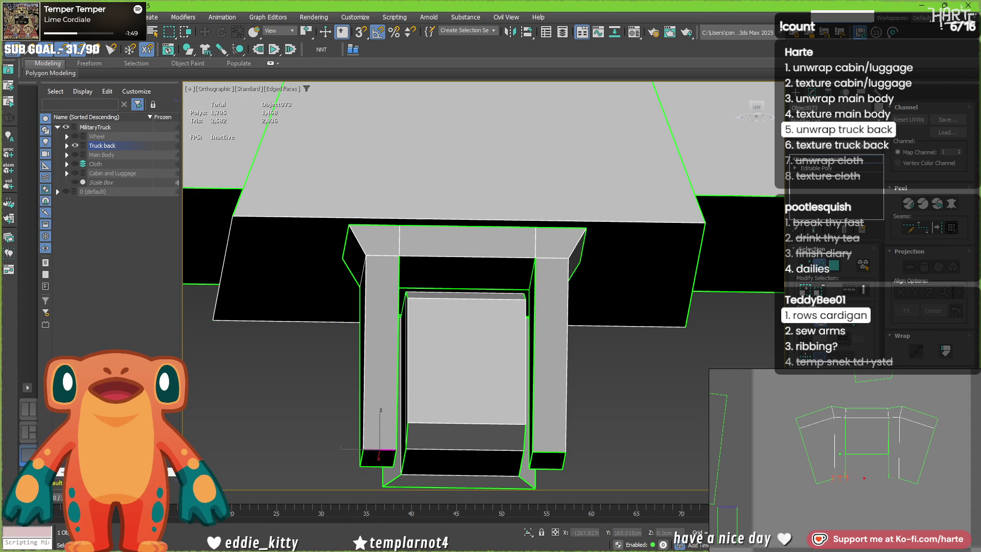
pyautogui.click(898, 486)
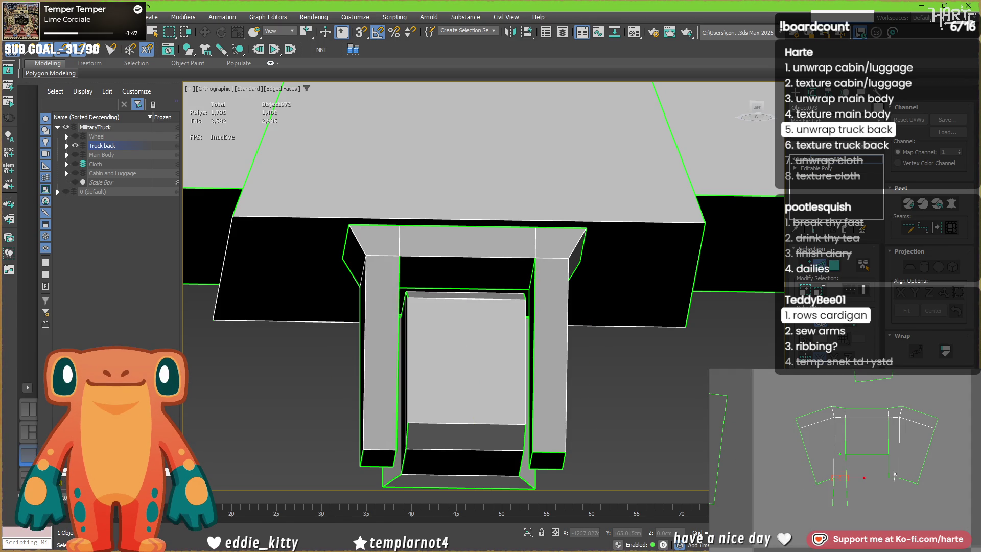
pyautogui.click(894, 478)
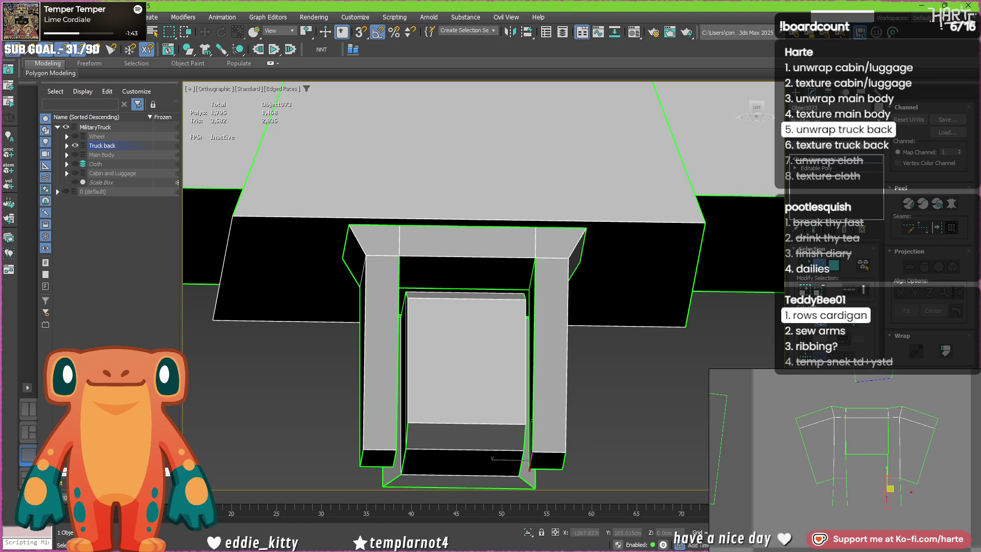
pyautogui.click(891, 488)
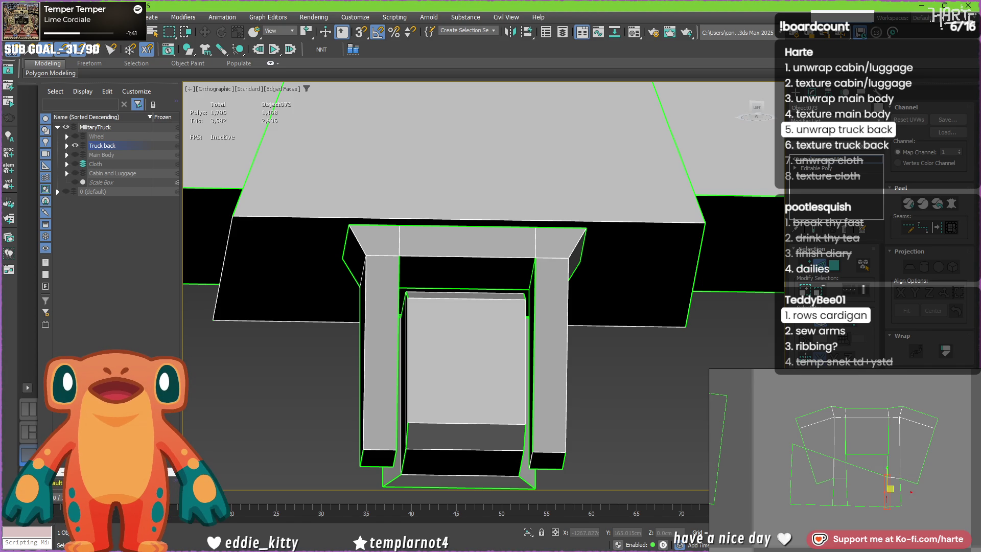
pyautogui.hotkey('ctrl', 'z')
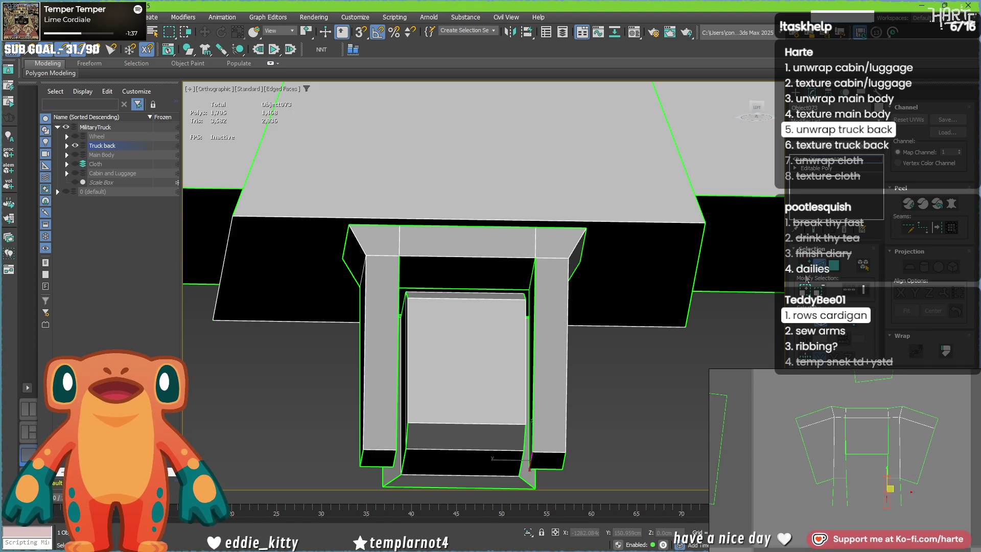
# Step: Select the box, bottom and pillar faces and move and rotate their UV shells
pyautogui.click(834, 265)
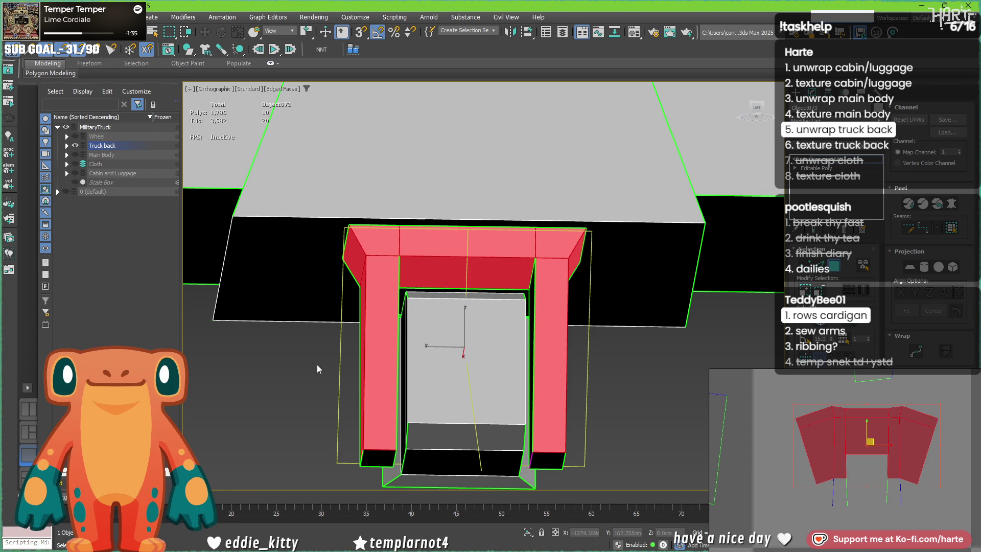
pyautogui.moveTo(660, 368); pyautogui.dragTo(660, 368)
pyautogui.moveTo(307, 416); pyautogui.dragTo(569, 482)
pyautogui.scroll(-5, 836, 415)
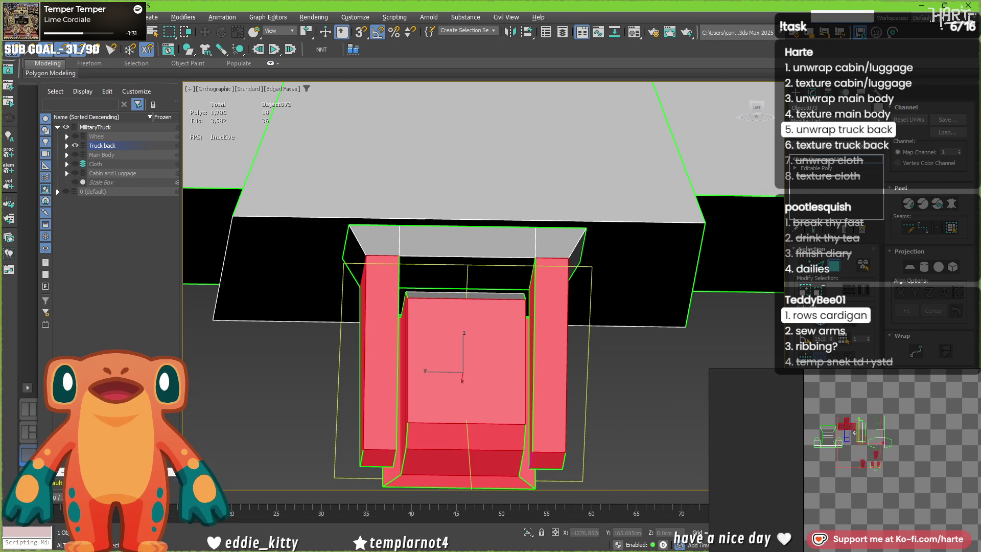
pyautogui.moveTo(836, 416); pyautogui.dragTo(862, 412)
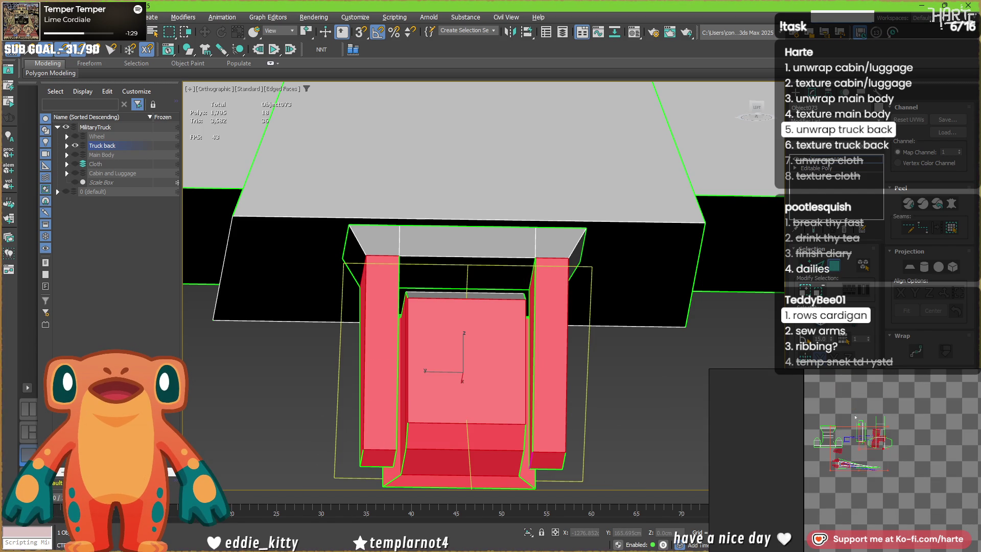
# Step: Rearrange the two pillar UV shells, then select the top frame faces in the viewport
pyautogui.click(846, 433)
pyautogui.scroll(5, 861, 459)
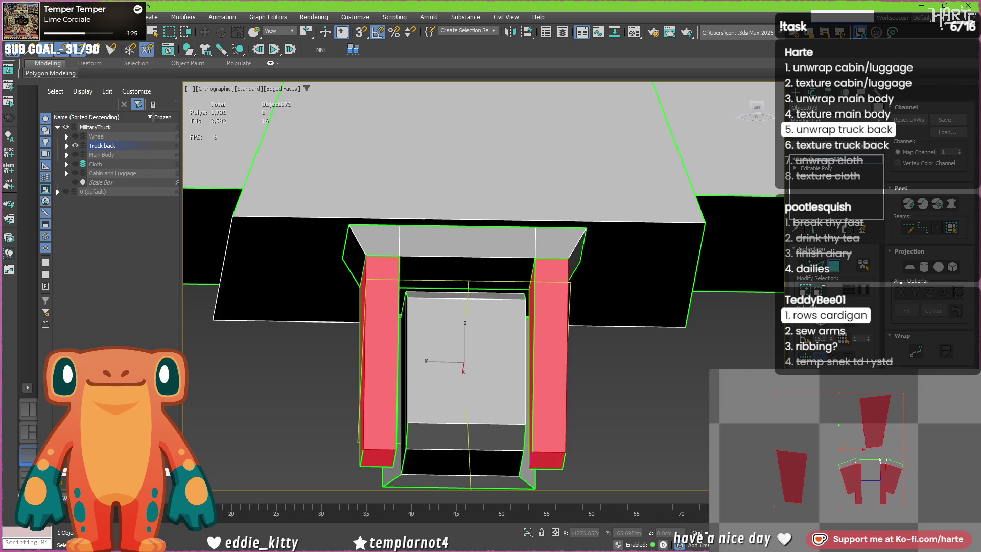
pyautogui.moveTo(846, 446); pyautogui.dragTo(776, 432)
pyautogui.moveTo(868, 439); pyautogui.dragTo(885, 457, button='middle')
pyautogui.click(890, 457)
pyautogui.moveTo(526, 367)
pyautogui.keyDown('alt'); pyautogui.mouseDown(button='middle')
pyautogui.moveTo(547, 352)
pyautogui.moveTo(511, 376)
pyautogui.moveTo(532, 400)
pyautogui.moveTo(513, 368)
pyautogui.moveTo(538, 366)
pyautogui.moveTo(488, 364)
pyautogui.mouseUp(button='middle'); pyautogui.keyUp('alt')
pyautogui.click(491, 246)
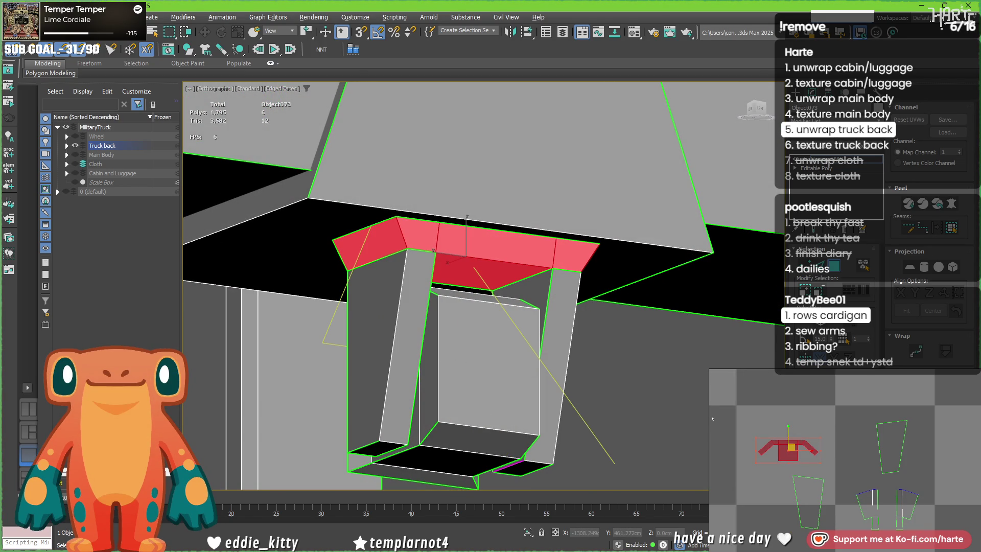
# Step: Restore the two side-face selection and toggle Planar projection on and off
pyautogui.scroll(-5, 814, 417)
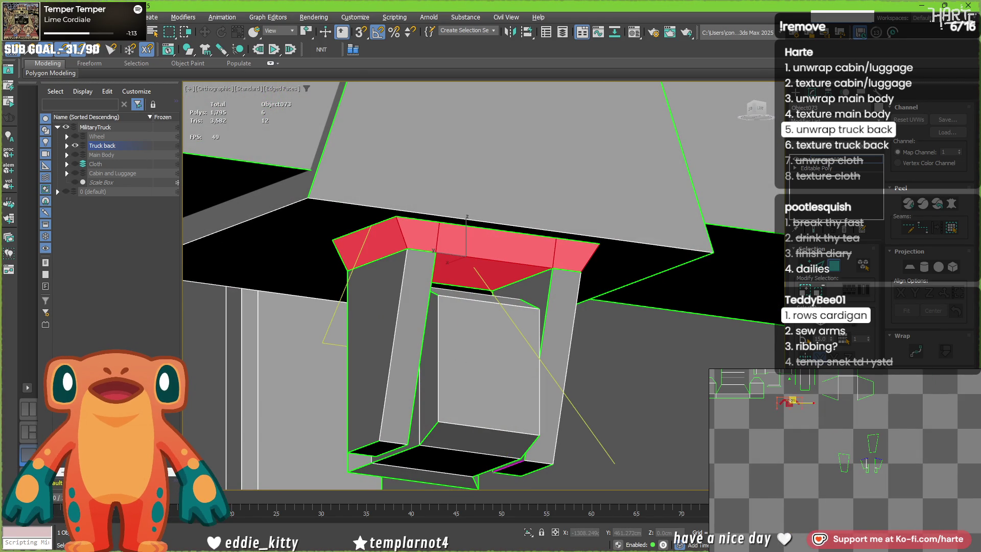
pyautogui.scroll(5, 911, 497)
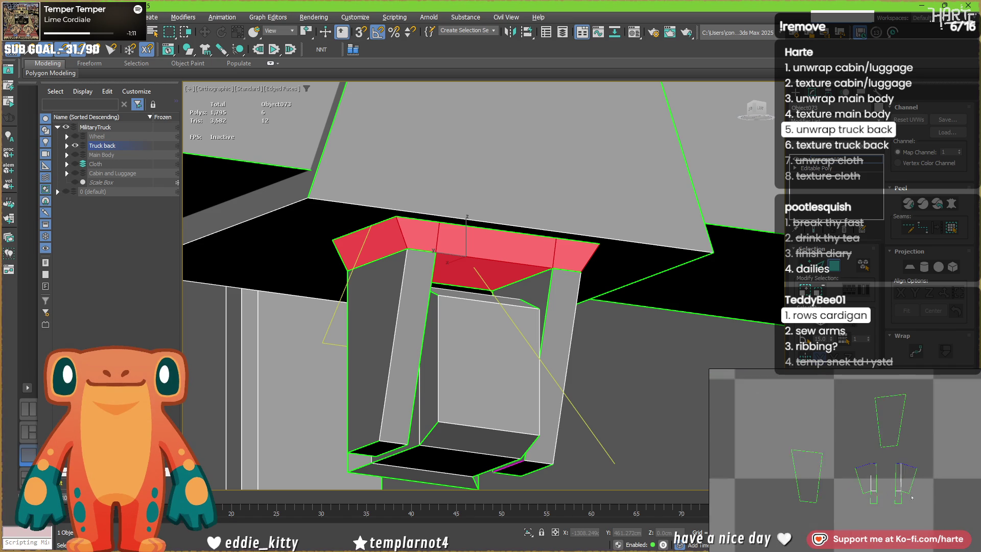
pyautogui.scroll(2, 911, 496)
pyautogui.hotkey('ctrl', 'z')
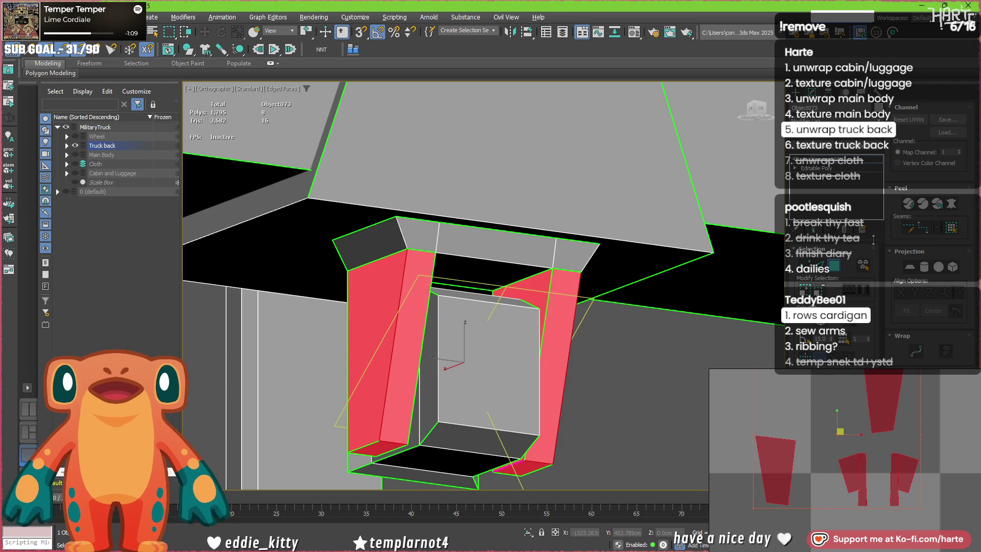
pyautogui.click(909, 268)
pyautogui.click(909, 268)
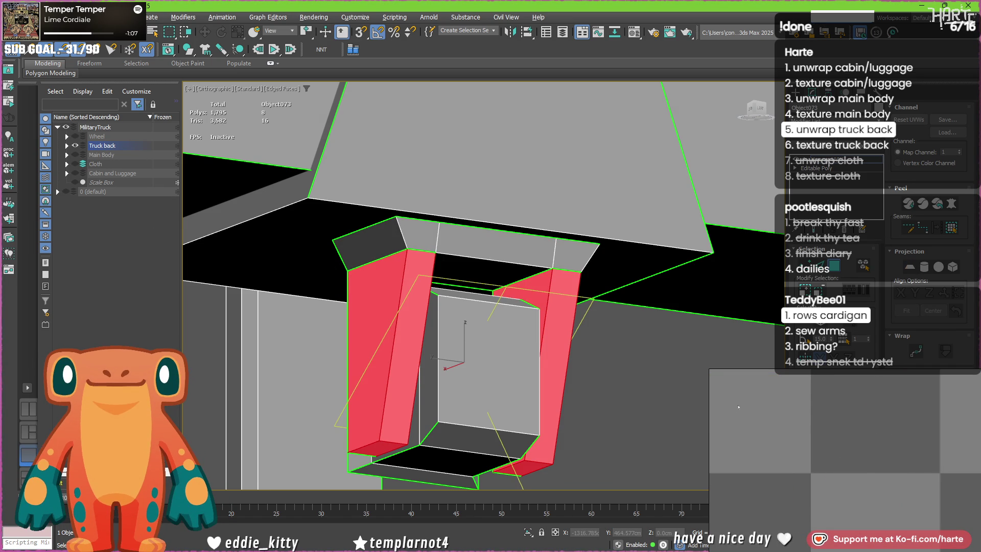
# Step: Rotate the pillar island a quarter turn, undo it, and recover both pillar faces' selection
pyautogui.scroll(-10, 741, 450)
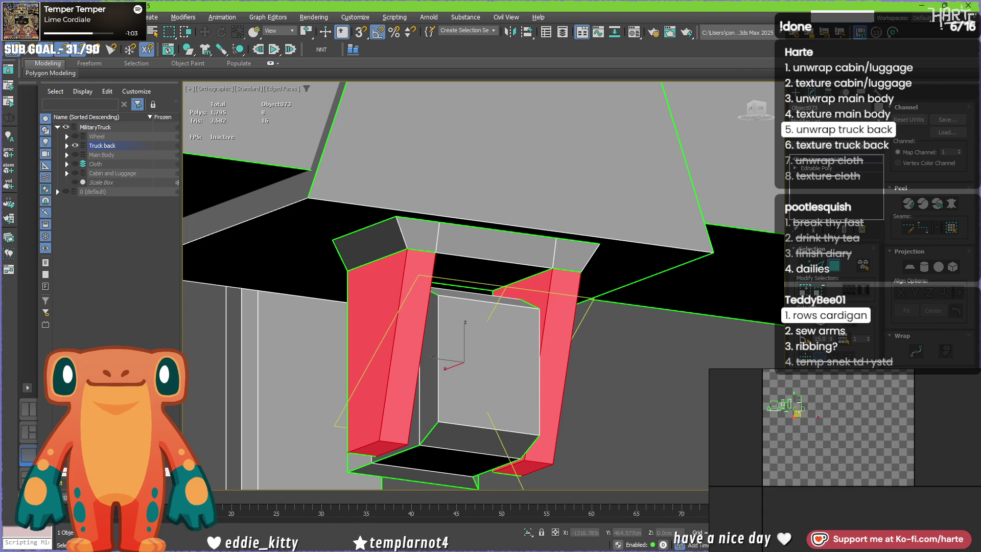
pyautogui.scroll(10, 792, 417)
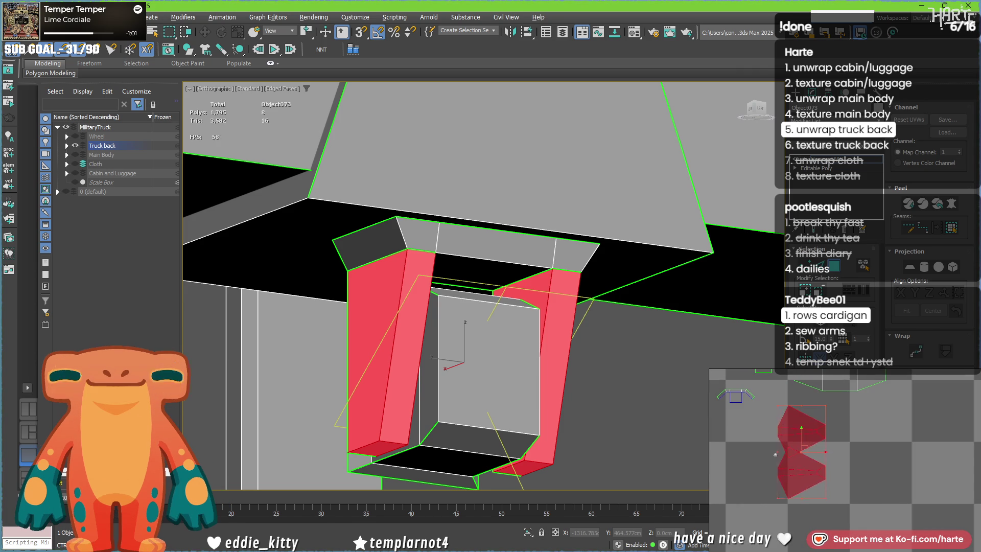
pyautogui.hotkey('ctrl', 'z')
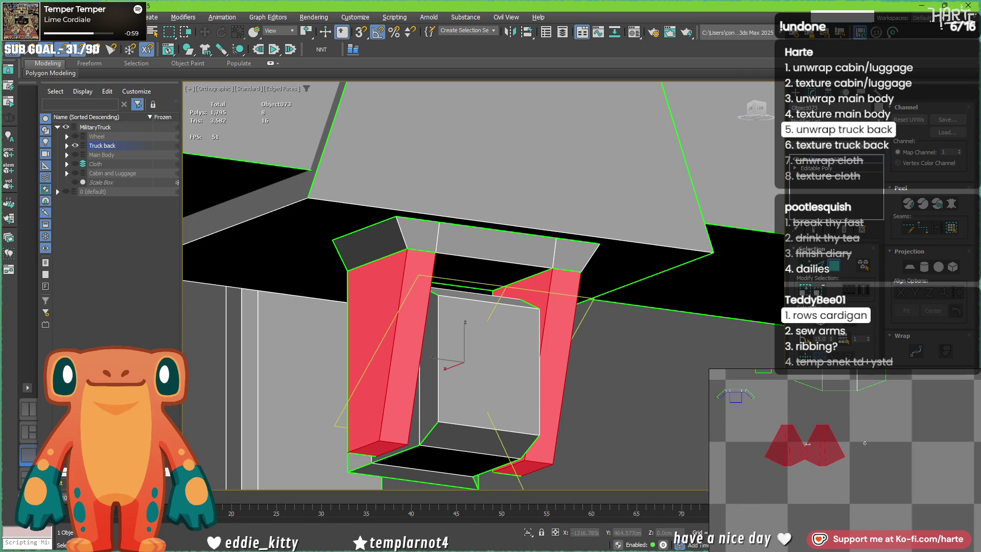
pyautogui.hotkey('ctrl', 'z')
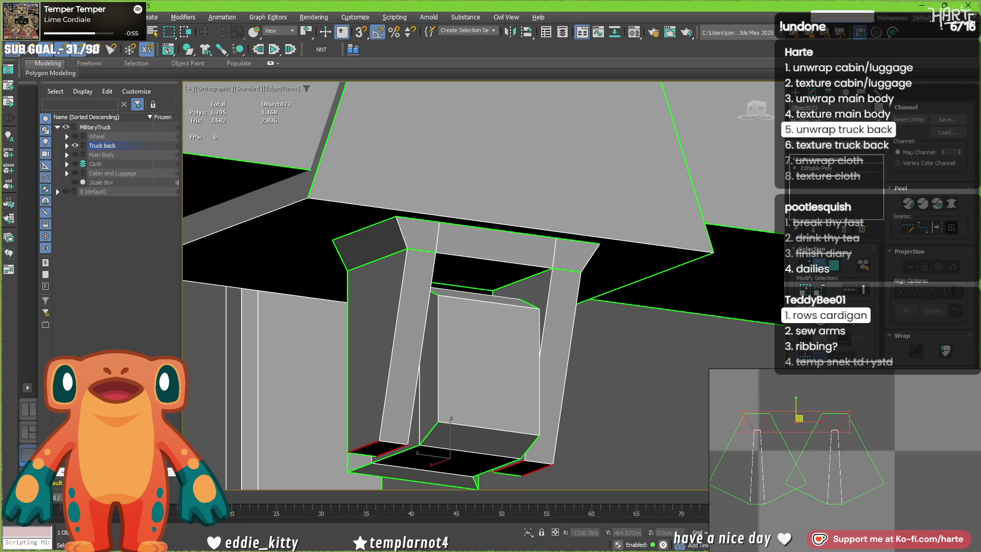
pyautogui.hotkey('ctrl', 'z')
# Step: Position the pillar islands among the other islands, then select all truck-back faces
pyautogui.scroll(-5, 848, 467)
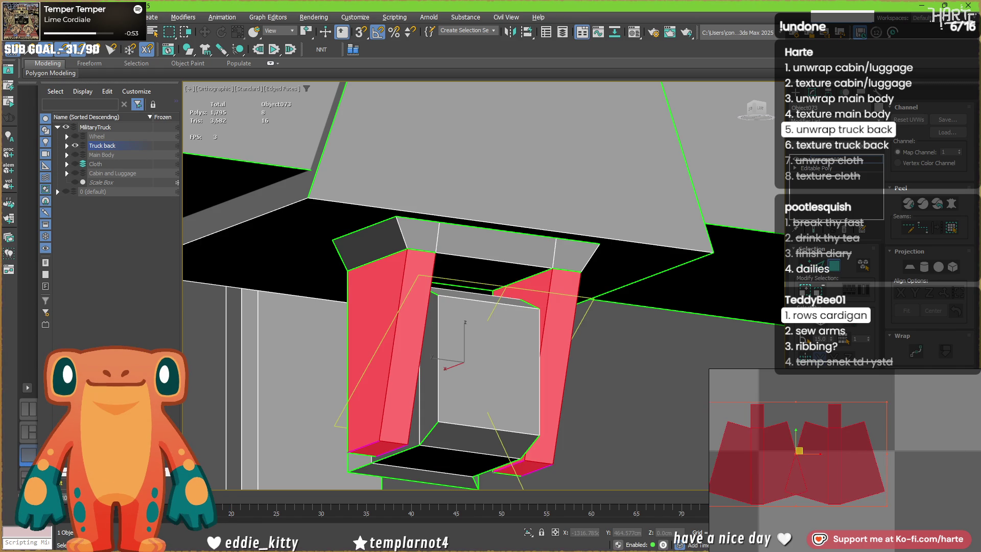
pyautogui.moveTo(849, 467); pyautogui.dragTo(874, 479, button='middle')
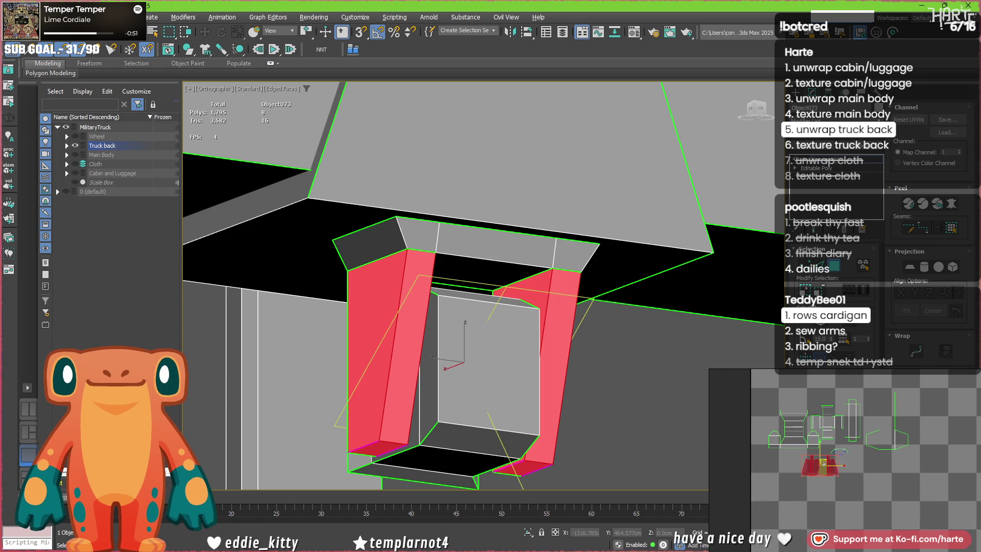
pyautogui.click(830, 476)
pyautogui.click(824, 462)
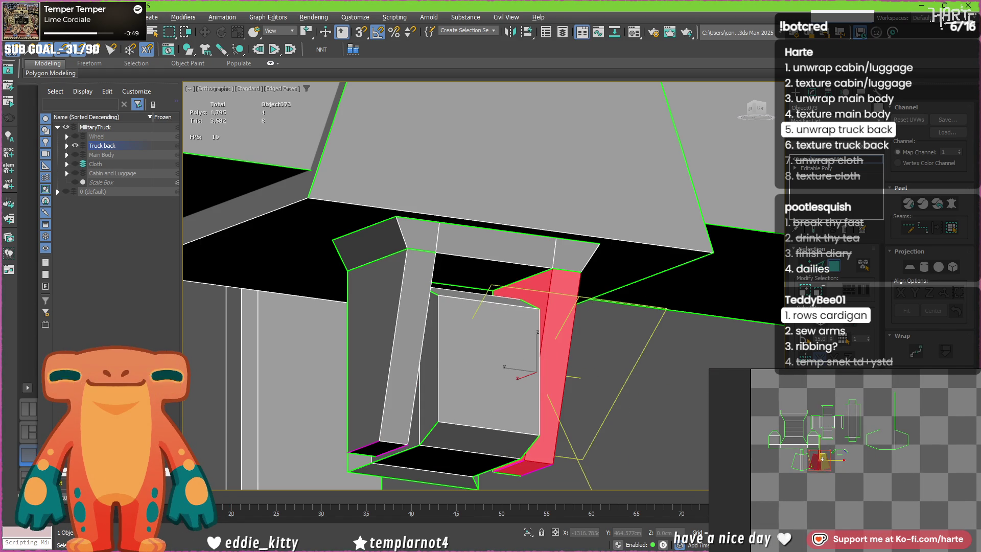
pyautogui.click(879, 474)
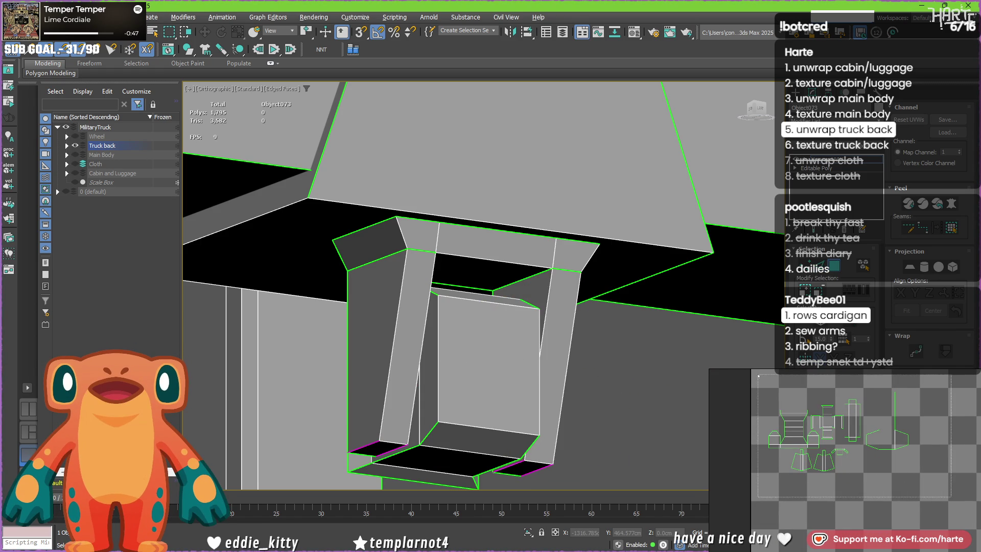
pyautogui.hotkey('ctrl', 'a')
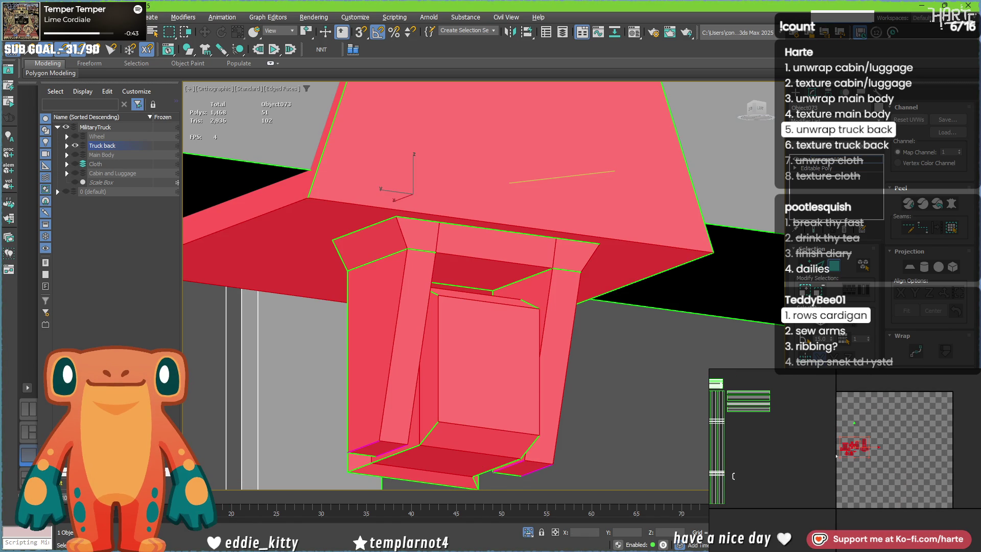
# Step: Close the UV editor via the viewport quad menu and bring the left post and lower panel into view
pyautogui.scroll(-3, 856, 460)
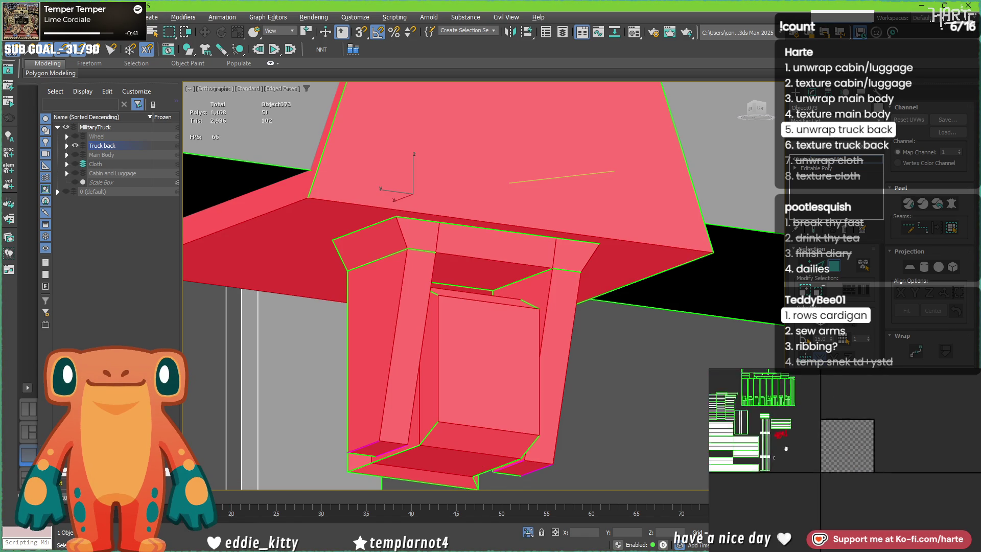
pyautogui.moveTo(851, 478); pyautogui.dragTo(851, 494, button='middle')
pyautogui.scroll(-5, 632, 213)
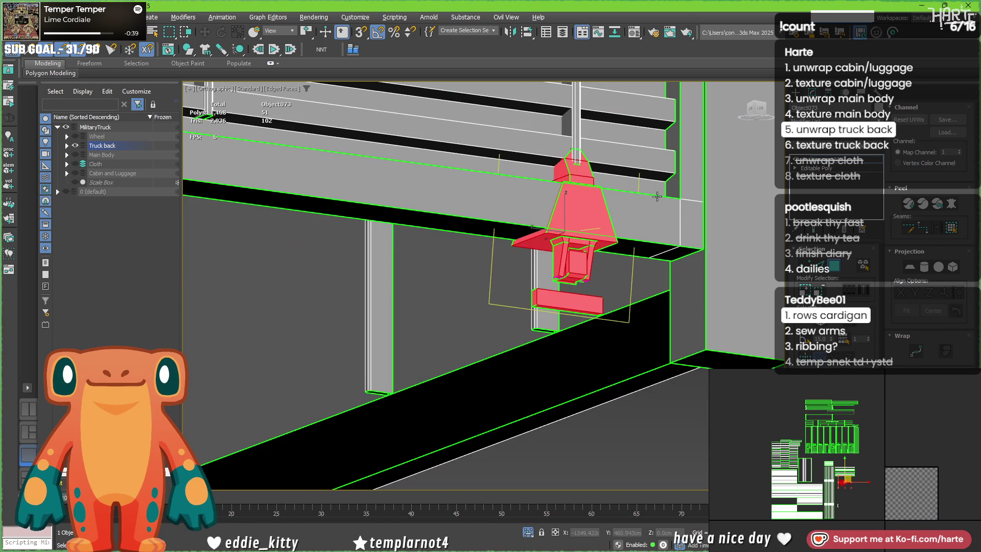
pyautogui.scroll(-10, 630, 260)
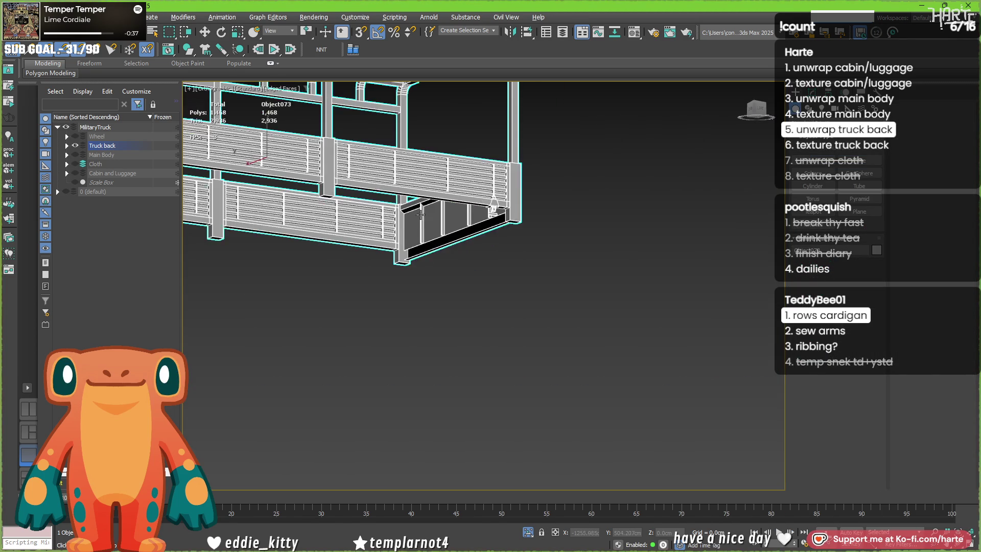
pyautogui.keyDown('alt'); pyautogui.moveTo(629, 260); pyautogui.dragTo(624, 276, button='middle'); pyautogui.keyUp('alt')
pyautogui.rightClick(501, 278)
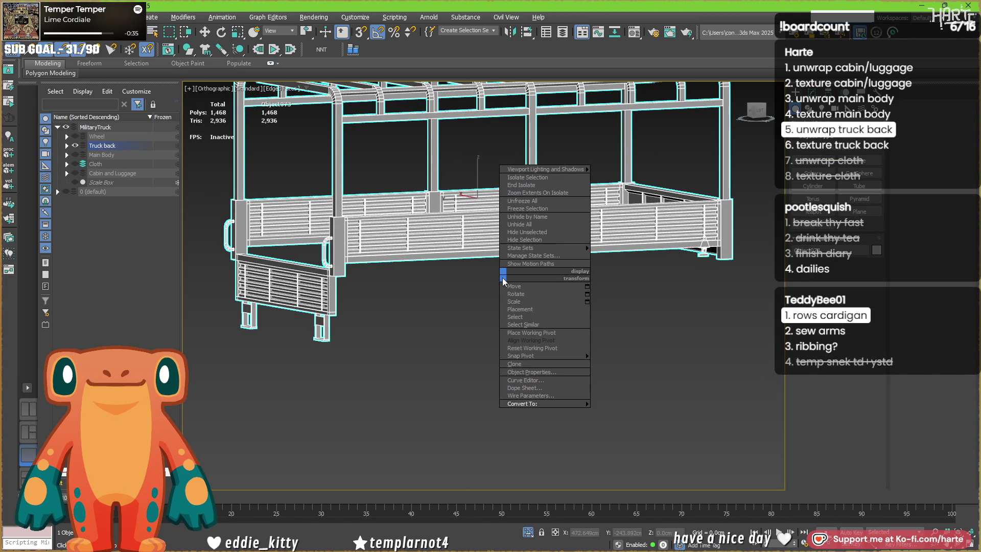
pyautogui.click(630, 412)
pyautogui.keyDown('alt'); pyautogui.moveTo(634, 289); pyautogui.dragTo(559, 330, button='middle'); pyautogui.keyUp('alt')
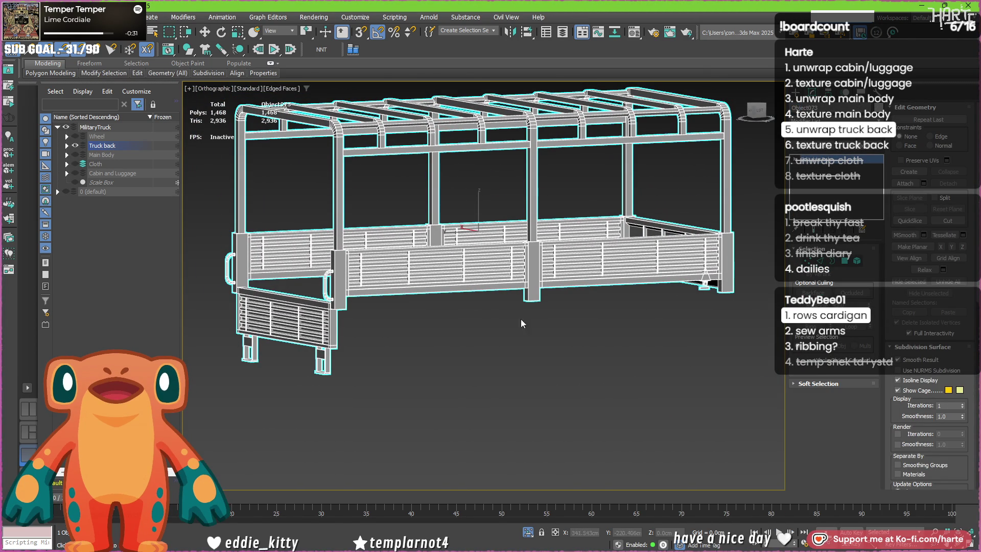
pyautogui.scroll(4, 325, 278)
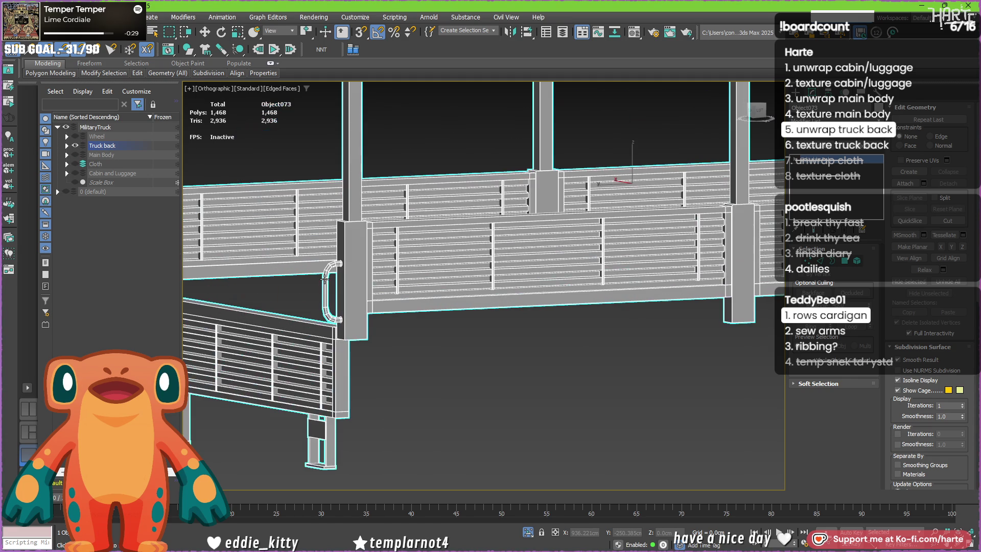
pyautogui.keyDown('alt'); pyautogui.moveTo(324, 278); pyautogui.dragTo(616, 320, button='middle'); pyautogui.keyUp('alt')
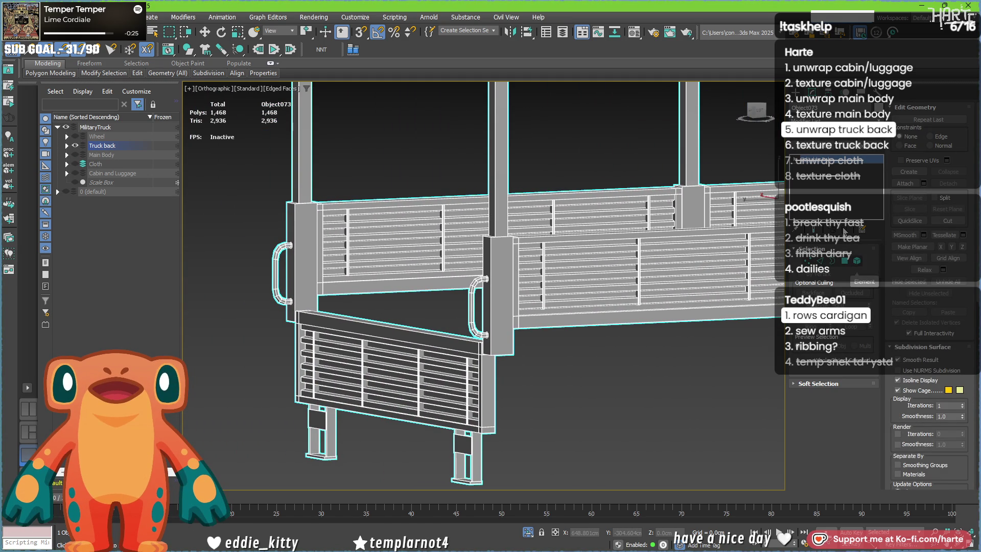
# Step: Reopen the Unwrap UVW editor, marquee-select both handles' UVs and turn to a front view
pyautogui.click(817, 159)
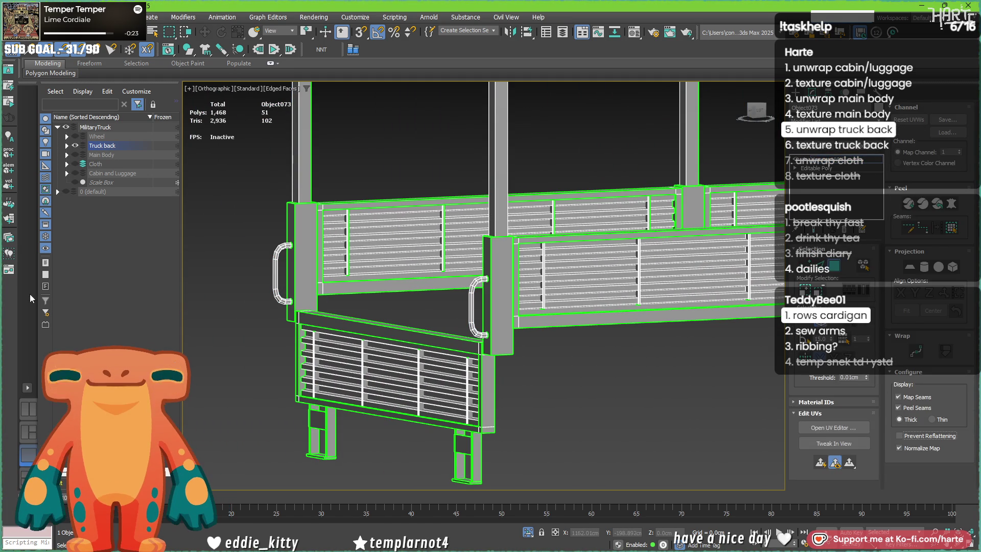
pyautogui.click(840, 427)
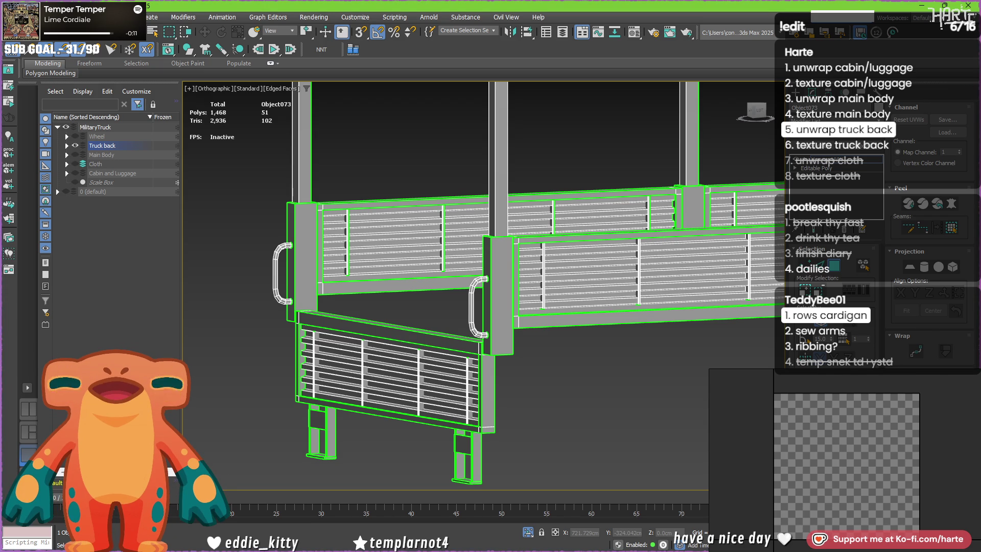
pyautogui.scroll(-3, 823, 407)
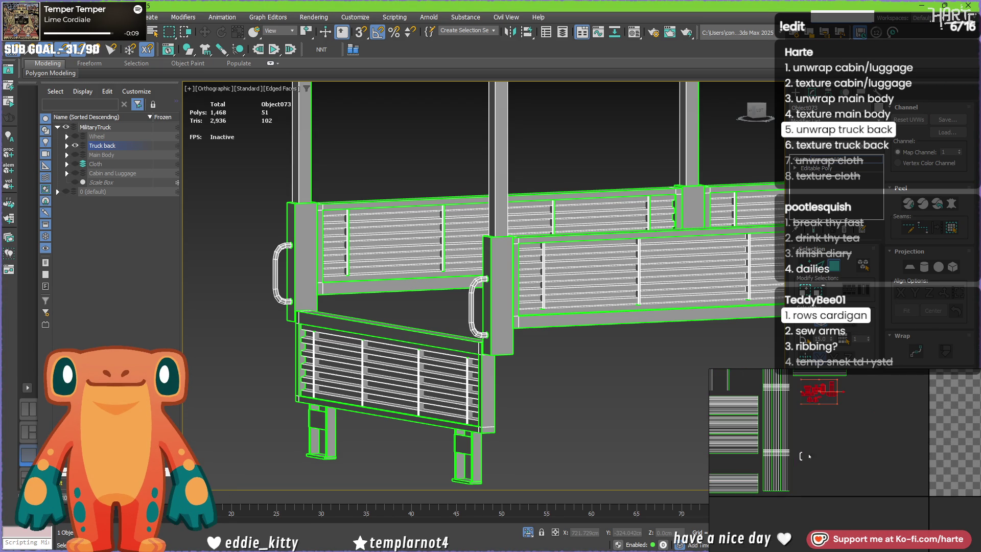
pyautogui.moveTo(795, 441); pyautogui.dragTo(794, 440)
pyautogui.keyDown('alt'); pyautogui.moveTo(347, 255); pyautogui.dragTo(334, 286, button='middle'); pyautogui.keyUp('alt')
pyautogui.scroll(5, 335, 286)
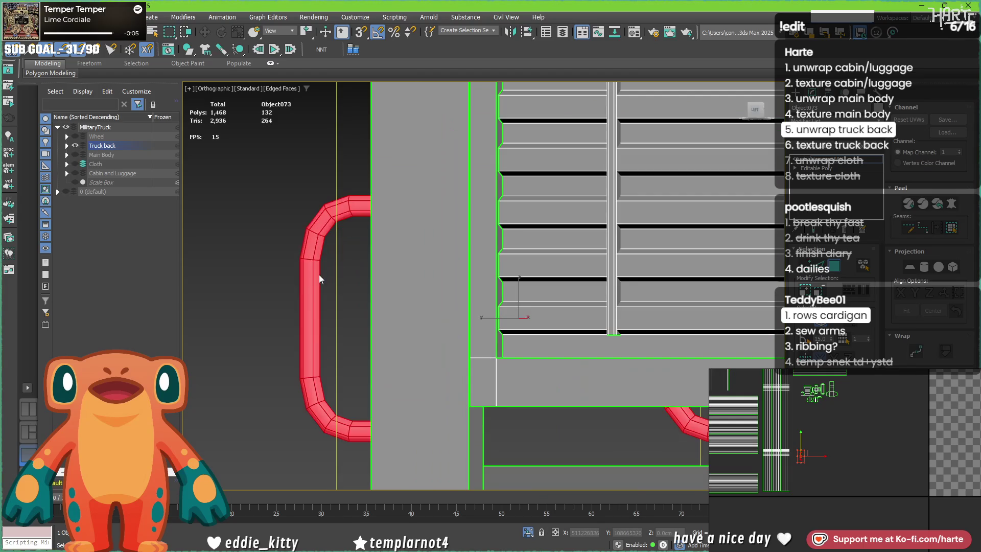
pyautogui.click(325, 281)
pyautogui.moveTo(577, 401); pyautogui.dragTo(509, 380, button='middle')
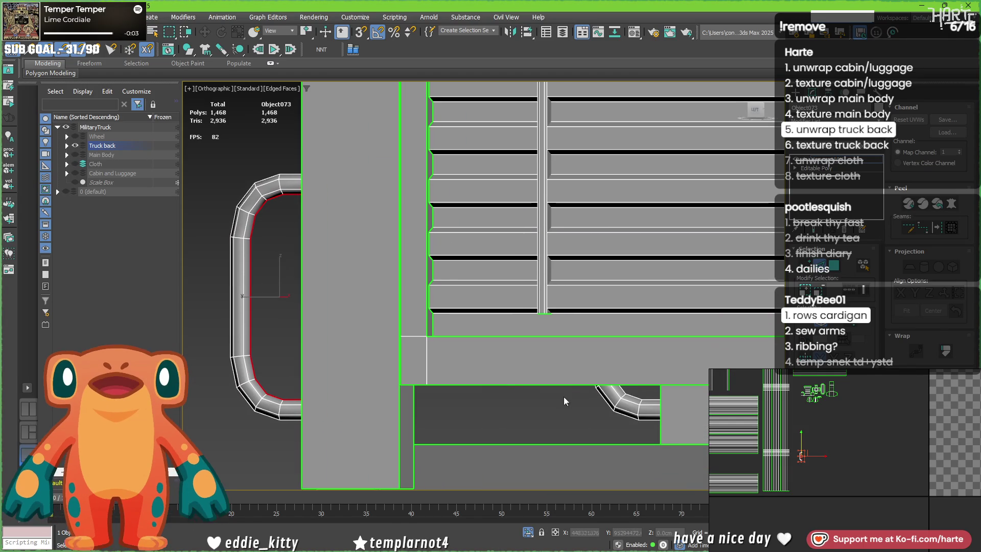
pyautogui.moveTo(243, 324)
pyautogui.keyDown('alt'); pyautogui.mouseDown(button='middle')
pyautogui.moveTo(315, 351)
pyautogui.moveTo(305, 336)
pyautogui.mouseUp(button='middle'); pyautogui.keyUp('alt')
pyautogui.scroll(-4, 305, 336)
pyautogui.scroll(5, 577, 269)
pyautogui.scroll(-2, 577, 269)
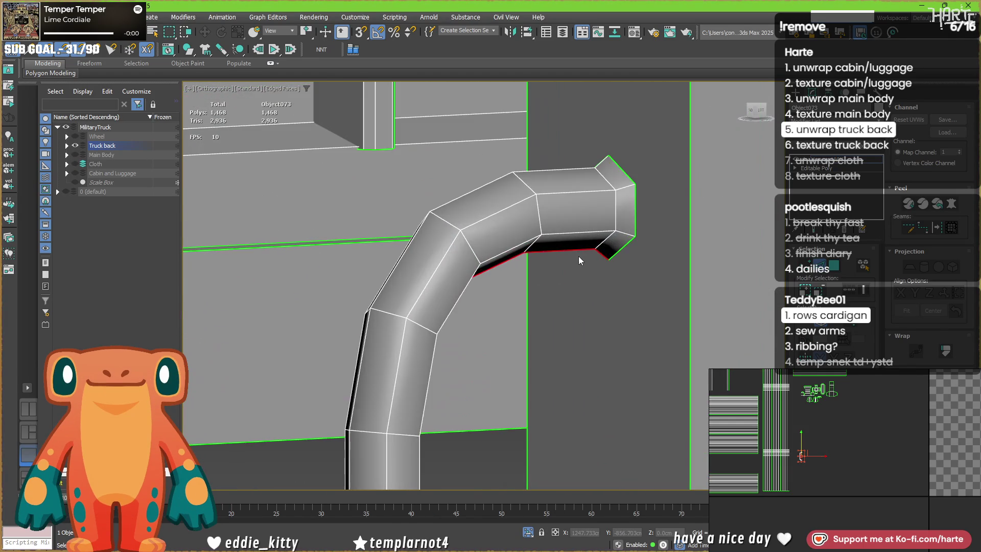
pyautogui.scroll(-2, 579, 262)
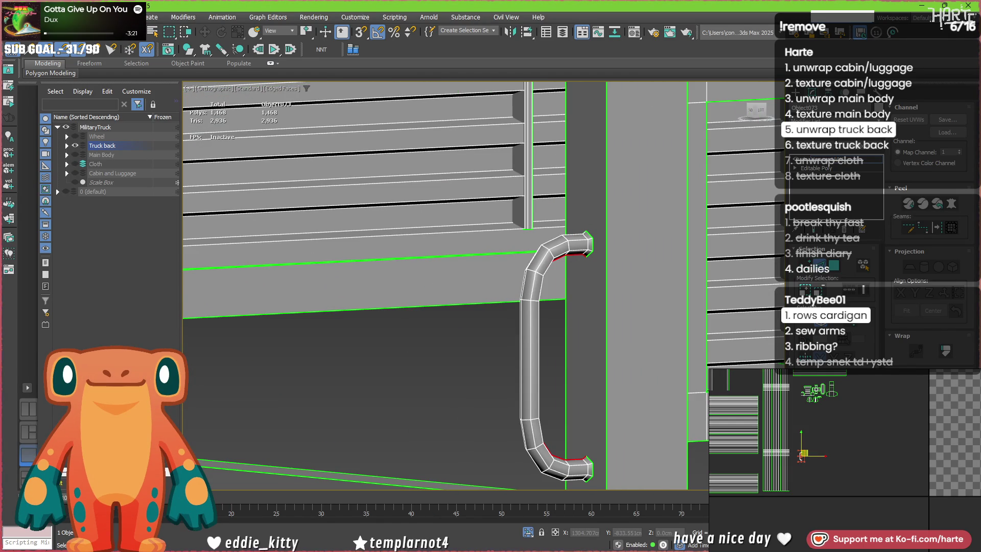
pyautogui.click(582, 244)
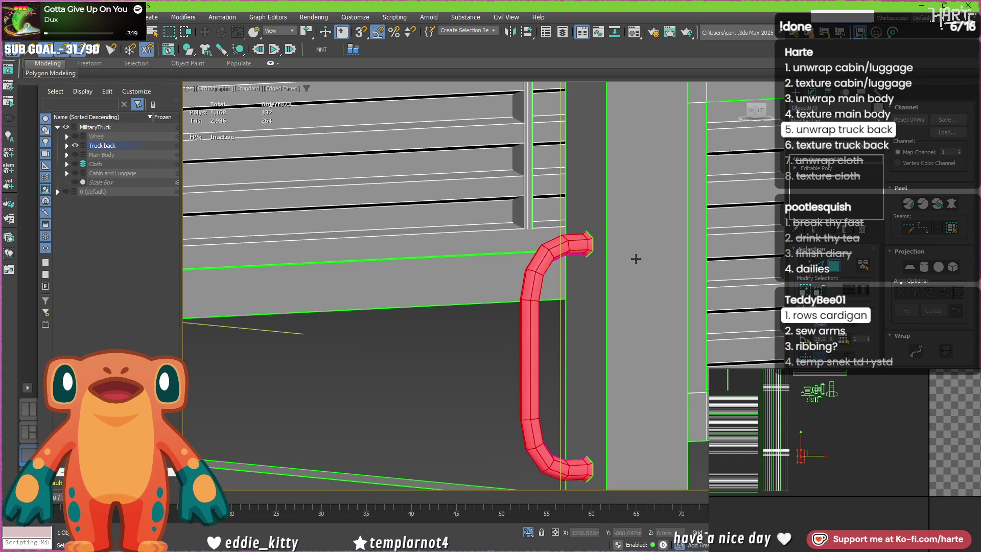
pyautogui.scroll(-3, 630, 256)
pyautogui.scroll(4, 618, 256)
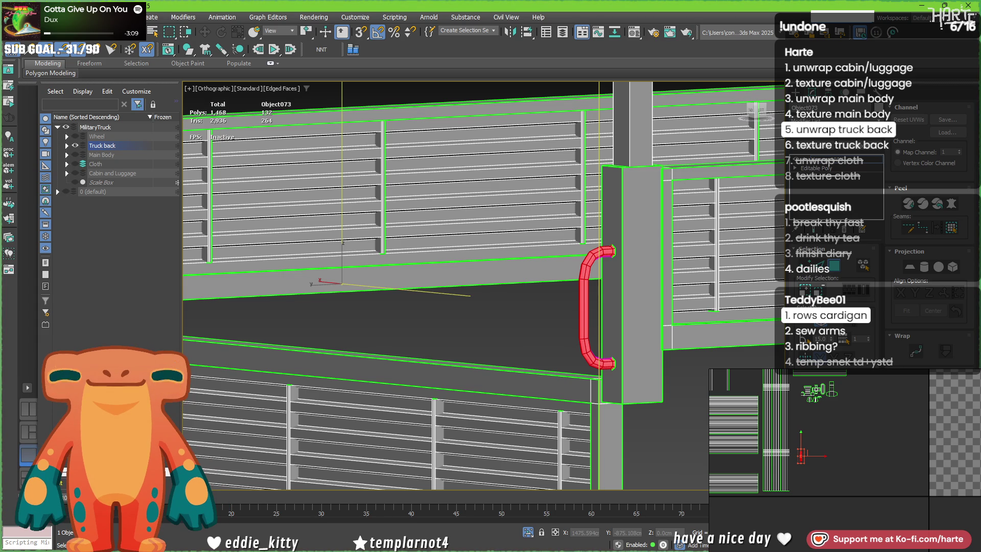
pyautogui.scroll(3, 803, 452)
pyautogui.scroll(1, 802, 451)
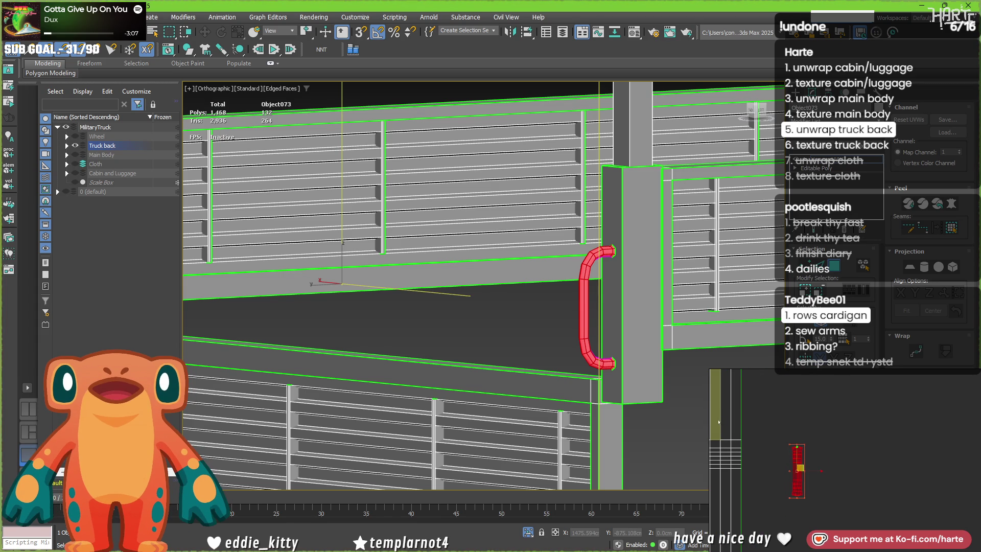
pyautogui.scroll(-3, 952, 484)
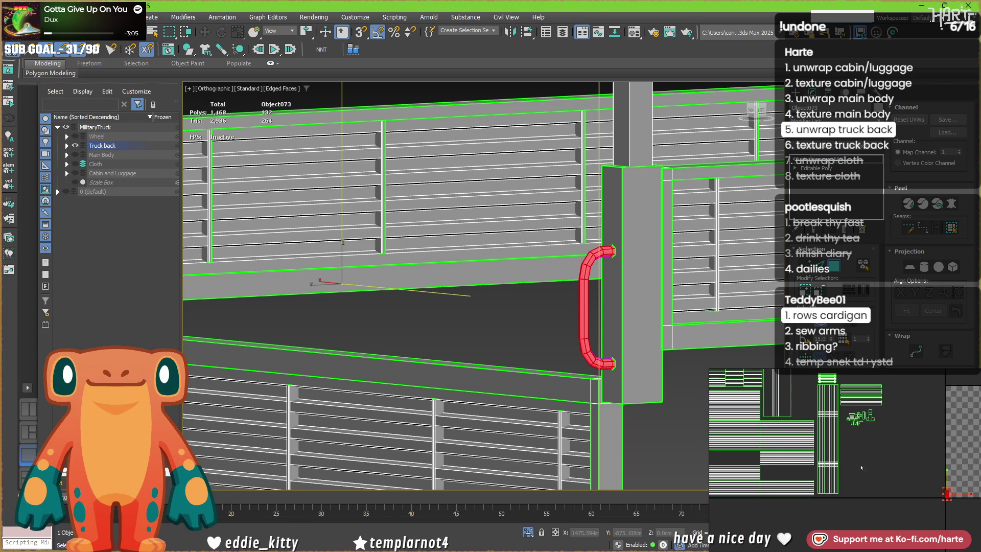
pyautogui.click(930, 468)
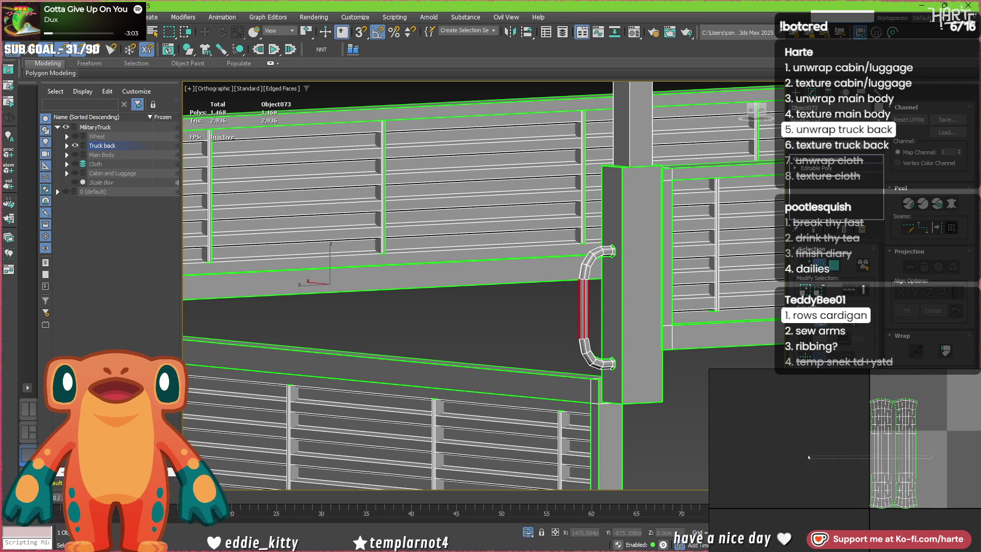
pyautogui.hotkey('ctrl', 'z')
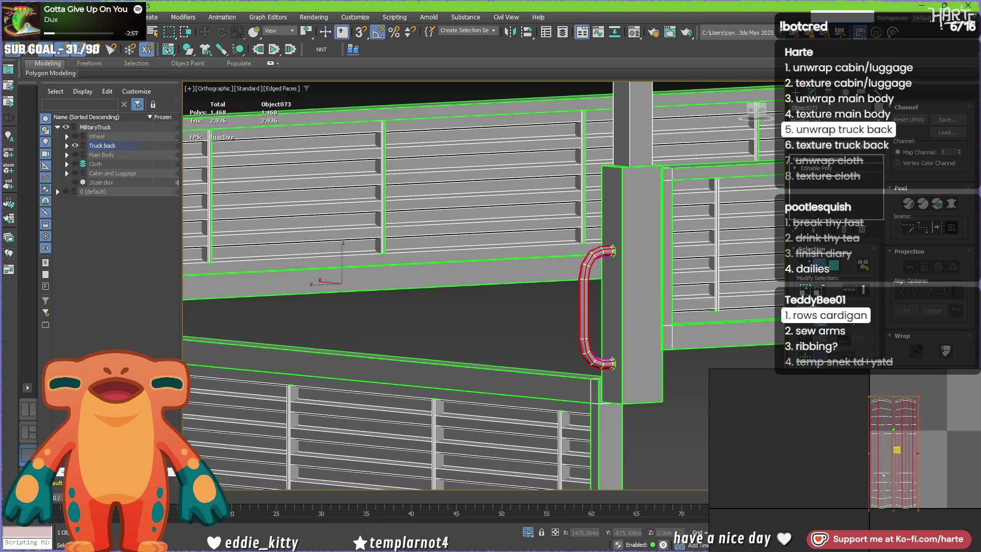
pyautogui.scroll(5, 876, 508)
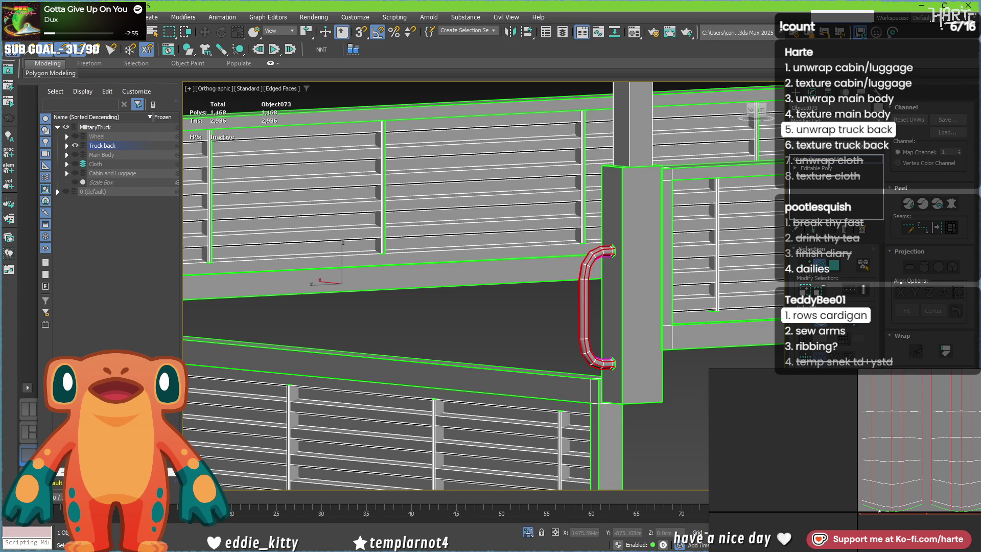
pyautogui.click(879, 509)
pyautogui.click(894, 510)
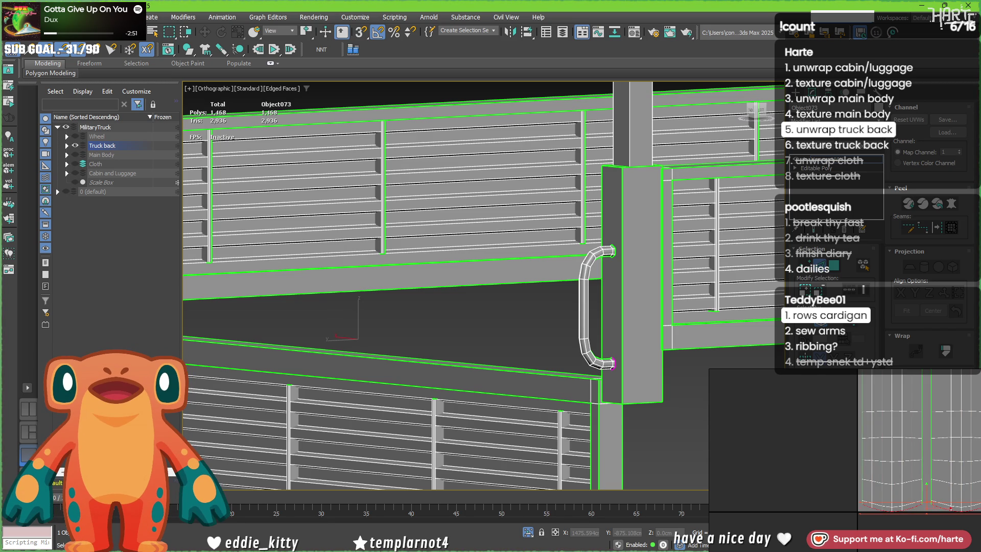
pyautogui.hotkey('alt', 'r')
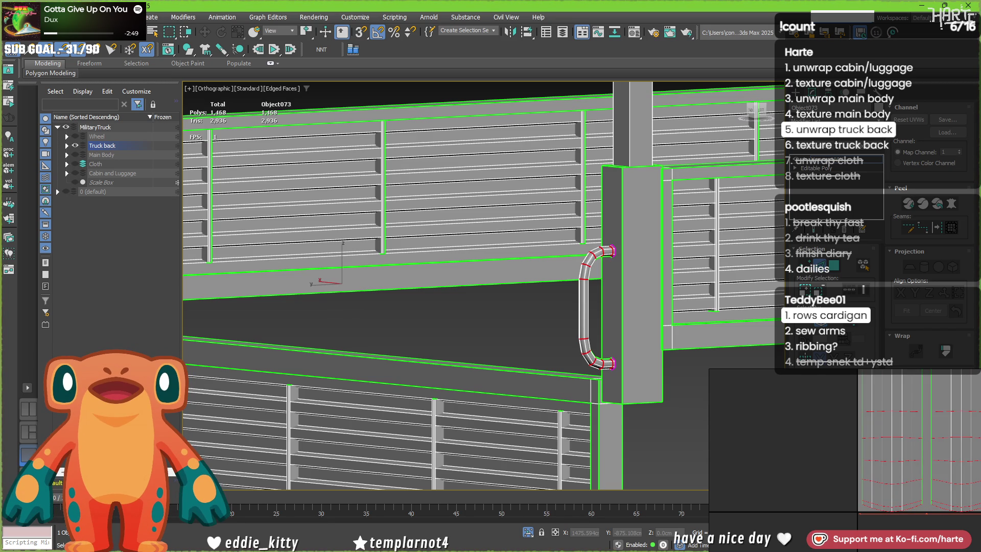
pyautogui.press('3')
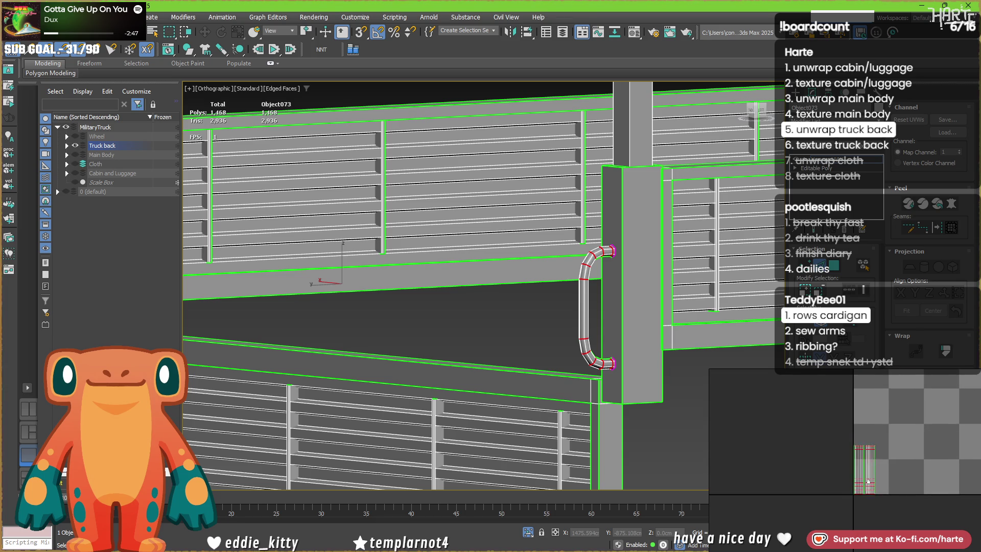
pyautogui.scroll(-5, 868, 475)
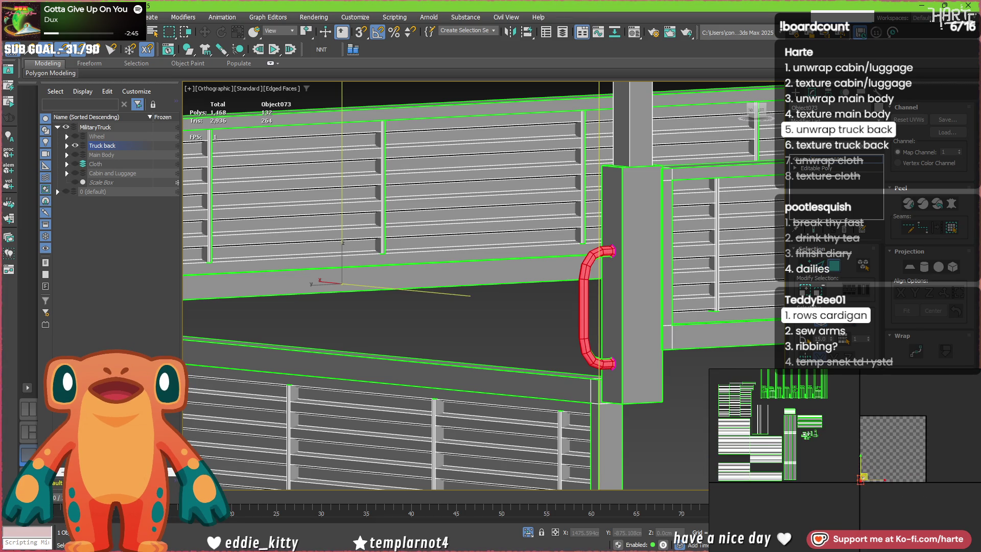
pyautogui.scroll(5, 792, 453)
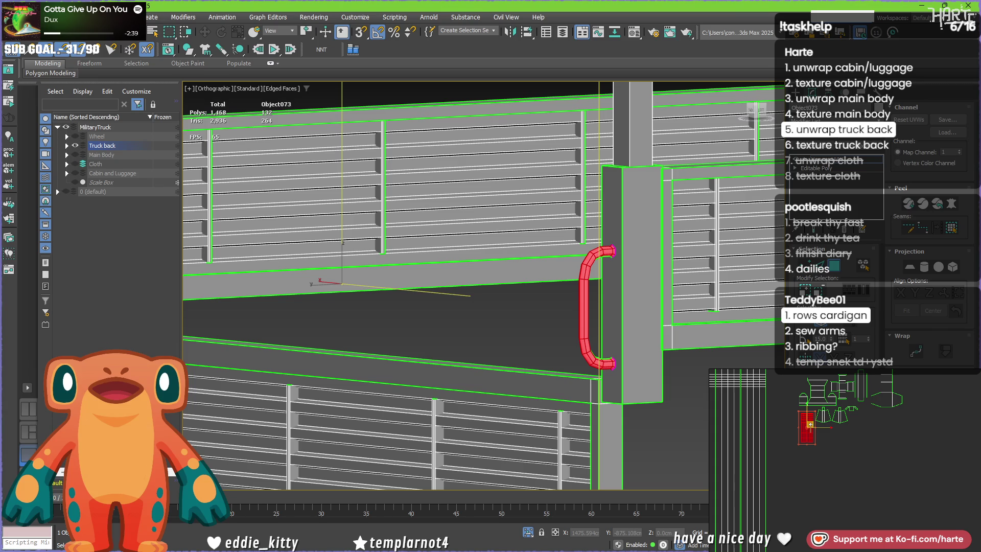
pyautogui.scroll(-3, 880, 438)
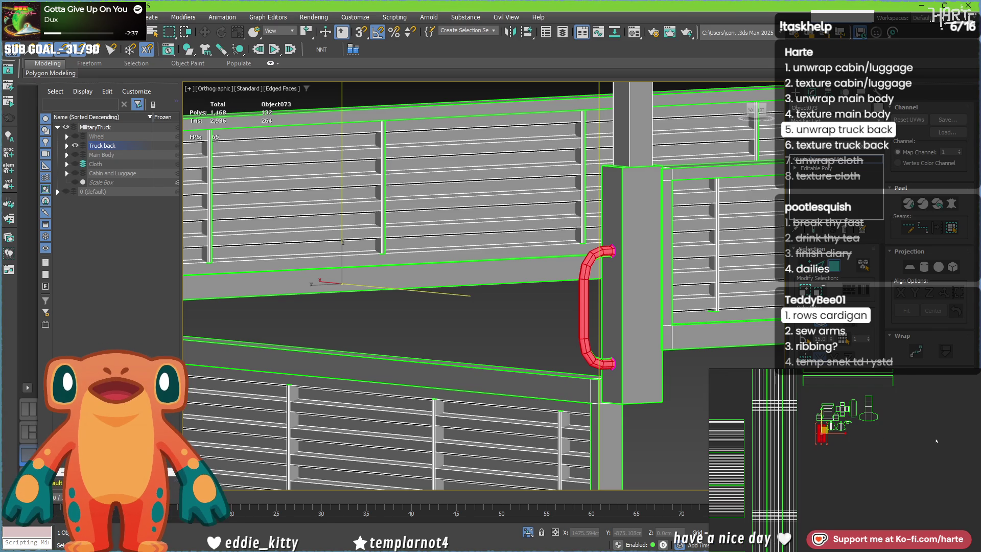
pyautogui.scroll(-5, 512, 246)
pyautogui.moveTo(531, 250)
pyautogui.mouseDown(button='middle')
pyautogui.moveTo(366, 339)
pyautogui.moveTo(490, 352)
pyautogui.mouseUp(button='middle')
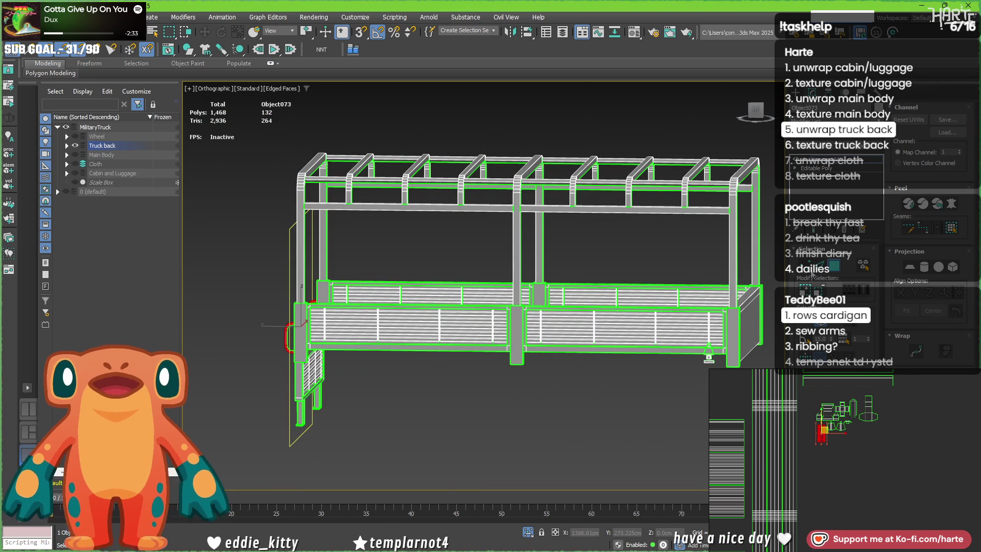
# Step: Convert the whole truck back to an Editable Poly
pyautogui.hotkey('ctrl', 'a')
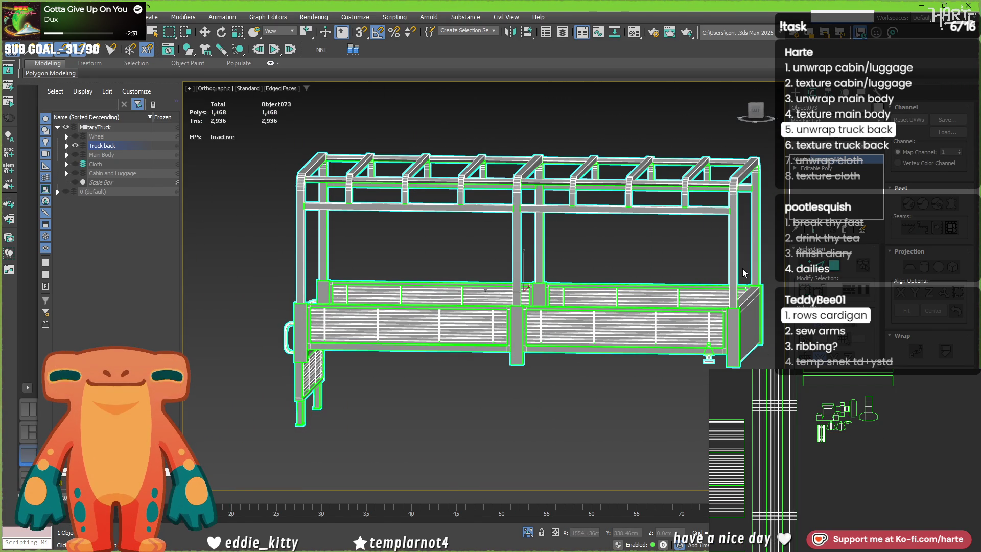
pyautogui.moveTo(673, 341); pyautogui.dragTo(625, 352, button='middle')
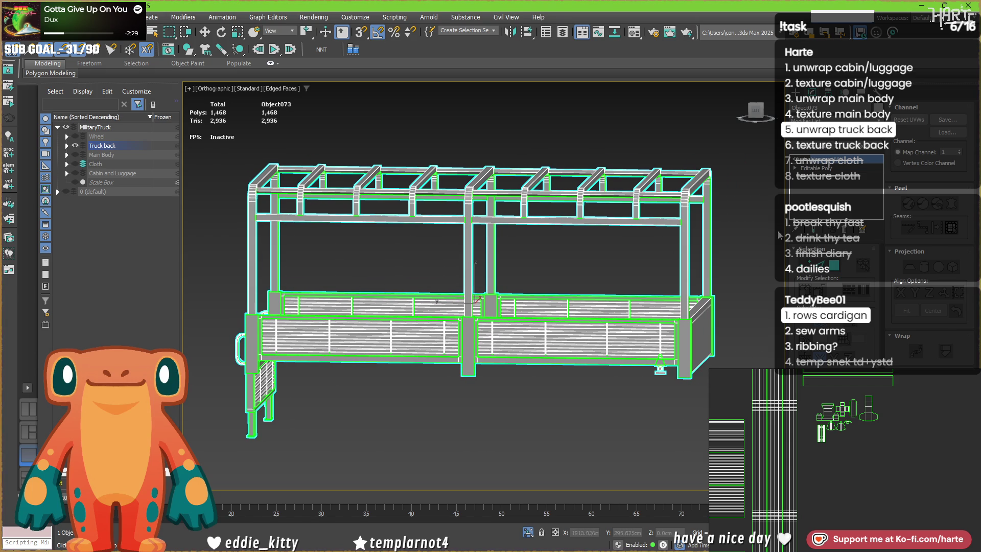
pyautogui.rightClick(552, 293)
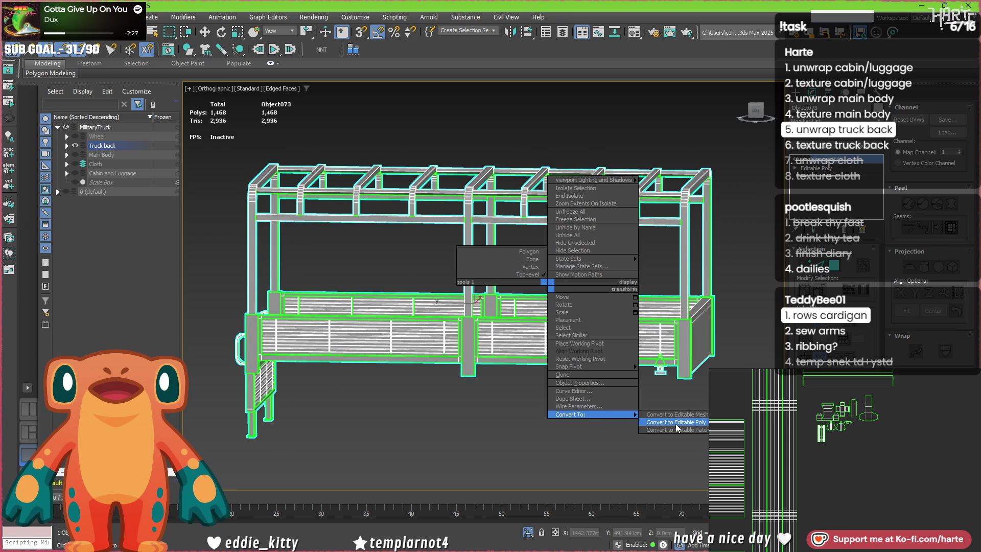
pyautogui.click(675, 424)
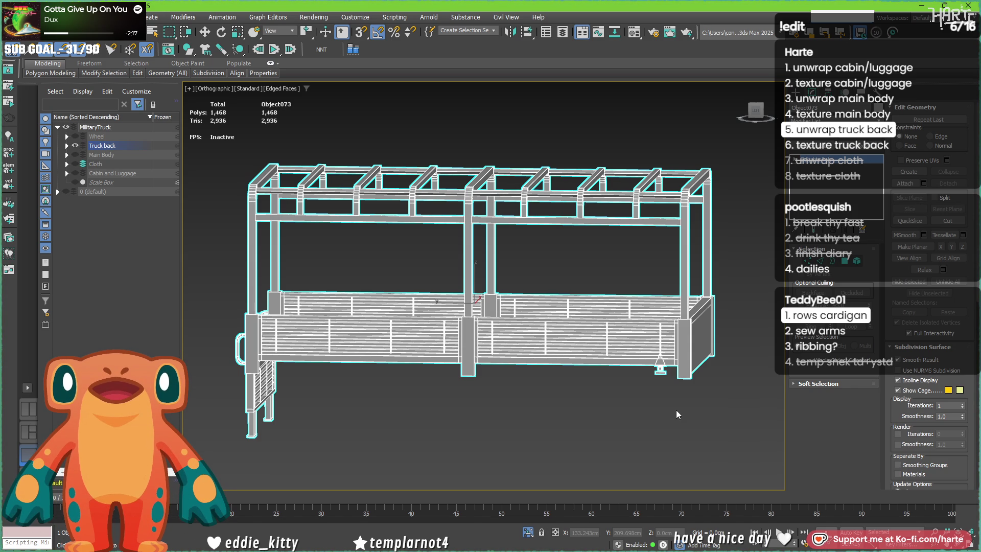
# Step: In Element mode, select the foot trapezoid, the second foot piece and the lower flat box
pyautogui.scroll(8, 686, 366)
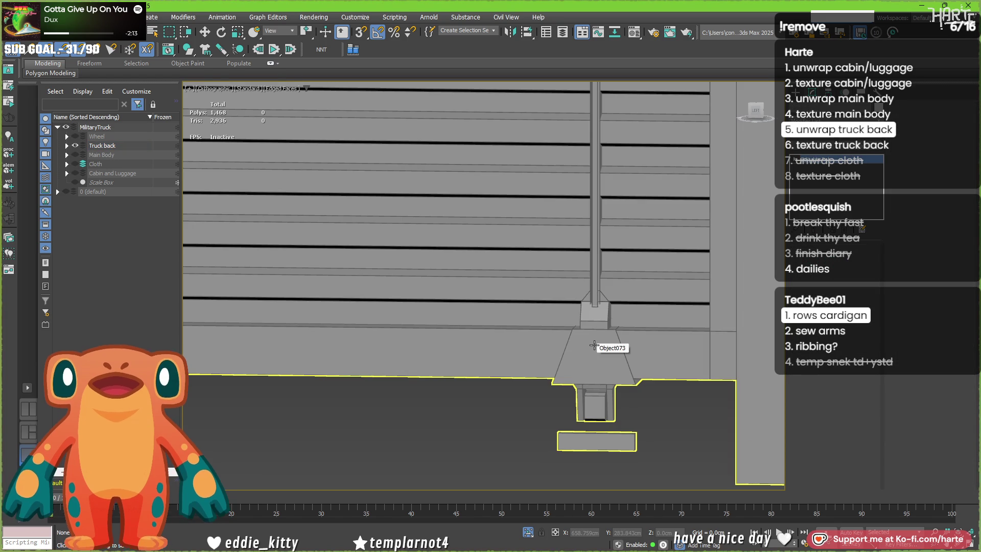
pyautogui.press('5')
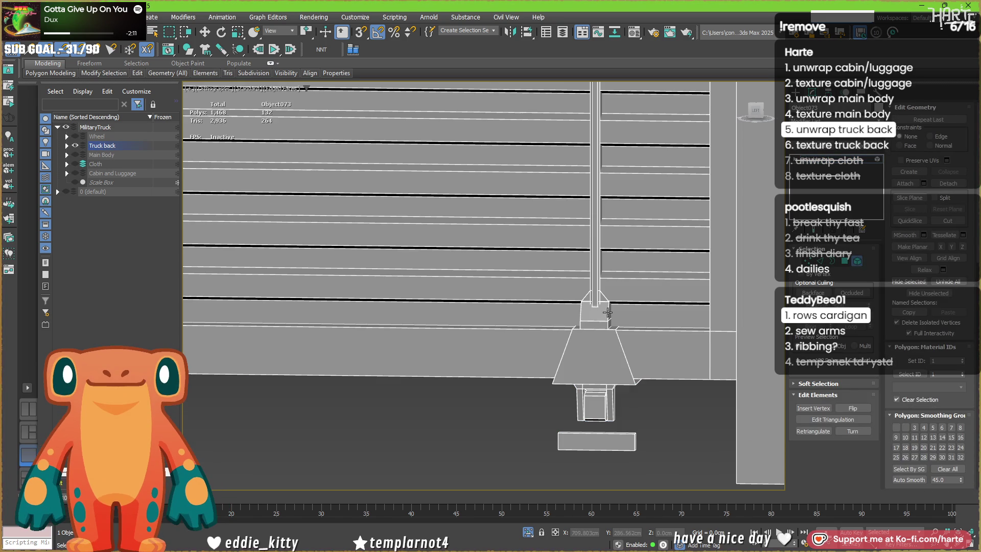
pyautogui.scroll(-3, 411, 337)
pyautogui.scroll(2, 569, 322)
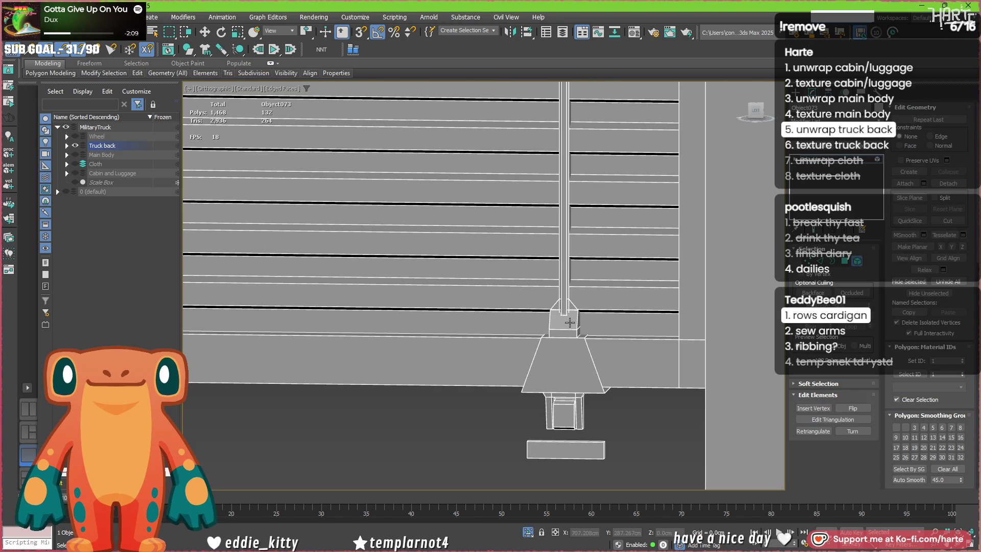
pyautogui.keyDown('alt'); pyautogui.moveTo(572, 327); pyautogui.dragTo(707, 368, button='middle'); pyautogui.keyUp('alt')
pyautogui.hotkey('shift', 'z')
pyautogui.scroll(2, 571, 337)
pyautogui.keyDown('ctrl'); pyautogui.click(567, 347); pyautogui.keyUp('ctrl')
pyautogui.keyDown('ctrl'); pyautogui.click(560, 376); pyautogui.keyUp('ctrl')
pyautogui.keyDown('ctrl'); pyautogui.click(560, 437); pyautogui.keyUp('ctrl')
pyautogui.hotkey('shift', 'z')
pyautogui.hotkey('shift', 'z')
pyautogui.hotkey('shift', 'z')
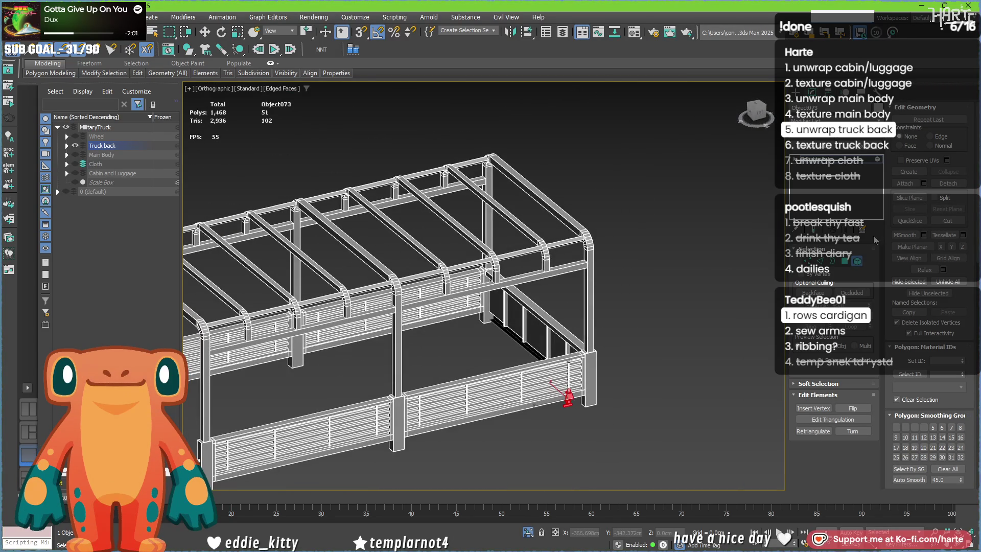
# Step: Detach the selected foot pieces as a separate object and reselect the truck back
pyautogui.click(948, 183)
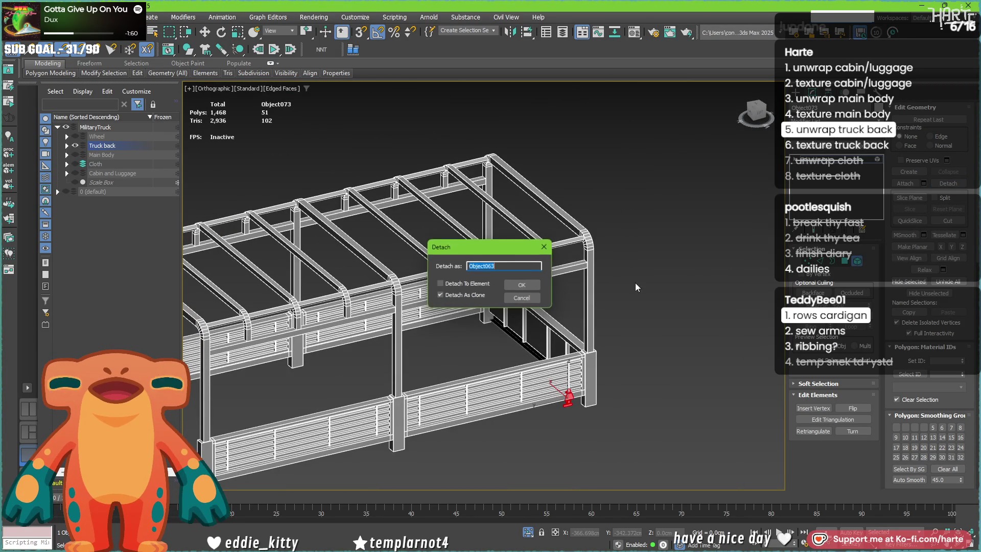
pyautogui.doubleClick(469, 298)
pyautogui.click(518, 286)
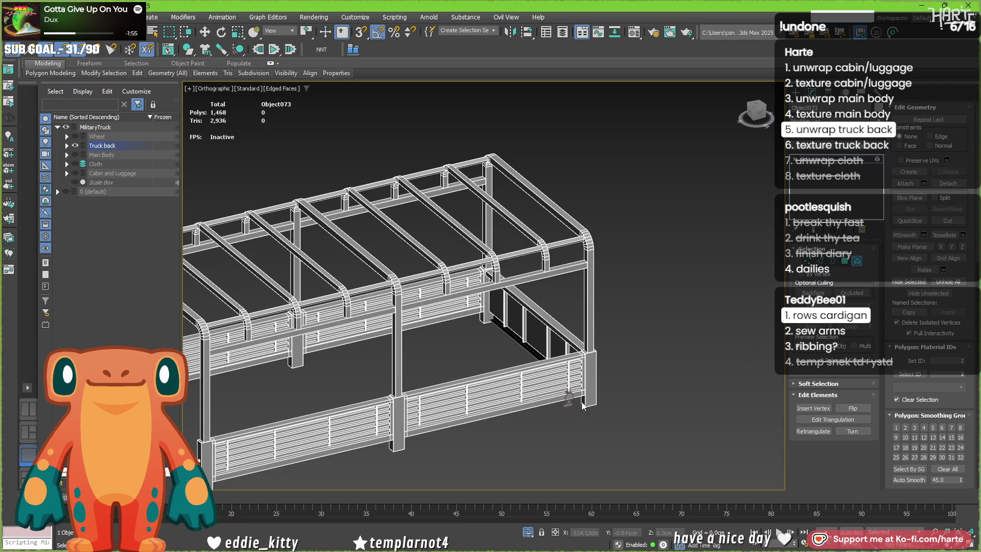
pyautogui.click(568, 395)
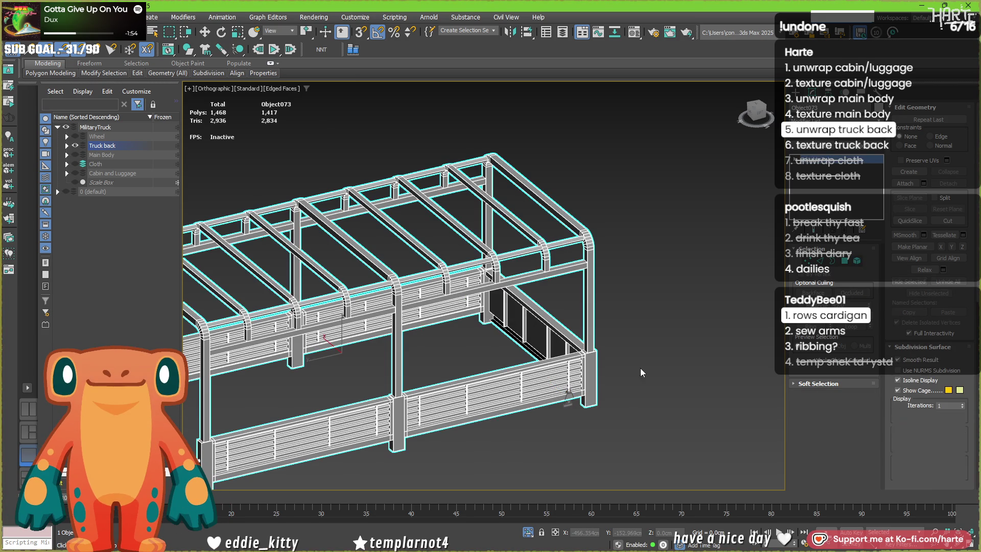
# Step: Select and frame the foot bracket, then move its pivot to the top corner with Affect Pivot Only
pyautogui.click(568, 397)
pyautogui.press('z')
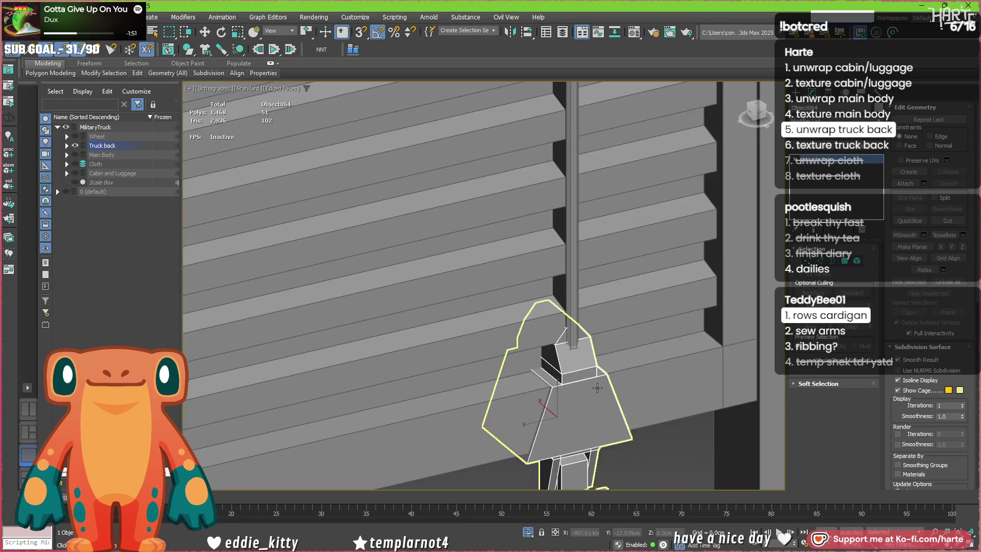
pyautogui.click(827, 93)
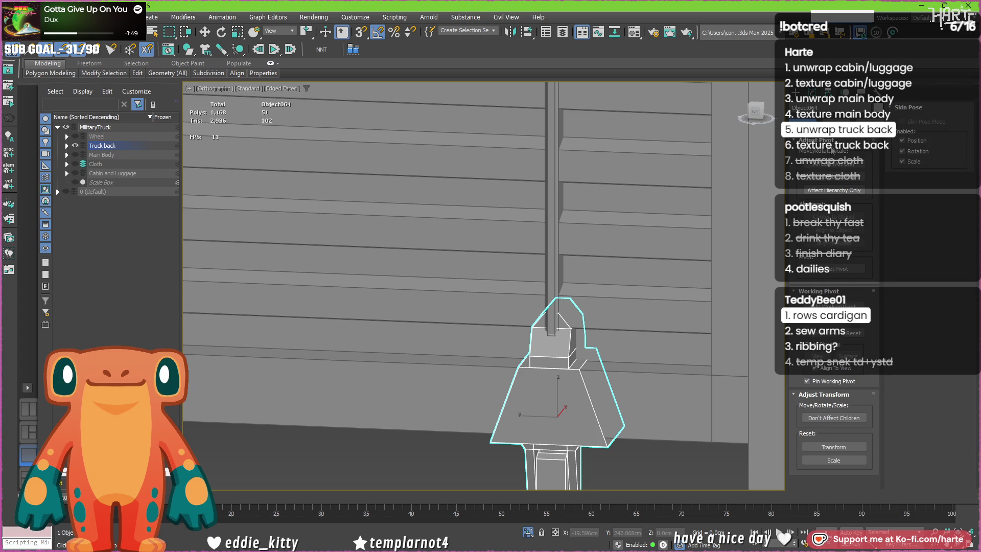
pyautogui.click(834, 164)
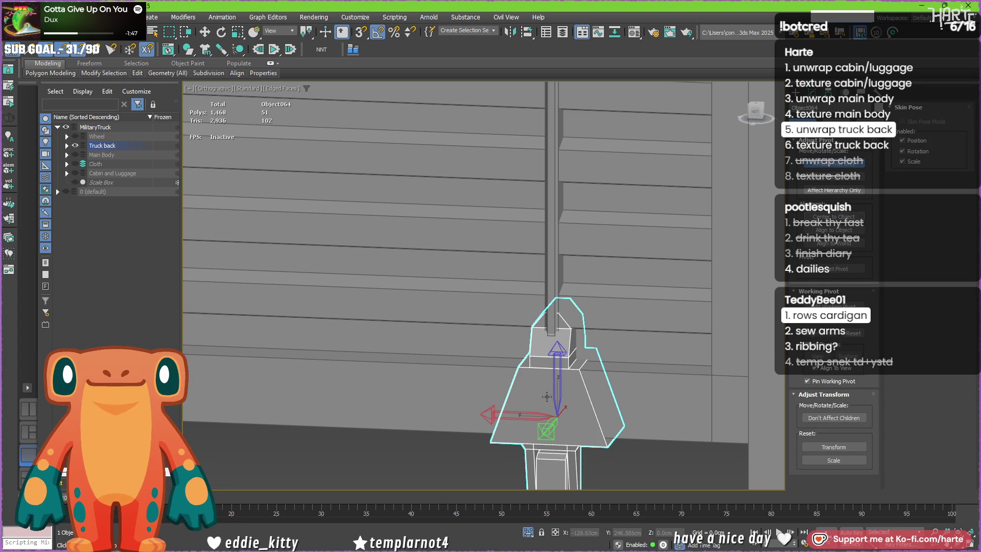
pyautogui.scroll(2, 547, 396)
pyautogui.press('w')
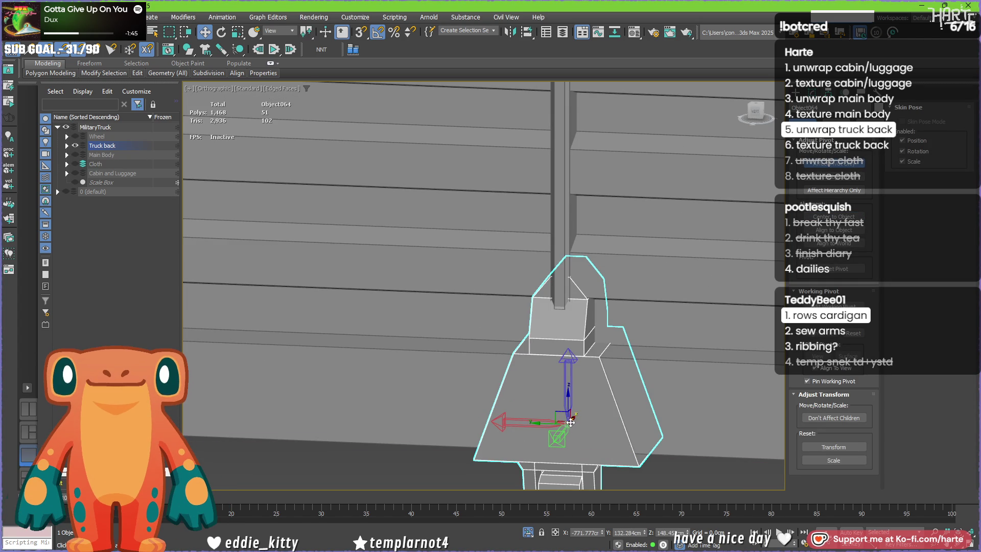
pyautogui.moveTo(559, 429); pyautogui.dragTo(562, 309)
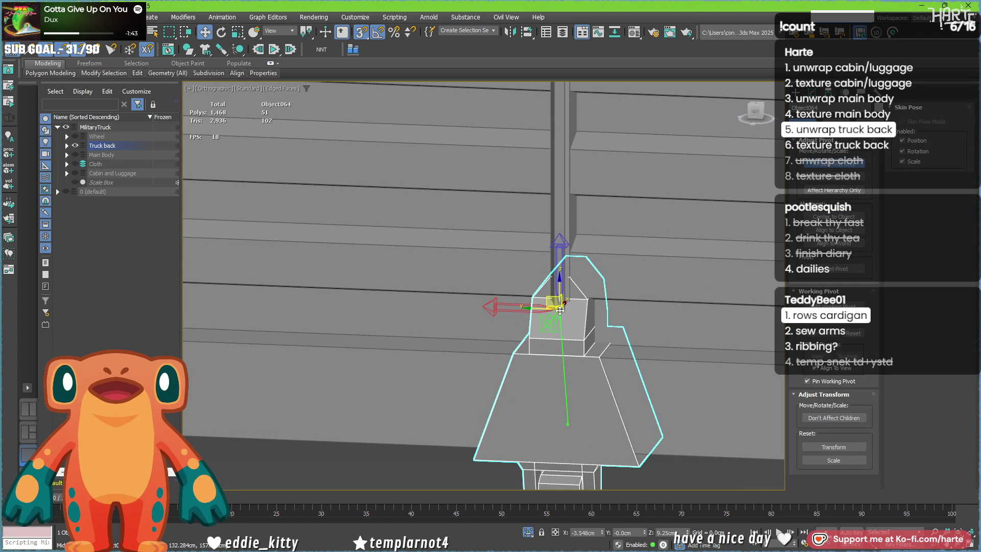
# Step: Check the model in wireframe with F3, then snap the pivot to the frame's rear corner
pyautogui.scroll(5, 561, 310)
pyautogui.press('F3')
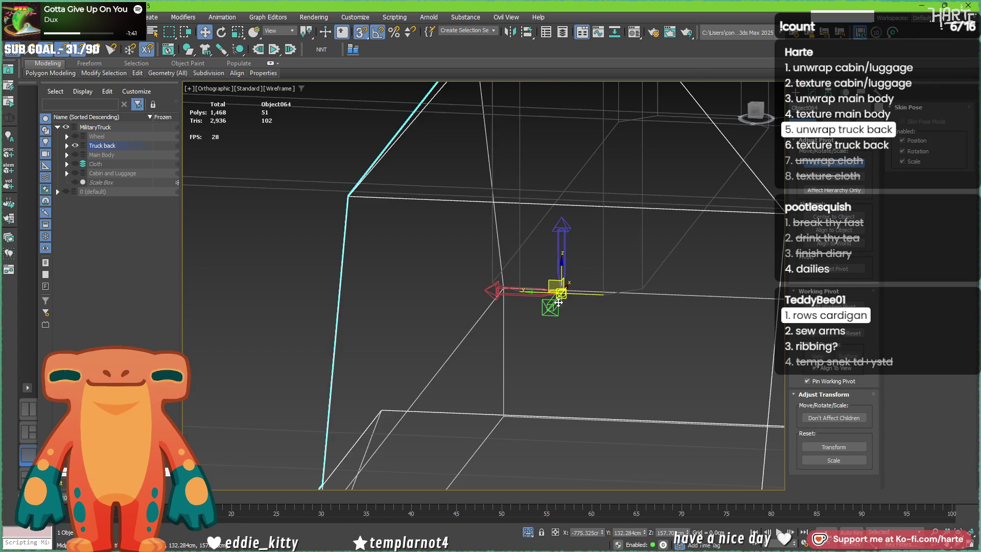
pyautogui.scroll(-5, 563, 320)
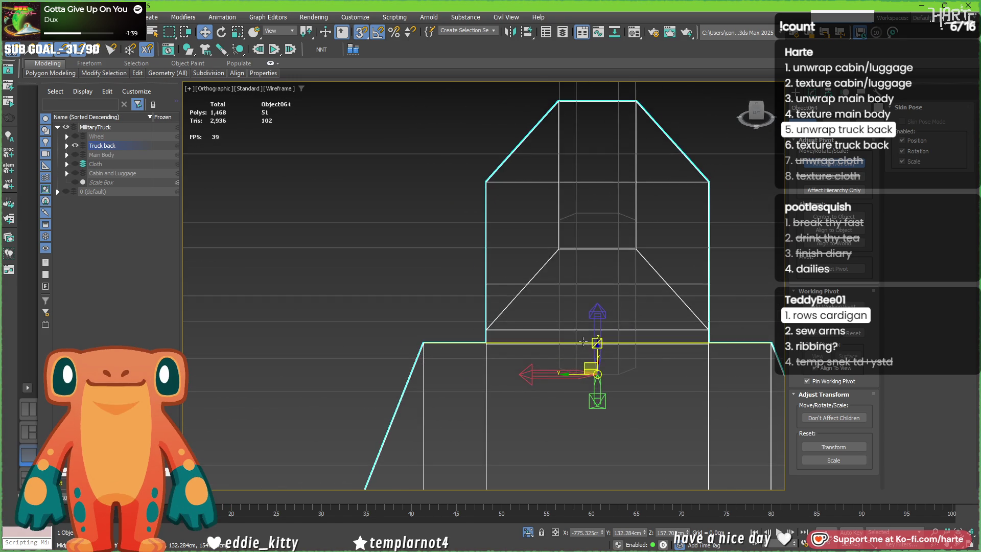
pyautogui.press('F3')
pyautogui.scroll(-5, 584, 345)
pyautogui.keyDown('alt'); pyautogui.moveTo(564, 367); pyautogui.dragTo(609, 345, button='middle'); pyautogui.keyUp('alt')
pyautogui.scroll(-5, 609, 346)
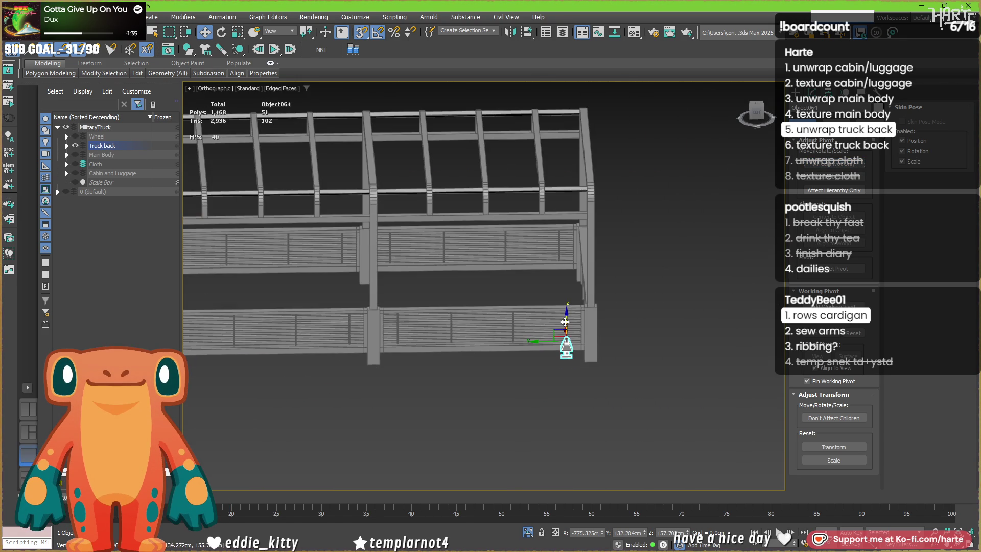
pyautogui.keyDown('alt'); pyautogui.moveTo(574, 324); pyautogui.dragTo(571, 326, button='middle'); pyautogui.keyUp('alt')
pyautogui.scroll(-5, 565, 322)
pyautogui.scroll(4, 571, 325)
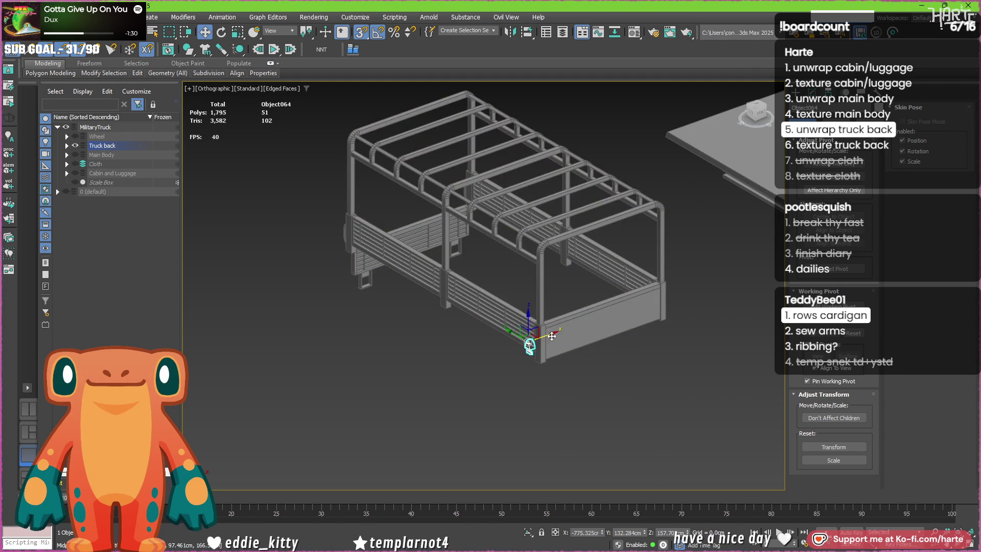
pyautogui.moveTo(549, 335)
pyautogui.mouseDown()
pyautogui.moveTo(495, 353)
pyautogui.moveTo(506, 377)
pyautogui.moveTo(470, 391)
pyautogui.mouseUp()
pyautogui.scroll(-5, 470, 391)
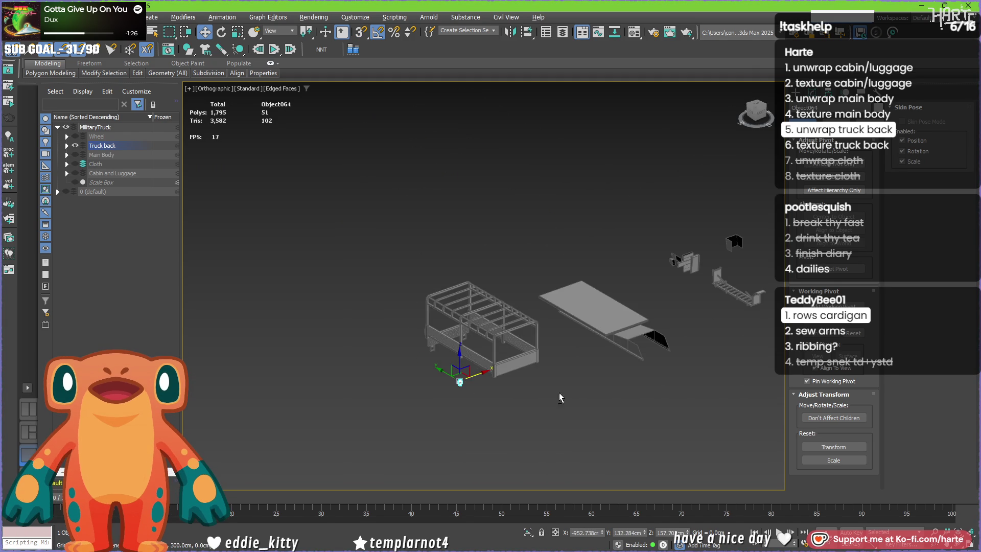
# Step: Select all six truck-back parts and add a shared Unwrap UVW modifier
pyautogui.keyDown('alt'); pyautogui.moveTo(532, 387); pyautogui.dragTo(639, 387, button='middle'); pyautogui.keyUp('alt')
pyautogui.moveTo(694, 448); pyautogui.dragTo(317, 218)
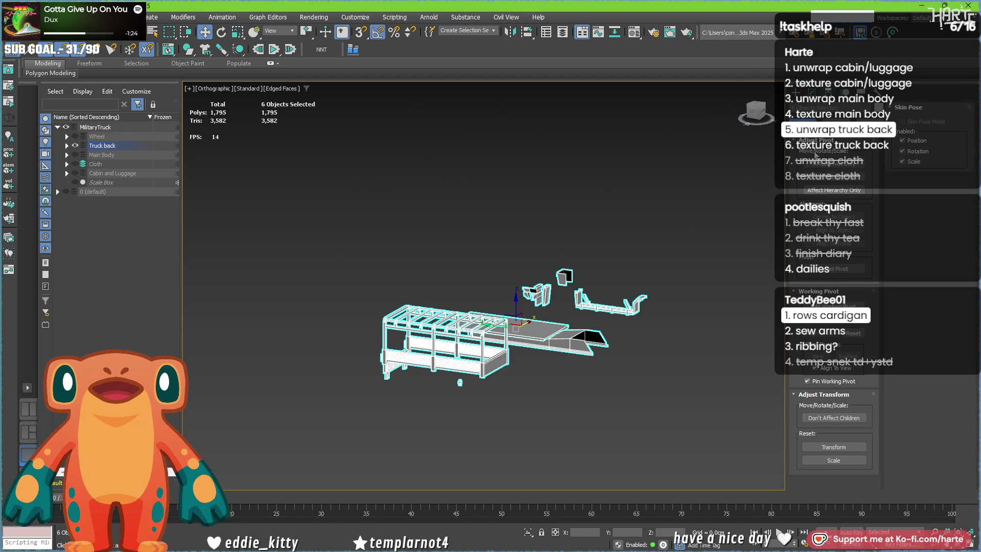
pyautogui.click(812, 93)
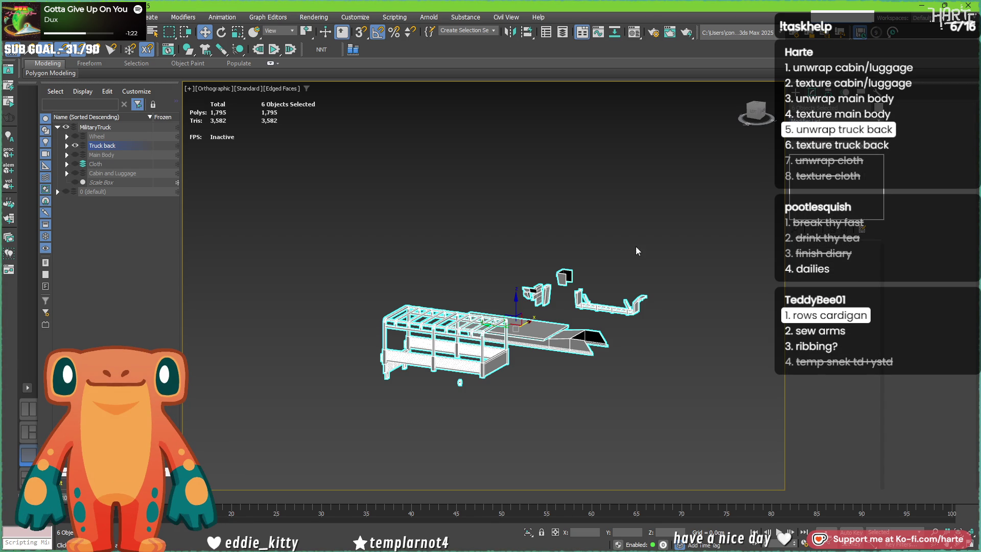
pyautogui.scroll(5, 465, 310)
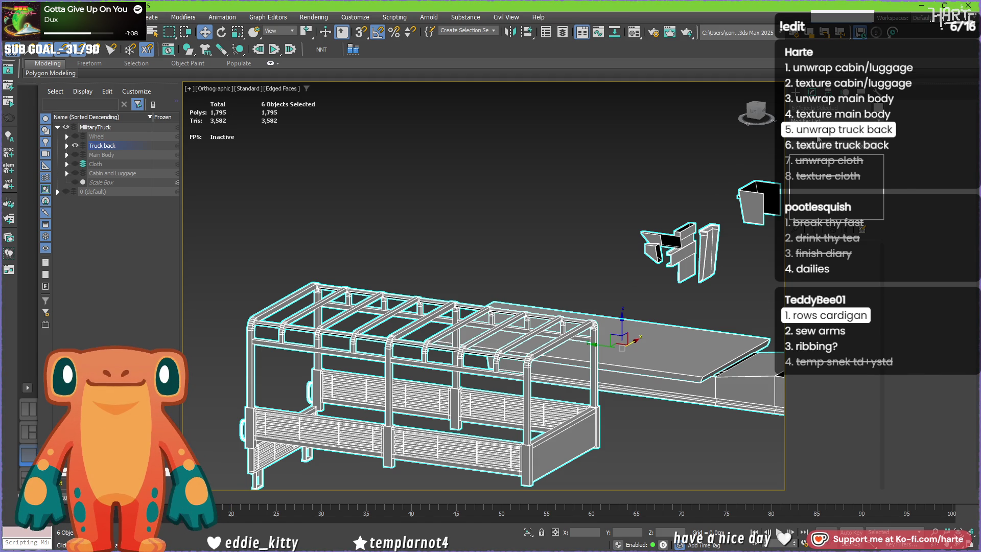
pyautogui.click(806, 196)
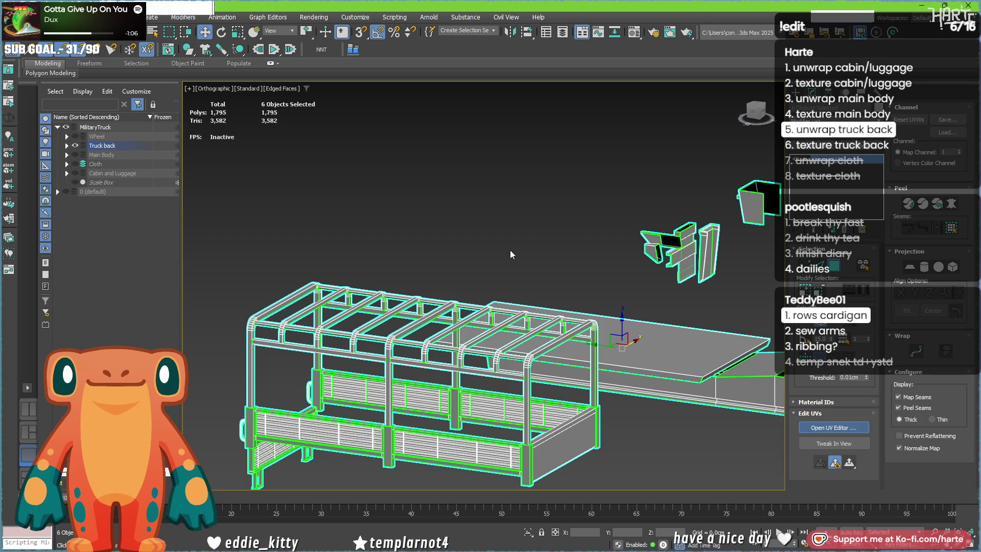
# Step: In the UV editor, select every island and pack them into the 0–1 tile
pyautogui.hotkey('ctrl', 'e')
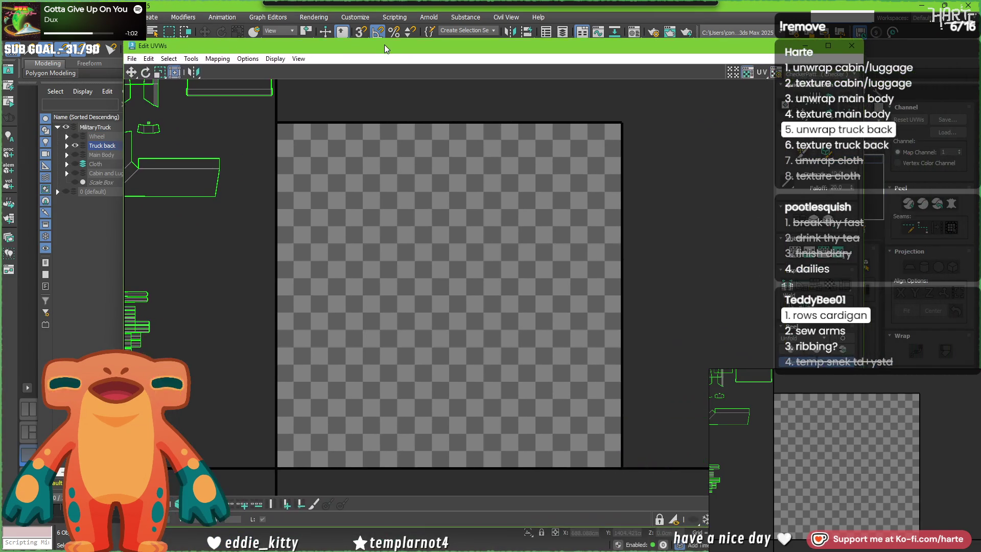
pyautogui.scroll(5, 367, 285)
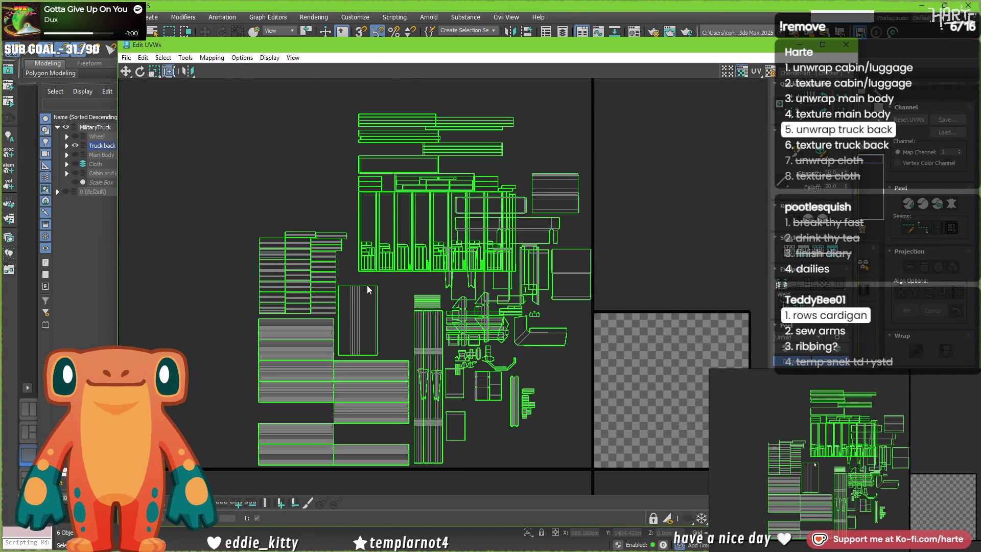
pyautogui.scroll(-1, 367, 285)
pyautogui.moveTo(223, 121)
pyautogui.mouseDown()
pyautogui.moveTo(609, 485)
pyautogui.moveTo(602, 480)
pyautogui.mouseUp()
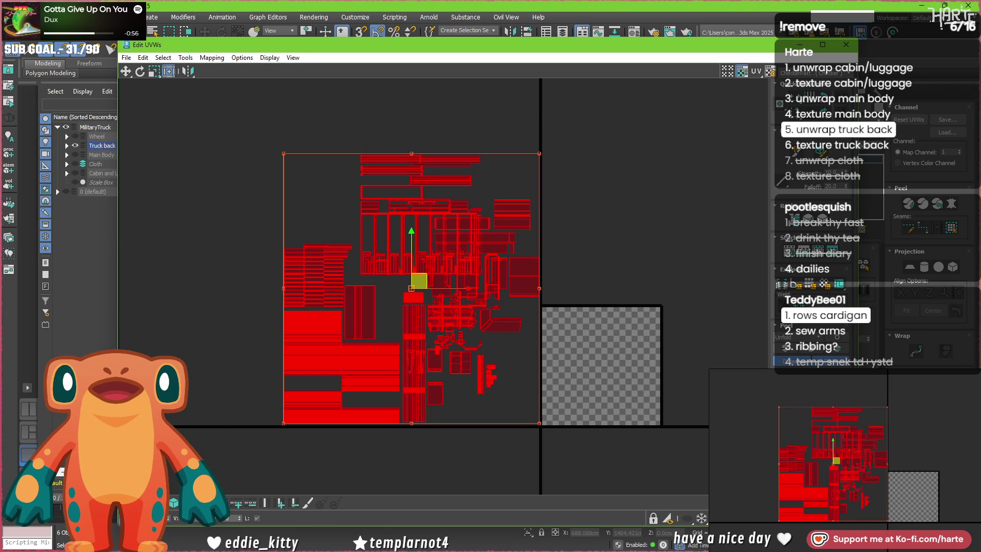
pyautogui.click(185, 57)
pyautogui.click(241, 194)
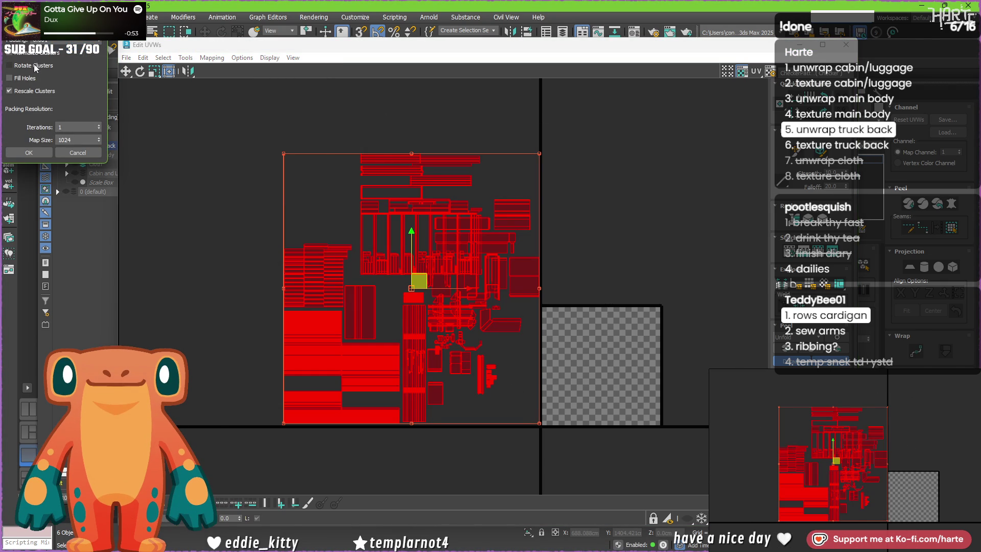
pyautogui.click(34, 154)
# Step: Pan and zoom around the UV editor to inspect the packed shells
pyautogui.scroll(5, 633, 381)
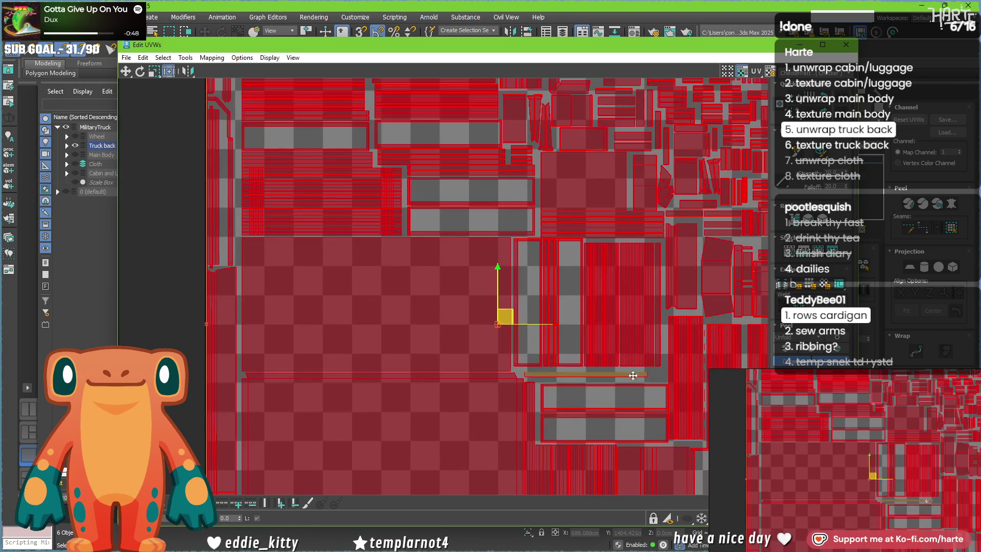
pyautogui.scroll(-2, 632, 378)
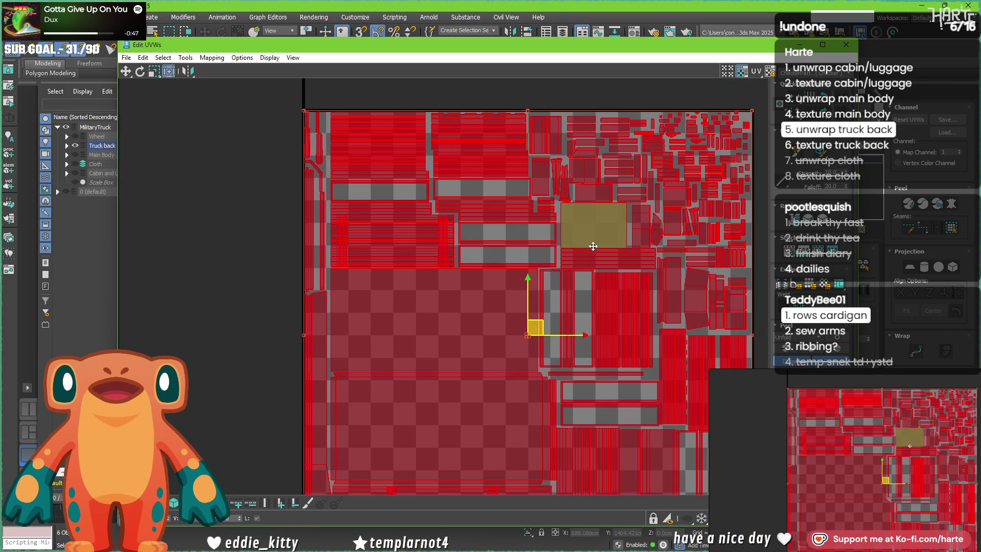
pyautogui.moveTo(673, 219)
pyautogui.mouseDown(button='middle')
pyautogui.moveTo(596, 219)
pyautogui.moveTo(596, 91)
pyautogui.mouseUp(button='middle')
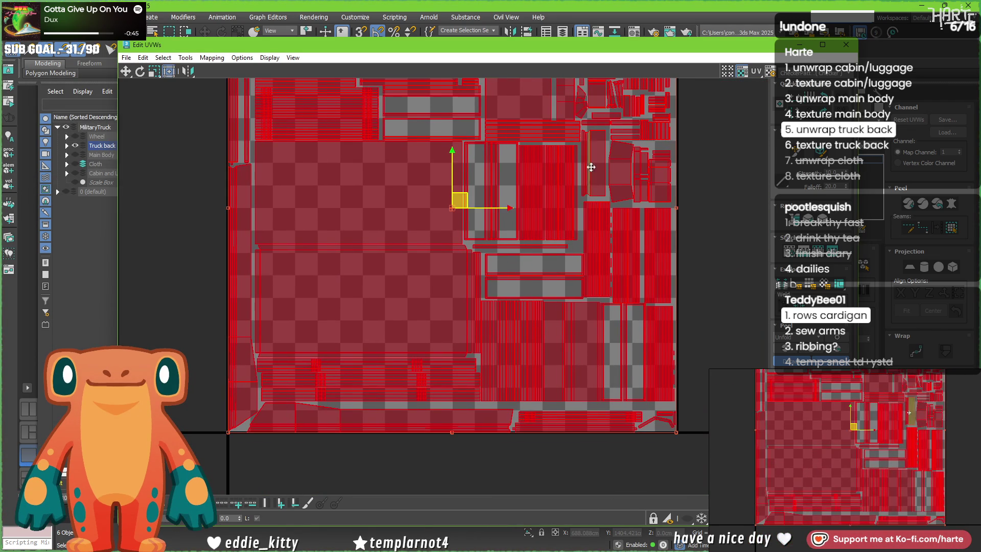
pyautogui.scroll(1, 648, 409)
pyautogui.scroll(-1, 645, 401)
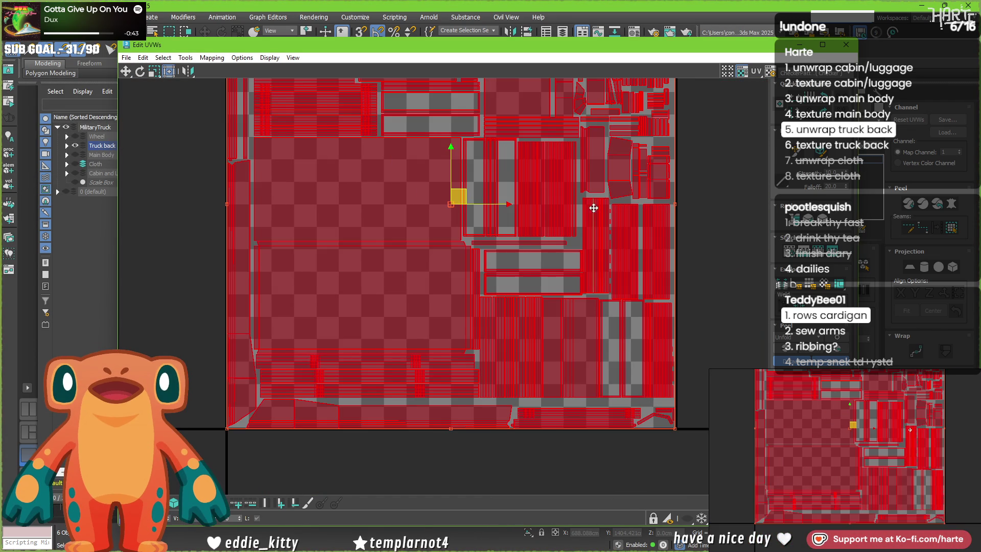
pyautogui.scroll(3, 591, 208)
pyautogui.moveTo(547, 332)
pyautogui.mouseDown(button='middle')
pyautogui.moveTo(530, 296)
pyautogui.moveTo(528, 352)
pyautogui.mouseUp(button='middle')
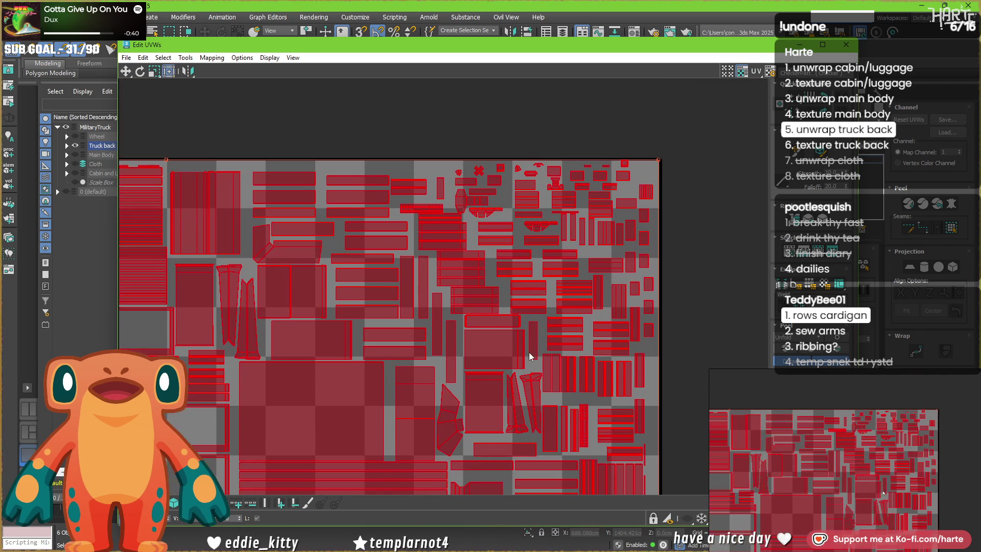
pyautogui.scroll(5, 500, 158)
pyautogui.scroll(4, 409, 181)
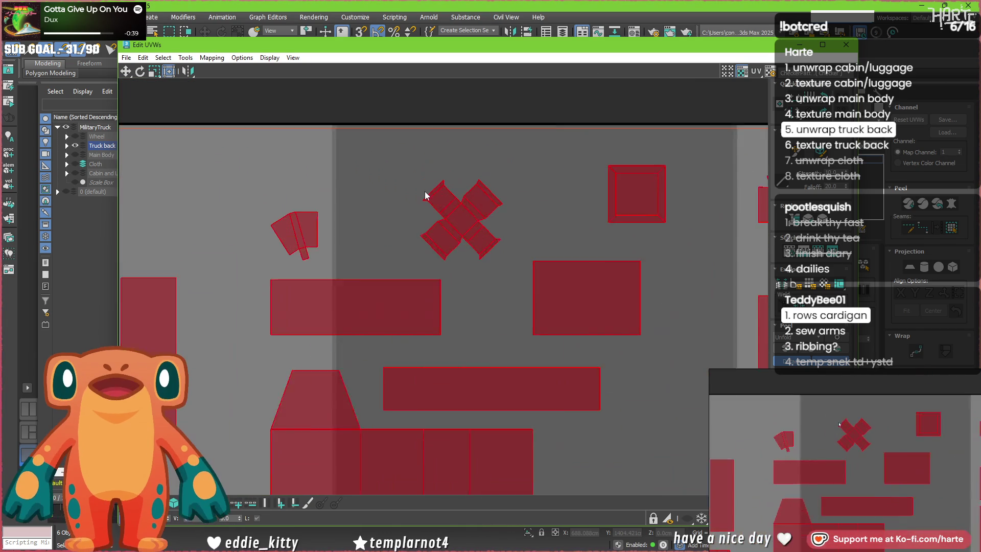
# Step: Rotate the X-shaped shell 45° upright, straighten it into a cross, and relax it
pyautogui.click(412, 238)
pyautogui.click(490, 276)
pyautogui.moveTo(532, 284); pyautogui.dragTo(529, 279)
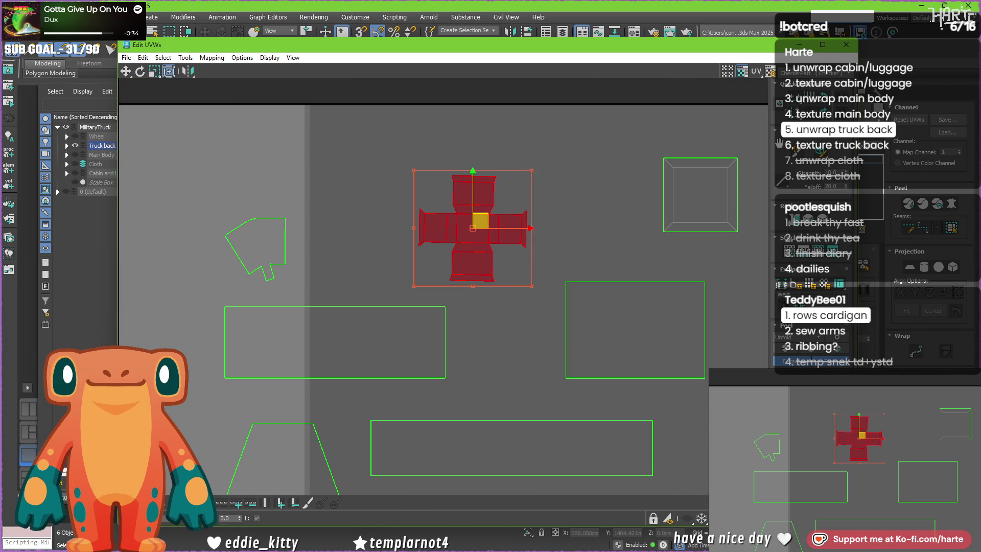
pyautogui.click(820, 151)
pyautogui.click(185, 58)
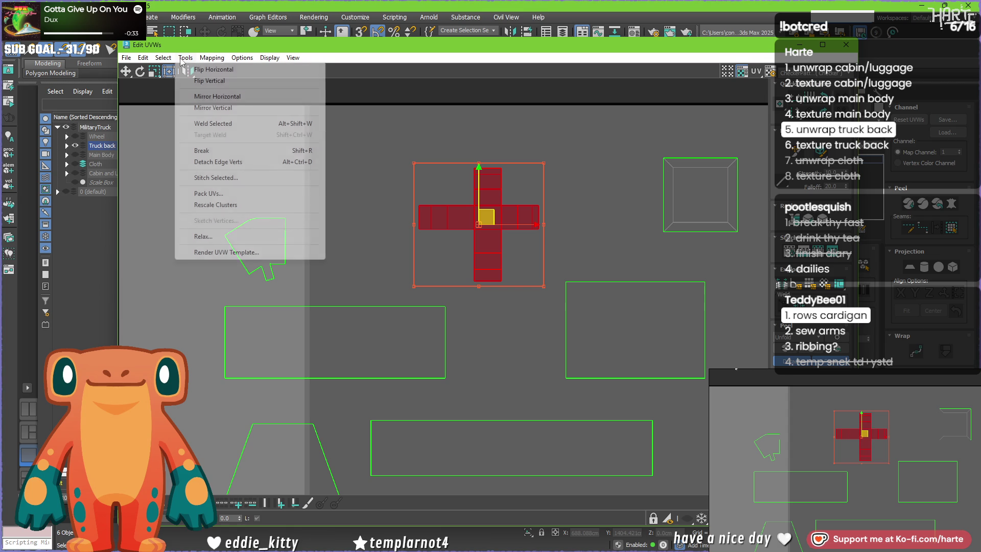
pyautogui.click(204, 236)
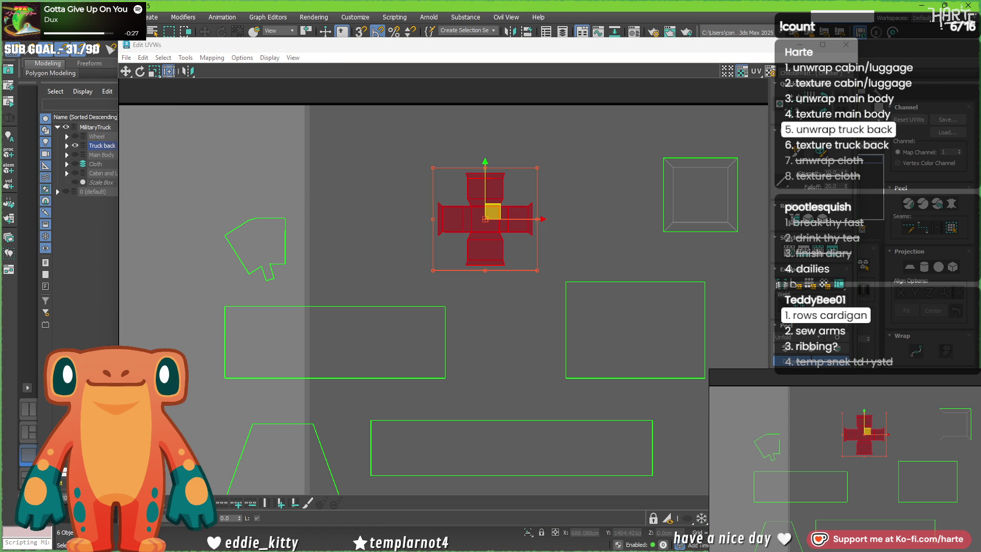
# Step: Review the whole UV square, select all shells, and close the UV editor
pyautogui.scroll(-5, 414, 254)
pyautogui.moveTo(626, 305)
pyautogui.mouseDown(button='middle')
pyautogui.moveTo(437, 292)
pyautogui.moveTo(491, 298)
pyautogui.moveTo(477, 289)
pyautogui.moveTo(493, 229)
pyautogui.moveTo(427, 281)
pyautogui.moveTo(574, 285)
pyautogui.moveTo(566, 365)
pyautogui.mouseUp(button='middle')
pyautogui.scroll(-3, 574, 285)
pyautogui.moveTo(625, 375); pyautogui.dragTo(583, 358, button='middle')
pyautogui.scroll(5, 394, 206)
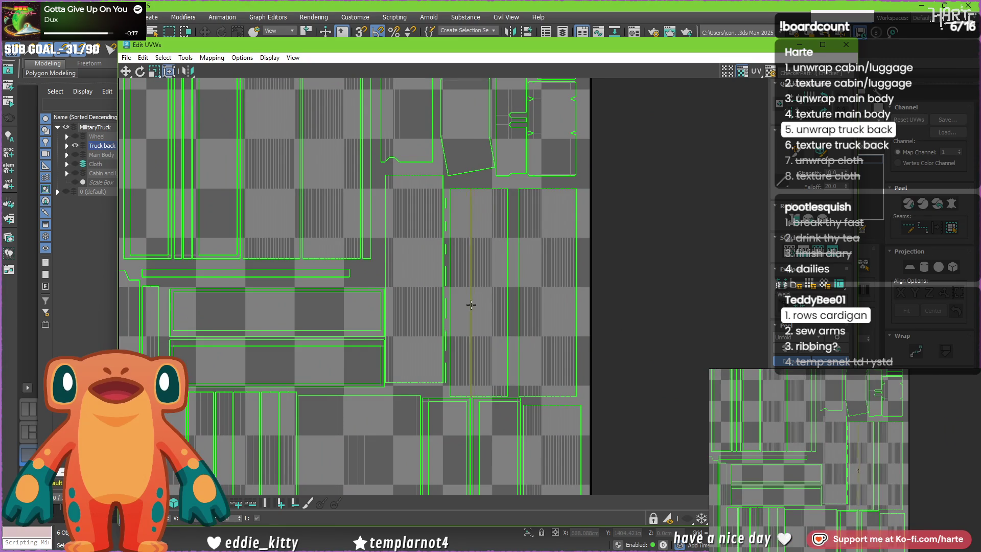
pyautogui.moveTo(471, 304); pyautogui.dragTo(340, 265, button='middle')
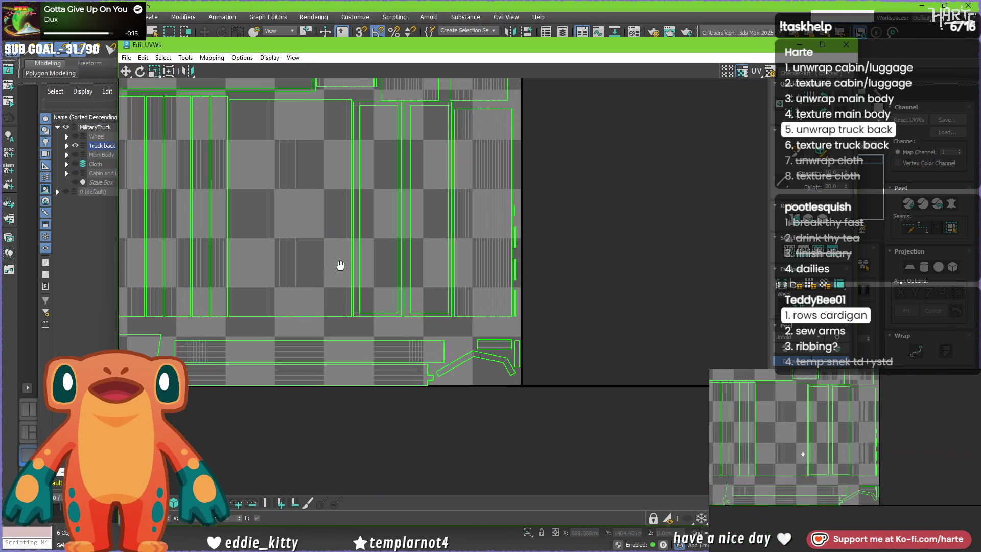
pyautogui.scroll(-5, 340, 265)
pyautogui.moveTo(277, 278)
pyautogui.mouseDown(button='middle')
pyautogui.moveTo(566, 434)
pyautogui.moveTo(404, 405)
pyautogui.mouseUp(button='middle')
pyautogui.scroll(2, 320, 315)
pyautogui.hotkey('ctrl', 'a')
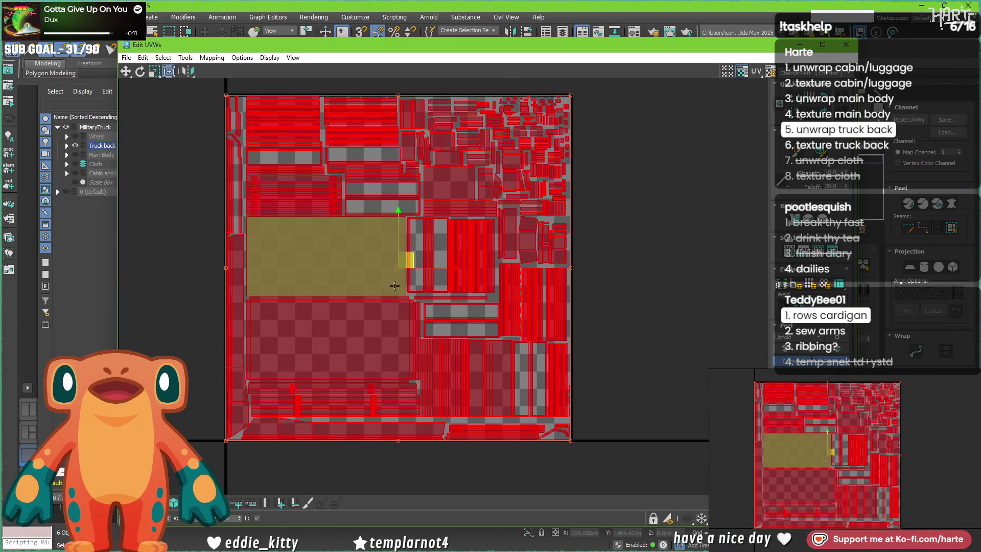
pyautogui.click(845, 47)
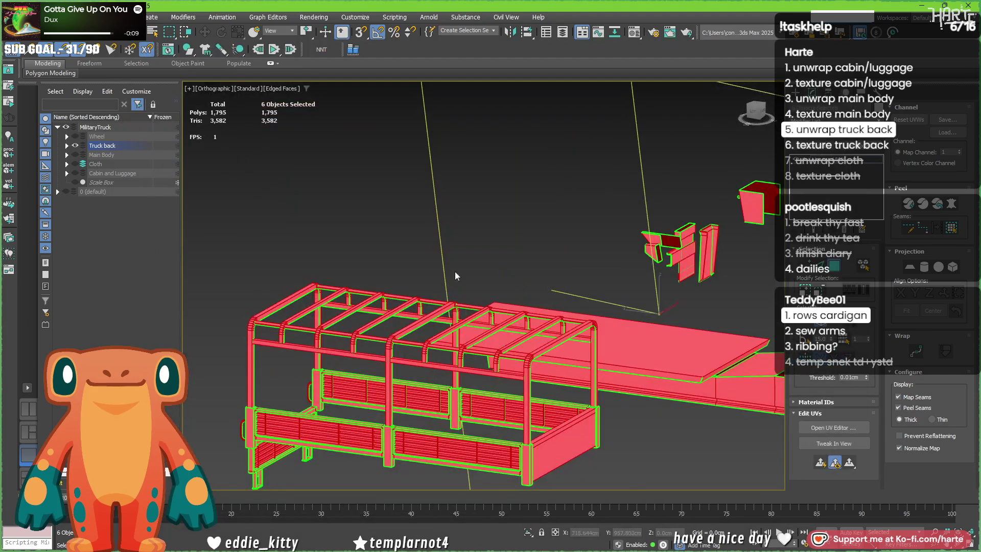
# Step: Orbit the six unwrapped parts in Perspective view and return the command panel to Create
pyautogui.scroll(-3, 606, 343)
pyautogui.moveTo(606, 344)
pyautogui.keyDown('alt'); pyautogui.mouseDown(button='middle')
pyautogui.moveTo(446, 350)
pyautogui.moveTo(409, 339)
pyautogui.moveTo(368, 351)
pyautogui.mouseUp(button='middle'); pyautogui.keyUp('alt')
pyautogui.press('p')
pyautogui.scroll(-2, 434, 329)
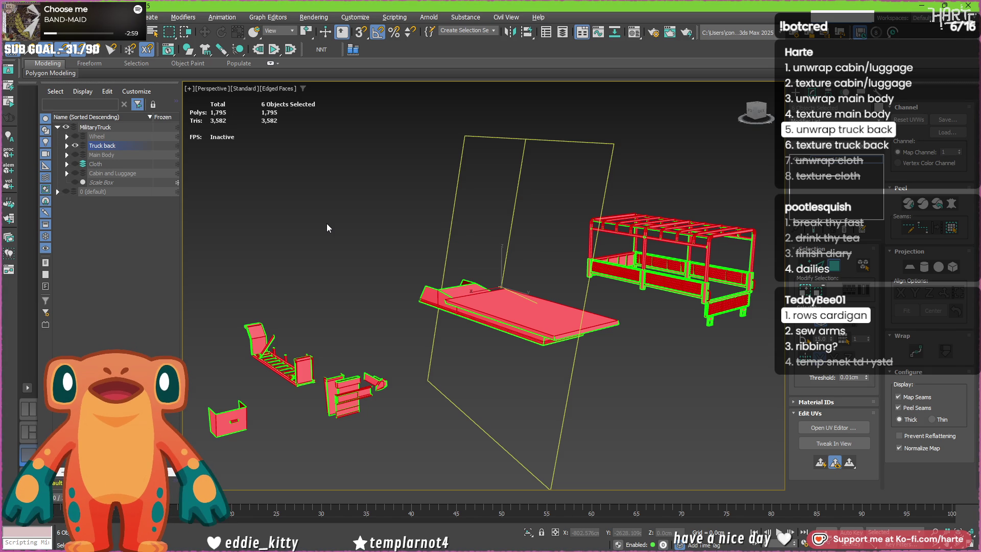
pyautogui.keyDown('alt'); pyautogui.moveTo(394, 237); pyautogui.dragTo(607, 207, button='middle'); pyautogui.keyUp('alt')
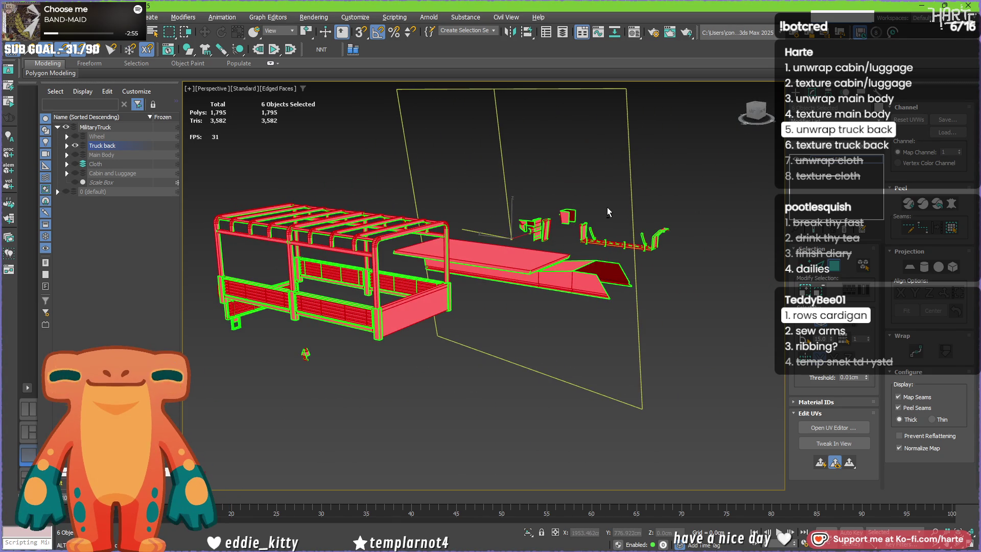
pyautogui.click(796, 92)
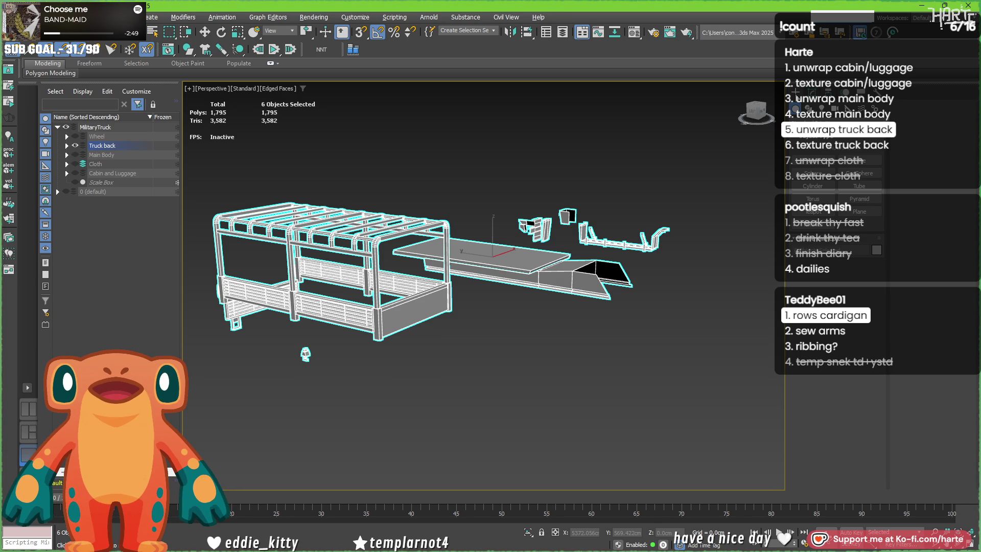
# Step: Export the truck back as an FBX file with default settings, then bring up Substance Painter
pyautogui.rightClick(13, 54)
pyautogui.click(176, 200)
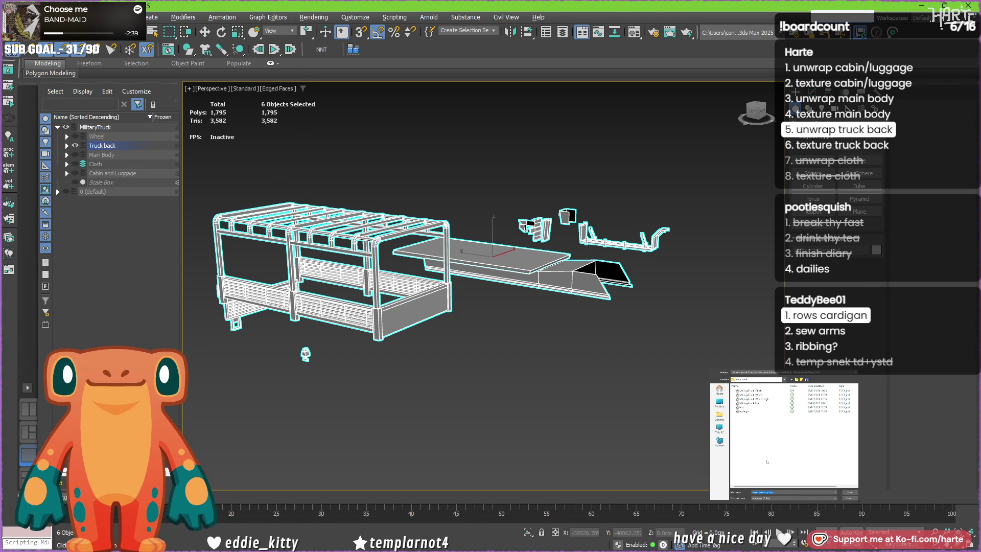
pyautogui.write('NMilitaryTruck')
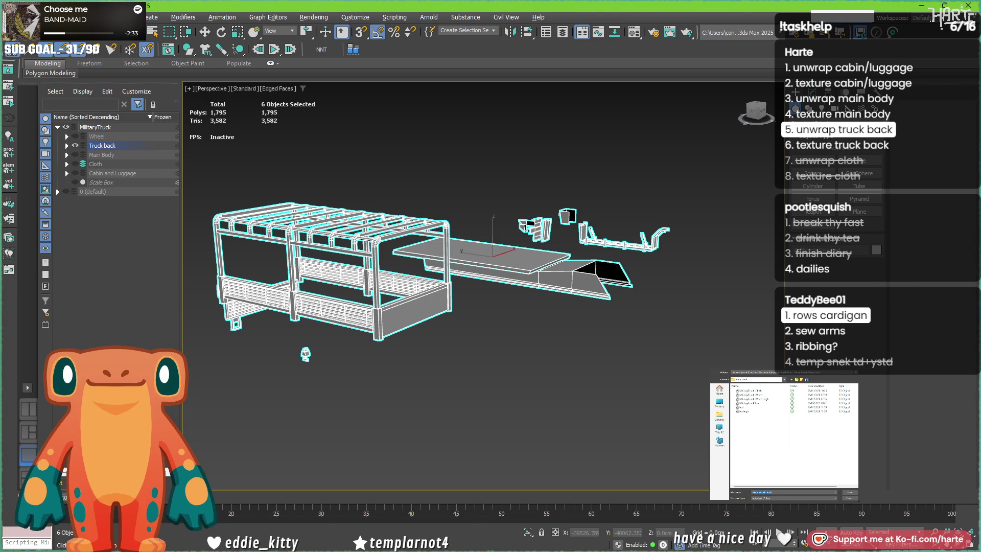
pyautogui.press('Return')
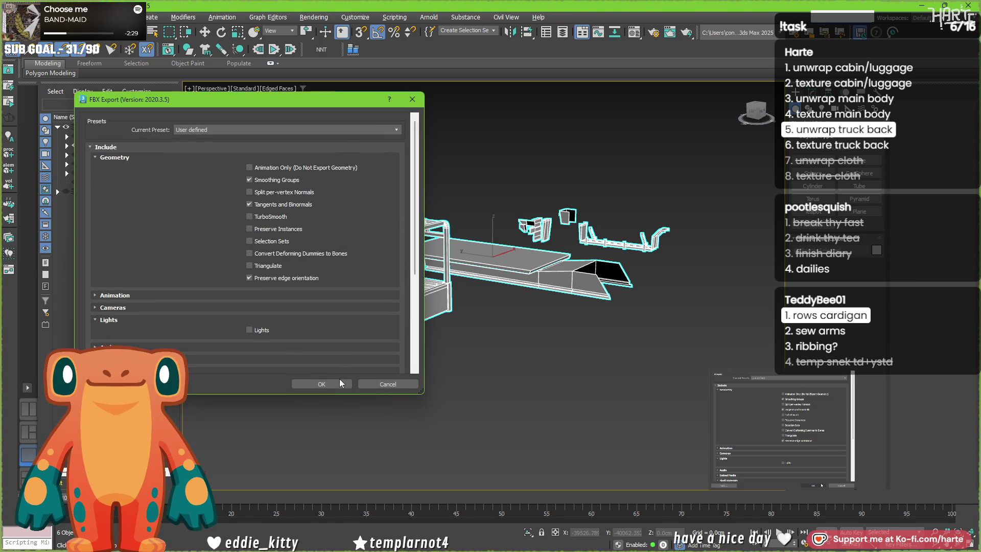
pyautogui.click(333, 385)
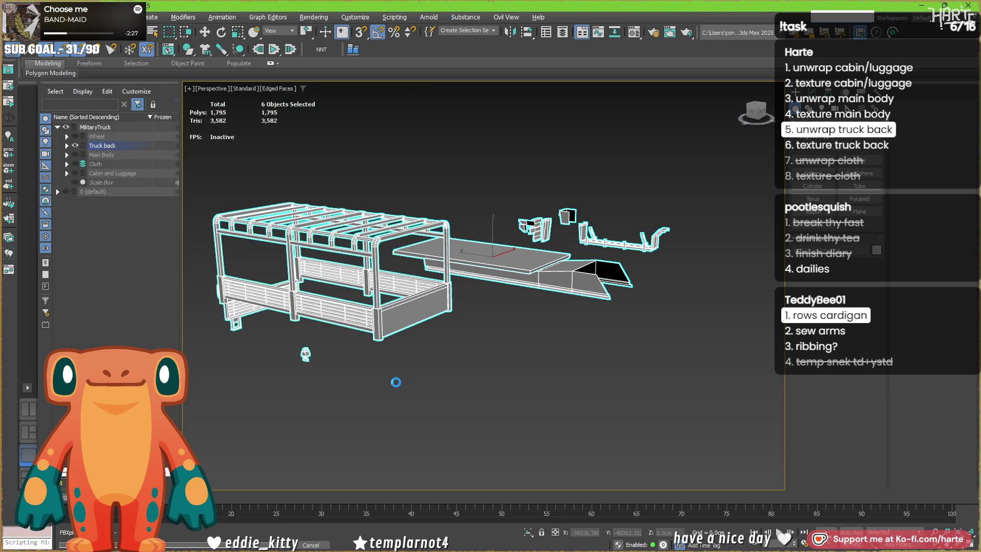
pyautogui.click(553, 544)
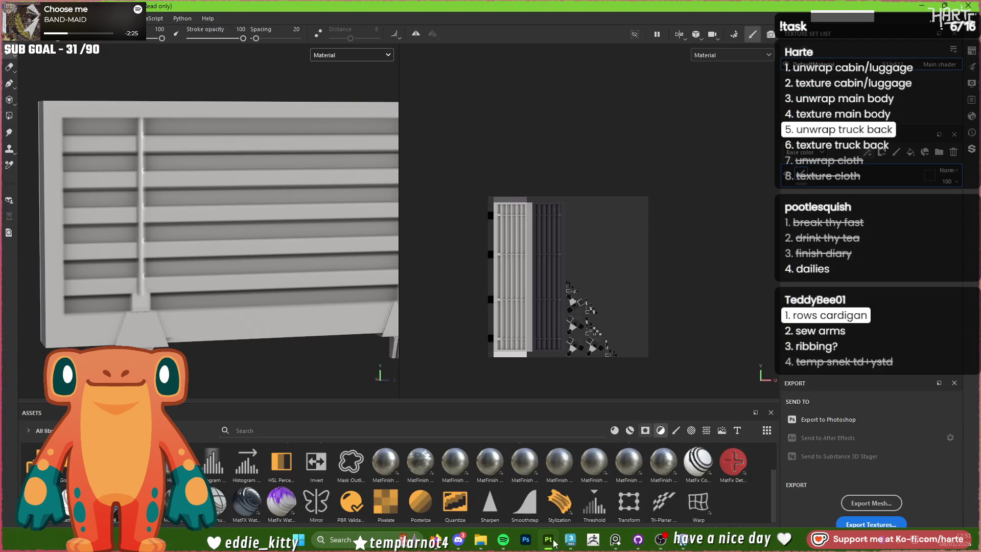
# Step: Reload the MilitaryTruck_Back mesh in Project configuration and set texture set resolution to 1024
pyautogui.scroll(-5, 218, 241)
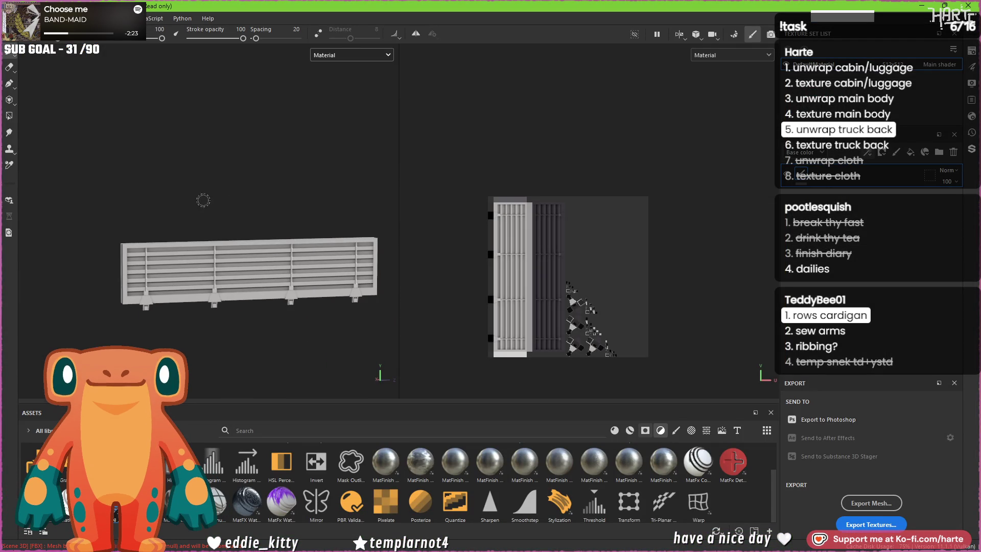
pyautogui.click(29, 19)
pyautogui.click(60, 55)
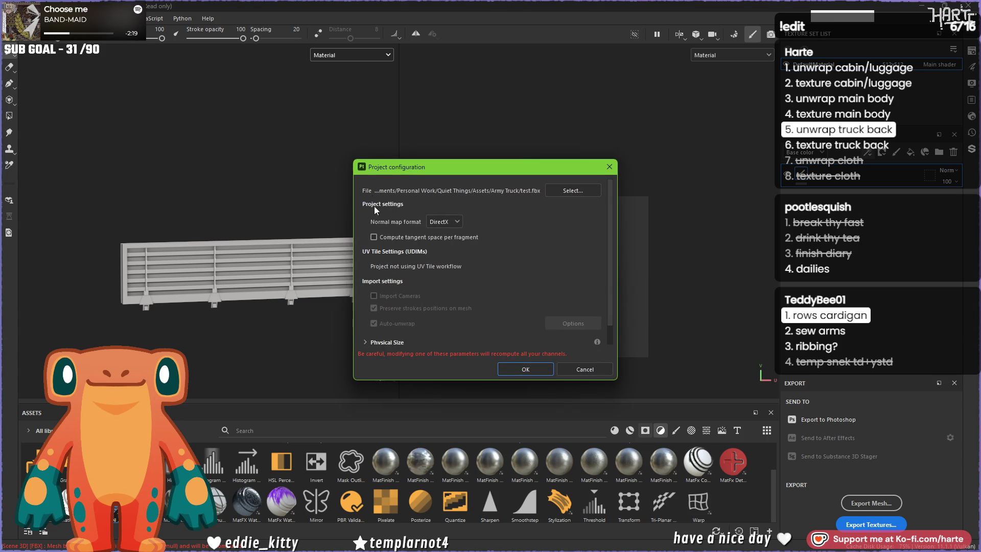
pyautogui.click(565, 192)
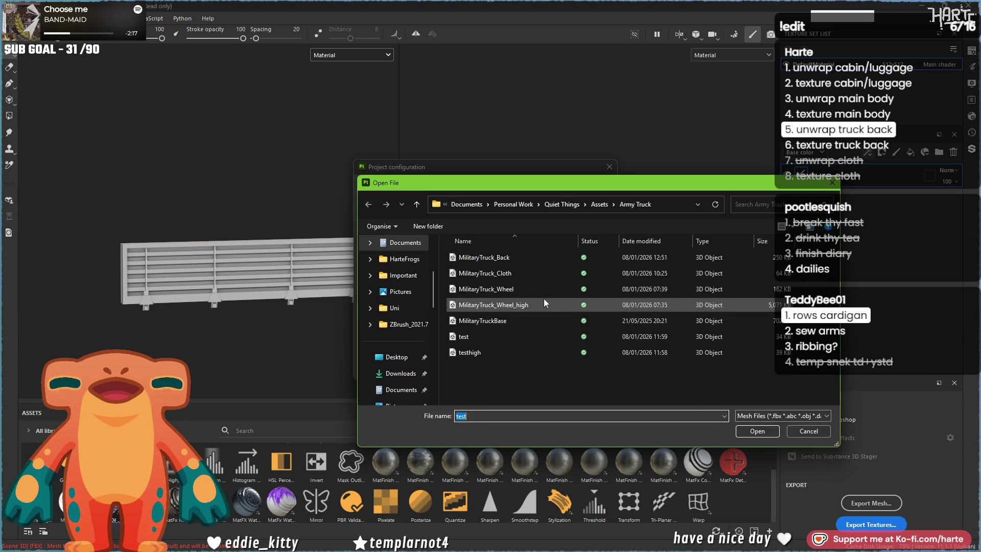
pyautogui.doubleClick(491, 256)
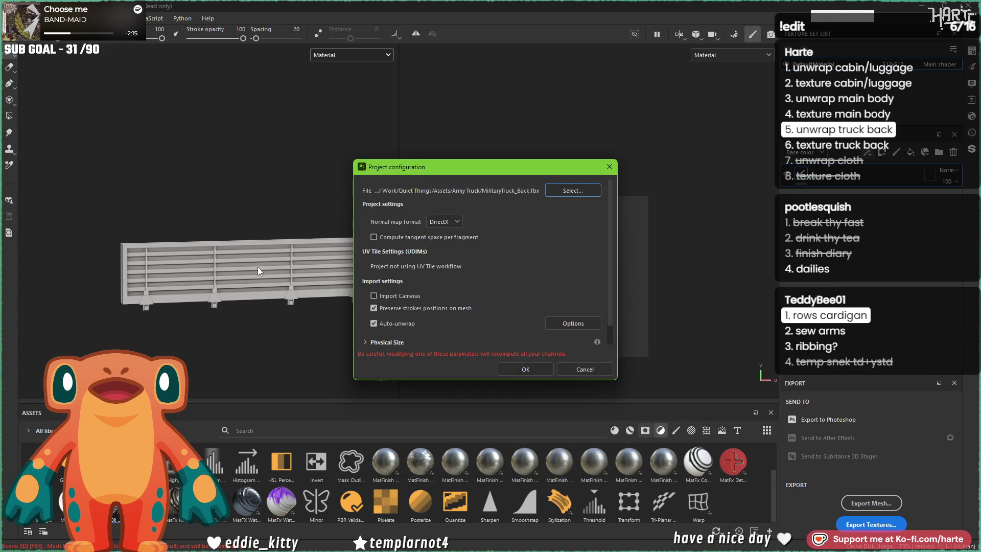
pyautogui.click(527, 367)
pyautogui.click(891, 69)
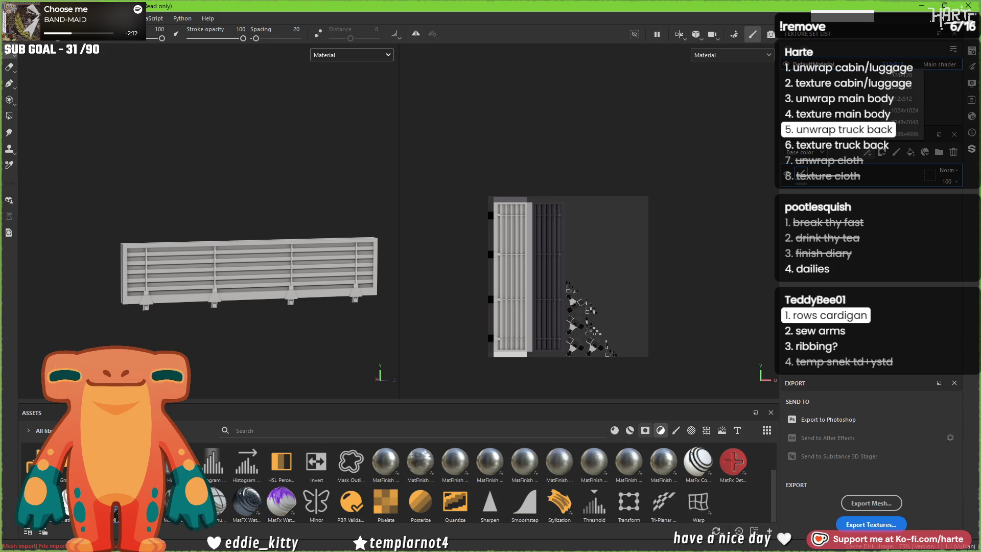
pyautogui.click(904, 116)
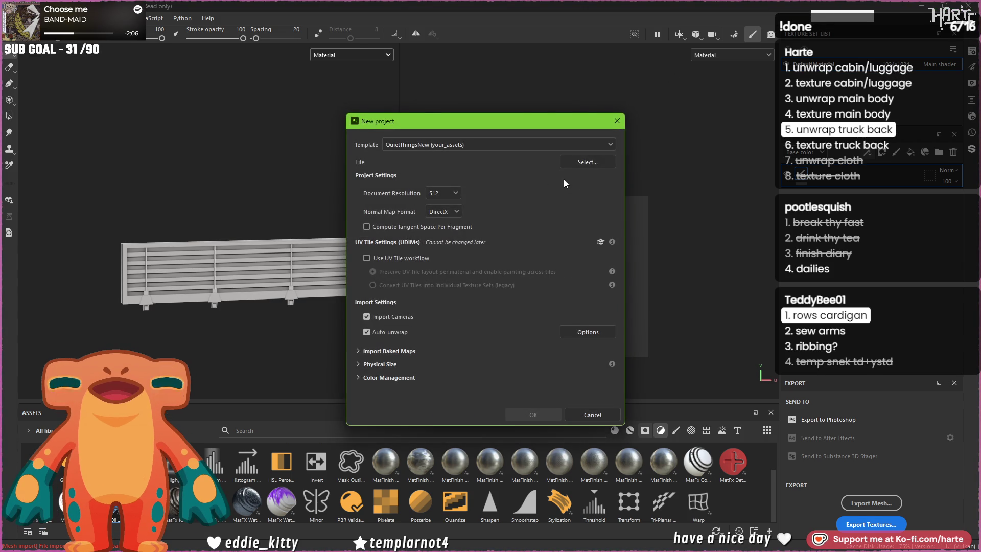
# Step: Create a new project from MilitaryTruck_Back.fbx at 2048 document resolution and confirm it
pyautogui.click(443, 192)
pyautogui.click(452, 238)
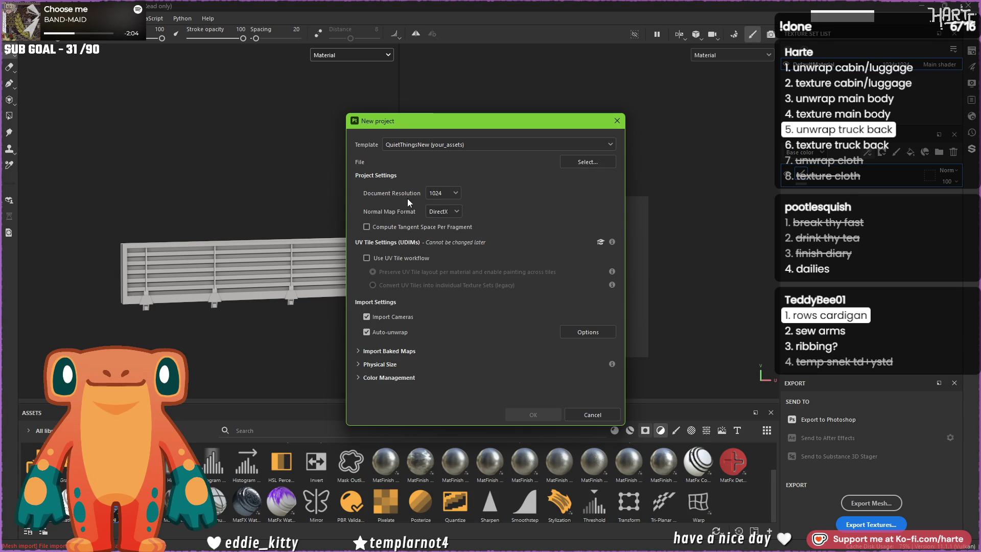
pyautogui.click(443, 193)
pyautogui.click(440, 249)
pyautogui.click(604, 161)
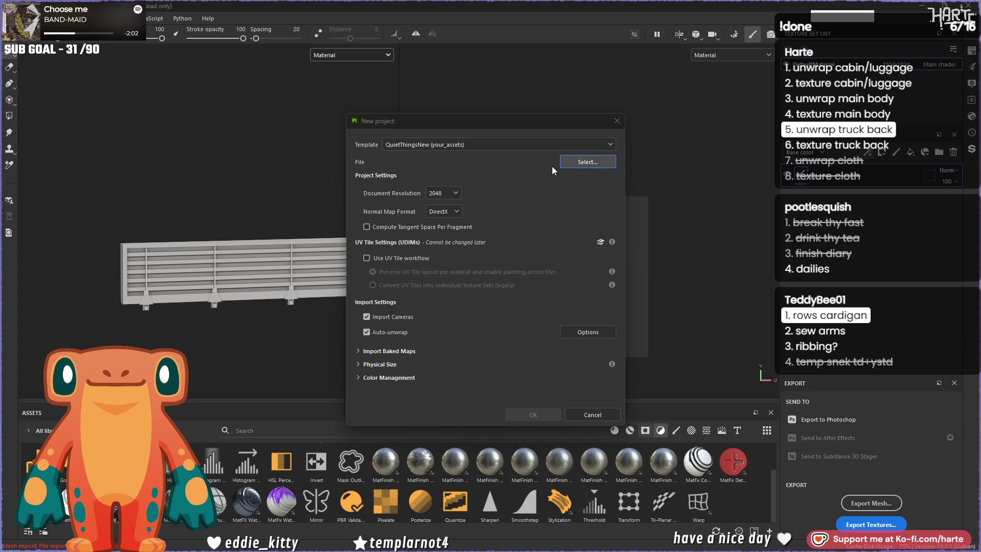
pyautogui.click(494, 215)
pyautogui.doubleClick(494, 218)
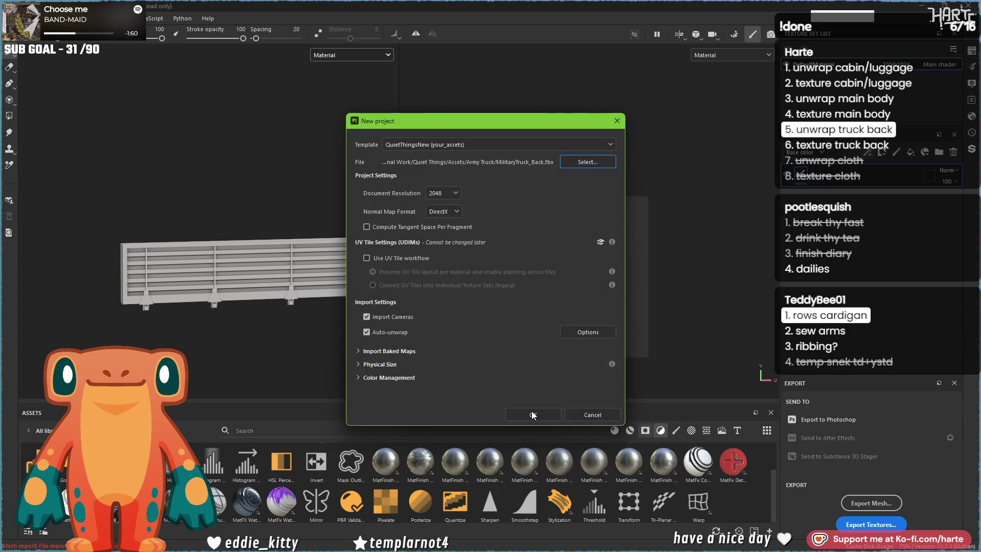
pyautogui.click(535, 414)
pyautogui.click(454, 293)
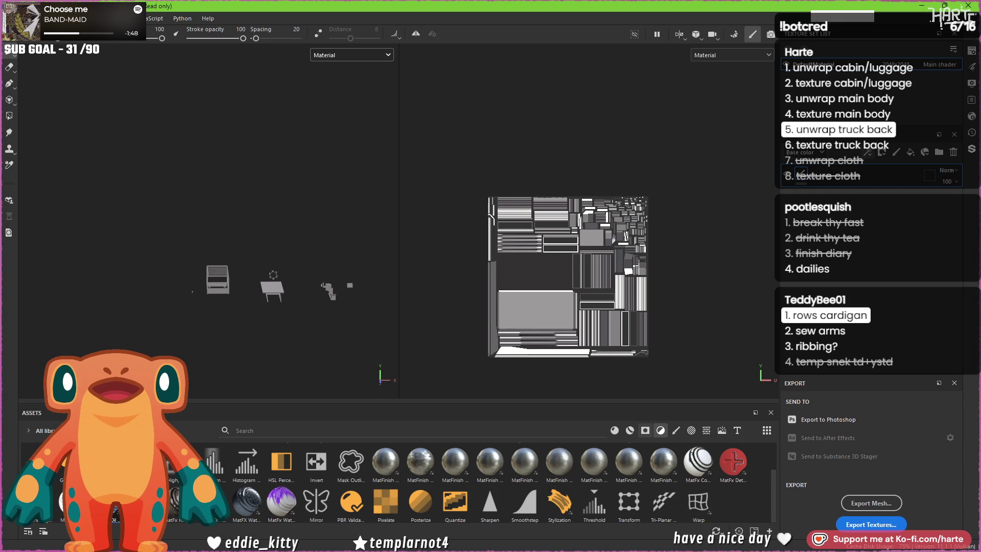
# Step: Reframe the truck parts and undo an accidental paint stroke on the UV map
pyautogui.scroll(2, 240, 307)
pyautogui.moveTo(240, 307)
pyautogui.keyDown('alt'); pyautogui.mouseDown(button='middle')
pyautogui.moveTo(256, 311)
pyautogui.moveTo(183, 303)
pyautogui.mouseUp(button='middle'); pyautogui.keyUp('alt')
pyautogui.scroll(3, 565, 280)
pyautogui.moveTo(536, 253); pyautogui.dragTo(459, 267)
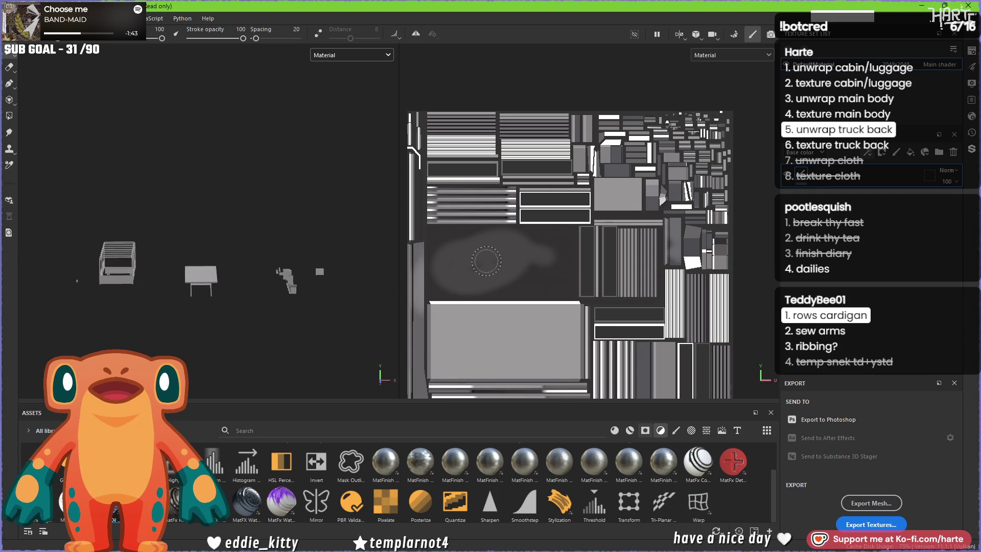
pyautogui.hotkey('ctrl', 'z')
pyautogui.hotkey('ctrl', 'z')
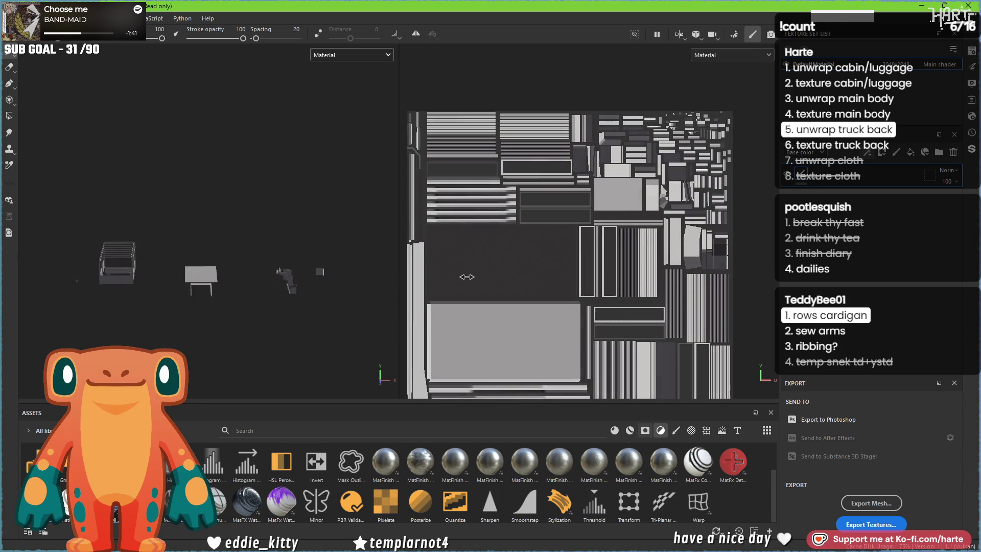
# Step: Zoom around the view, then switch to Bake Mesh Maps mode
pyautogui.scroll(5, 525, 274)
pyautogui.scroll(-8, 590, 292)
pyautogui.scroll(7, 592, 293)
pyautogui.scroll(8, 219, 285)
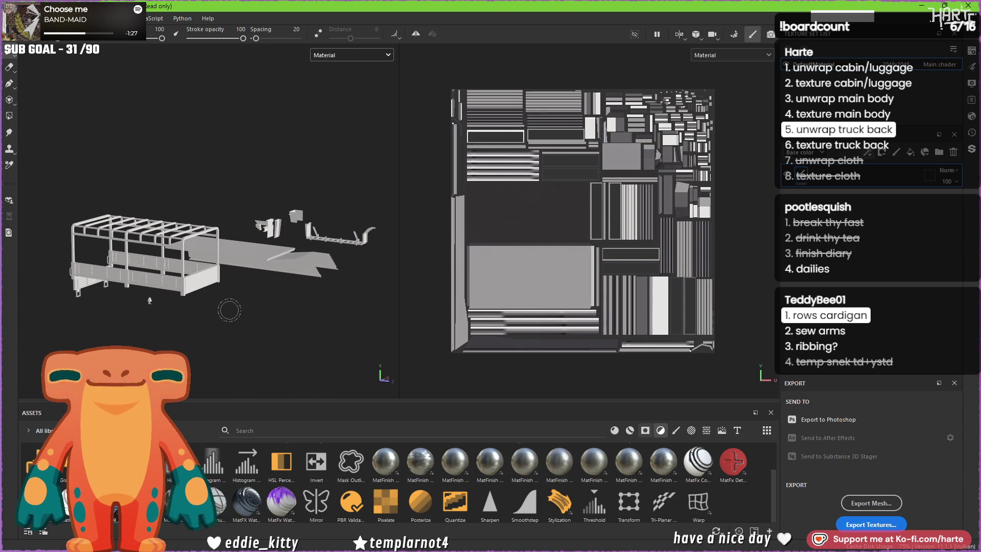
pyautogui.hotkey('ctrl', 'b')
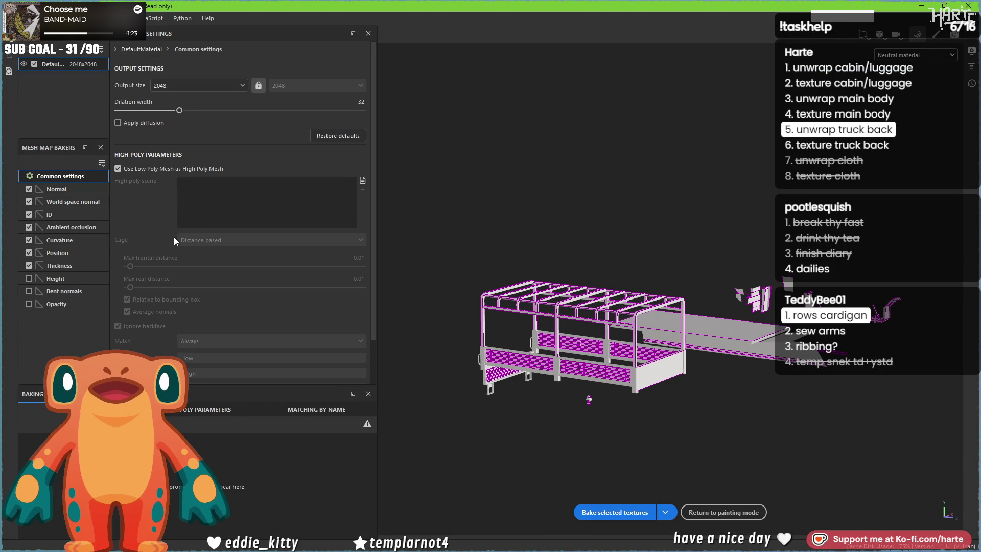
# Step: Bake the mesh maps with Subsampling 4x4 antialiasing, then return to painting mode
pyautogui.scroll(-2, 173, 240)
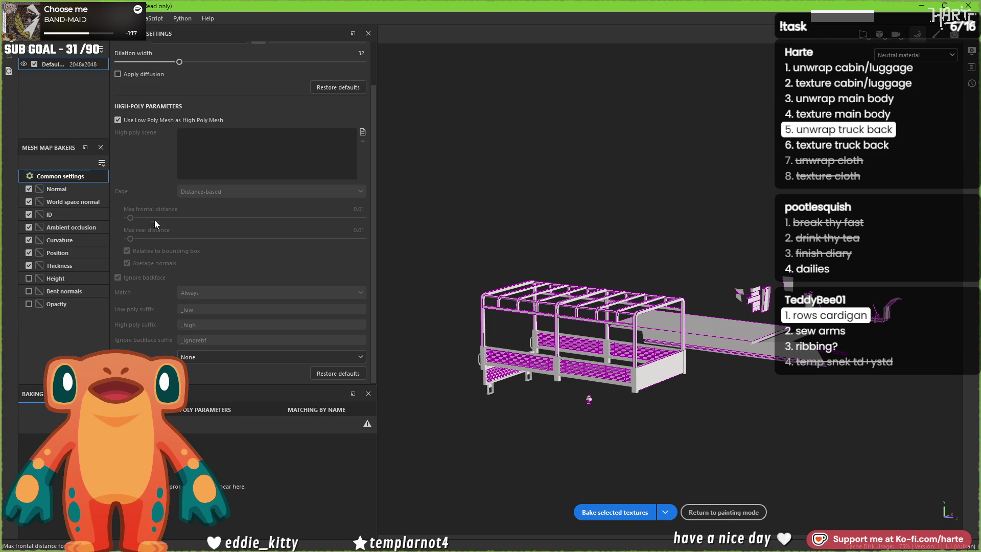
pyautogui.click(220, 357)
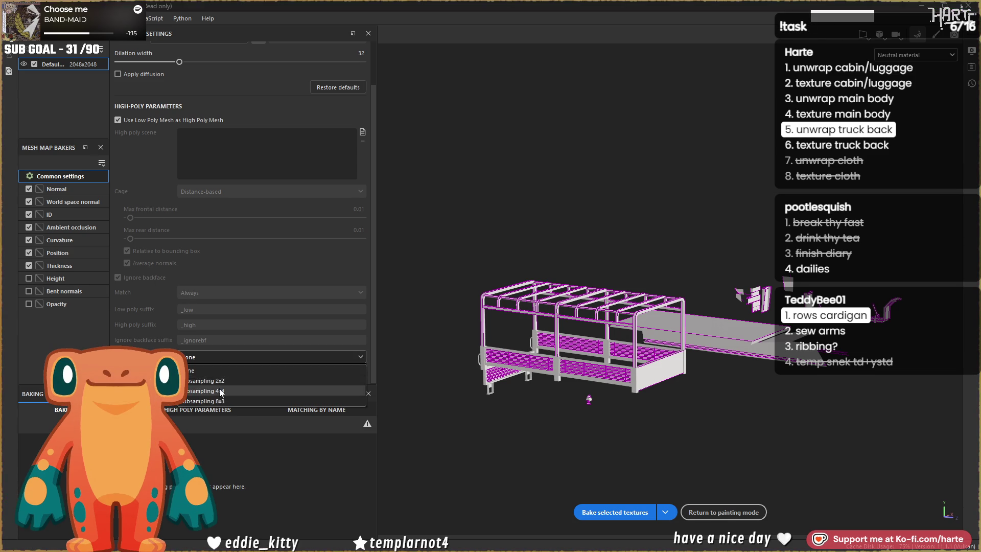
pyautogui.click(219, 389)
pyautogui.click(629, 511)
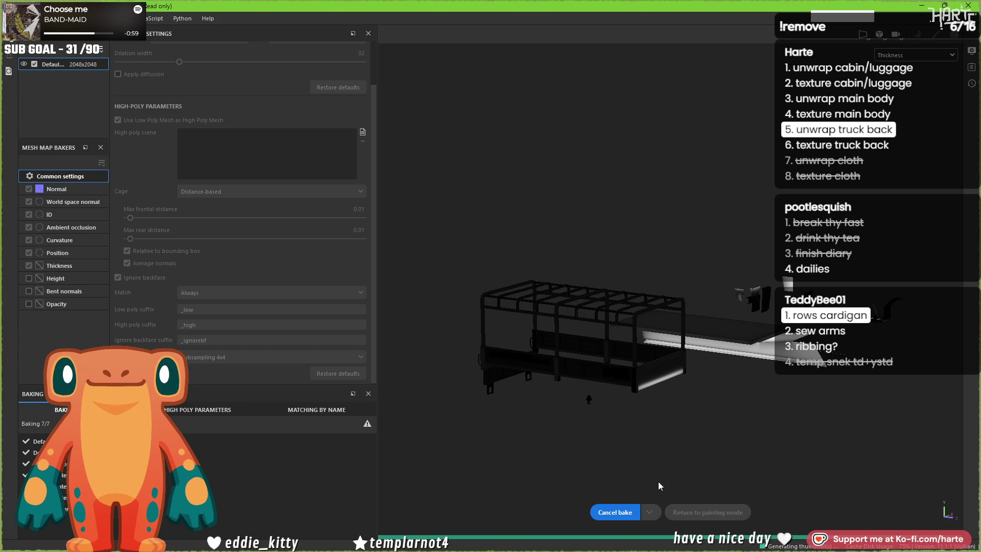
pyautogui.click(742, 512)
# Step: Orbit around the truck back to view its baked shading from above, then focus the Assets search field
pyautogui.scroll(3, 295, 343)
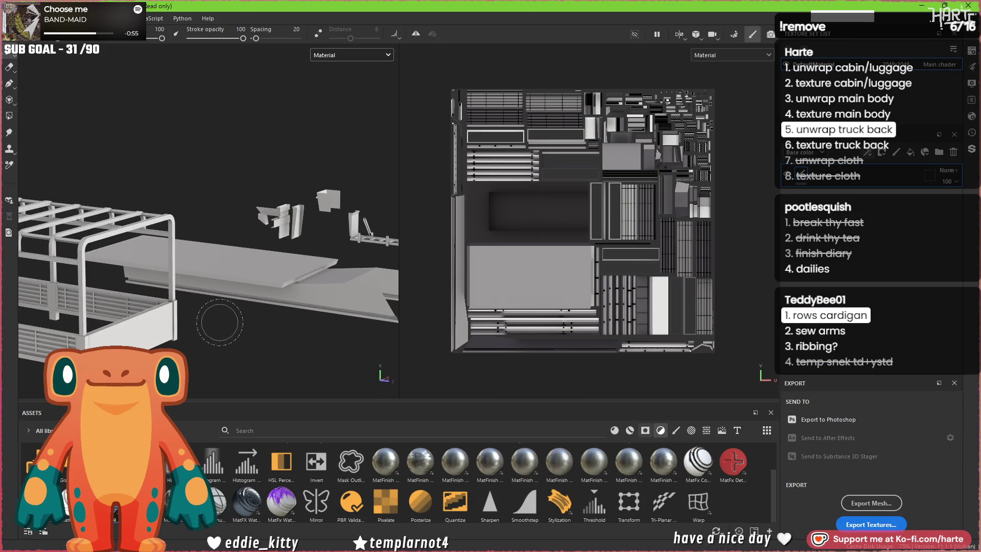
pyautogui.keyDown('alt'); pyautogui.moveTo(295, 343); pyautogui.dragTo(276, 340); pyautogui.keyUp('alt')
pyautogui.keyDown('alt'); pyautogui.moveTo(275, 339); pyautogui.dragTo(256, 336, button='middle'); pyautogui.keyUp('alt')
pyautogui.keyDown('alt'); pyautogui.moveTo(257, 335); pyautogui.dragTo(317, 276); pyautogui.keyUp('alt')
pyautogui.keyDown('alt'); pyautogui.moveTo(317, 275); pyautogui.dragTo(353, 256, button='middle'); pyautogui.keyUp('alt')
pyautogui.keyDown('alt'); pyautogui.moveTo(353, 255); pyautogui.dragTo(240, 301); pyautogui.keyUp('alt')
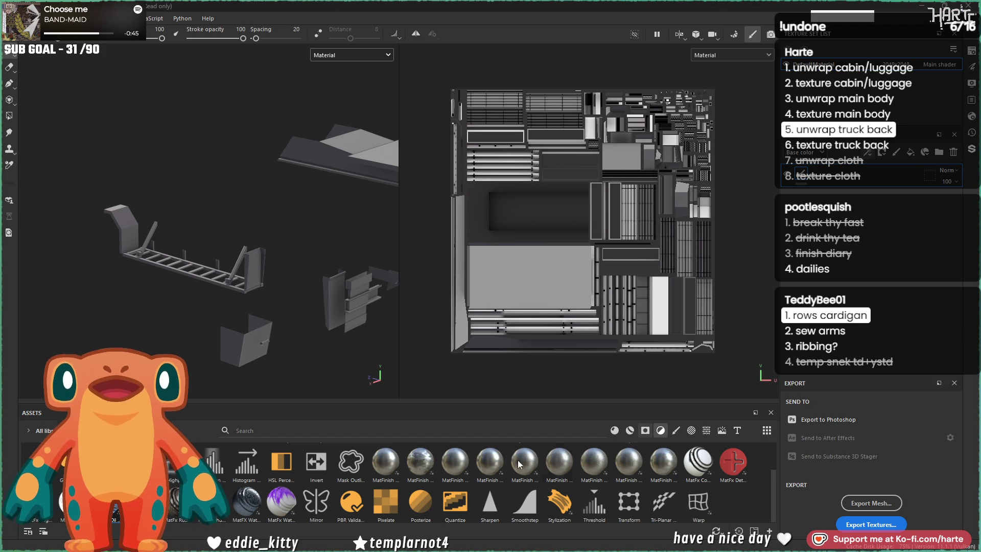
pyautogui.click(584, 434)
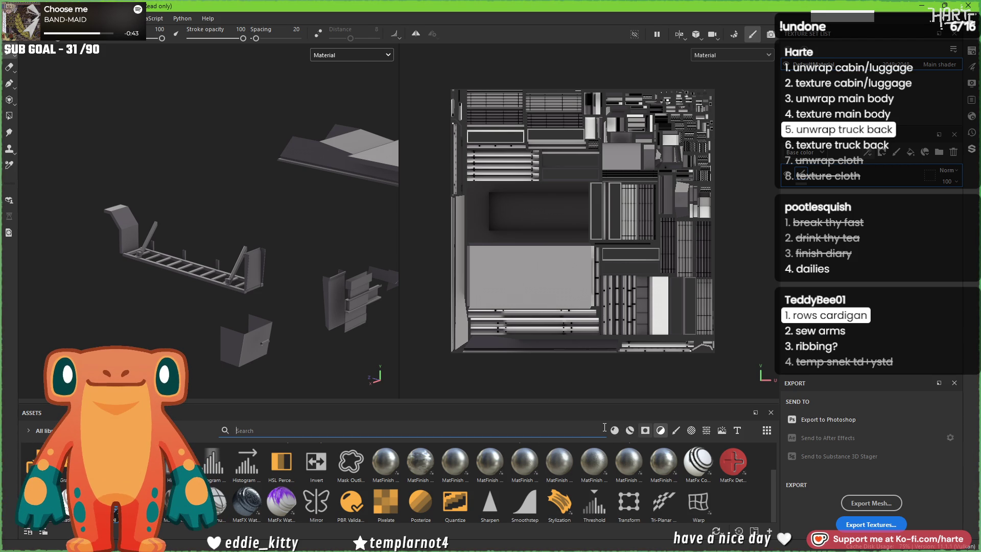
# Step: Search assets for 'paint', apply the Steel Tank material, and inspect the olive-painted slats
pyautogui.write('paint')
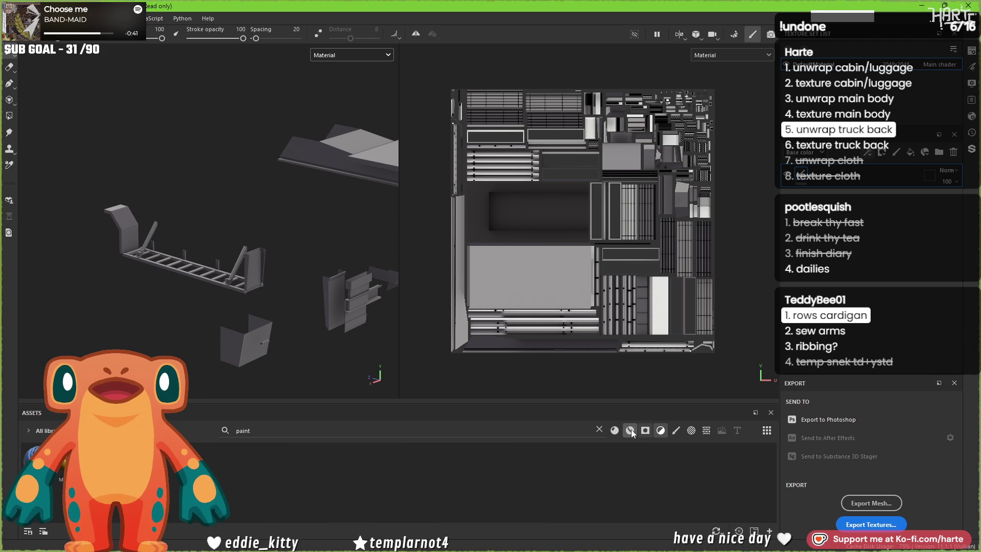
pyautogui.moveTo(356, 464); pyautogui.dragTo(256, 280)
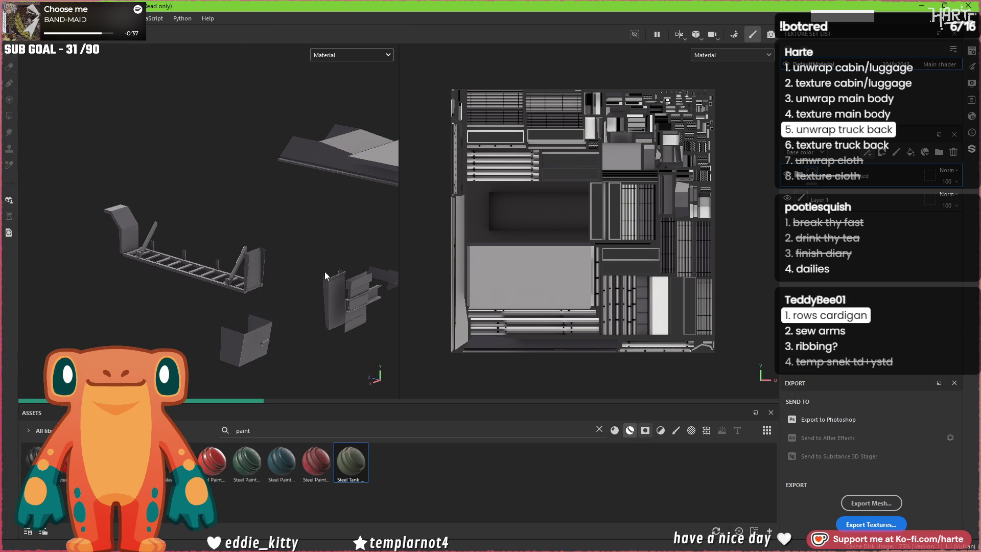
pyautogui.moveTo(330, 262)
pyautogui.keyDown('alt'); pyautogui.mouseDown()
pyautogui.moveTo(288, 351)
pyautogui.moveTo(312, 279)
pyautogui.moveTo(243, 252)
pyautogui.moveTo(337, 304)
pyautogui.mouseUp(); pyautogui.keyUp('alt')
pyautogui.scroll(-5, 288, 350)
pyautogui.scroll(10, 167, 254)
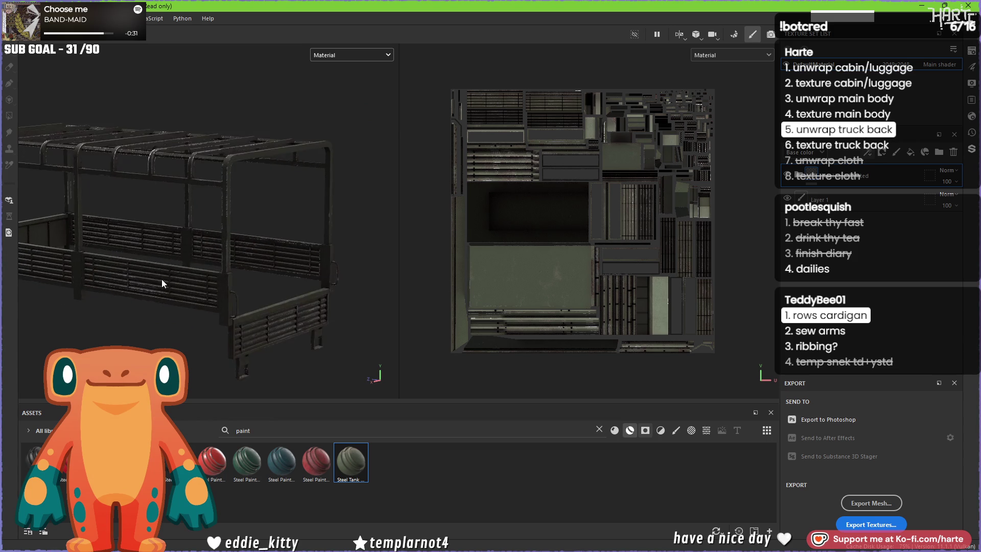
pyautogui.moveTo(124, 296)
pyautogui.keyDown('shift'); pyautogui.mouseDown(button='right')
pyautogui.moveTo(145, 293)
pyautogui.moveTo(135, 300)
pyautogui.mouseUp(button='right'); pyautogui.keyUp('shift')
pyautogui.scroll(10, 176, 302)
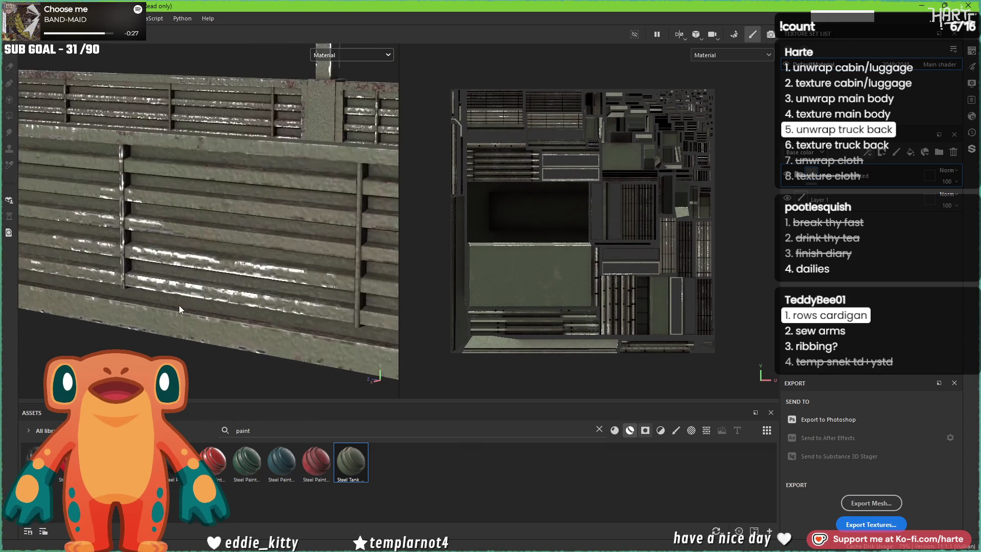
pyautogui.keyDown('alt'); pyautogui.moveTo(248, 273); pyautogui.dragTo(171, 302); pyautogui.keyUp('alt')
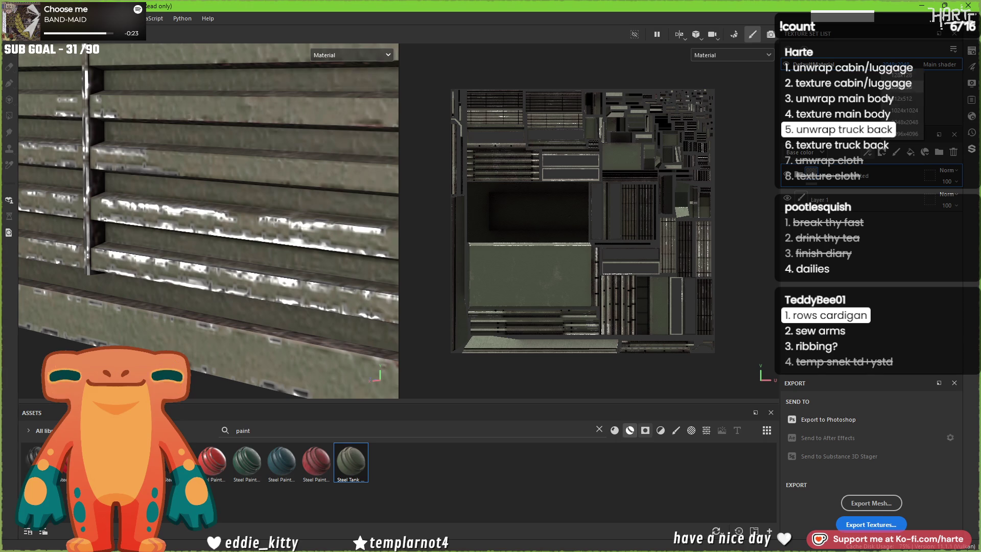
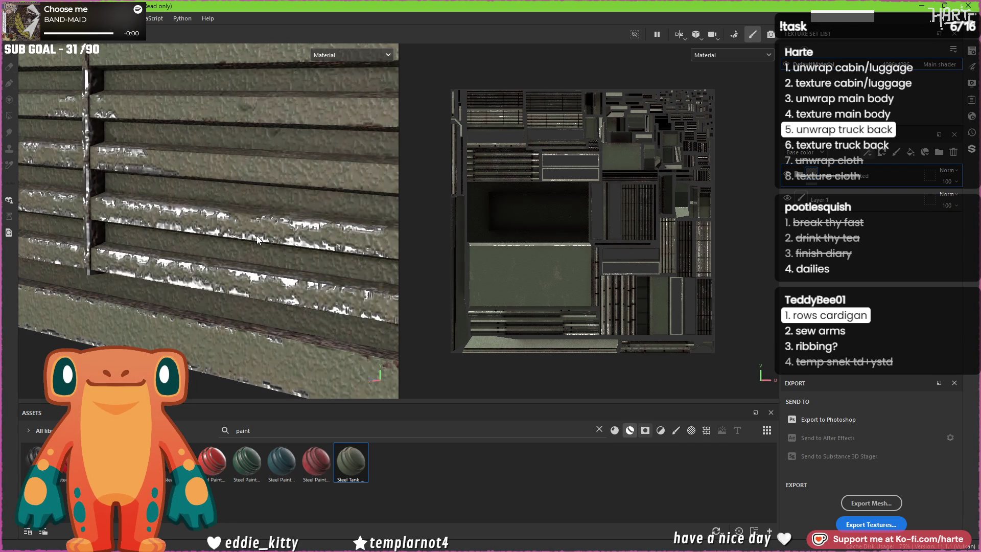
# Step: Delete the painted Layer 1, then undo to restore it
pyautogui.scroll(-5, 257, 235)
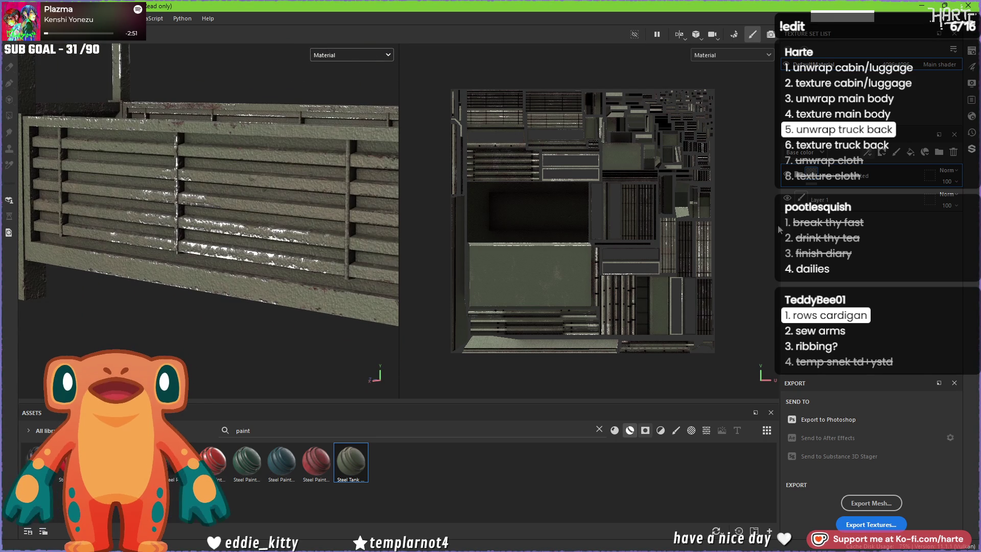
pyautogui.click(808, 199)
pyautogui.click(953, 152)
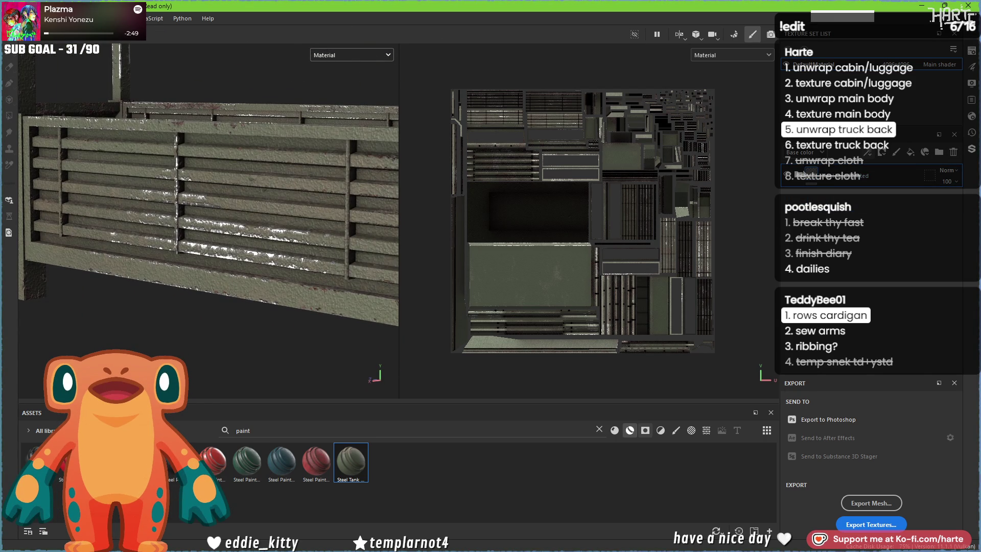
pyautogui.click(818, 278)
pyautogui.hotkey('ctrl', 'z')
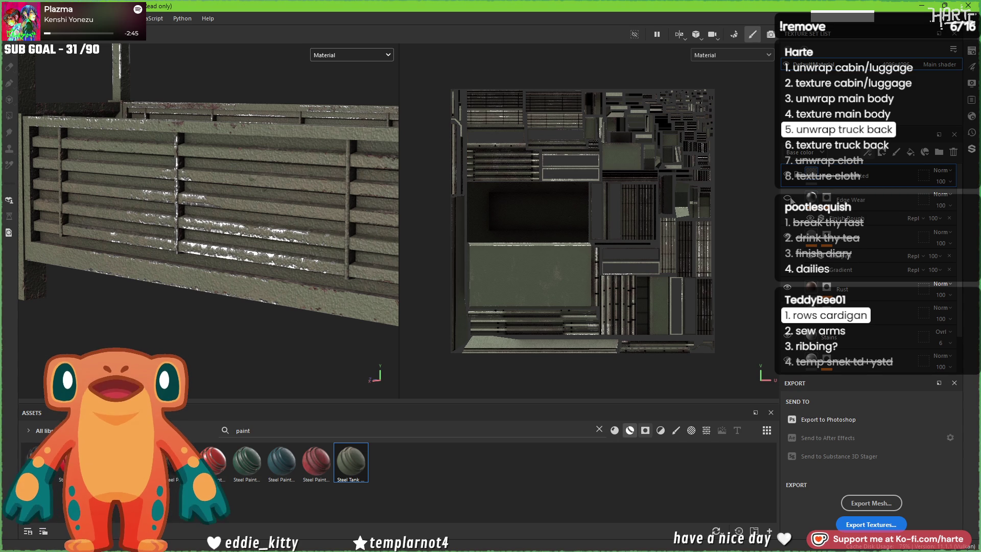
# Step: Delete the Edge Wear layer and check the frame's arched top rail from above
pyautogui.moveTo(230, 245)
pyautogui.keyDown('alt'); pyautogui.mouseDown()
pyautogui.moveTo(107, 256)
pyautogui.moveTo(213, 239)
pyautogui.moveTo(194, 240)
pyautogui.moveTo(265, 245)
pyautogui.mouseUp(); pyautogui.keyUp('alt')
pyautogui.click(856, 193)
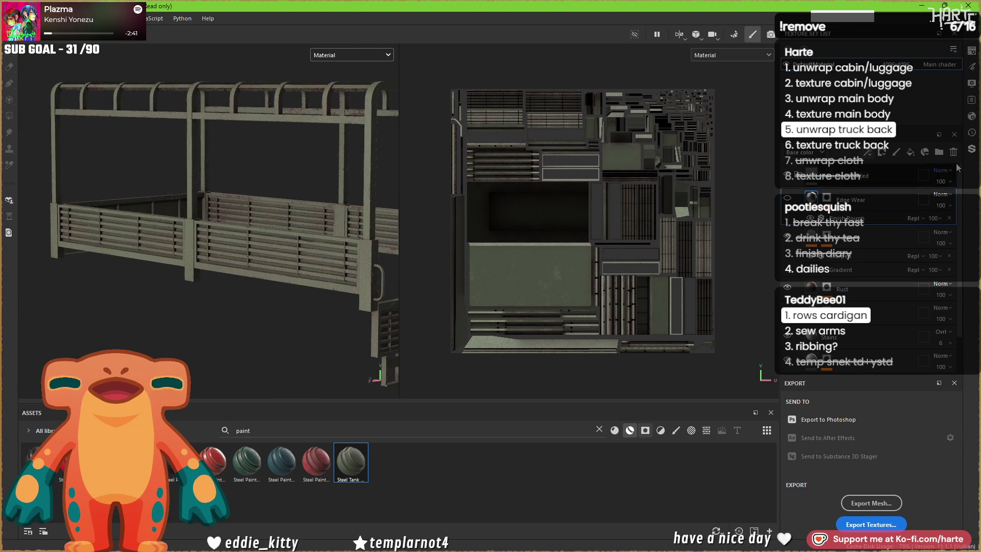
pyautogui.click(953, 152)
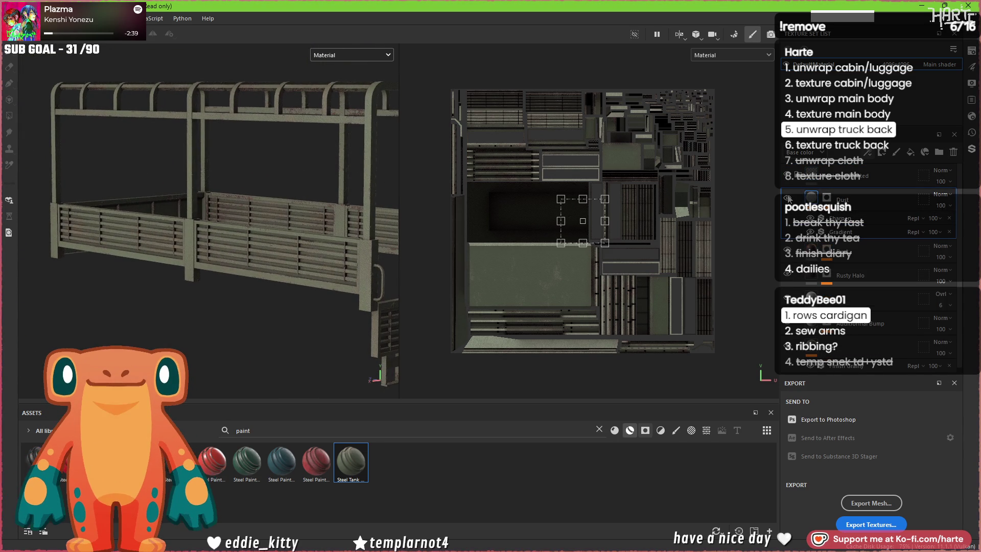
pyautogui.moveTo(190, 224)
pyautogui.keyDown('alt'); pyautogui.mouseDown()
pyautogui.moveTo(210, 284)
pyautogui.moveTo(256, 247)
pyautogui.moveTo(254, 303)
pyautogui.moveTo(380, 246)
pyautogui.mouseUp(); pyautogui.keyUp('alt')
pyautogui.scroll(5, 240, 316)
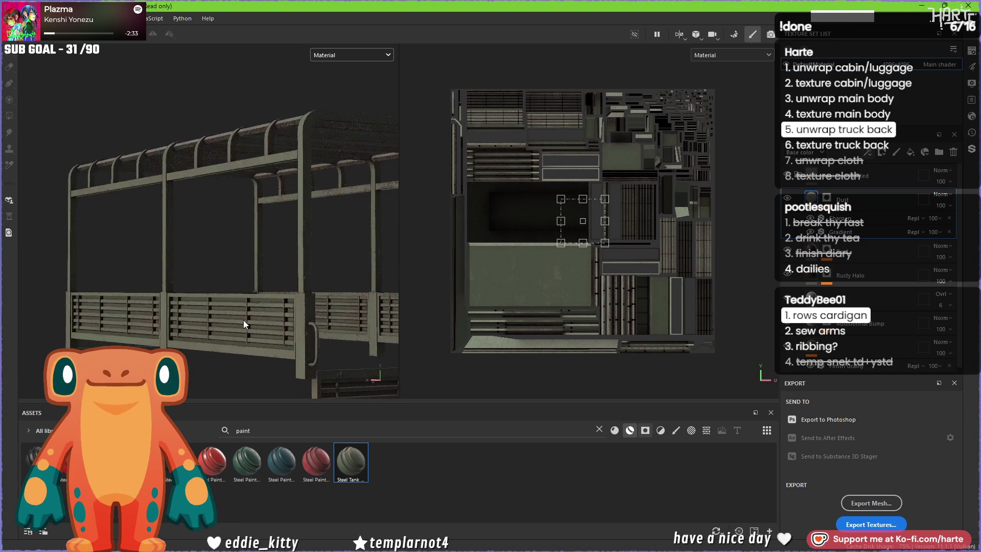
pyautogui.scroll(5, 246, 314)
pyautogui.moveTo(178, 72)
pyautogui.keyDown('alt'); pyautogui.mouseDown()
pyautogui.moveTo(161, 82)
pyautogui.moveTo(258, 192)
pyautogui.moveTo(342, 194)
pyautogui.mouseUp(); pyautogui.keyUp('alt')
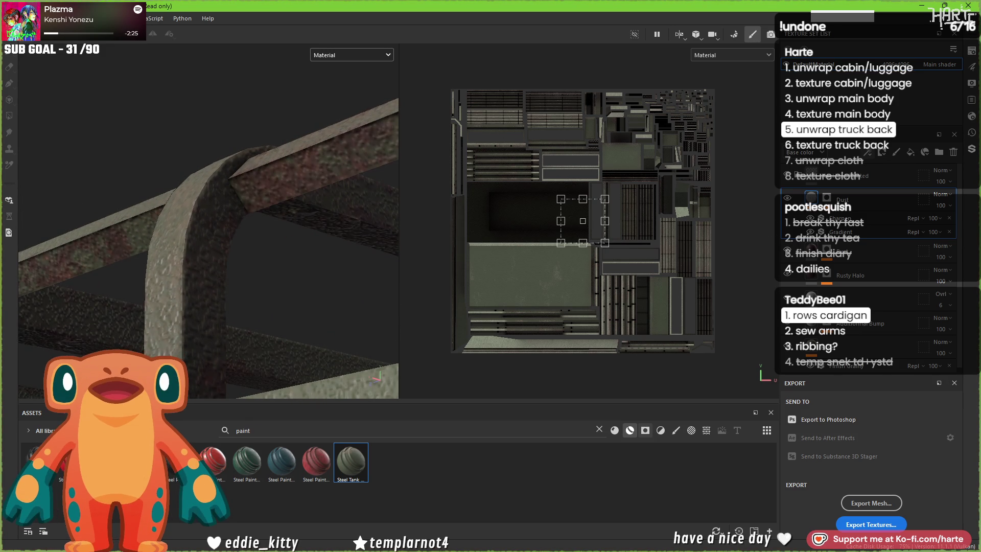
# Step: Add a Mask Editor generator to the rust mask with Global Balance around 0.16
pyautogui.click(853, 268)
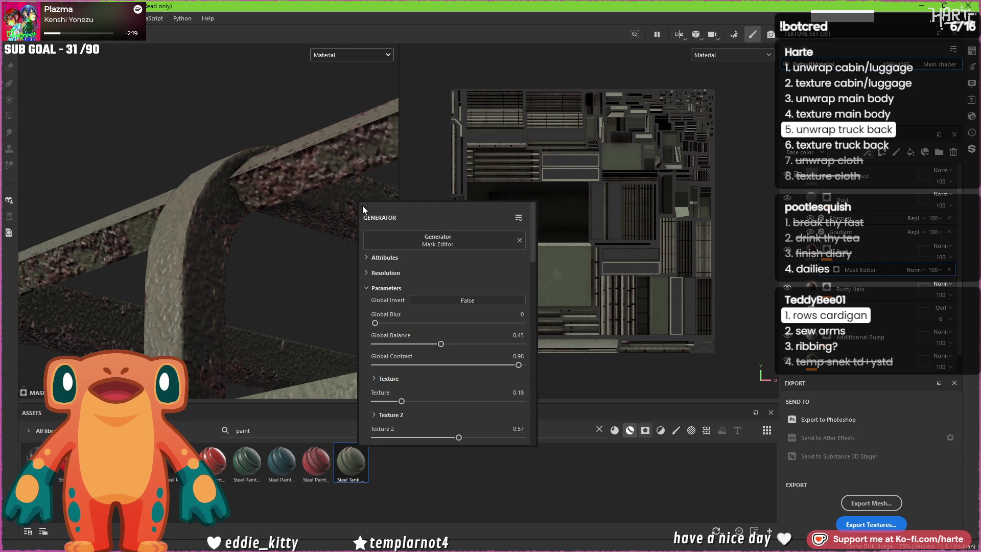
pyautogui.click(390, 344)
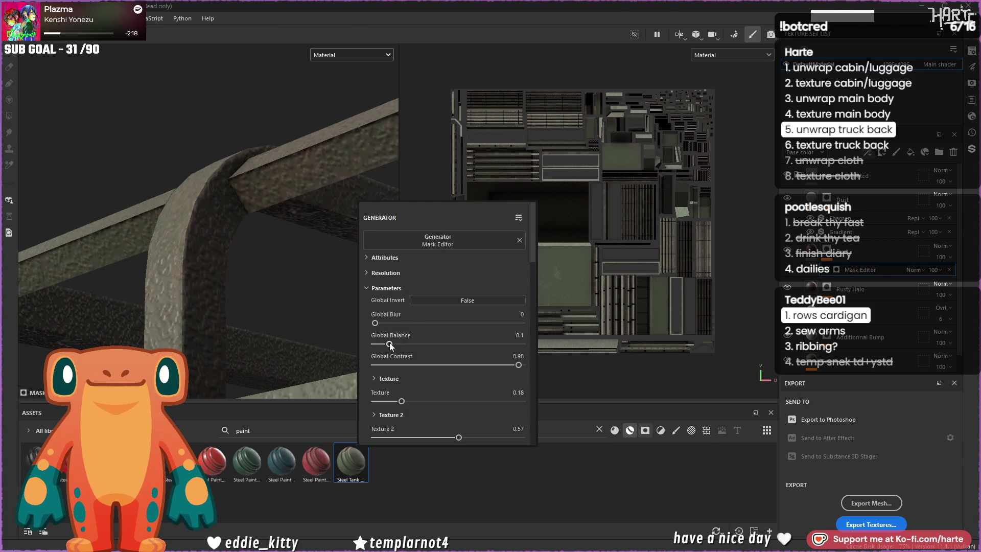
pyautogui.moveTo(398, 344); pyautogui.dragTo(403, 345)
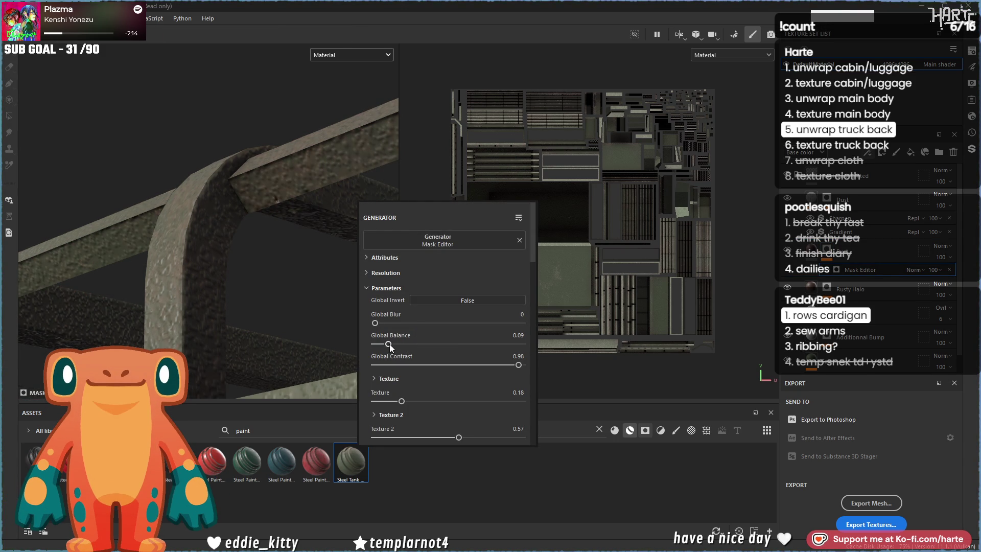
# Step: Delete the Rusty Halo rust layer from the frame's stack
pyautogui.click(953, 169)
pyautogui.click(953, 152)
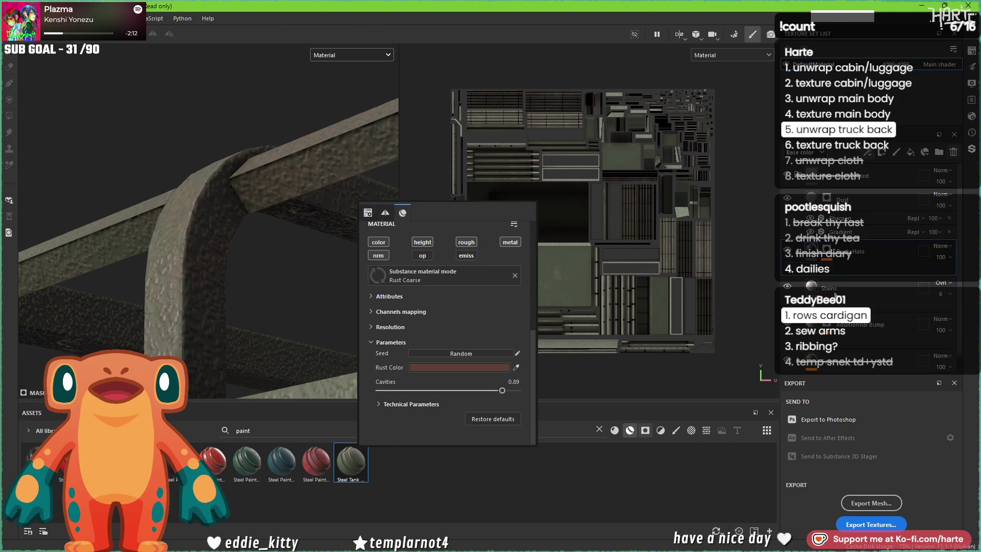
pyautogui.scroll(-10, 271, 261)
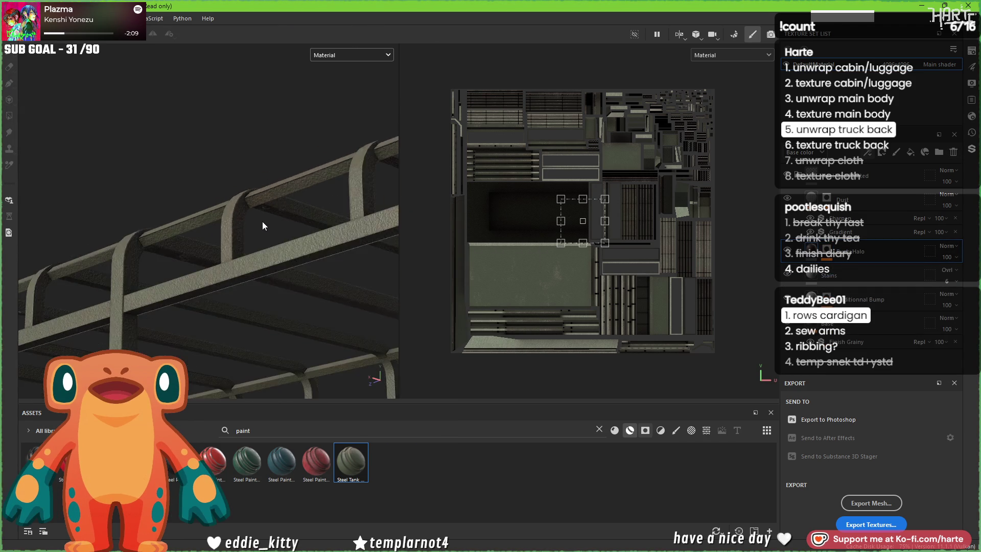
pyautogui.moveTo(262, 222)
pyautogui.keyDown('alt'); pyautogui.mouseDown()
pyautogui.moveTo(223, 288)
pyautogui.moveTo(255, 286)
pyautogui.moveTo(240, 264)
pyautogui.moveTo(470, 250)
pyautogui.moveTo(281, 300)
pyautogui.mouseUp(); pyautogui.keyUp('alt')
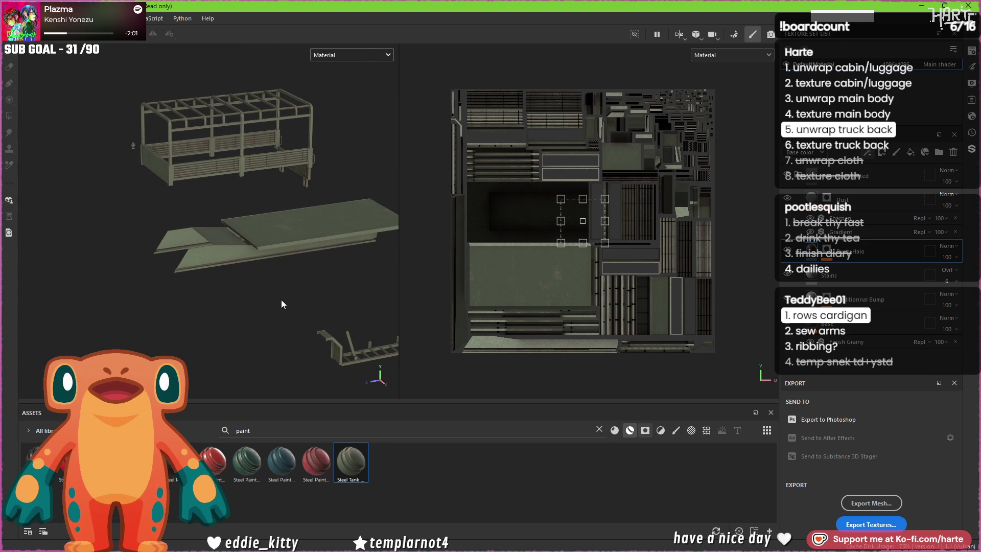
pyautogui.scroll(3, 277, 243)
pyautogui.scroll(2, 277, 243)
pyautogui.moveTo(278, 243)
pyautogui.keyDown('alt'); pyautogui.mouseDown()
pyautogui.moveTo(330, 250)
pyautogui.moveTo(332, 264)
pyautogui.moveTo(14, 283)
pyautogui.mouseUp(); pyautogui.keyUp('alt')
pyautogui.hotkey('alt', 'Tab')
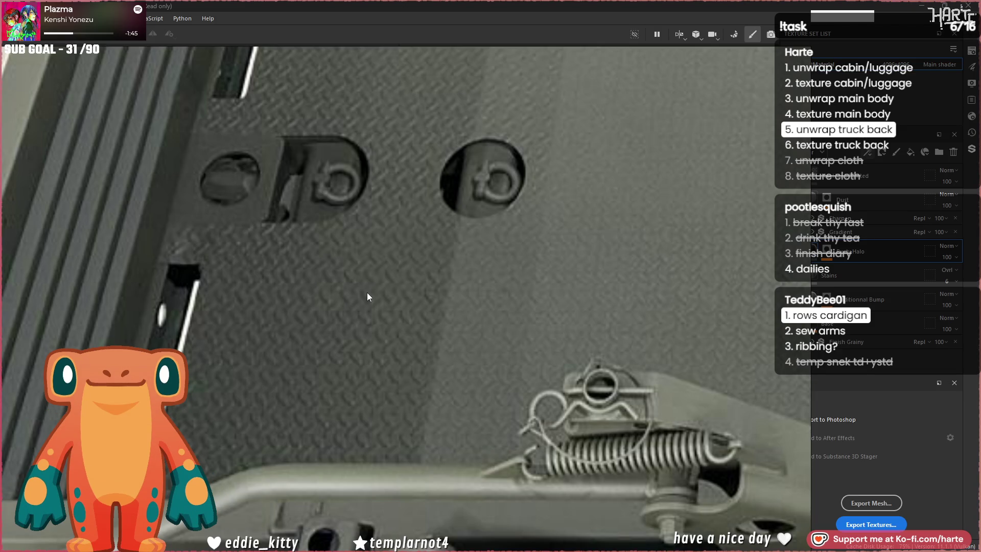
pyautogui.scroll(-5, 394, 247)
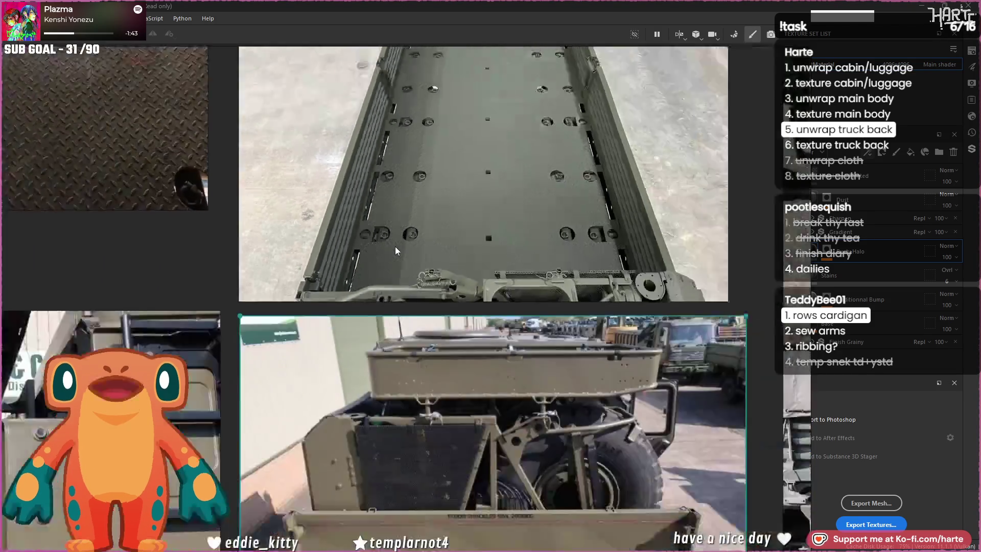
pyautogui.scroll(6, 171, 191)
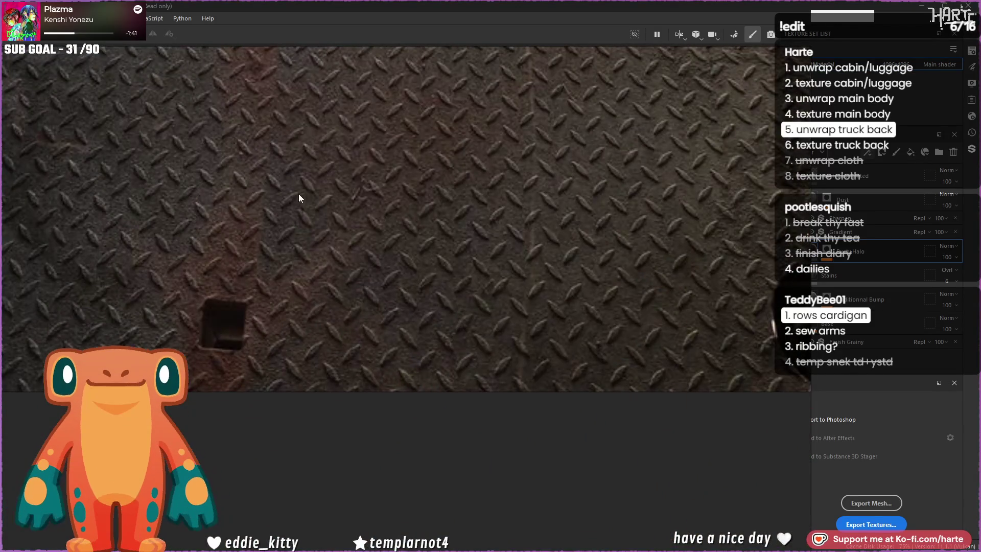
pyautogui.scroll(-1, 298, 192)
pyautogui.scroll(2, 410, 342)
pyautogui.scroll(1, 381, 298)
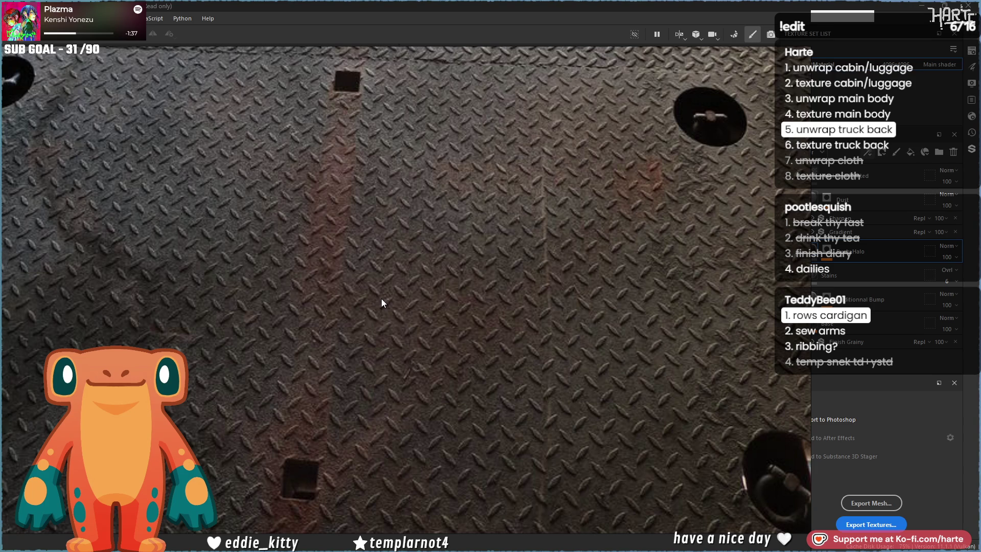
pyautogui.hotkey('alt', 'Tab')
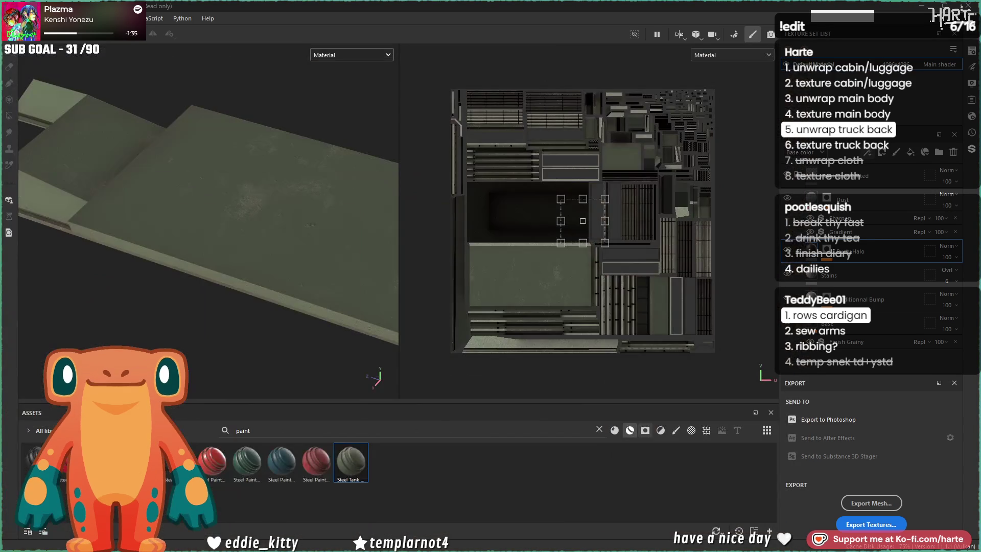
# Step: Search assets for 'metal' filtered to materials, then clear the search to list all materials
pyautogui.click(599, 430)
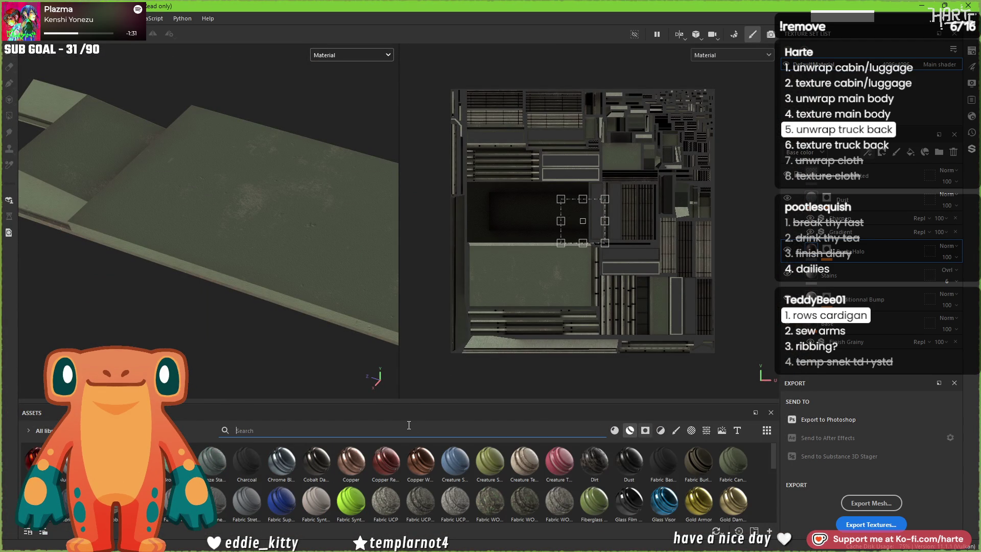
pyautogui.write('metal')
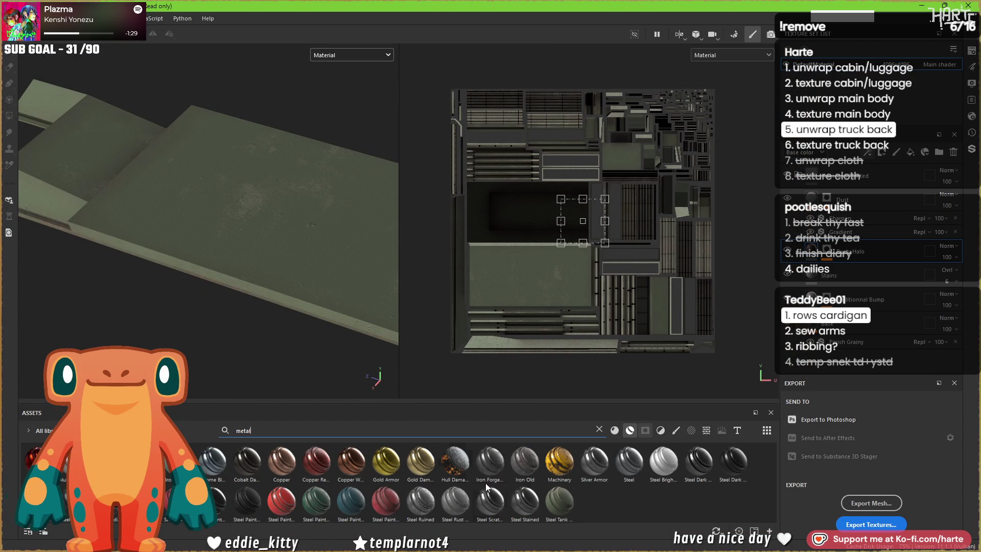
pyautogui.click(614, 430)
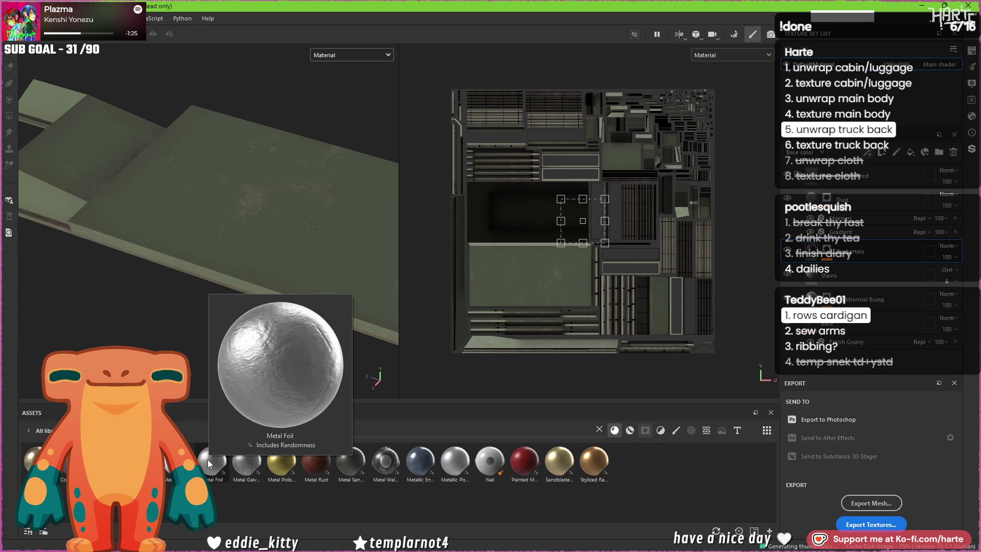
pyautogui.moveTo(244, 468)
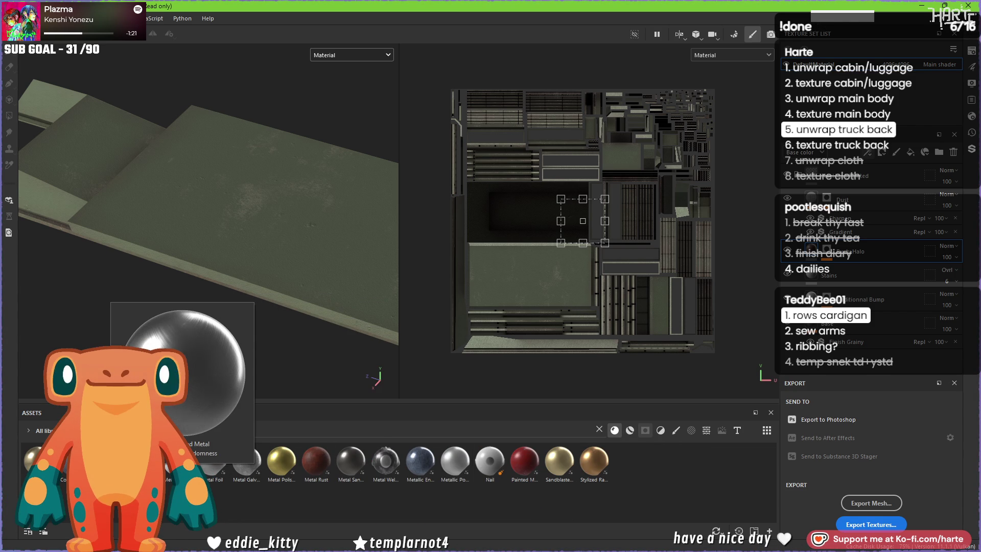
pyautogui.click(599, 429)
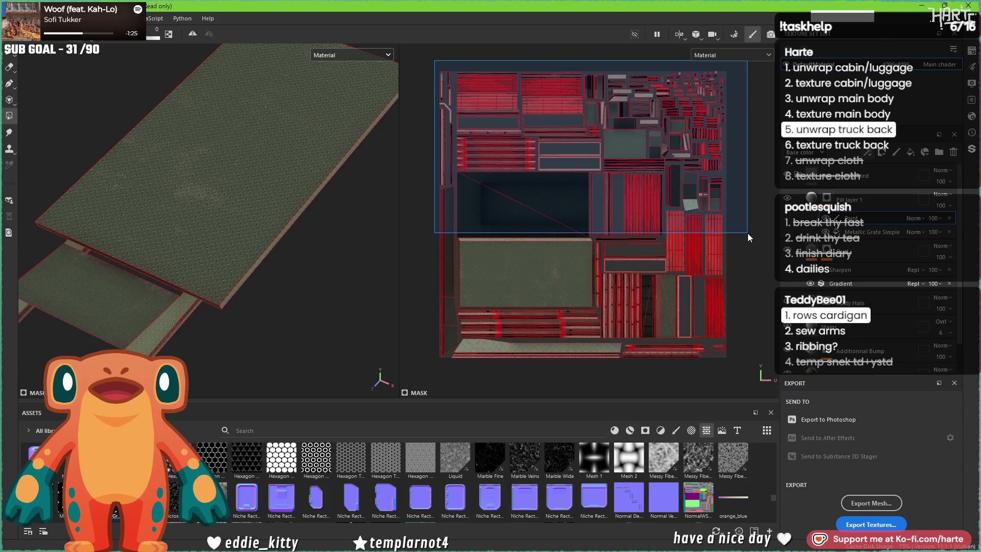
# Step: Box-select the first groups of floor-plate UV islands for the diamond-plate mask
pyautogui.moveTo(746, 232); pyautogui.dragTo(746, 233)
pyautogui.moveTo(630, 198); pyautogui.dragTo(596, 182)
pyautogui.moveTo(727, 303); pyautogui.dragTo(727, 311)
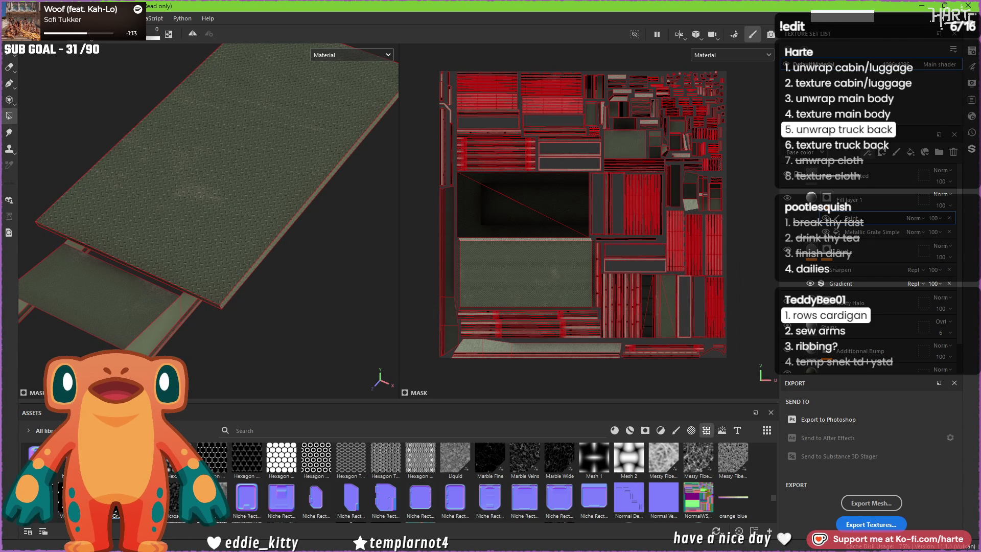
pyautogui.moveTo(732, 308); pyautogui.dragTo(731, 307)
pyautogui.moveTo(740, 361)
pyautogui.mouseDown()
pyautogui.moveTo(574, 188)
pyautogui.moveTo(593, 178)
pyautogui.mouseUp()
# Step: Add the remaining small groups and narrow strip of floor UV islands to the mask
pyautogui.moveTo(489, 191); pyautogui.dragTo(428, 162)
pyautogui.moveTo(642, 237); pyautogui.dragTo(648, 240)
pyautogui.moveTo(414, 201)
pyautogui.mouseDown()
pyautogui.moveTo(436, 383)
pyautogui.moveTo(458, 378)
pyautogui.mouseUp()
pyautogui.scroll(5, 213, 274)
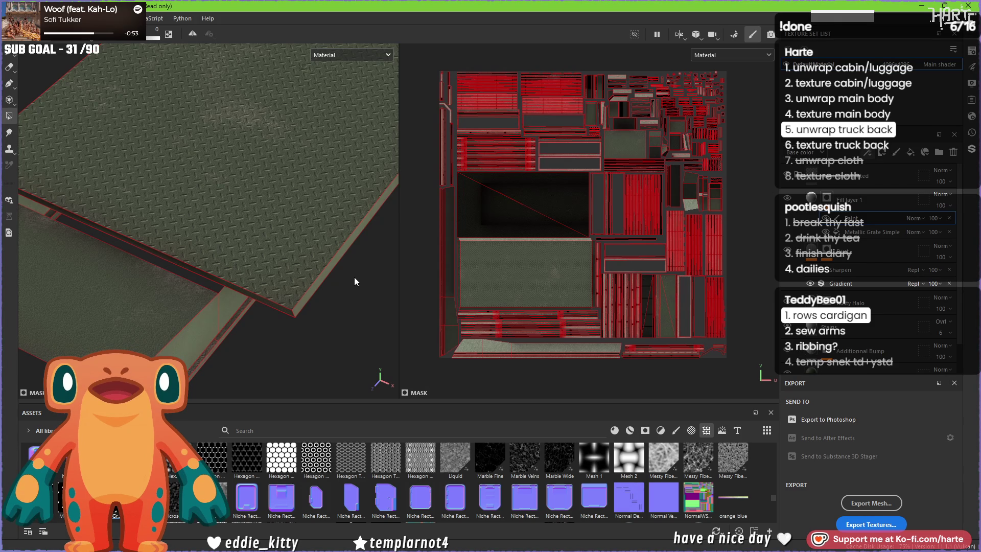
pyautogui.scroll(-3, 321, 276)
pyautogui.scroll(-2, 302, 276)
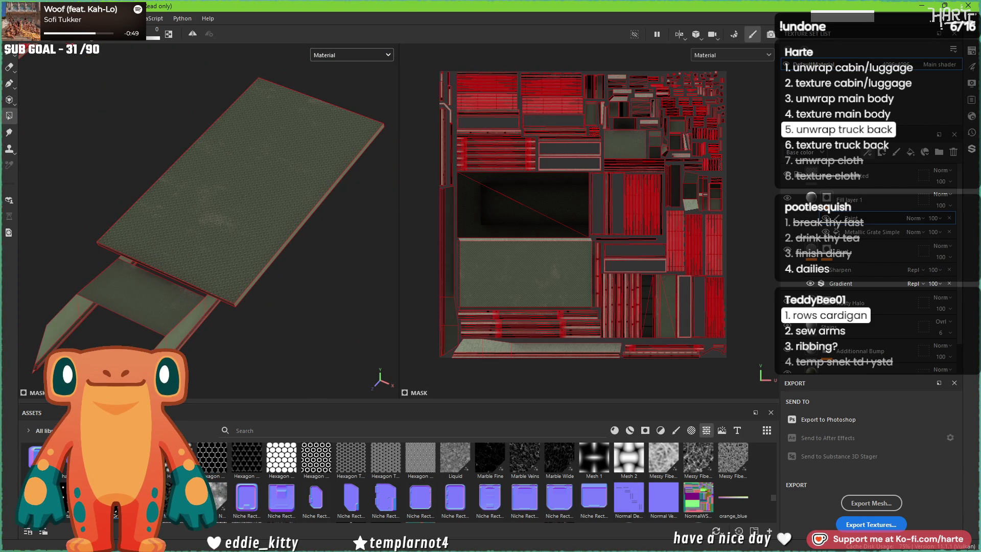
pyautogui.scroll(5, 260, 188)
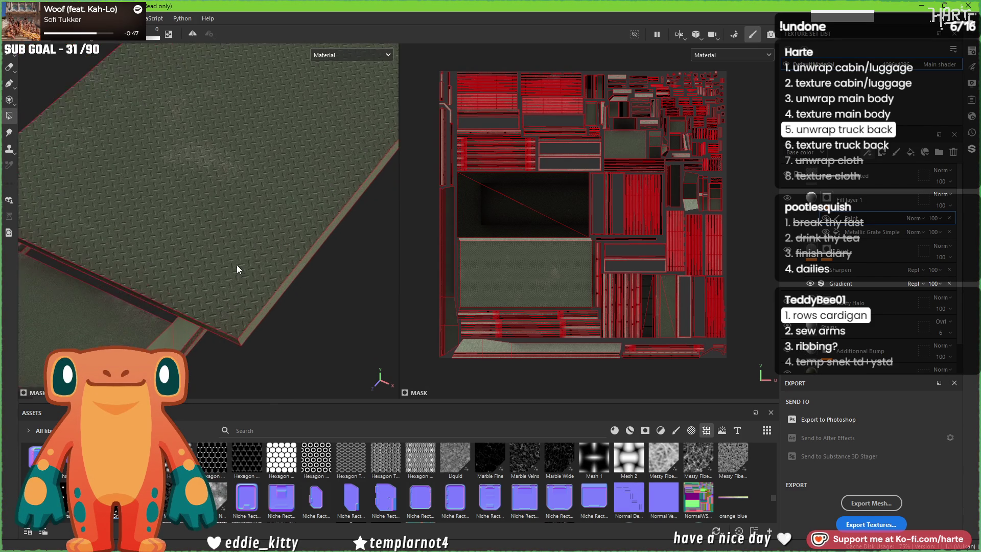
pyautogui.scroll(3, 250, 295)
pyautogui.scroll(3, 249, 292)
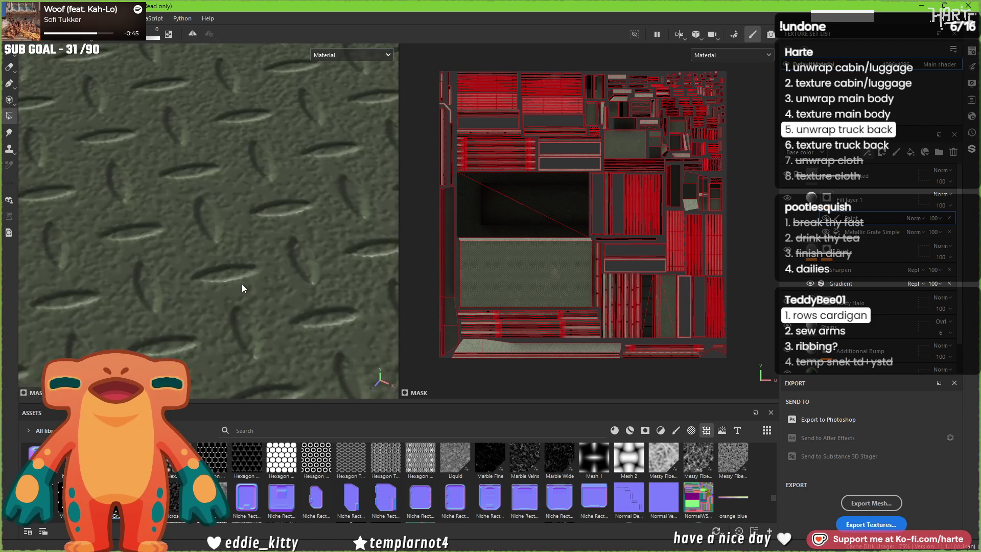
pyautogui.click(869, 199)
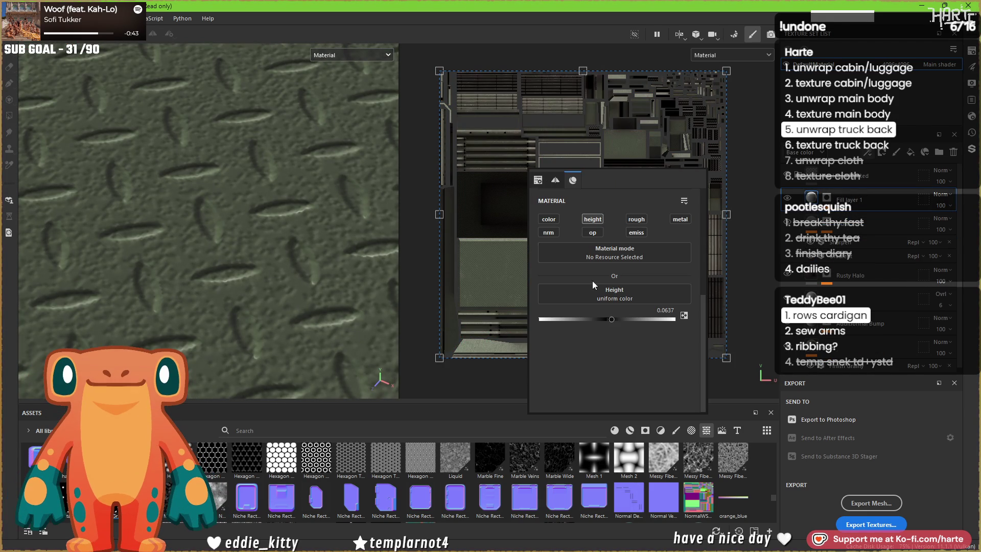
# Step: Enable base colour on the diamond-plate fill and set it to grey 6B6B6B
pyautogui.click(543, 220)
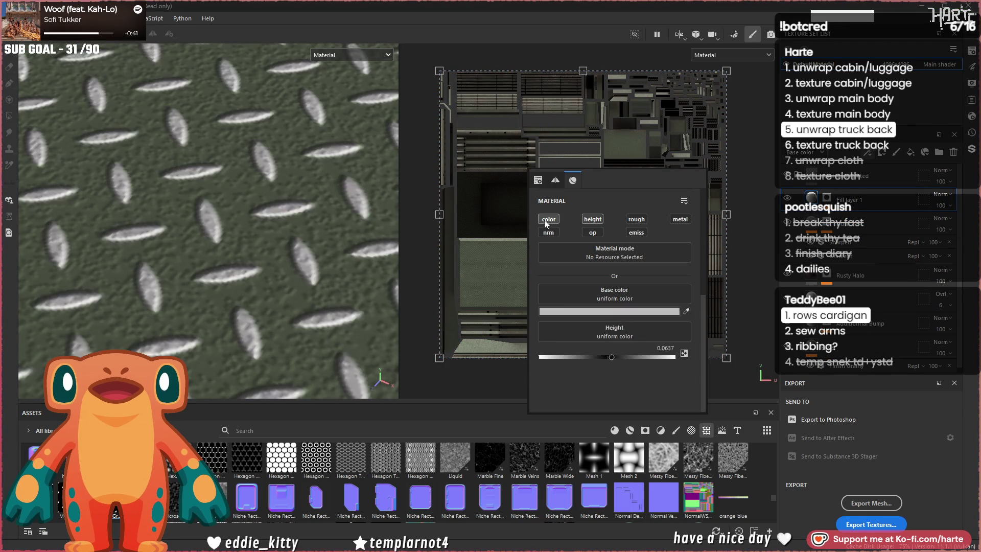
pyautogui.click(614, 310)
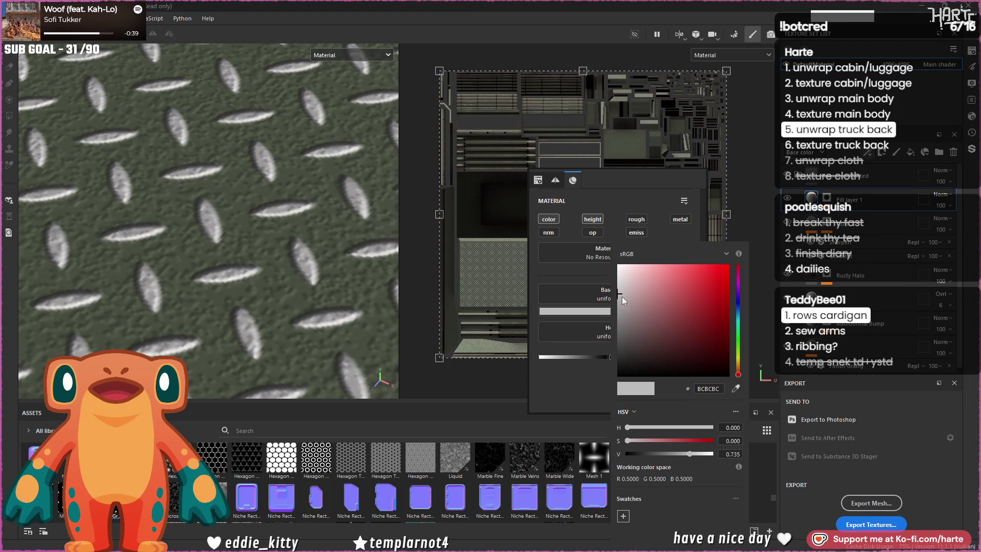
pyautogui.moveTo(626, 326)
pyautogui.mouseDown()
pyautogui.moveTo(605, 317)
pyautogui.moveTo(605, 329)
pyautogui.mouseUp()
pyautogui.click(583, 377)
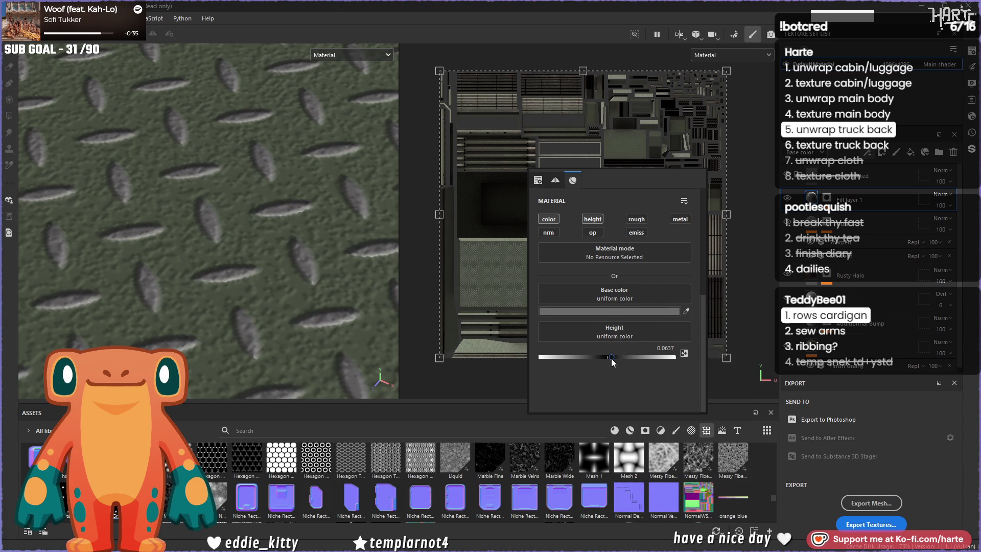
# Step: Lower the fill's height to 0.0412 and set its height blend mode to Replace
pyautogui.moveTo(614, 357); pyautogui.dragTo(609, 358)
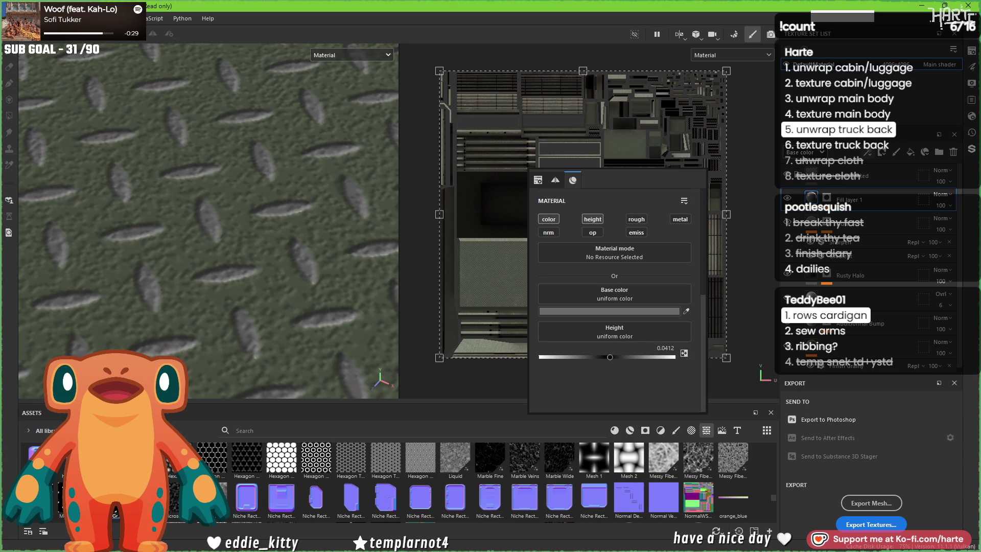
pyautogui.click(944, 196)
pyautogui.click(936, 233)
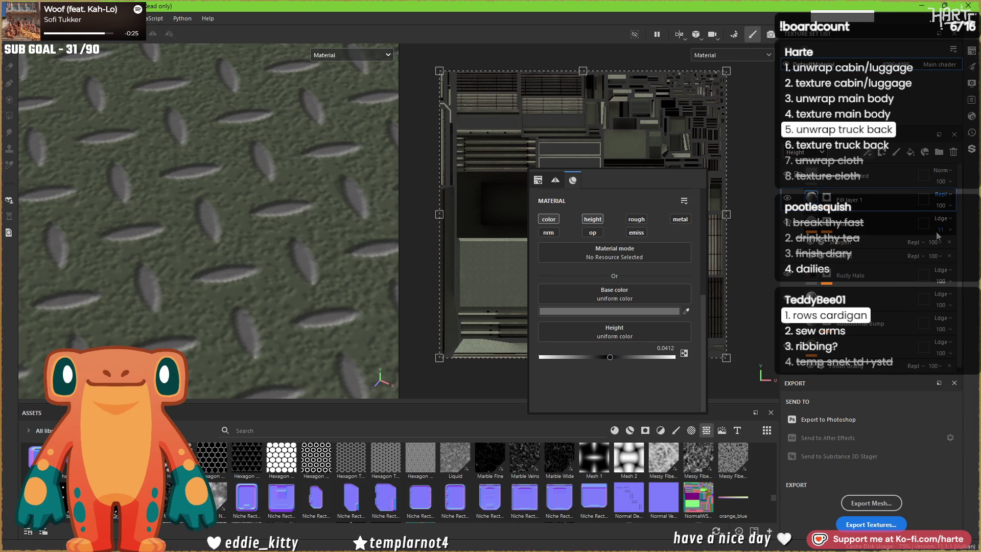
pyautogui.scroll(-5, 261, 269)
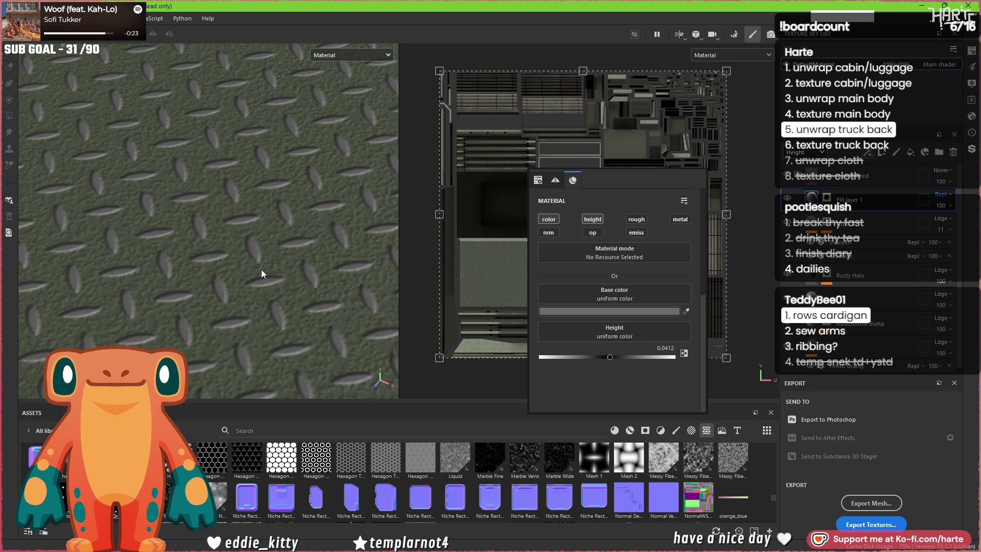
pyautogui.scroll(5, 261, 268)
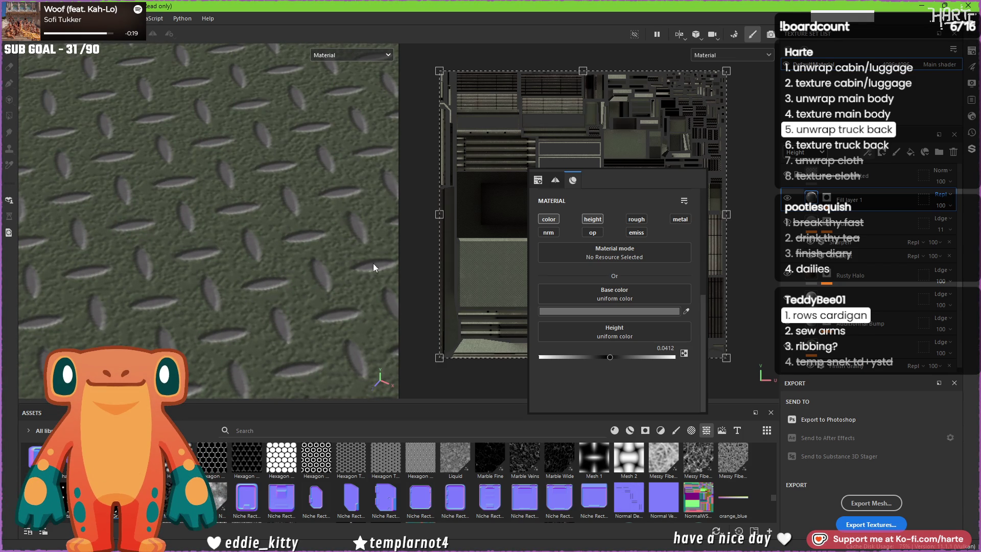
pyautogui.moveTo(322, 262)
pyautogui.keyDown('alt'); pyautogui.mouseDown()
pyautogui.moveTo(317, 250)
pyautogui.moveTo(268, 263)
pyautogui.moveTo(296, 255)
pyautogui.mouseUp(); pyautogui.keyUp('alt')
# Step: Enable the metallic channel on the diamond-plate fill and set Metallic to 1
pyautogui.rightClick(642, 183)
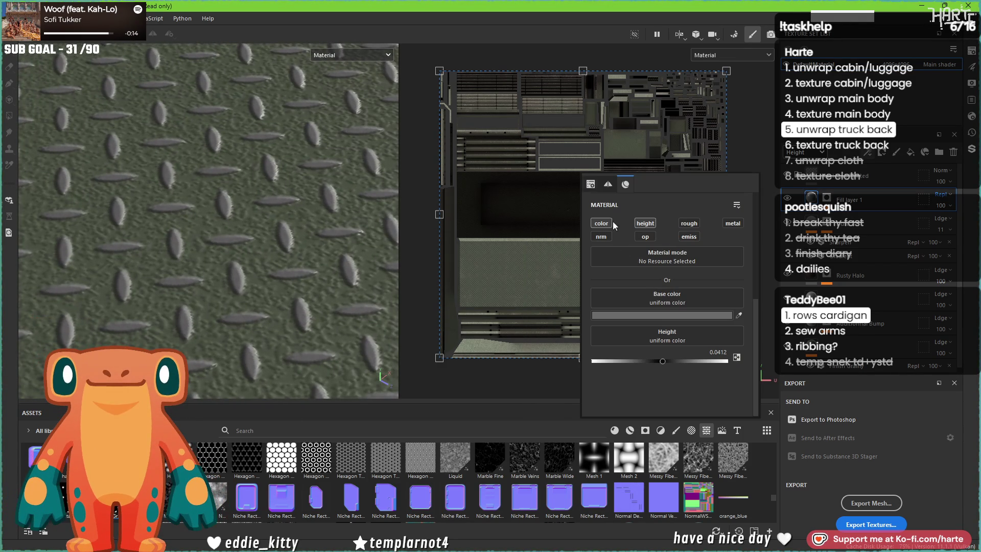
pyautogui.click(734, 225)
pyautogui.moveTo(754, 401); pyautogui.dragTo(759, 400)
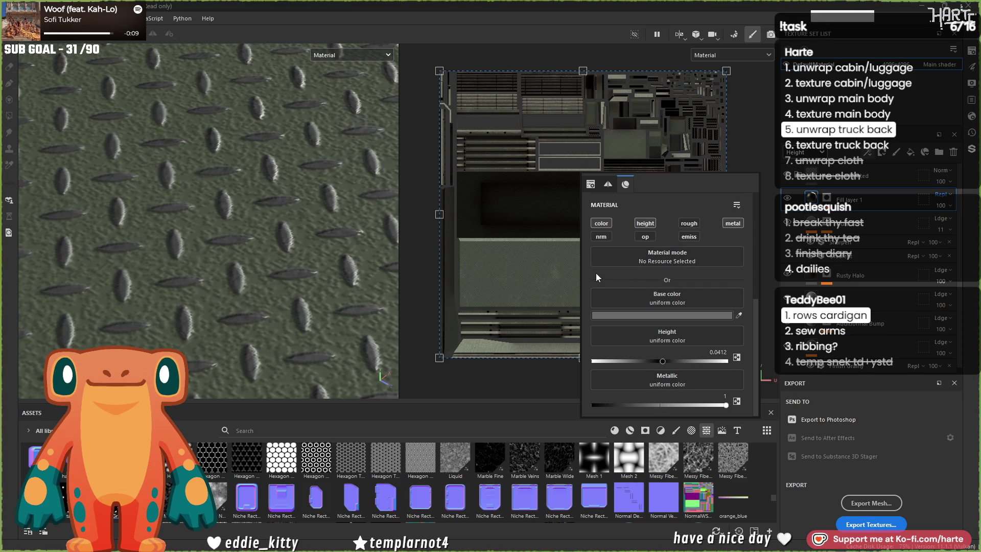
pyautogui.scroll(-5, 262, 225)
pyautogui.keyDown('alt'); pyautogui.moveTo(222, 225); pyautogui.dragTo(171, 211); pyautogui.keyUp('alt')
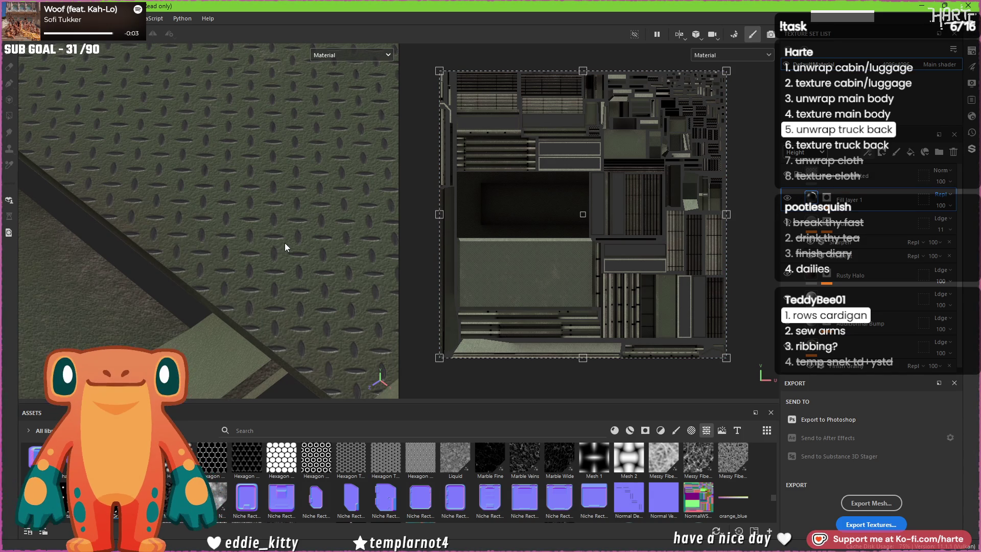
pyautogui.scroll(3, 285, 244)
pyautogui.moveTo(285, 244)
pyautogui.keyDown('alt'); pyautogui.mouseDown()
pyautogui.moveTo(204, 234)
pyautogui.moveTo(234, 212)
pyautogui.moveTo(764, 208)
pyautogui.moveTo(247, 207)
pyautogui.mouseUp(); pyautogui.keyUp('alt')
pyautogui.scroll(3, 253, 213)
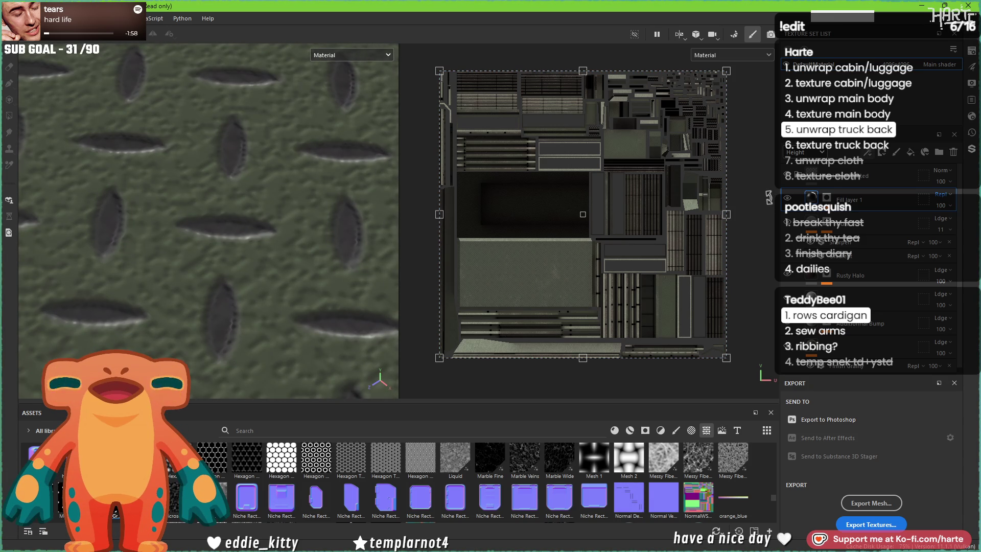
# Step: Eyedropper the truck's green from the model into the fill's base colour
pyautogui.rightClick(725, 176)
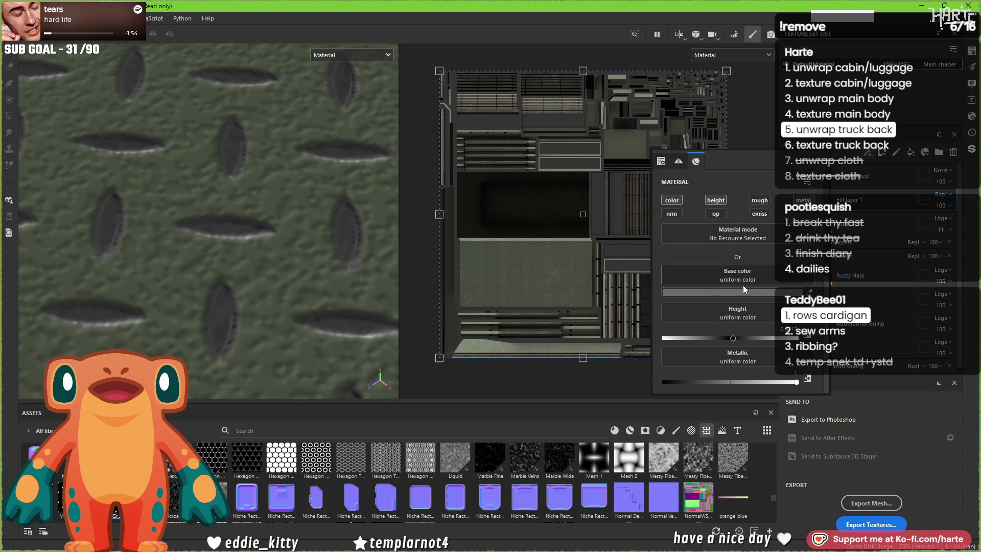
pyautogui.click(807, 291)
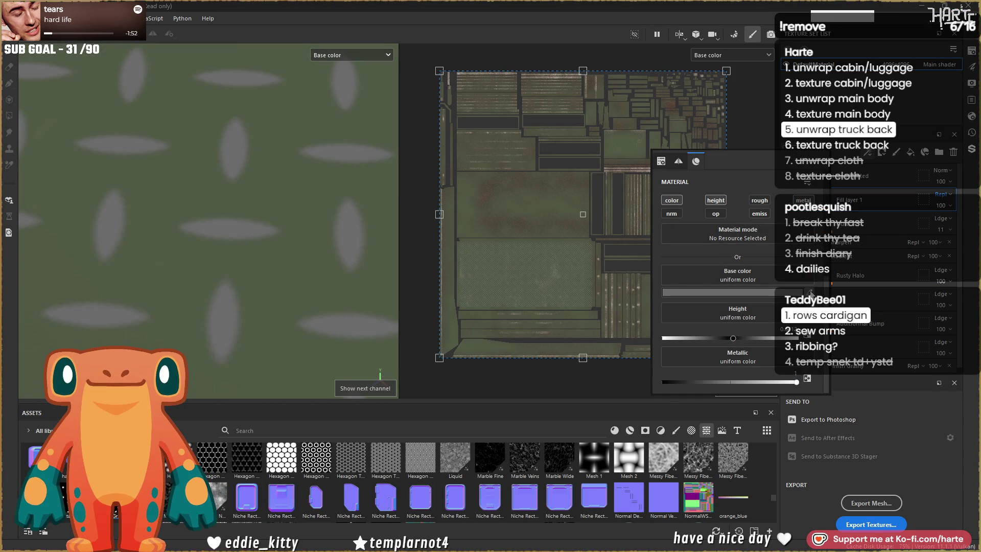
pyautogui.click(286, 269)
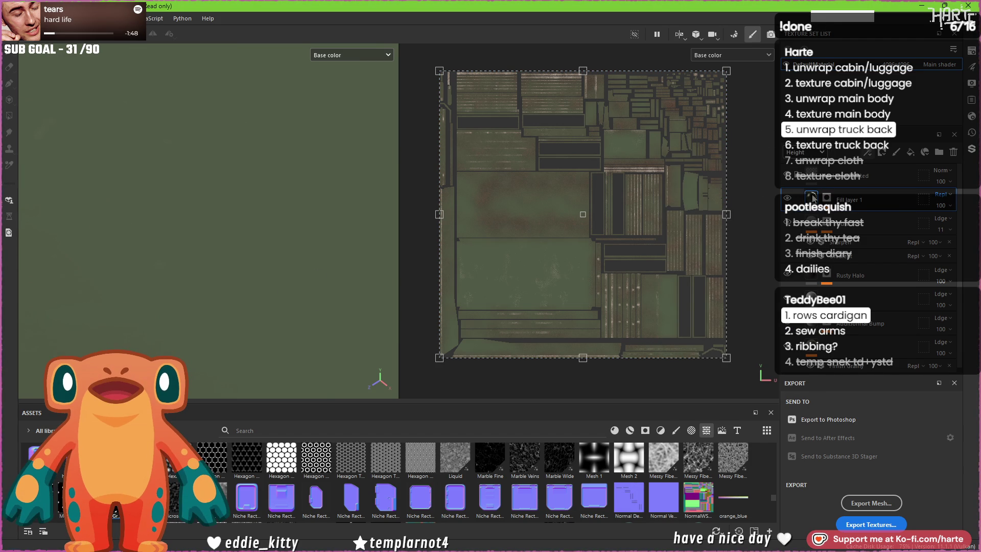
pyautogui.click(868, 152)
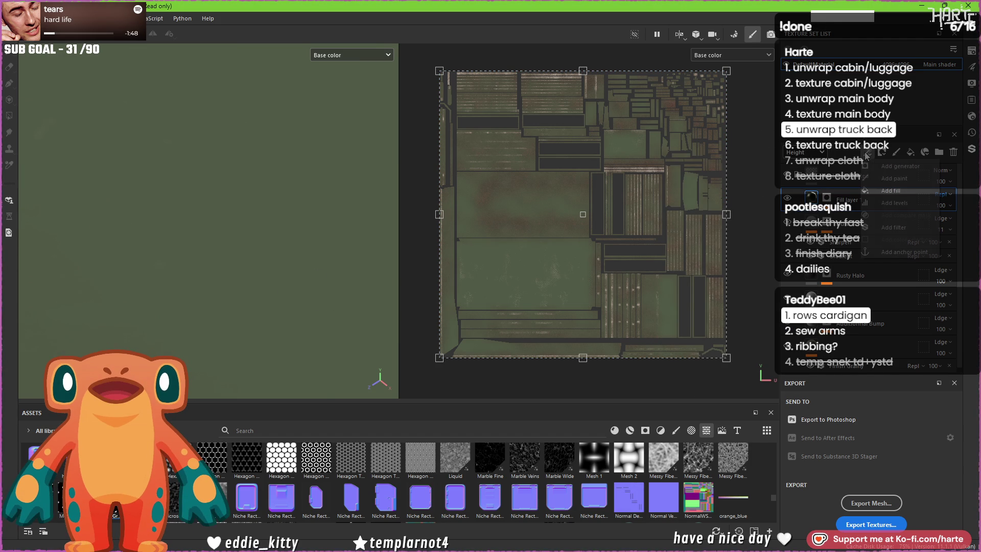
# Step: Add a fill effect to the diamond-plate layer using Grunge Dirt Scratchy as base colour
pyautogui.click(889, 191)
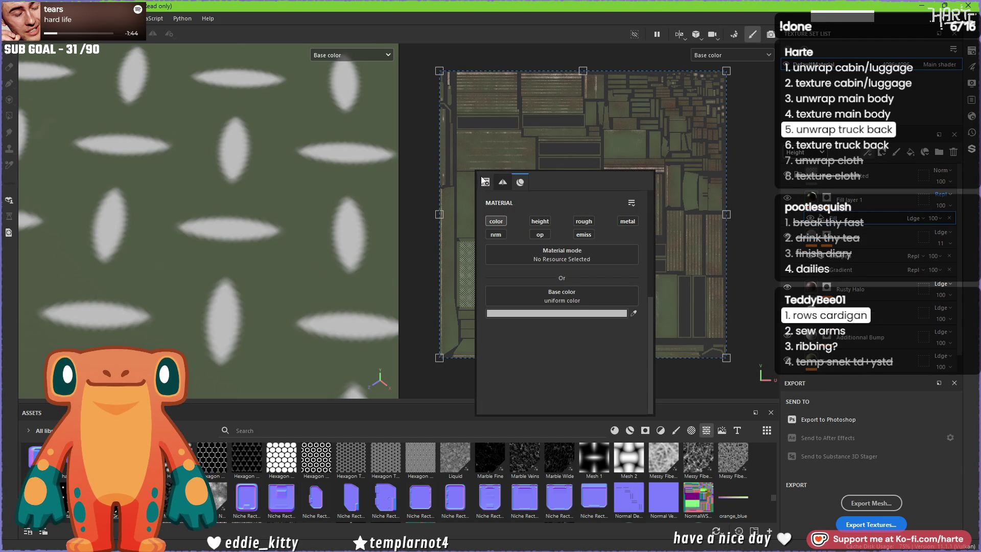
pyautogui.click(579, 296)
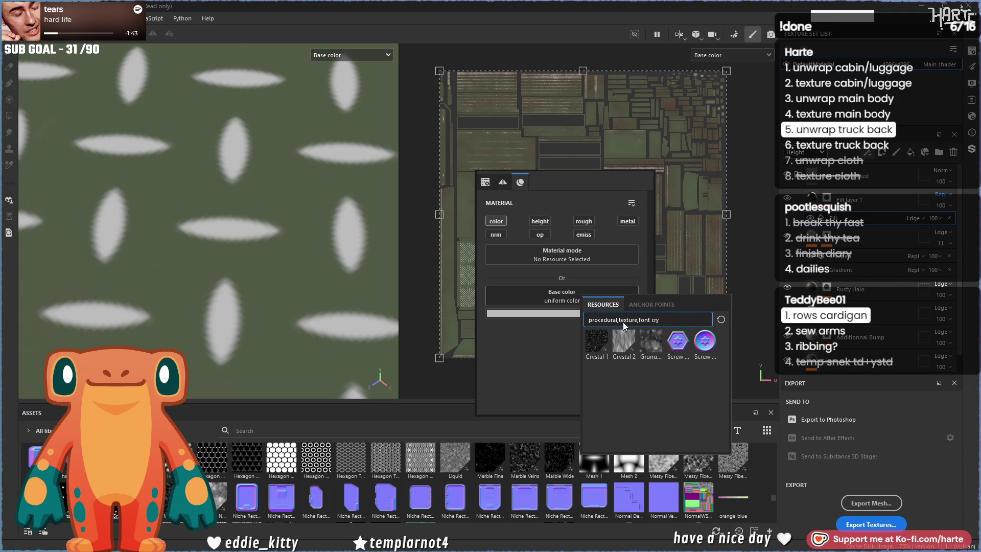
pyautogui.click(643, 345)
pyautogui.scroll(-10, 222, 242)
pyautogui.scroll(3, 230, 200)
pyautogui.scroll(-2, 537, 372)
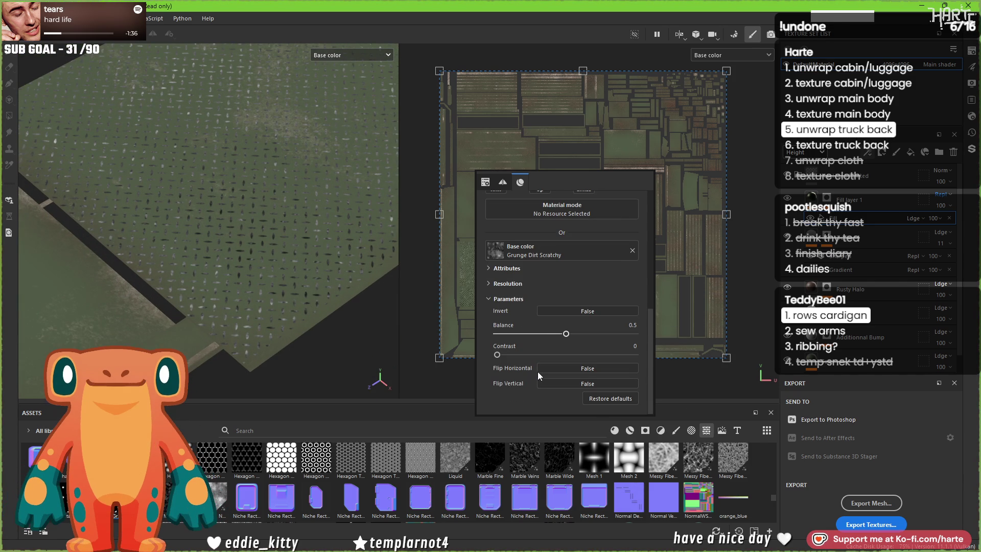
# Step: Set the grunge fill's UV tiling to 3 with tiling locked
pyautogui.click(489, 283)
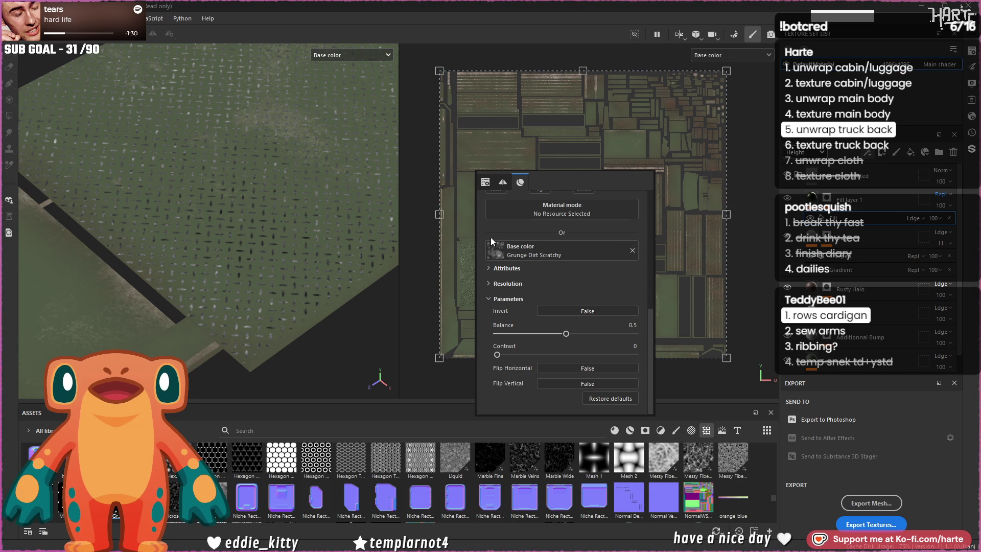
pyautogui.scroll(5, 510, 305)
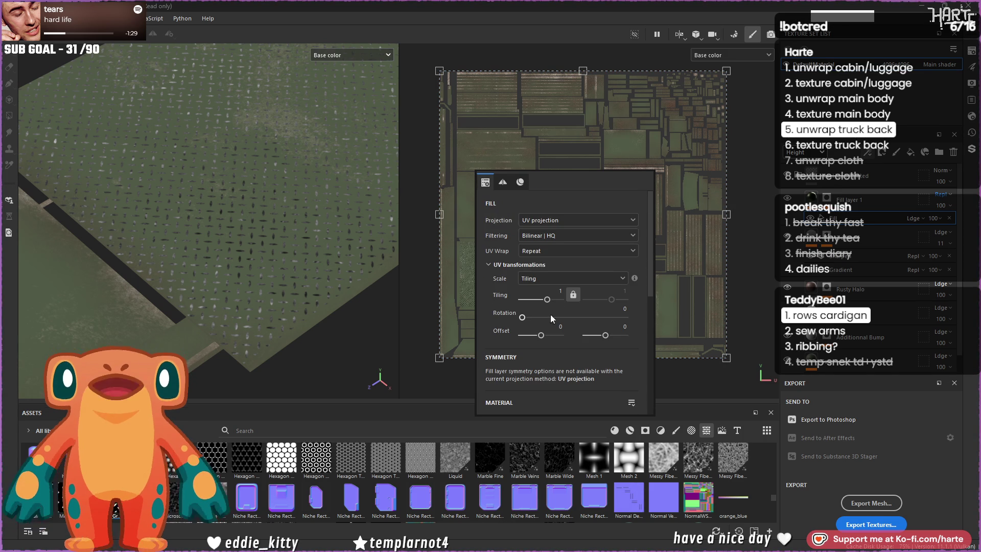
pyautogui.click(560, 291)
pyautogui.write('3')
pyautogui.click(569, 292)
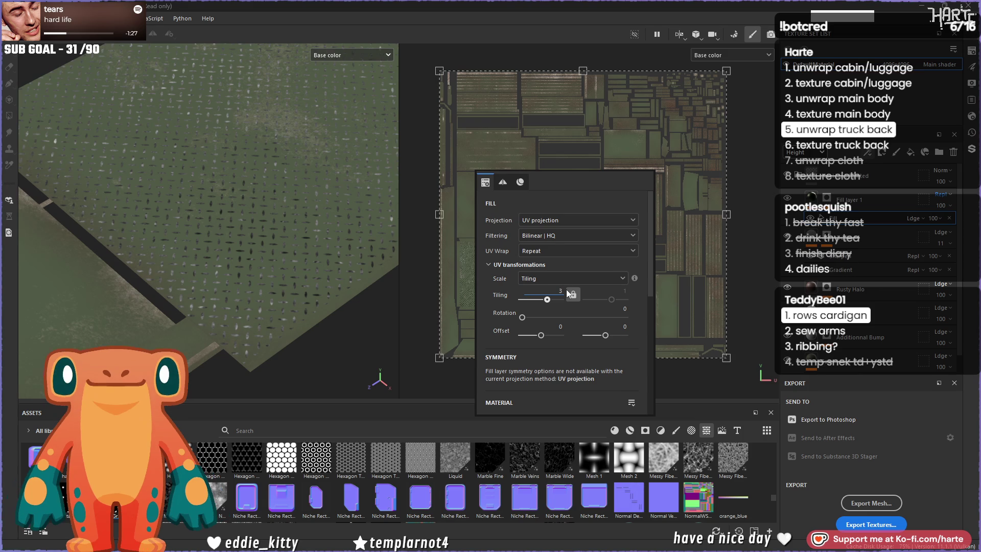
pyautogui.moveTo(218, 210)
pyautogui.keyDown('alt'); pyautogui.mouseDown()
pyautogui.moveTo(214, 258)
pyautogui.moveTo(182, 295)
pyautogui.mouseUp(); pyautogui.keyUp('alt')
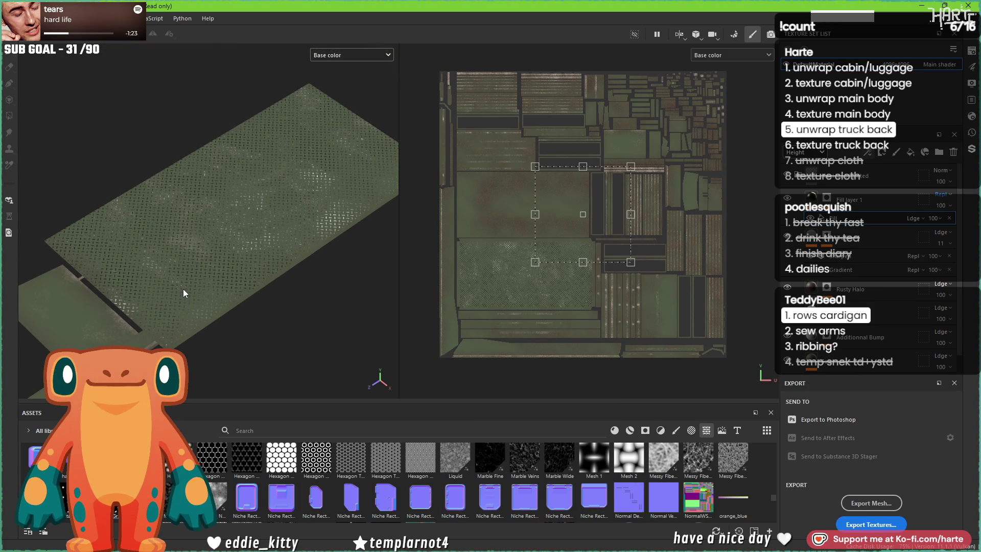
pyautogui.scroll(10, 183, 289)
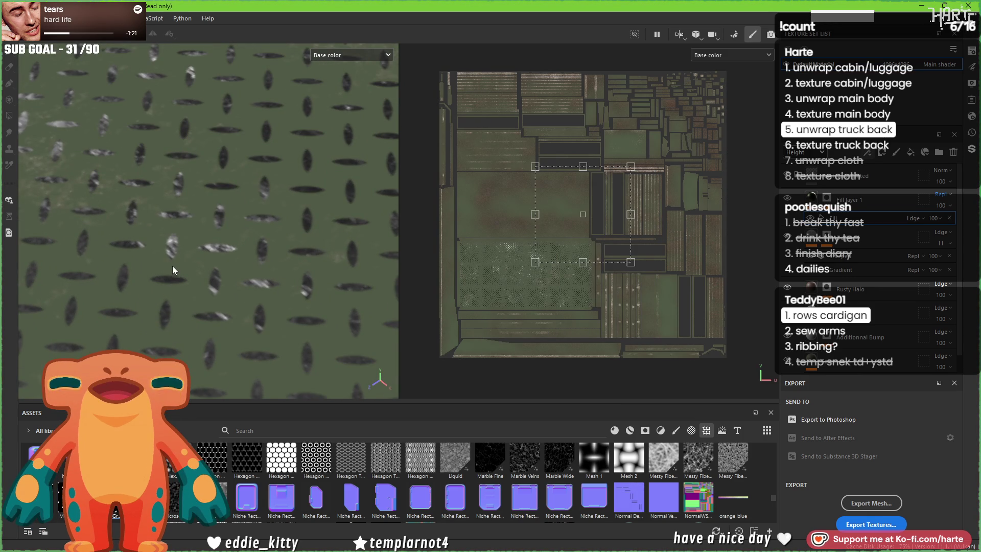
# Step: Set the grunge fill's height opacity to 18
pyautogui.click(915, 218)
pyautogui.press('Escape')
pyautogui.click(932, 218)
pyautogui.moveTo(936, 229); pyautogui.dragTo(977, 238)
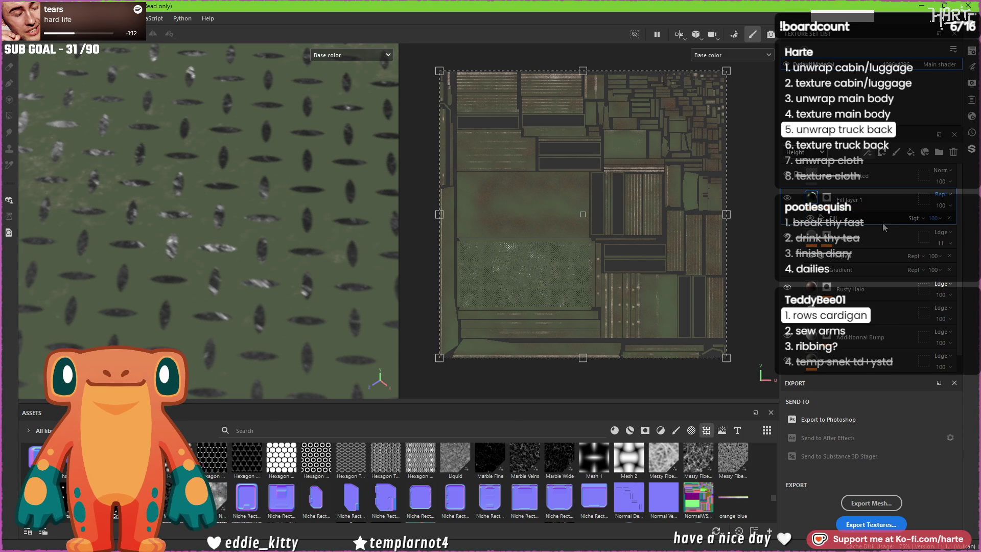
pyautogui.click(919, 219)
pyautogui.click(749, 226)
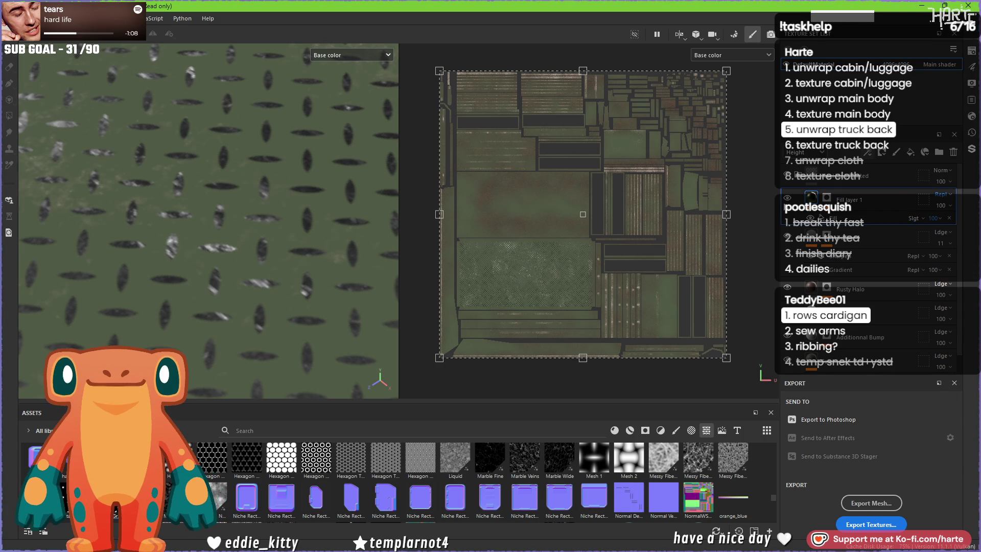
# Step: Switch the stack to Base color blending and set the grunge fill to Linear dodge
pyautogui.click(805, 153)
pyautogui.click(802, 166)
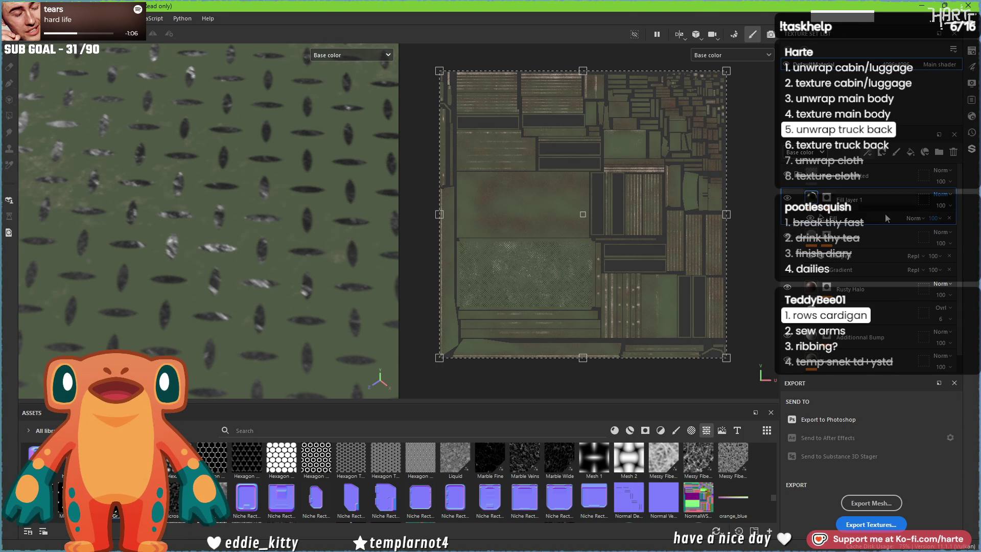
pyautogui.click(912, 218)
pyautogui.click(926, 210)
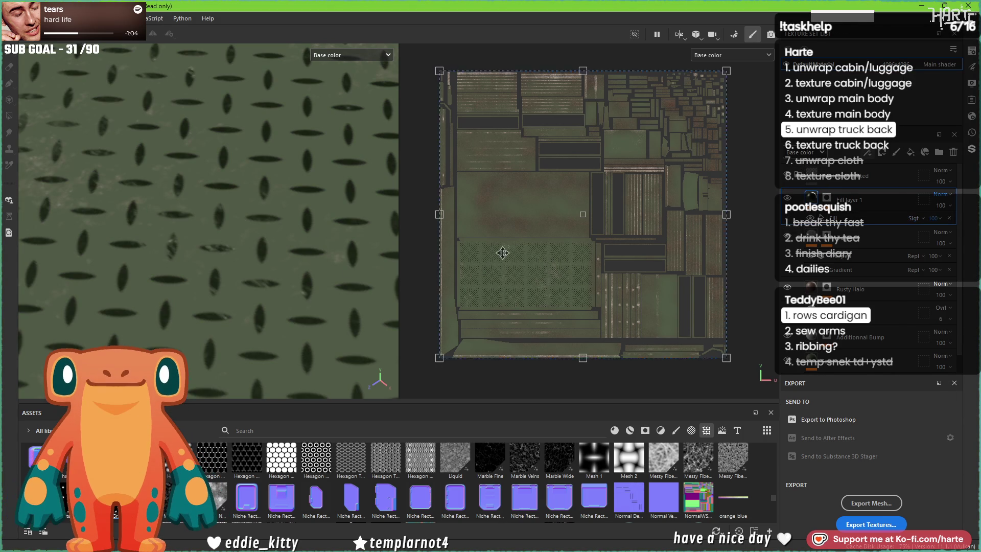
pyautogui.click(914, 220)
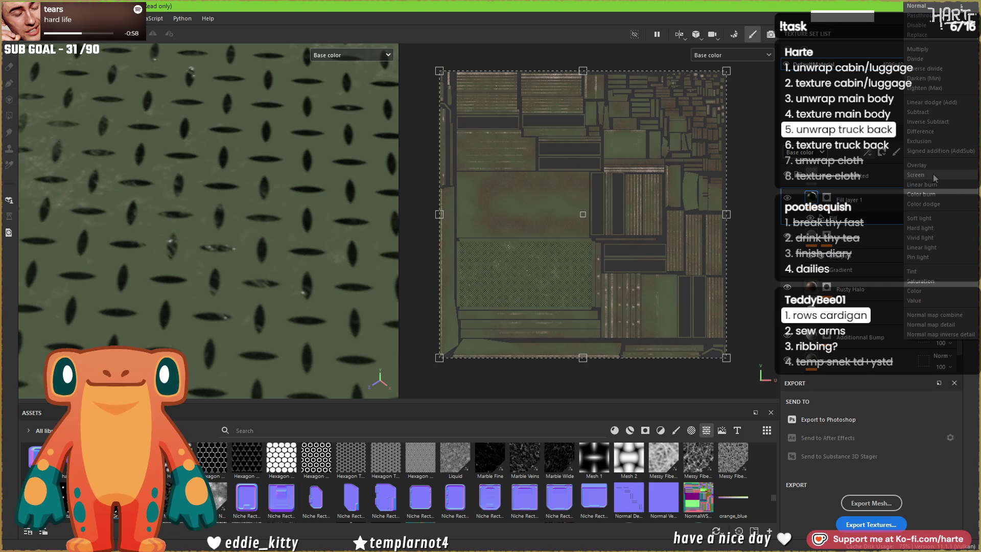
pyautogui.click(928, 248)
pyautogui.moveTo(287, 214)
pyautogui.keyDown('alt'); pyautogui.mouseDown()
pyautogui.moveTo(204, 267)
pyautogui.moveTo(163, 271)
pyautogui.mouseUp(); pyautogui.keyUp('alt')
# Step: Lower the grunge fill's base colour opacity to around 19 and review the panel
pyautogui.click(934, 219)
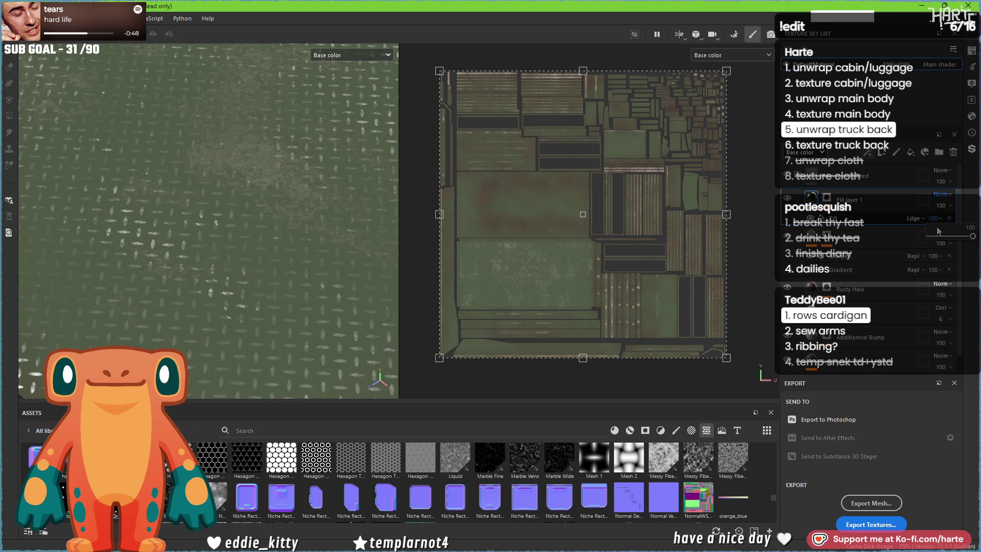
pyautogui.click(939, 236)
pyautogui.moveTo(942, 236); pyautogui.dragTo(949, 233)
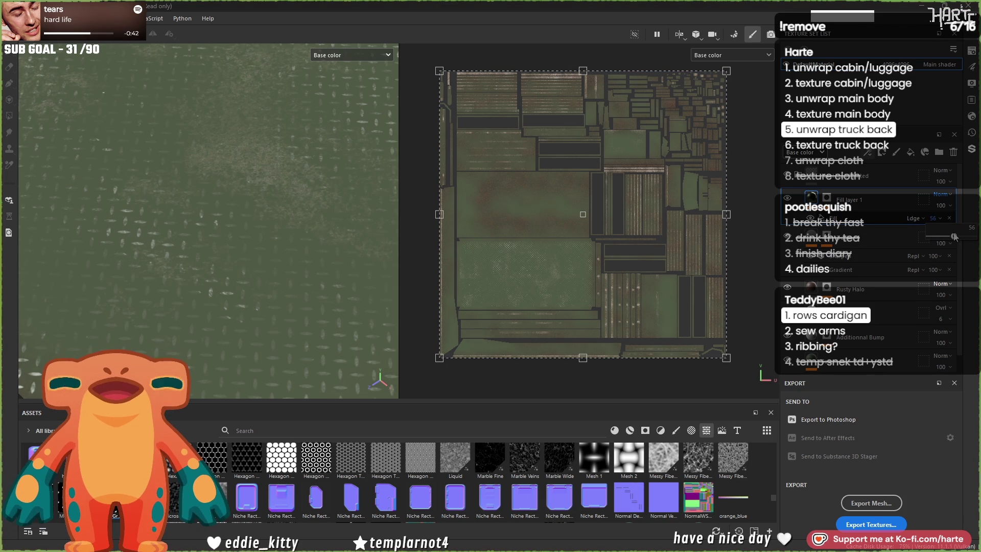
pyautogui.keyDown('alt'); pyautogui.moveTo(302, 220); pyautogui.dragTo(123, 319); pyautogui.keyUp('alt')
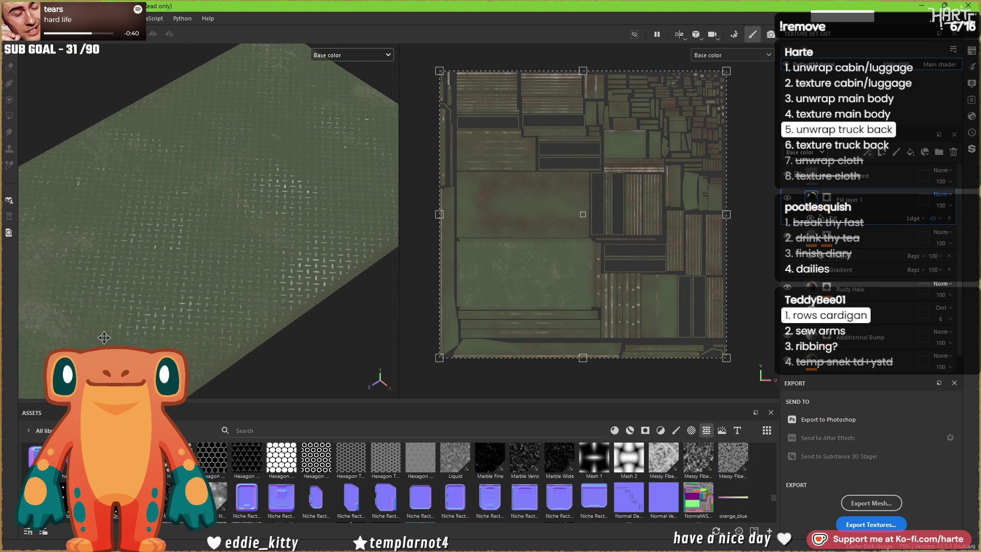
pyautogui.keyDown('alt'); pyautogui.moveTo(65, 309); pyautogui.dragTo(207, 262); pyautogui.keyUp('alt')
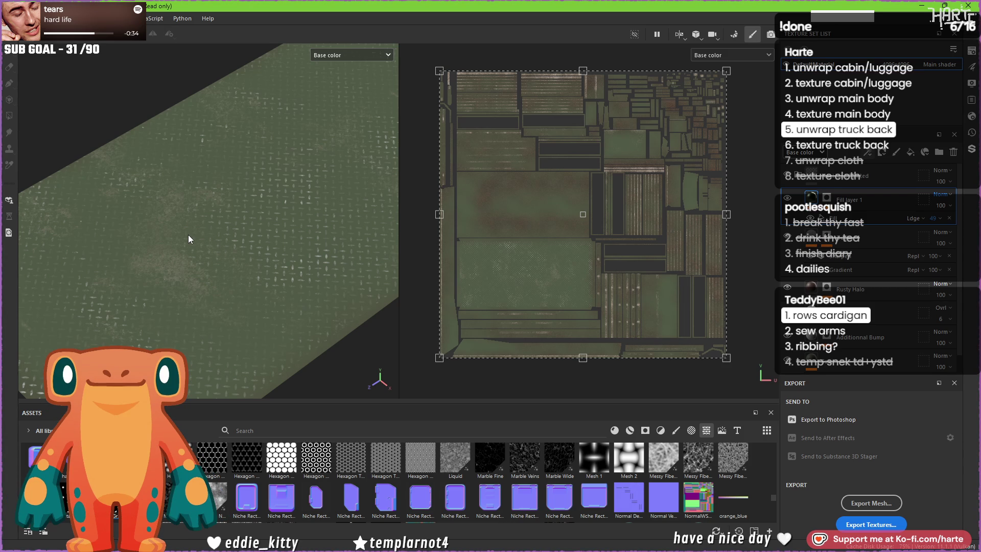
# Step: Show the full material in the viewports and inspect the tread plate up close
pyautogui.press('m')
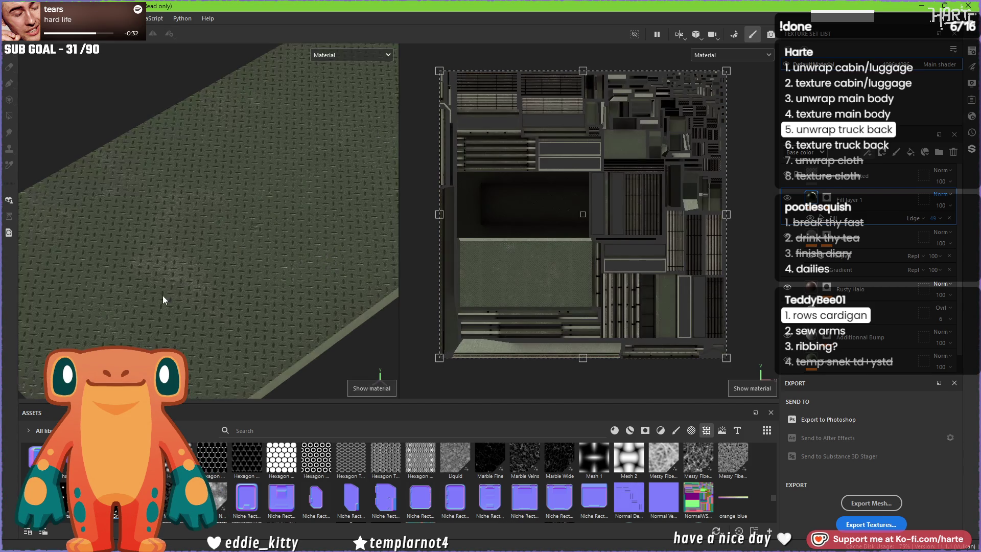
pyautogui.scroll(5, 169, 294)
pyautogui.keyDown('alt'); pyautogui.moveTo(173, 309); pyautogui.dragTo(215, 279); pyautogui.keyUp('alt')
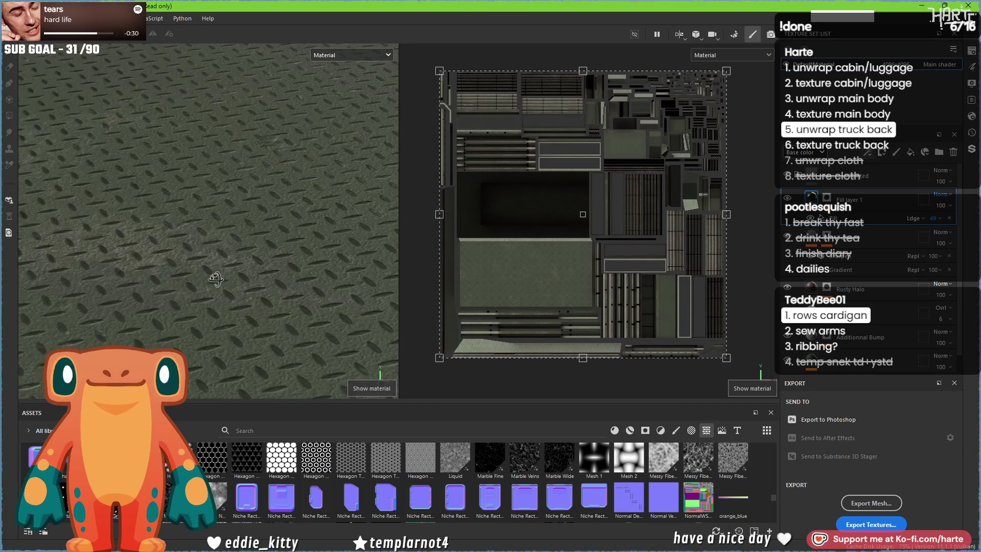
pyautogui.press('p')
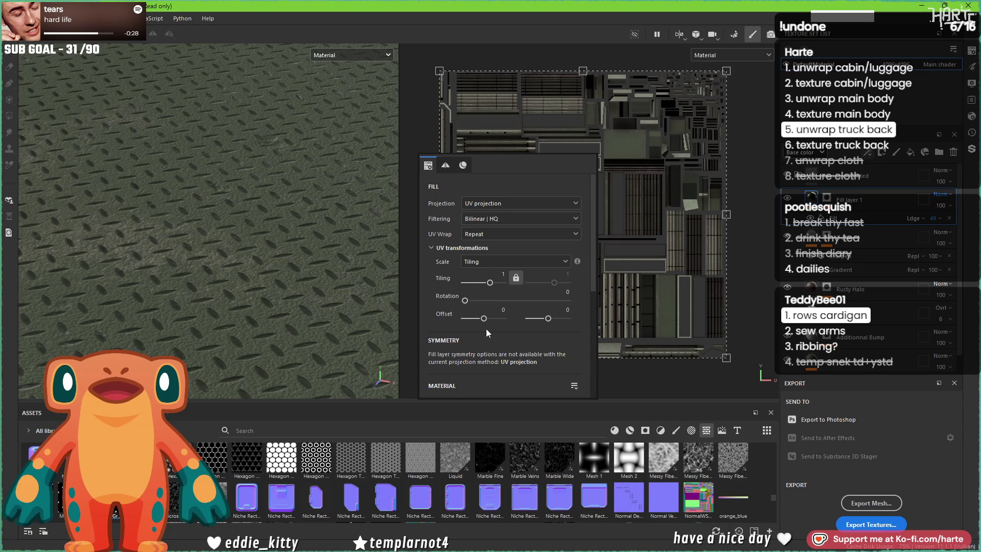
pyautogui.scroll(-3, 486, 328)
pyautogui.moveTo(265, 256)
pyautogui.keyDown('alt'); pyautogui.mouseDown()
pyautogui.moveTo(236, 241)
pyautogui.moveTo(171, 344)
pyautogui.moveTo(379, 292)
pyautogui.moveTo(280, 280)
pyautogui.moveTo(347, 287)
pyautogui.moveTo(333, 297)
pyautogui.moveTo(249, 275)
pyautogui.mouseUp(); pyautogui.keyUp('alt')
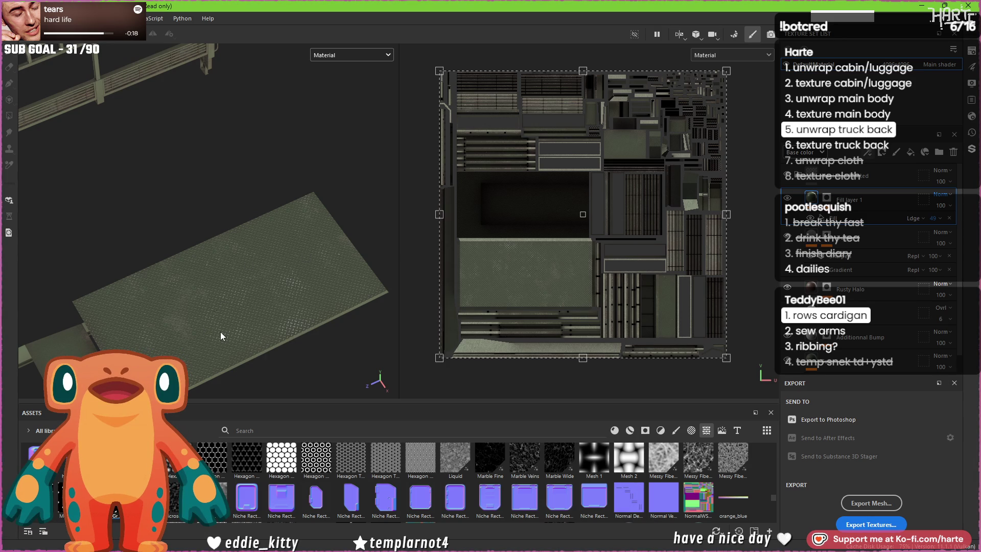
pyautogui.scroll(8, 224, 327)
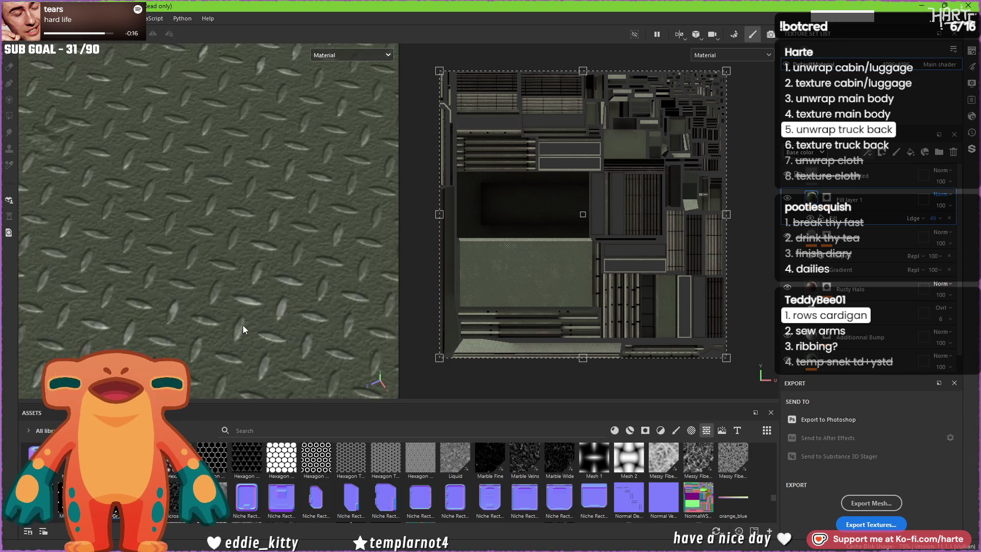
pyautogui.scroll(2, 243, 325)
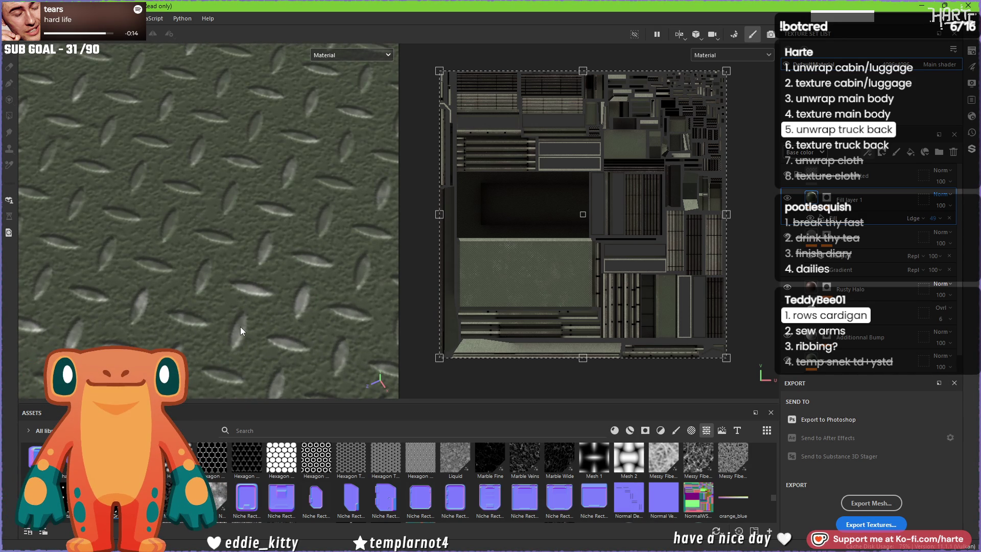
pyautogui.scroll(-6, 240, 327)
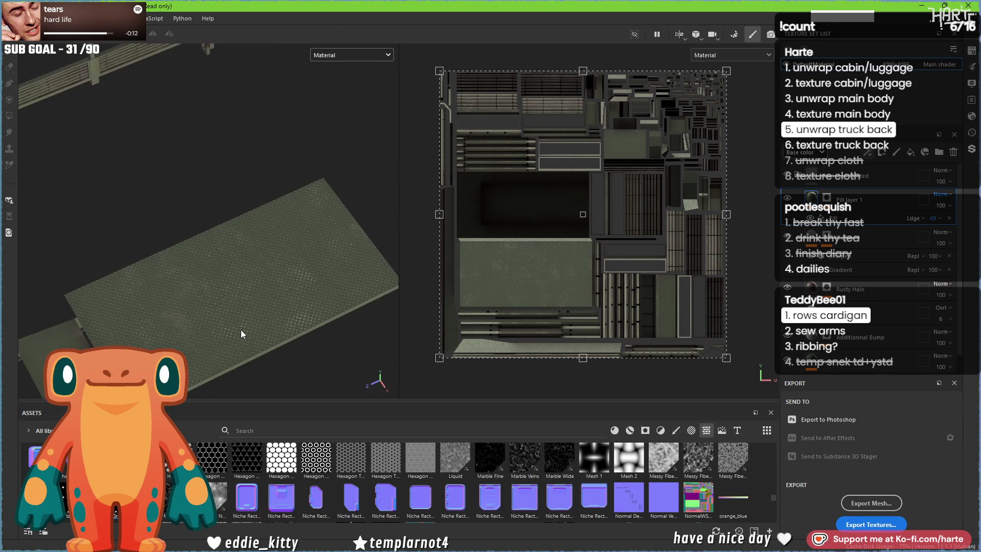
# Step: Switch both viewports to the Base color channel and tilt the view along the plate
pyautogui.moveTo(259, 301)
pyautogui.keyDown('alt'); pyautogui.mouseDown()
pyautogui.moveTo(378, 287)
pyautogui.moveTo(350, 271)
pyautogui.mouseUp(); pyautogui.keyUp('alt')
pyautogui.scroll(3, 173, 318)
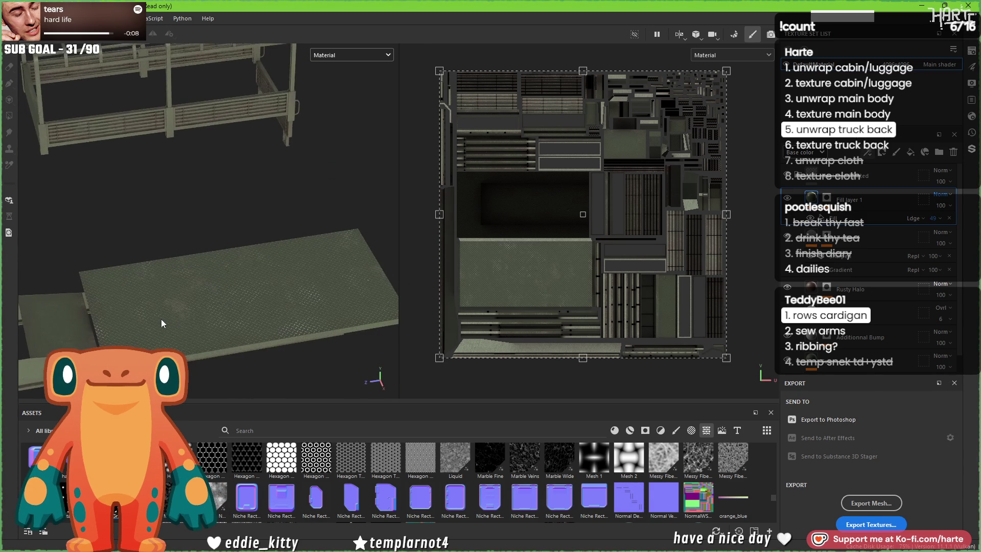
pyautogui.scroll(6, 173, 315)
pyautogui.press('c')
pyautogui.scroll(-5, 229, 326)
pyautogui.press('c')
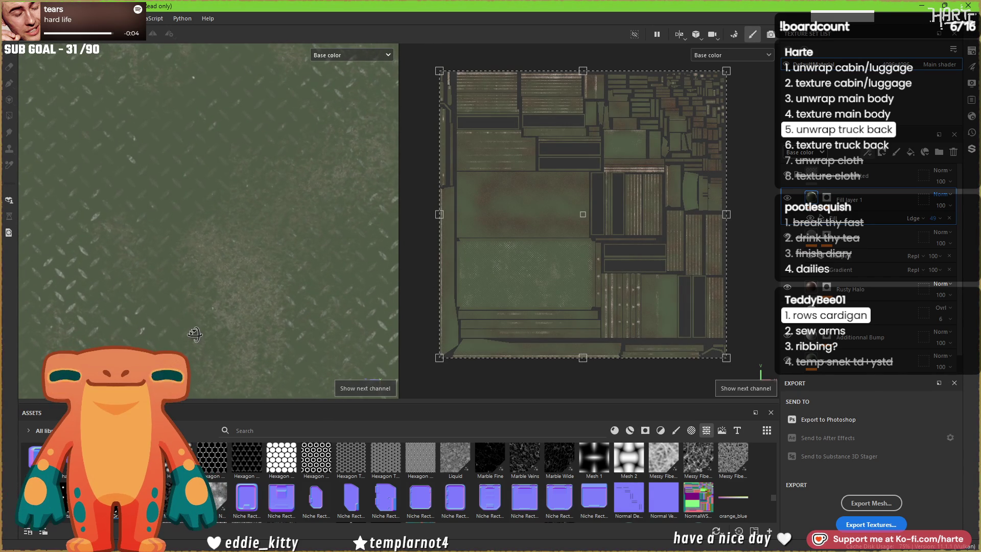
pyautogui.keyDown('alt'); pyautogui.moveTo(194, 331); pyautogui.dragTo(225, 253); pyautogui.keyUp('alt')
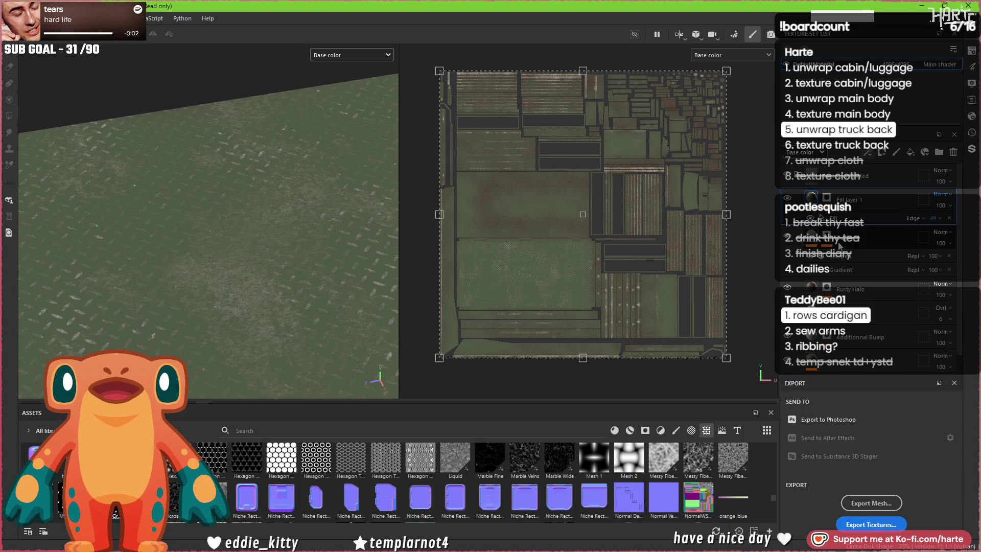
pyautogui.scroll(-1, 844, 267)
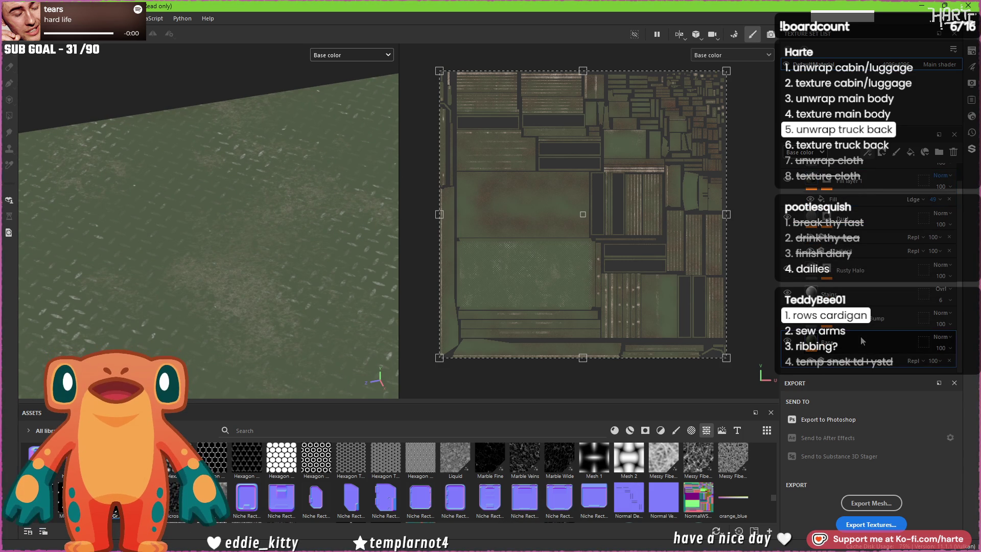
# Step: Add a new fill layer with dark rusty-brown base colour 453A29, then select the grey fill below
pyautogui.click(645, 431)
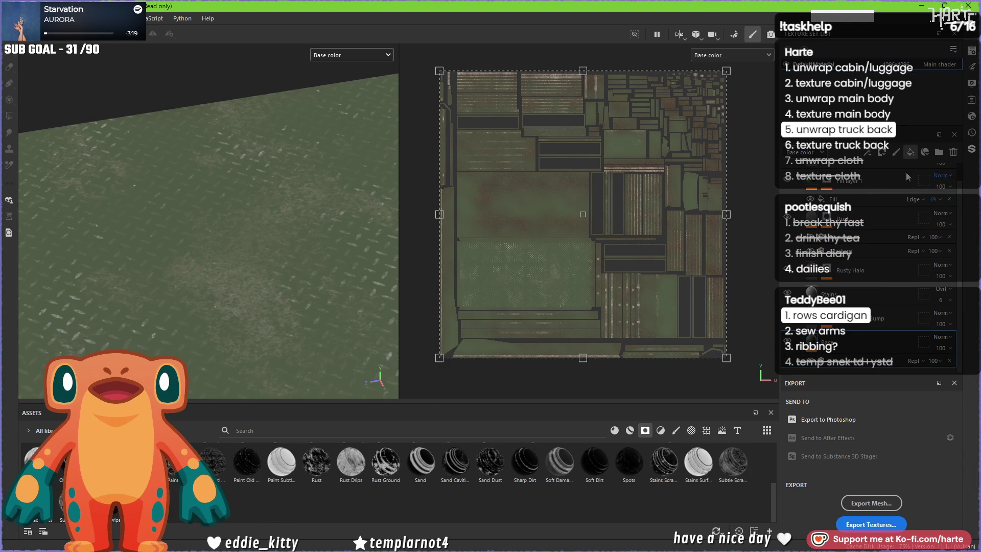
pyautogui.click(910, 152)
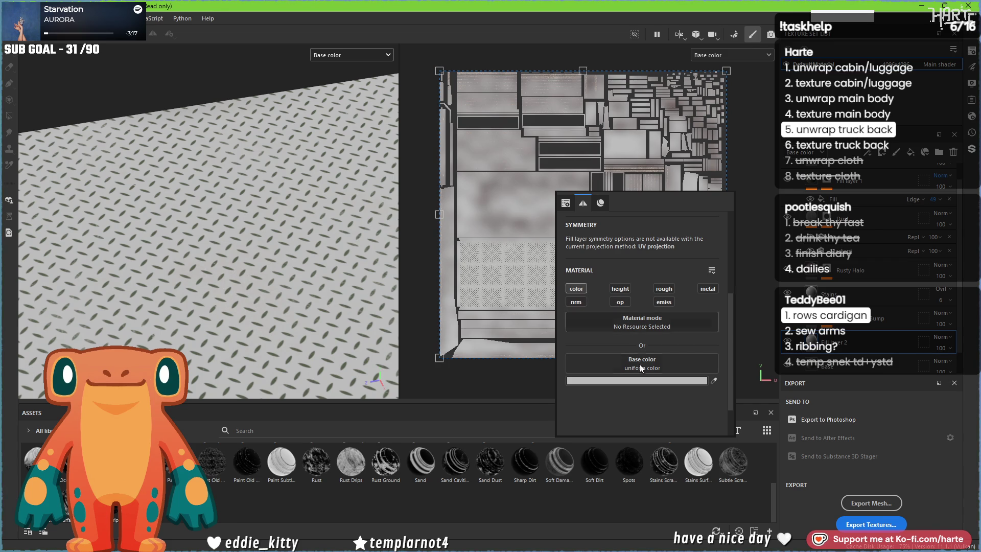
pyautogui.click(664, 380)
pyautogui.click(891, 366)
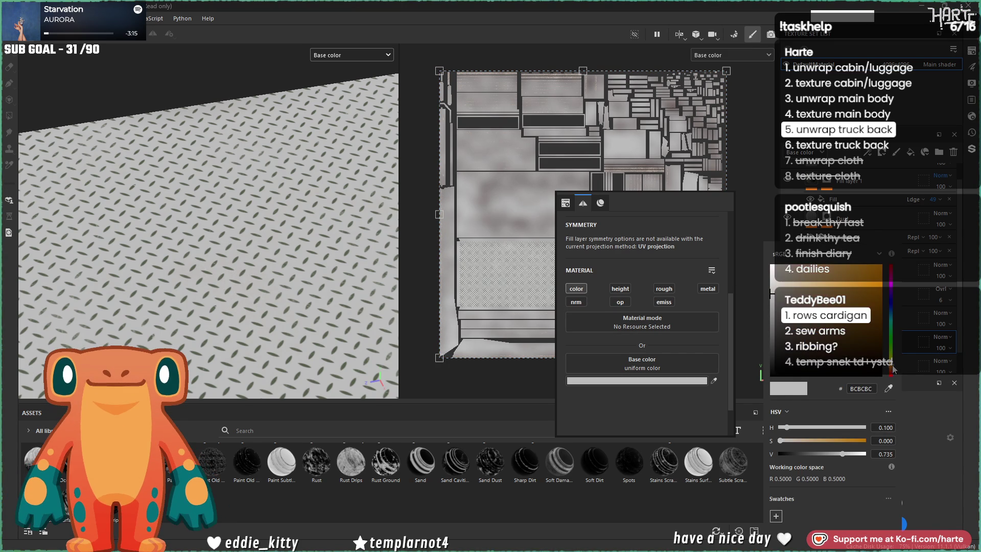
pyautogui.click(790, 359)
pyautogui.moveTo(791, 360); pyautogui.dragTo(817, 350)
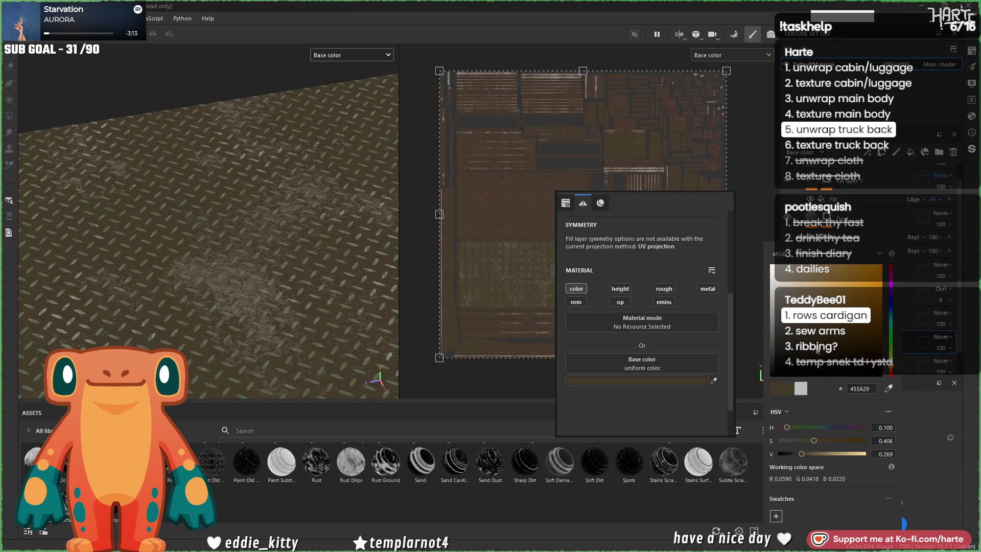
pyautogui.click(668, 299)
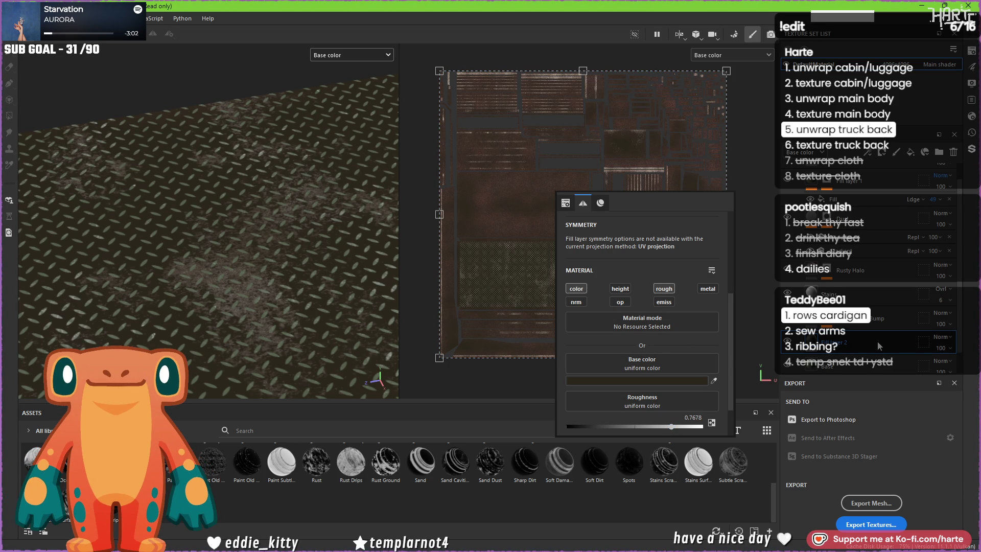
pyautogui.click(879, 360)
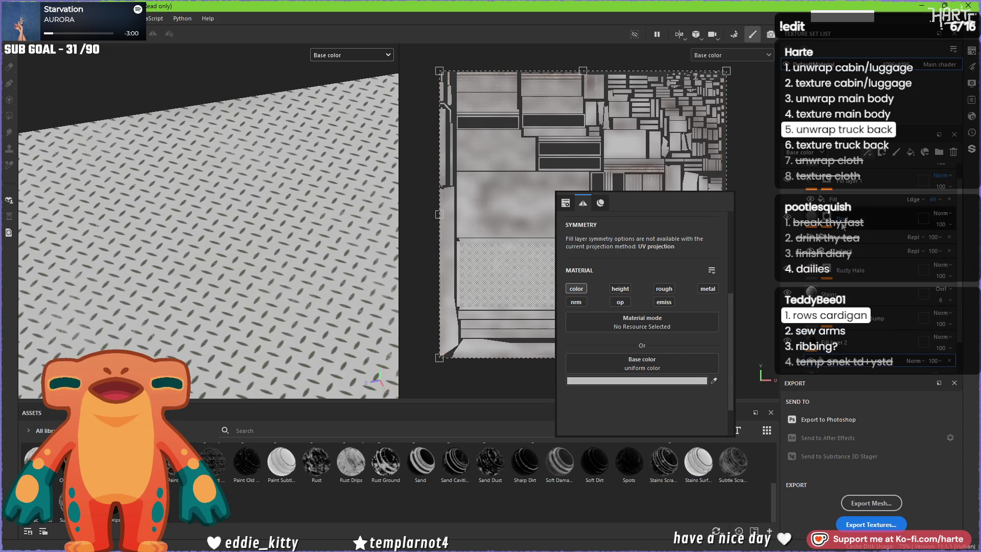
# Step: Load the BnW Spots 3 grunge resource into the fill's base colour
pyautogui.click(641, 362)
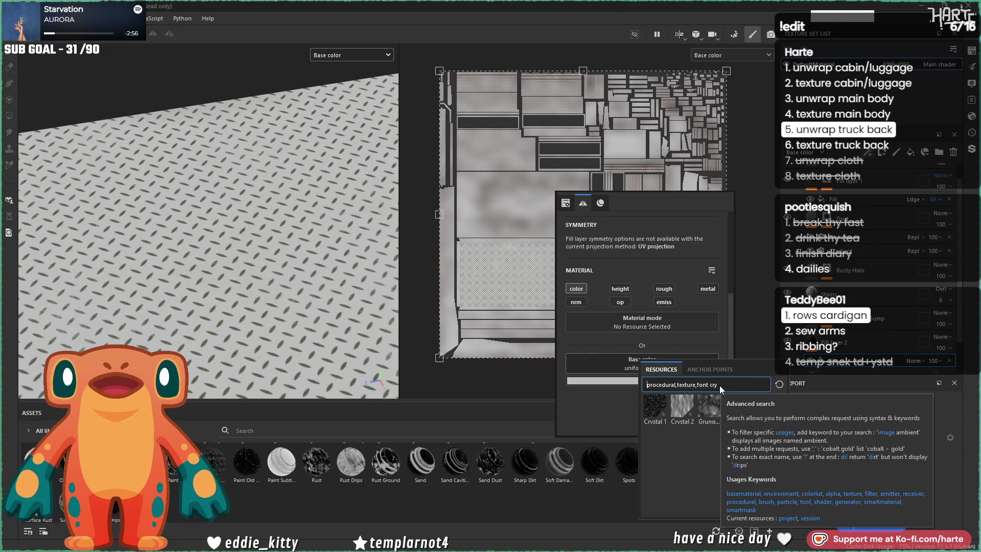
pyautogui.press('BackSpace')
pyautogui.press('BackSpace')
pyautogui.press('BackSpace')
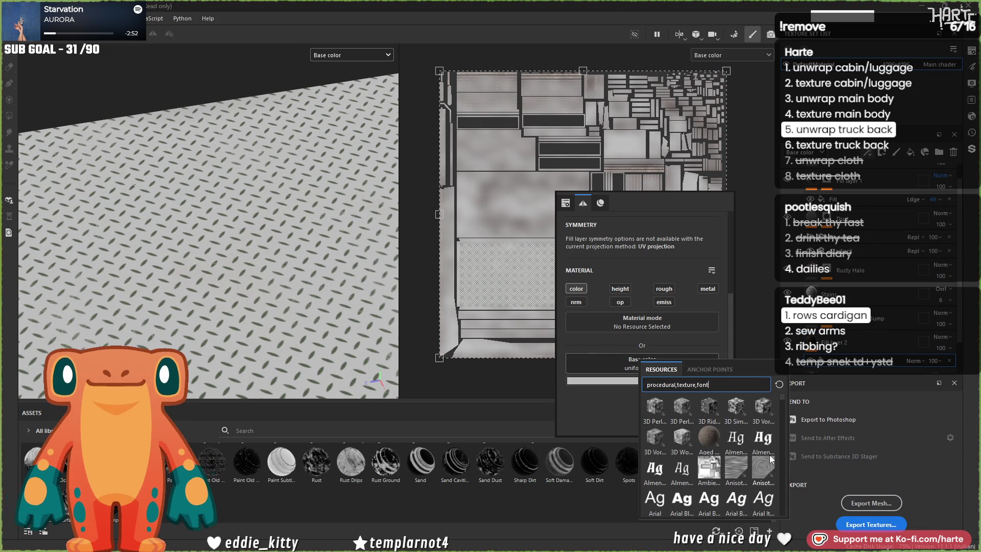
pyautogui.scroll(-3, 770, 454)
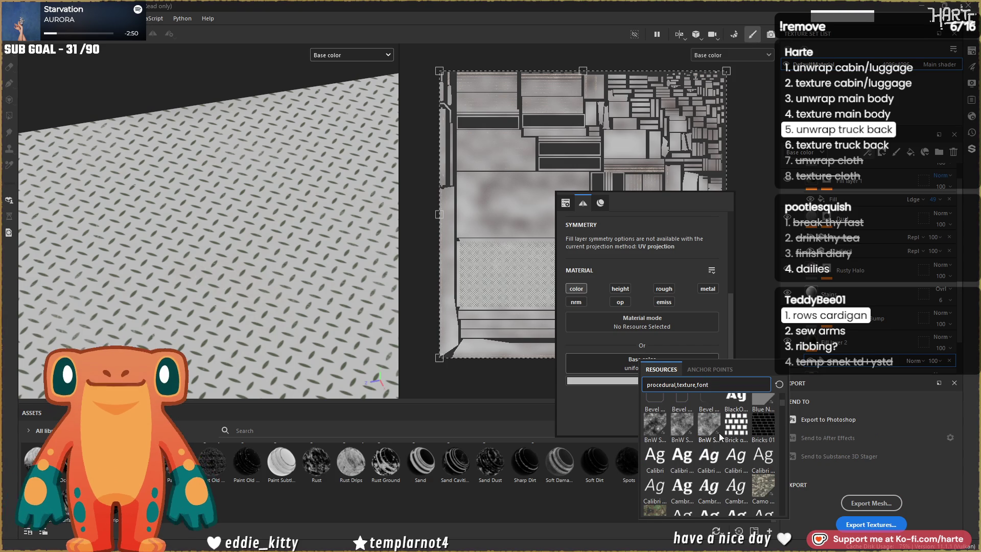
pyautogui.press('Escape')
pyautogui.click(683, 353)
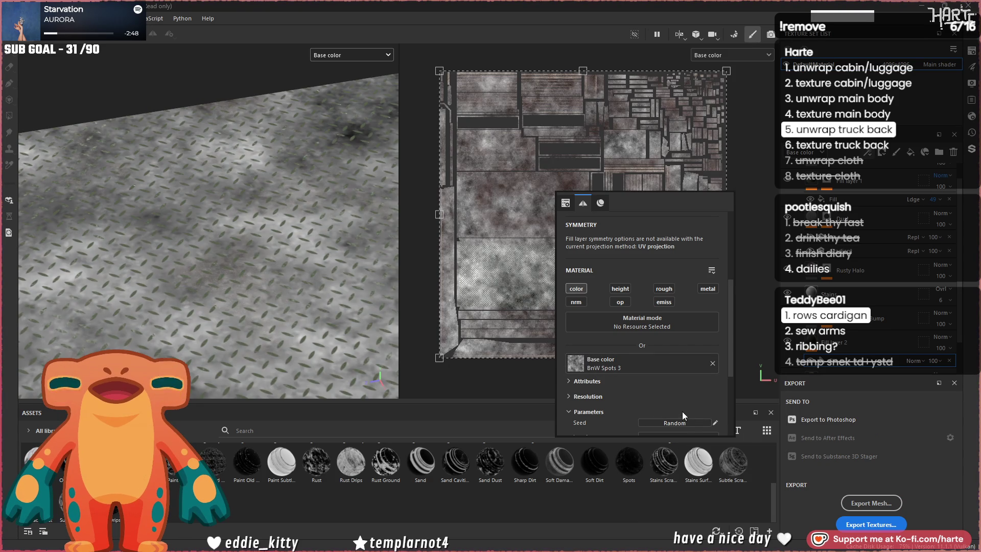
# Step: Randomise the grunge seed, use 1024x1024 resolution, and set balance 0.68, contrast 0.31, scale 2
pyautogui.click(674, 422)
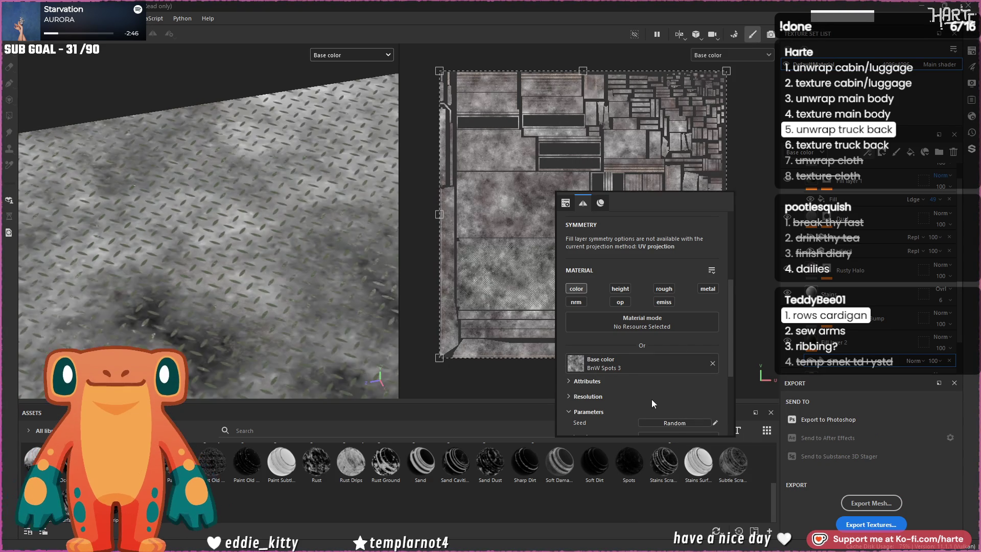
pyautogui.scroll(-3, 645, 388)
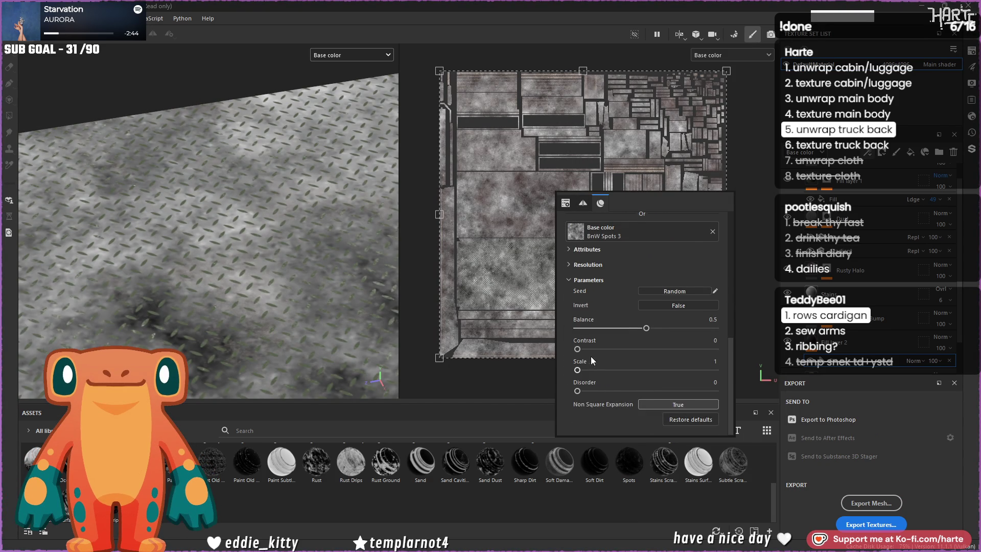
pyautogui.click(667, 349)
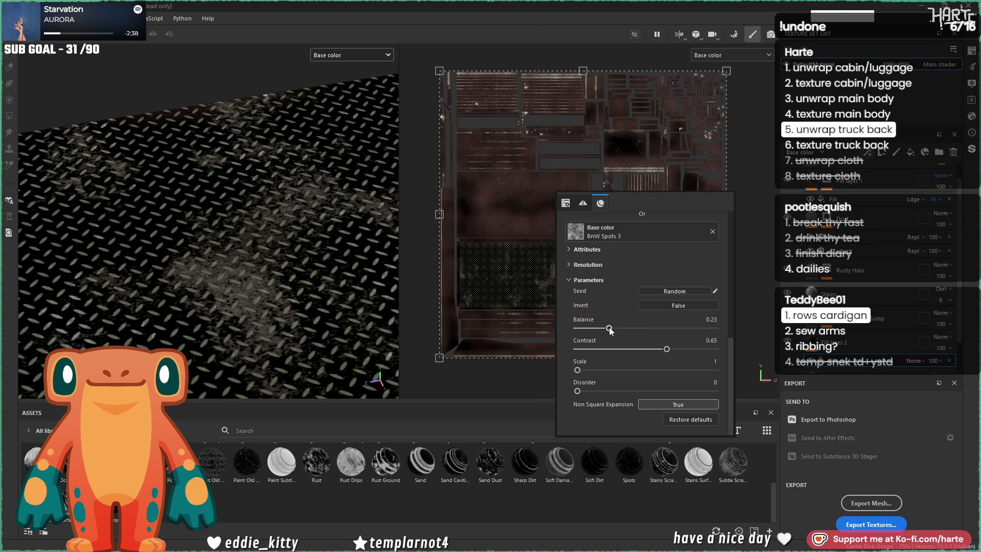
pyautogui.click(899, 65)
pyautogui.click(891, 115)
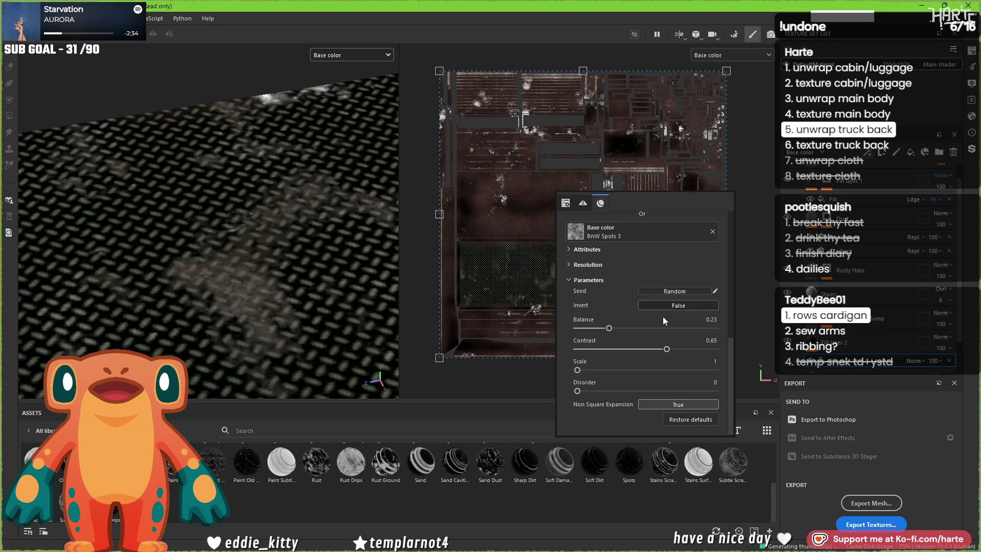
pyautogui.click(622, 328)
pyautogui.moveTo(255, 271)
pyautogui.keyDown('alt'); pyautogui.mouseDown()
pyautogui.moveTo(224, 266)
pyautogui.moveTo(292, 269)
pyautogui.moveTo(56, 281)
pyautogui.moveTo(249, 295)
pyautogui.mouseUp(); pyautogui.keyUp('alt')
pyautogui.scroll(3, 195, 278)
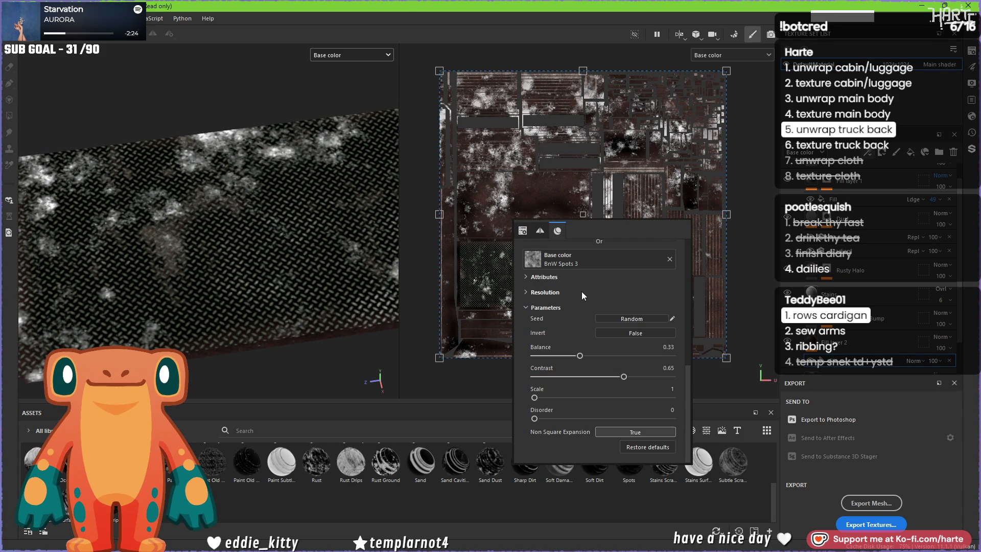
pyautogui.moveTo(579, 356)
pyautogui.mouseDown()
pyautogui.moveTo(652, 357)
pyautogui.moveTo(574, 378)
pyautogui.moveTo(590, 398)
pyautogui.moveTo(563, 402)
pyautogui.mouseUp()
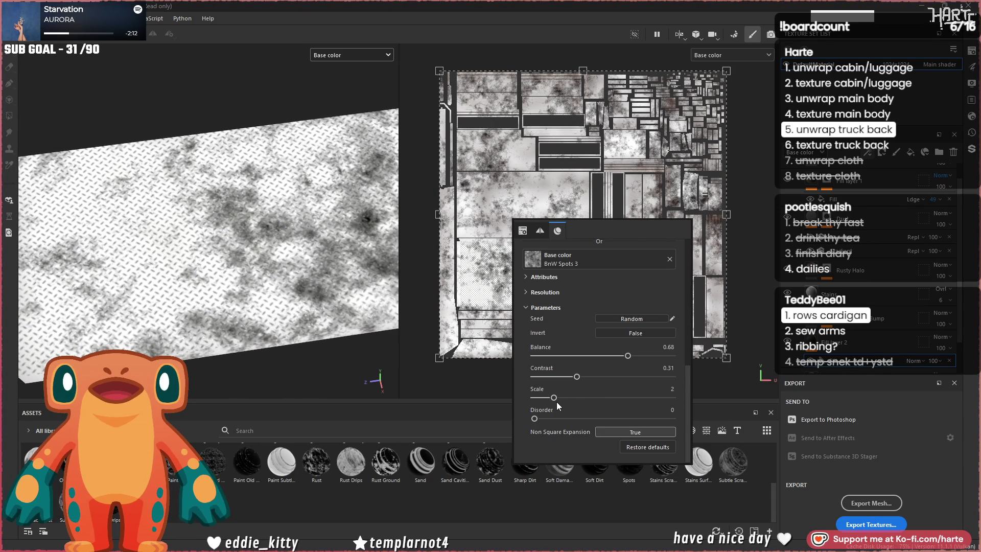
pyautogui.scroll(-2, 230, 280)
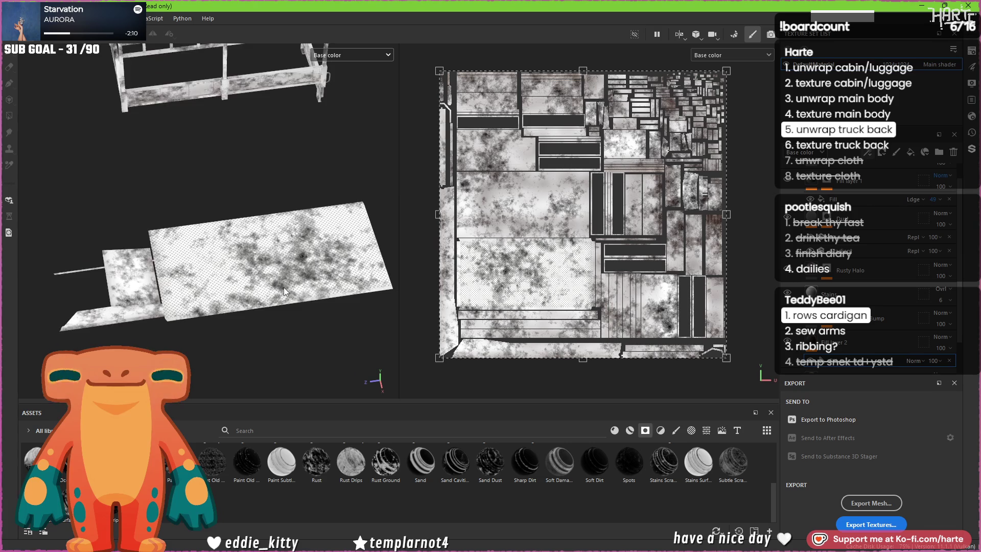
pyautogui.scroll(3, 283, 287)
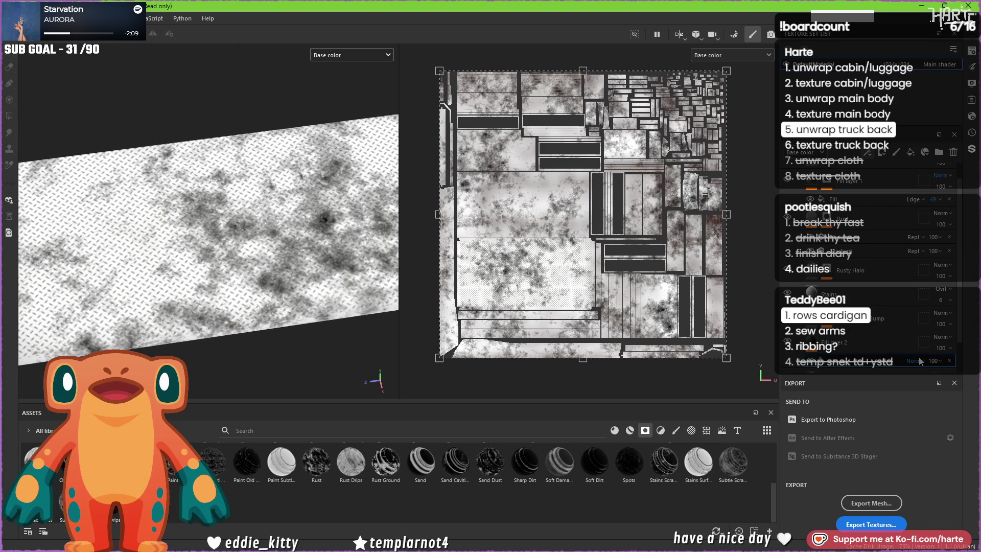
# Step: Blend the grunge layer with Soft light at 61 opacity
pyautogui.click(917, 361)
pyautogui.click(918, 234)
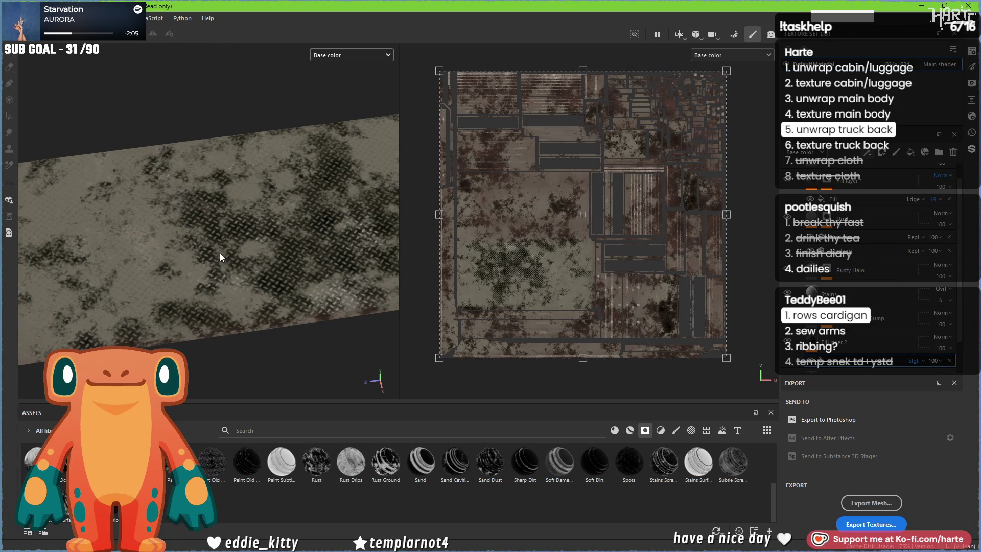
pyautogui.keyDown('alt'); pyautogui.moveTo(220, 257); pyautogui.dragTo(325, 244); pyautogui.keyUp('alt')
pyautogui.click(940, 378)
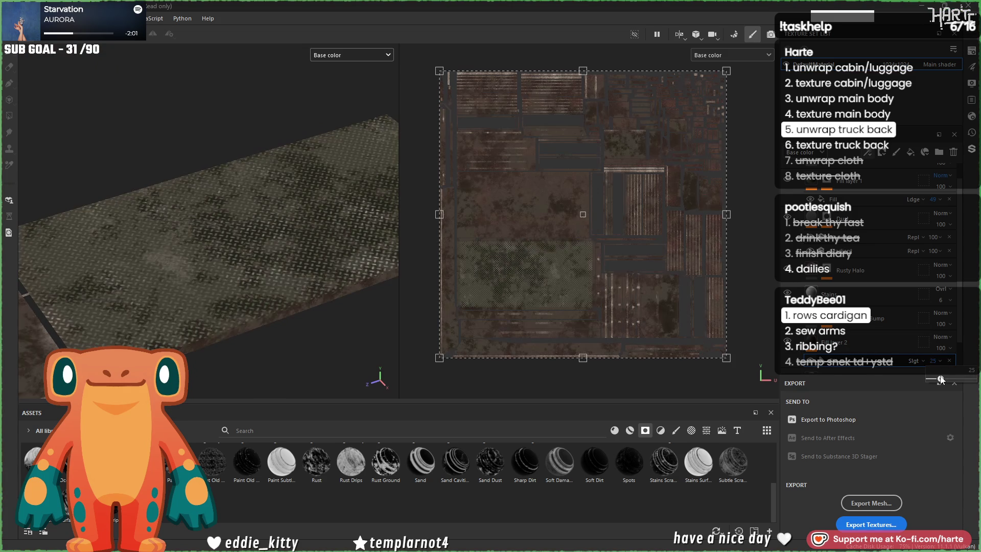
pyautogui.moveTo(942, 379); pyautogui.dragTo(953, 379)
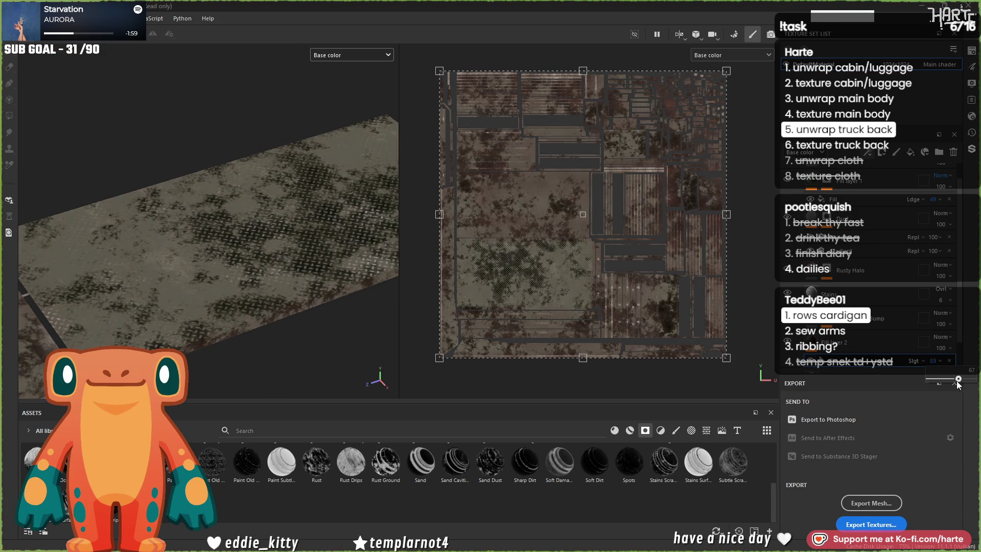
pyautogui.click(924, 67)
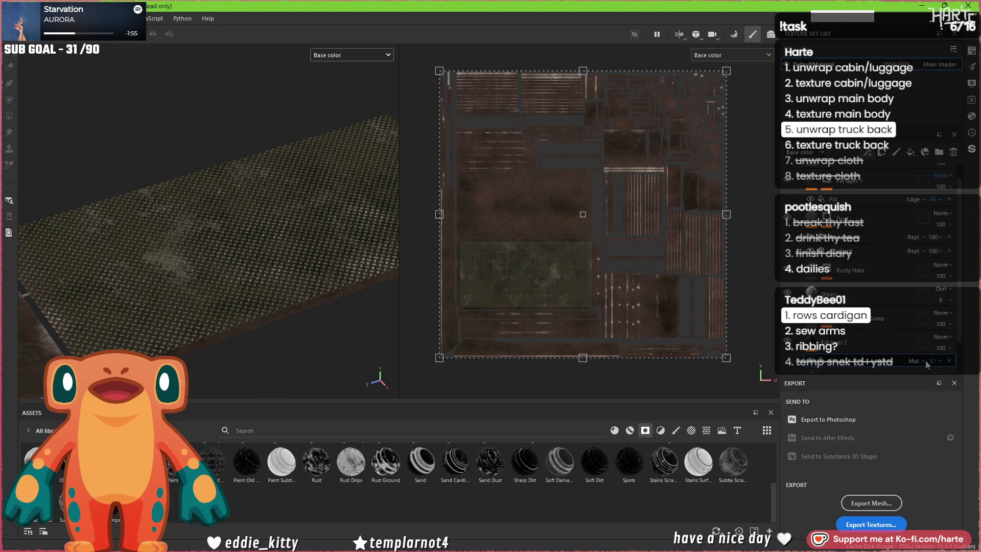
pyautogui.click(857, 86)
pyautogui.scroll(3, 275, 276)
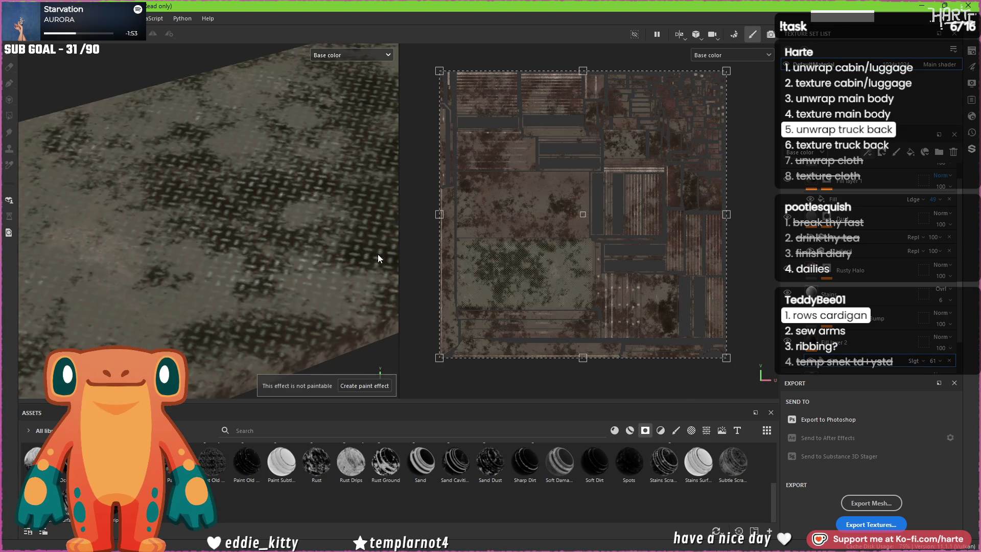
# Step: Lower the BnW Spots 3 grunge contrast to 0.07 for softer mottling
pyautogui.click(538, 369)
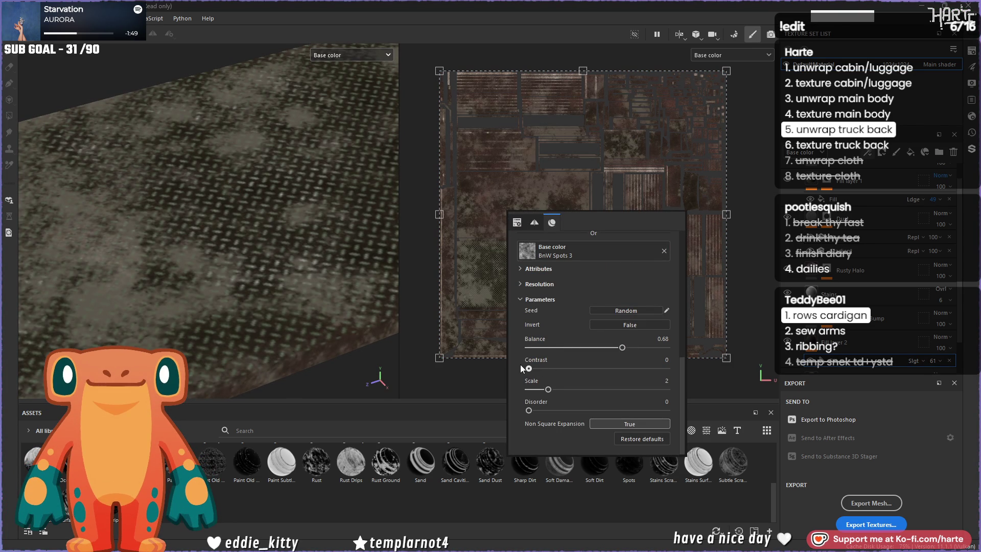
pyautogui.scroll(-5, 207, 284)
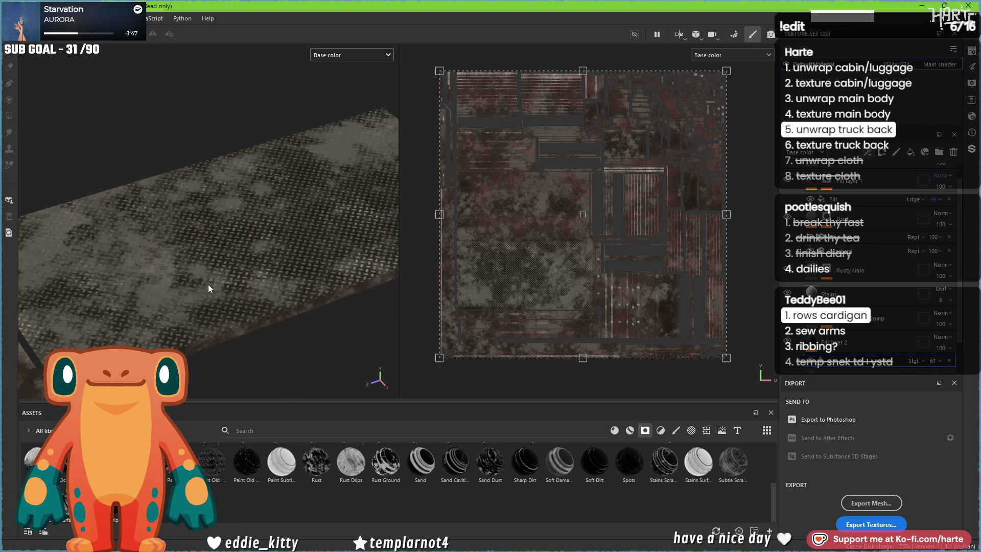
pyautogui.scroll(4, 207, 284)
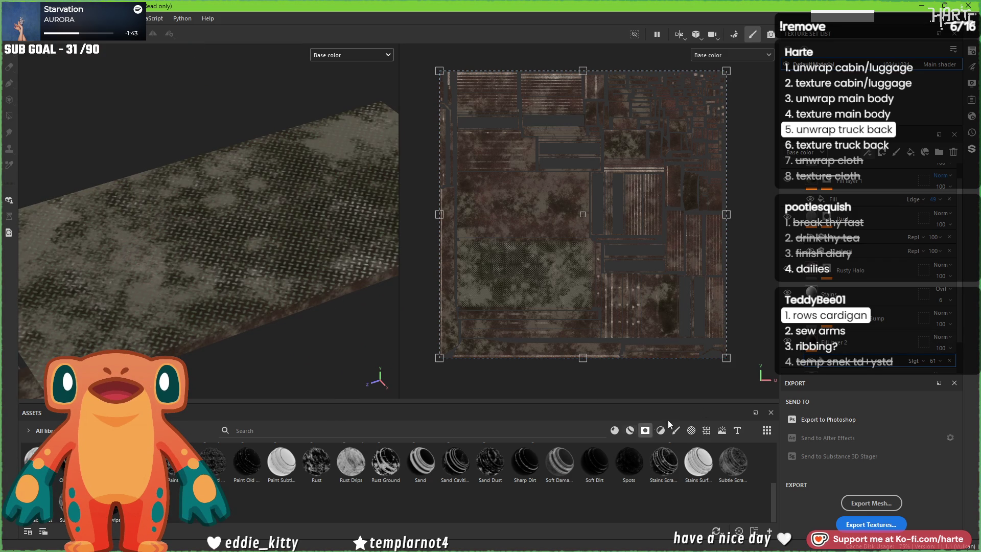
# Step: Add a fill-driven mask to the layer
pyautogui.click(882, 152)
pyautogui.click(893, 191)
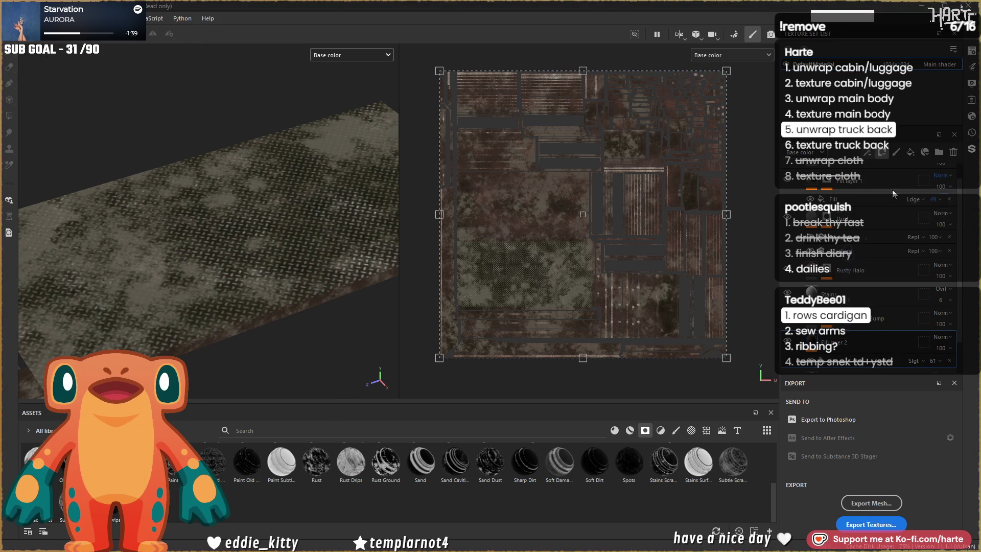
pyautogui.scroll(-5, 893, 286)
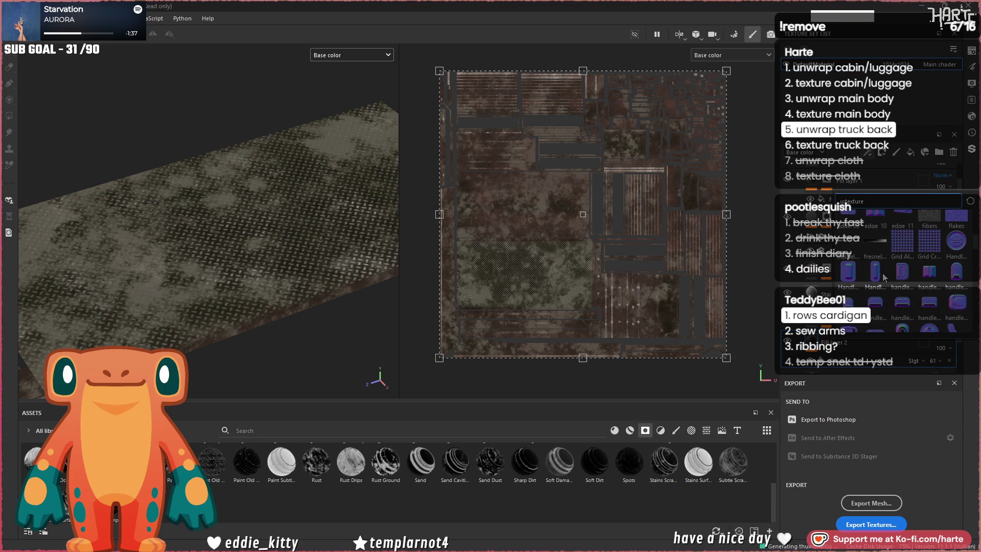
pyautogui.scroll(-3, 891, 285)
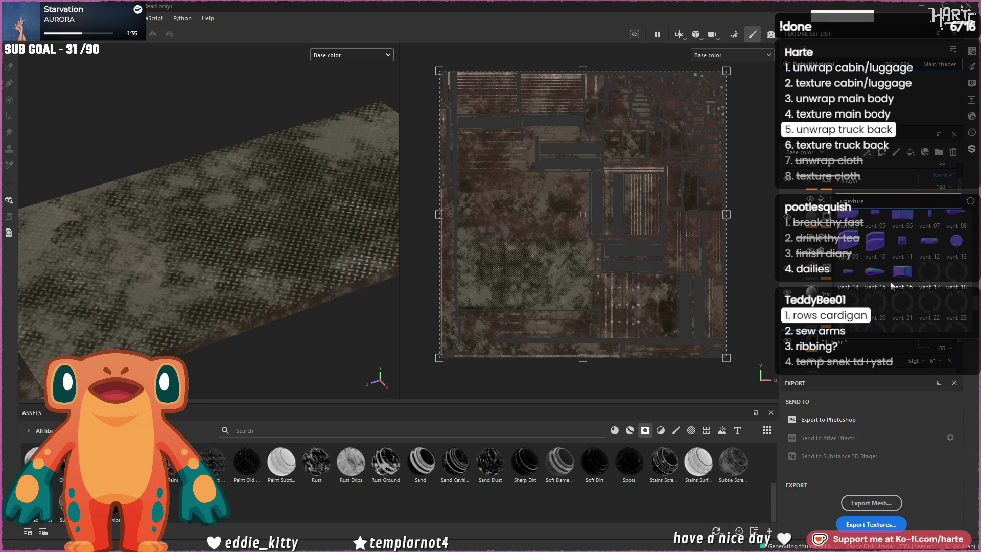
pyautogui.scroll(3, 891, 282)
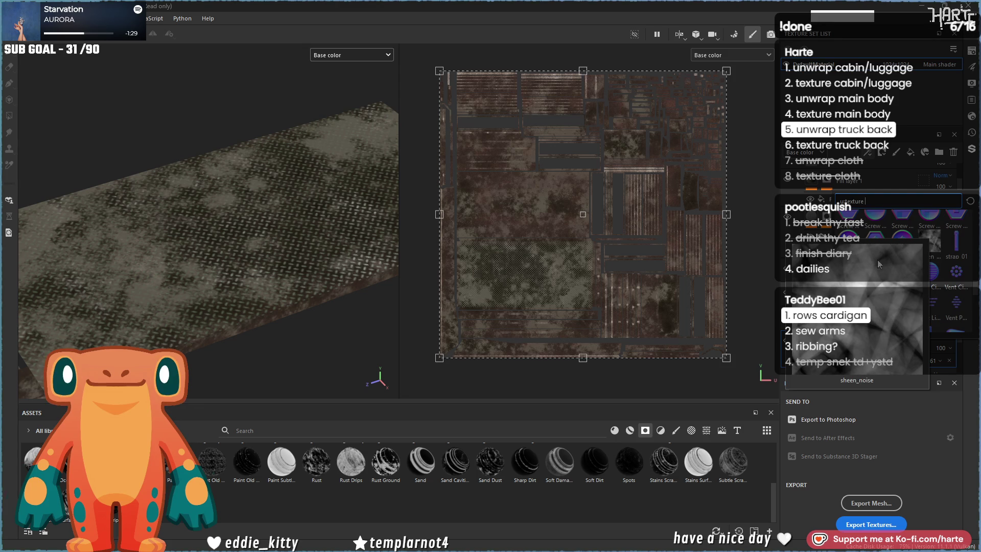
pyautogui.scroll(-5, 887, 256)
pyautogui.scroll(3, 875, 267)
pyautogui.scroll(-3, 905, 284)
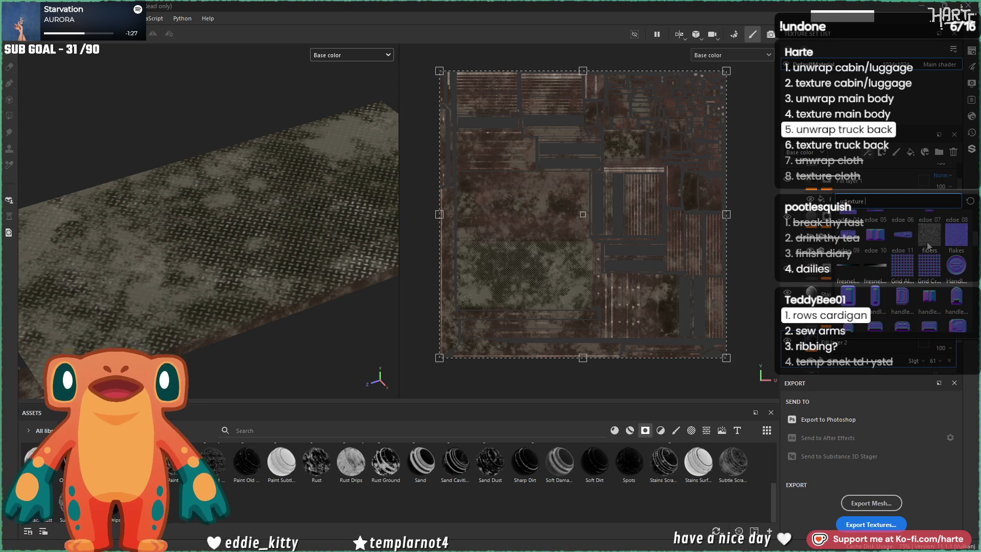
pyautogui.moveTo(928, 245)
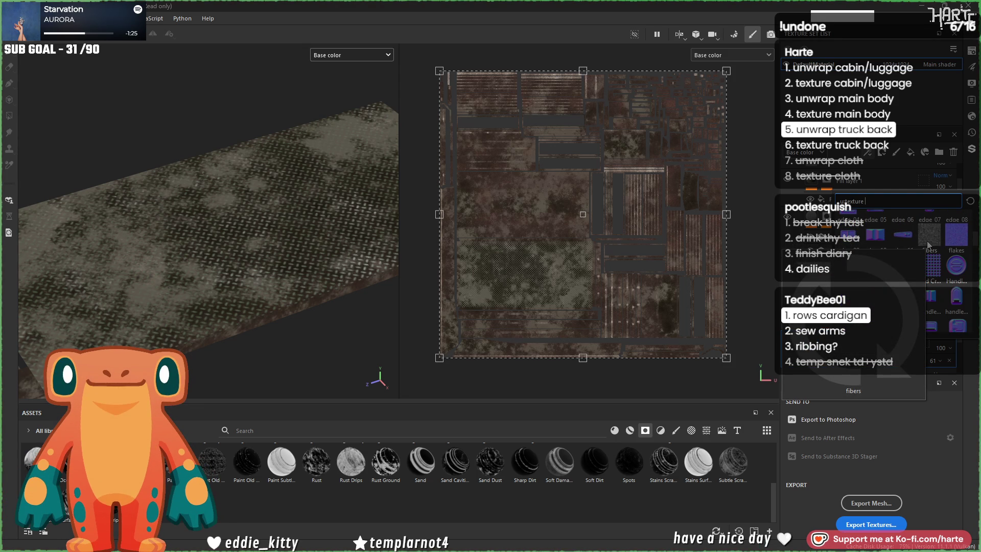
pyautogui.scroll(3, 881, 283)
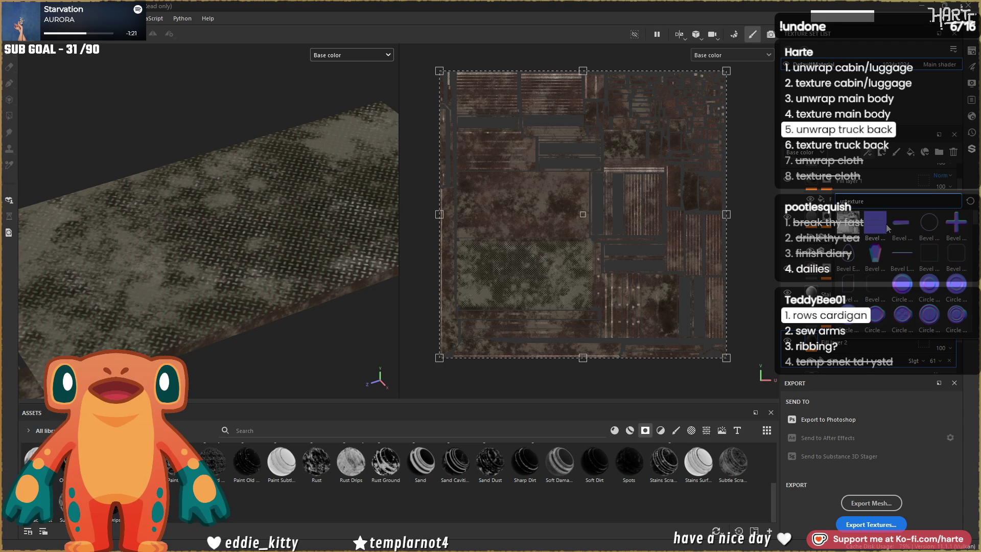
# Step: Search the shelf for 'cloud' and apply Clouds 2 as the mask pattern
pyautogui.hotkey('ctrl', 'a')
pyautogui.press('BackSpace')
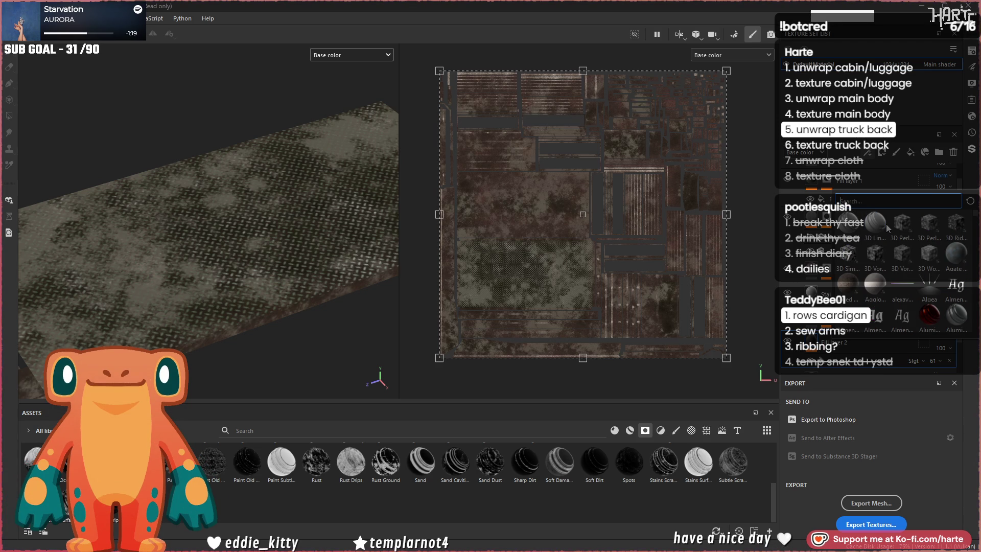
pyautogui.scroll(-3, 881, 227)
pyautogui.scroll(-4, 880, 228)
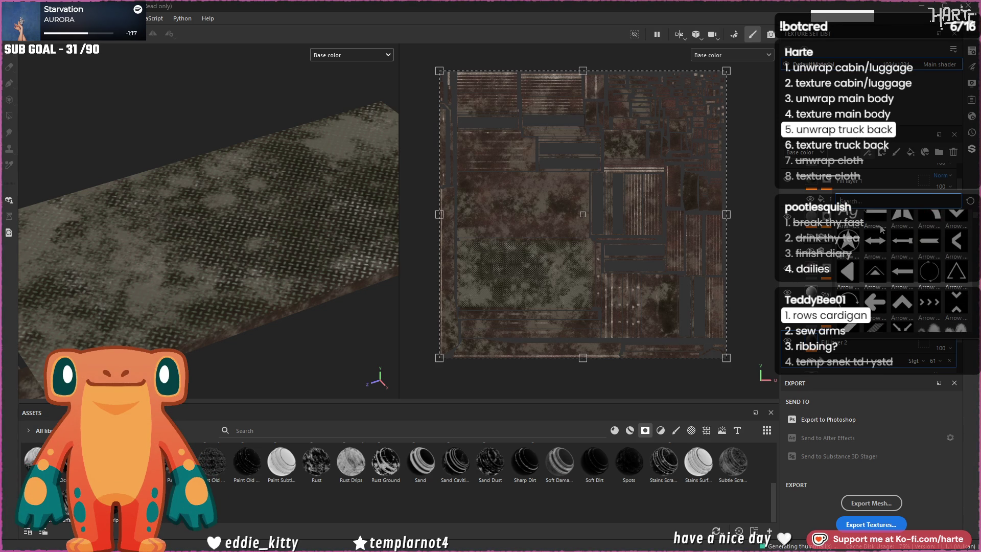
pyautogui.scroll(-5, 880, 230)
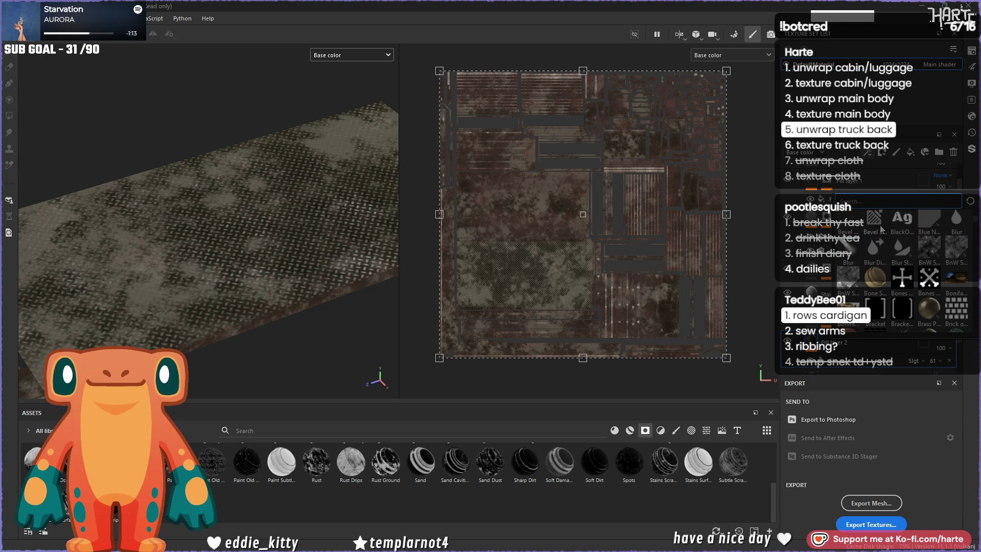
pyautogui.write('cloud')
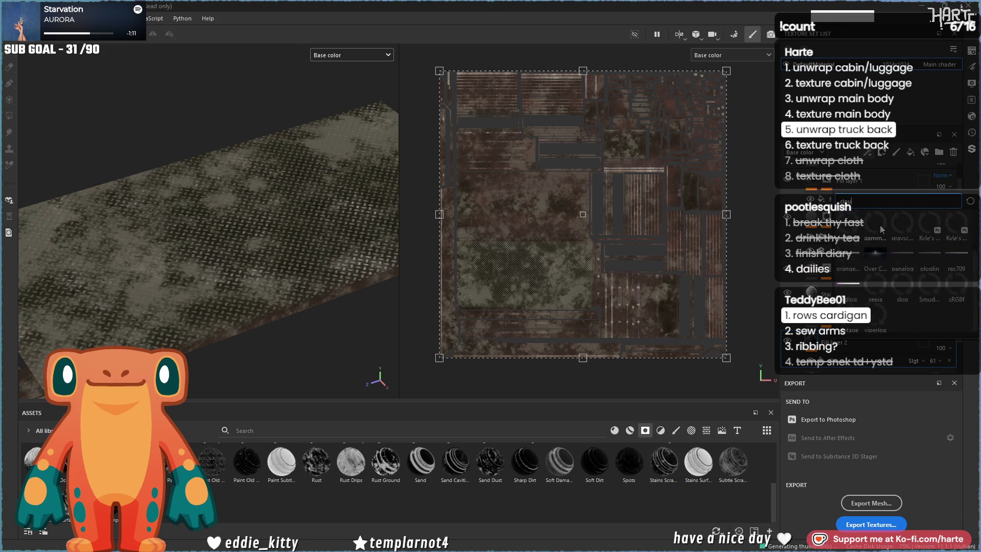
pyautogui.click(920, 223)
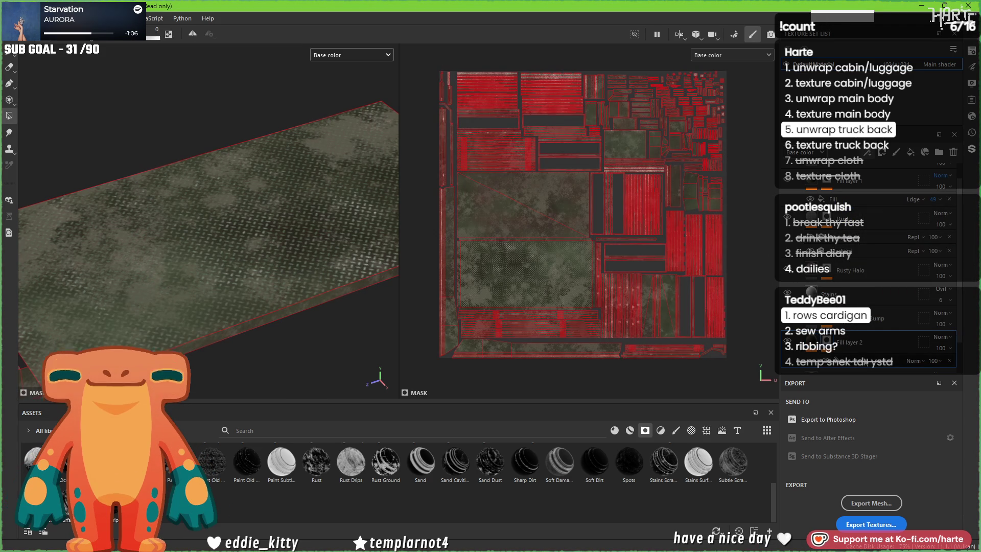
# Step: Reseed Clouds 2 with contrast 0.83 and balance 0.33, then add a second mask fill
pyautogui.click(843, 360)
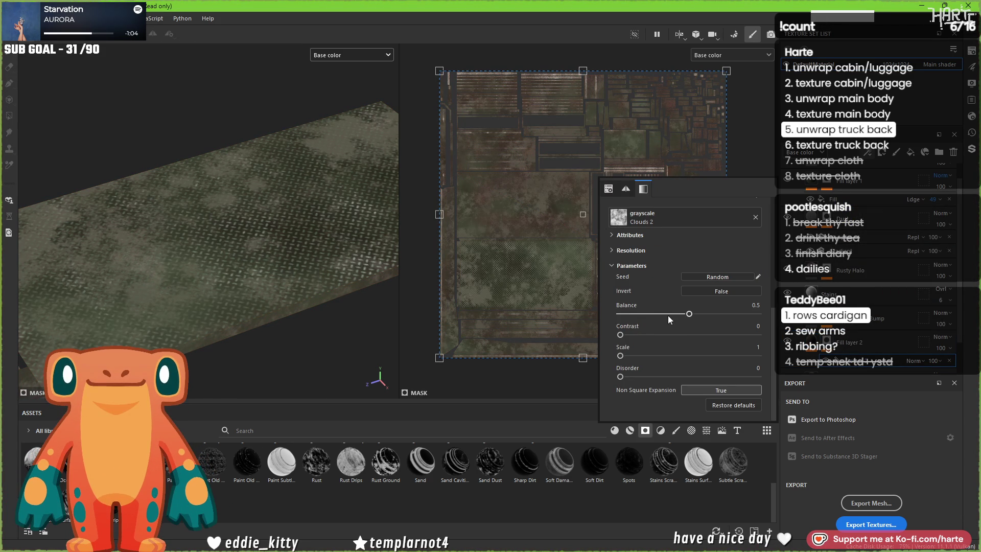
pyautogui.moveTo(702, 333)
pyautogui.mouseDown()
pyautogui.moveTo(719, 338)
pyautogui.moveTo(641, 321)
pyautogui.moveTo(650, 322)
pyautogui.mouseUp()
pyautogui.click(695, 279)
pyautogui.click(695, 279)
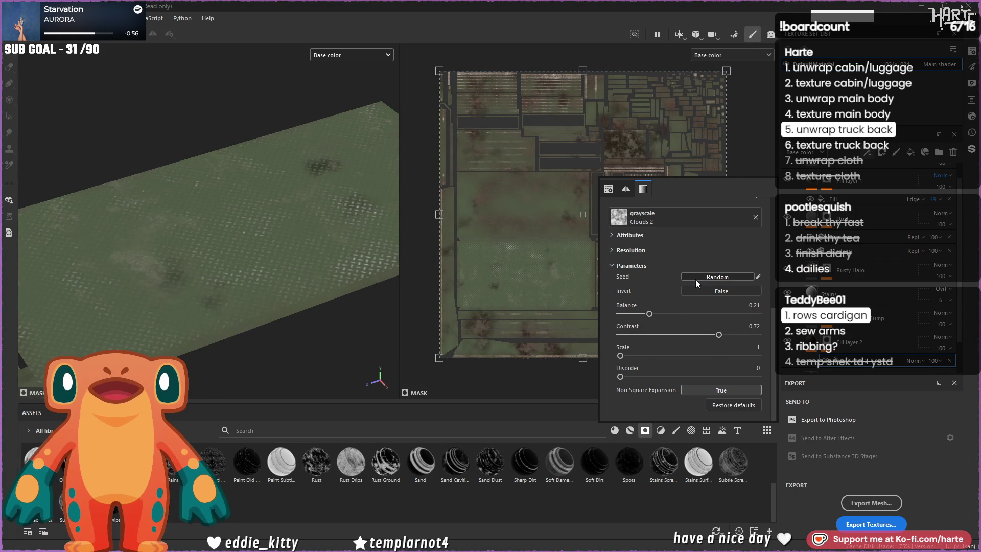
pyautogui.moveTo(716, 335)
pyautogui.mouseDown()
pyautogui.moveTo(775, 338)
pyautogui.moveTo(735, 341)
pyautogui.mouseUp()
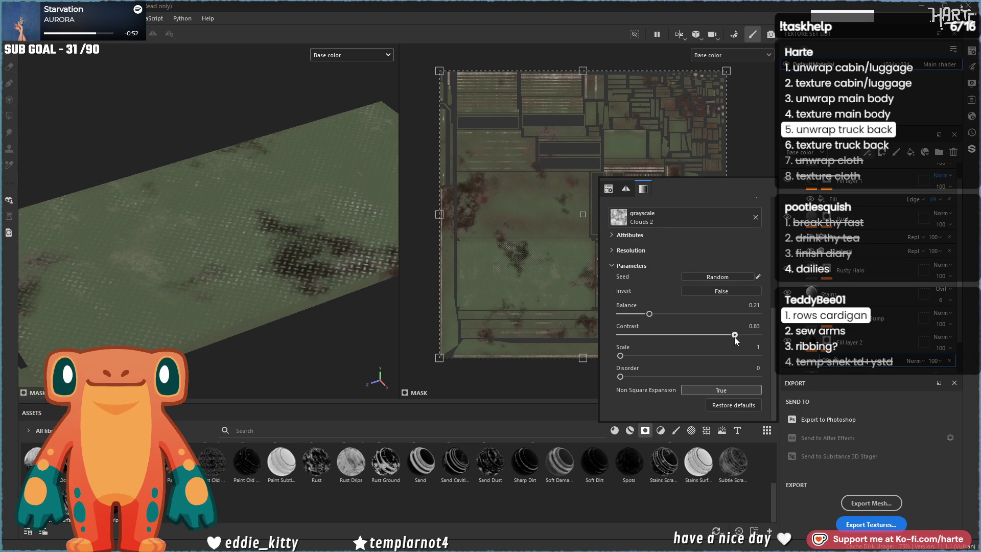
pyautogui.moveTo(649, 314)
pyautogui.mouseDown()
pyautogui.moveTo(639, 311)
pyautogui.moveTo(667, 318)
pyautogui.mouseUp()
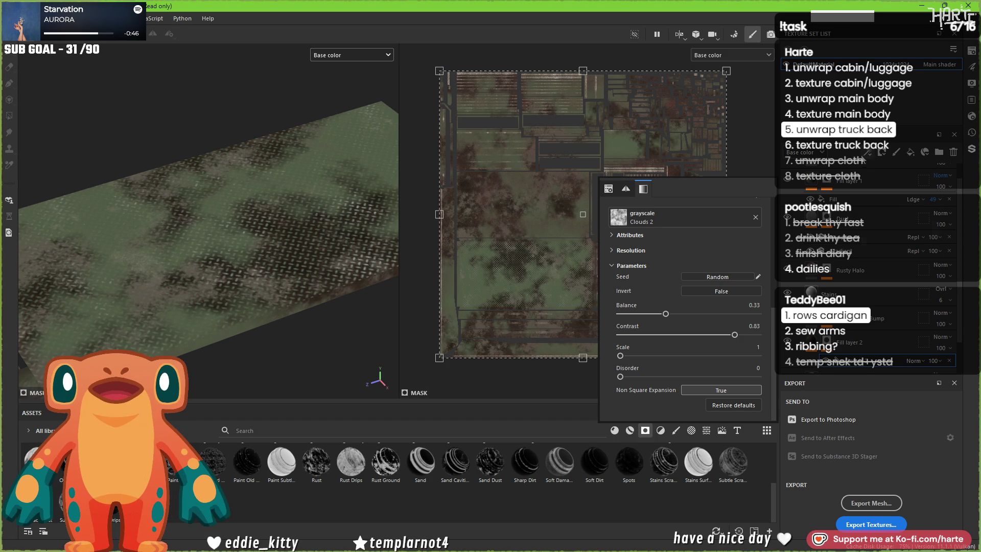
pyautogui.click(873, 194)
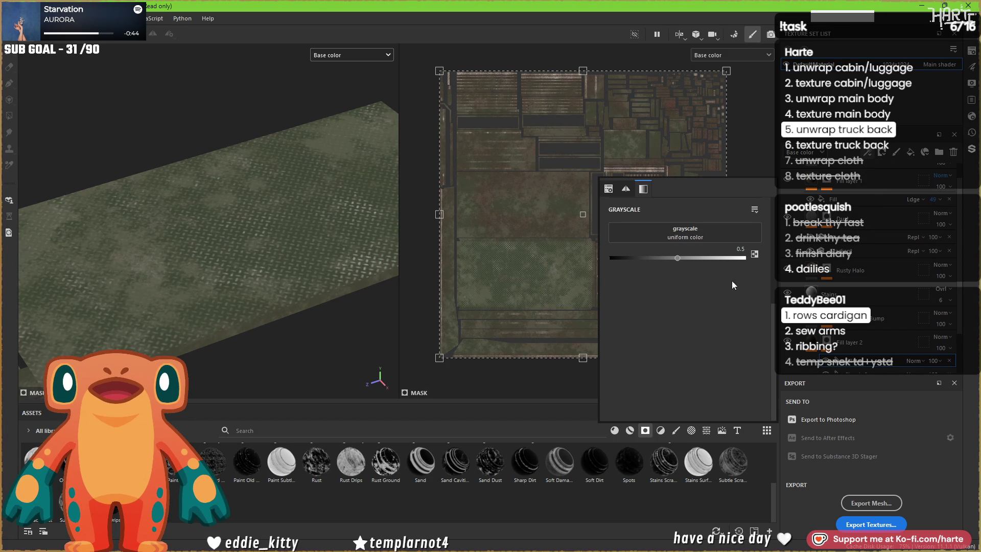
# Step: Make the new mask fill BnW Spots 1, Multiply blended, with contrast 0.55
pyautogui.click(709, 234)
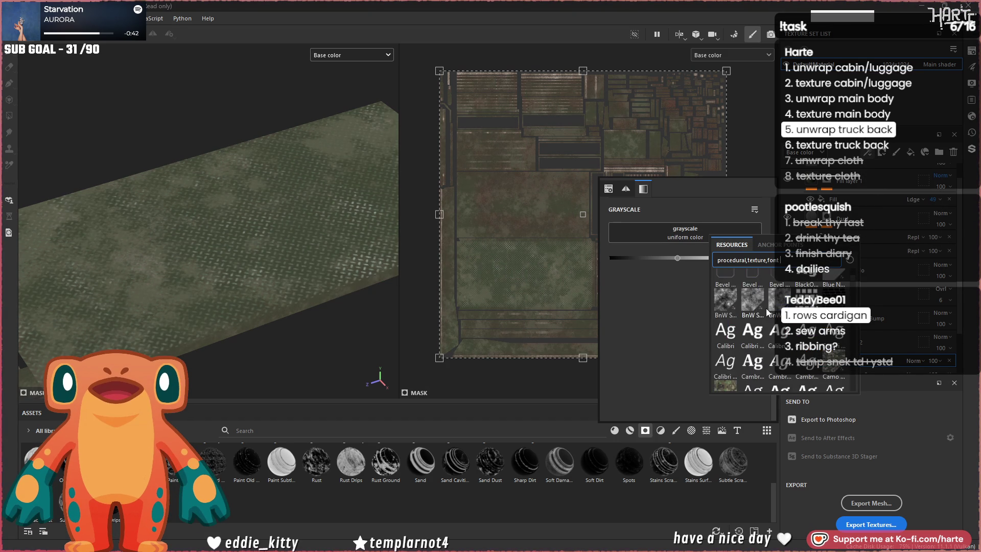
pyautogui.click(731, 303)
pyautogui.click(920, 360)
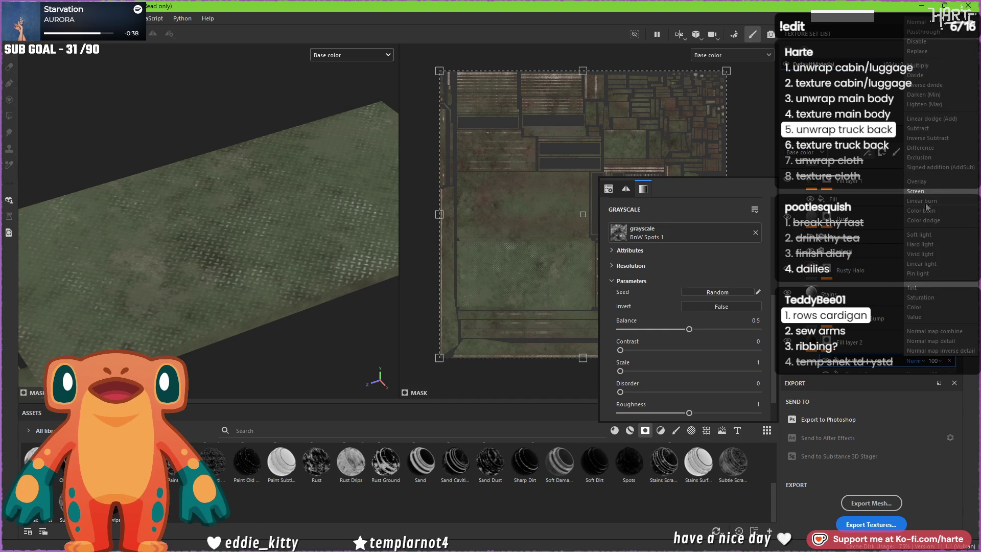
pyautogui.click(930, 66)
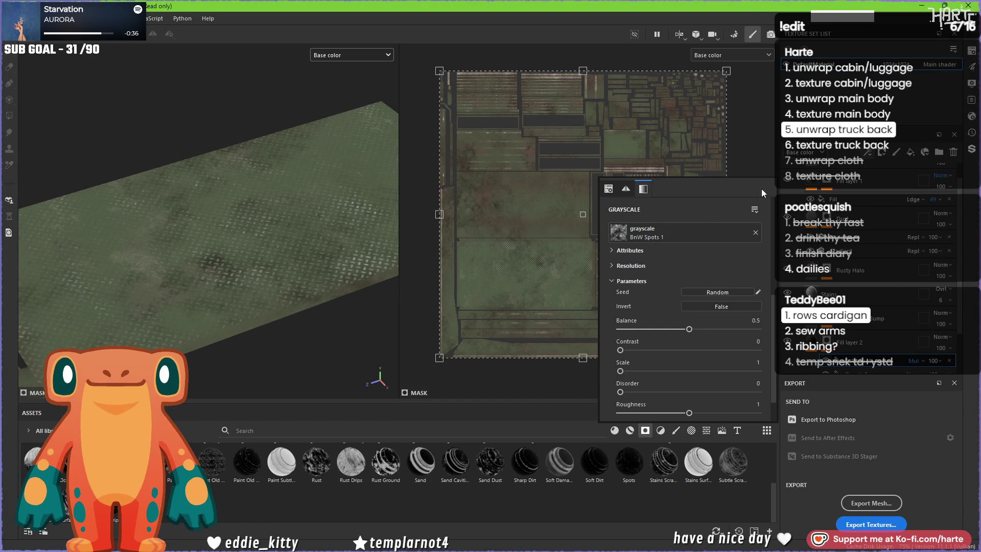
pyautogui.moveTo(620, 349); pyautogui.dragTo(696, 349)
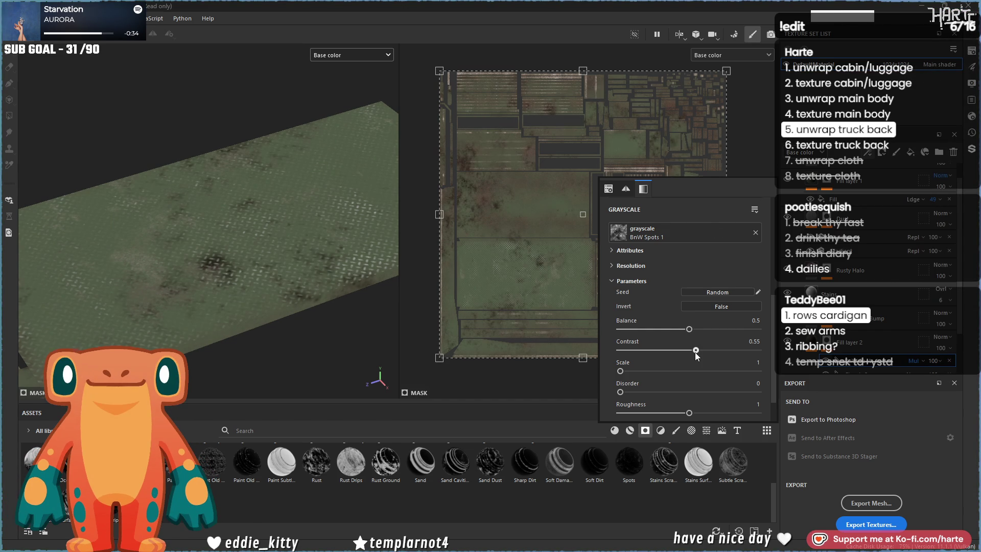
pyautogui.scroll(-2, 677, 388)
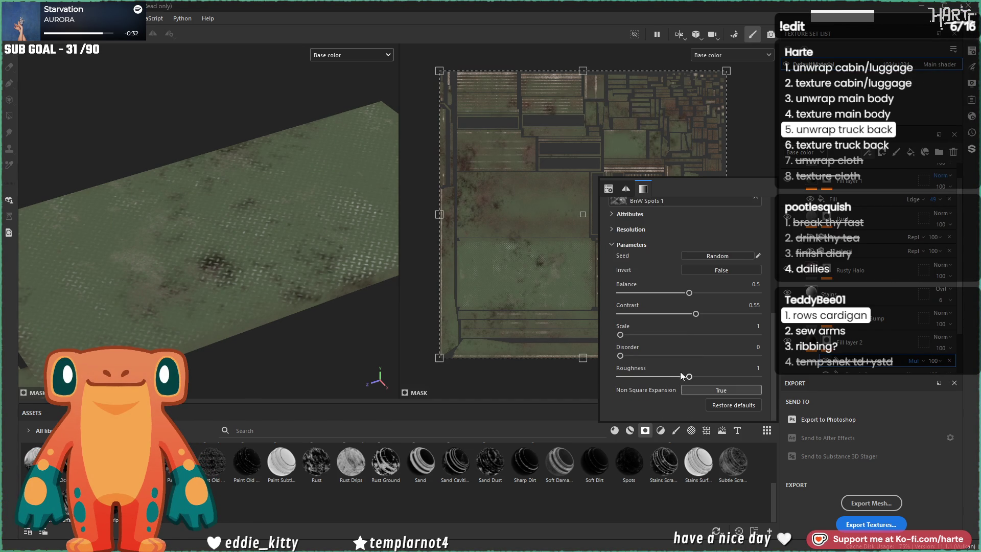
pyautogui.click(364, 308)
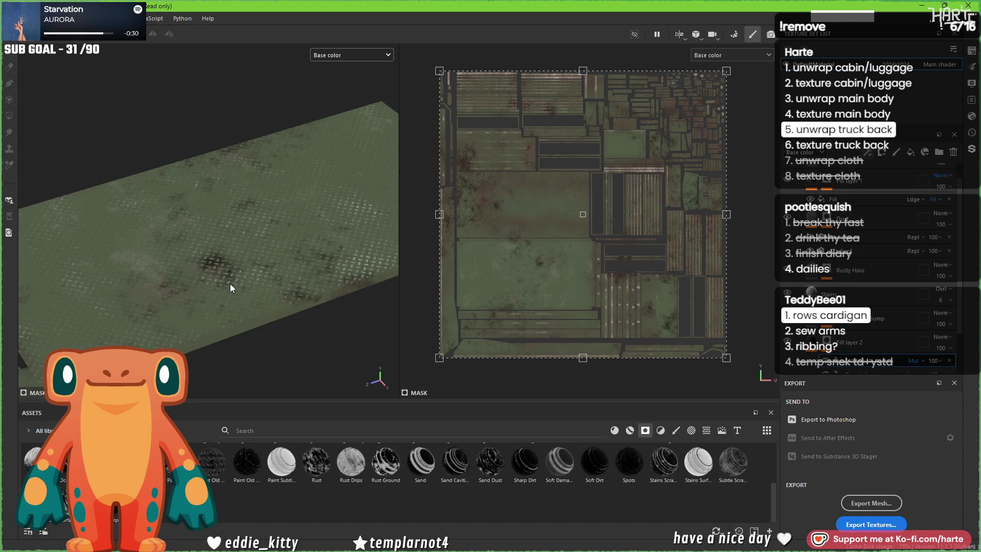
pyautogui.scroll(-1, 866, 348)
# Step: Raise the Clouds 2 balance to 0.67 and view the whole cargo bed
pyautogui.click(846, 345)
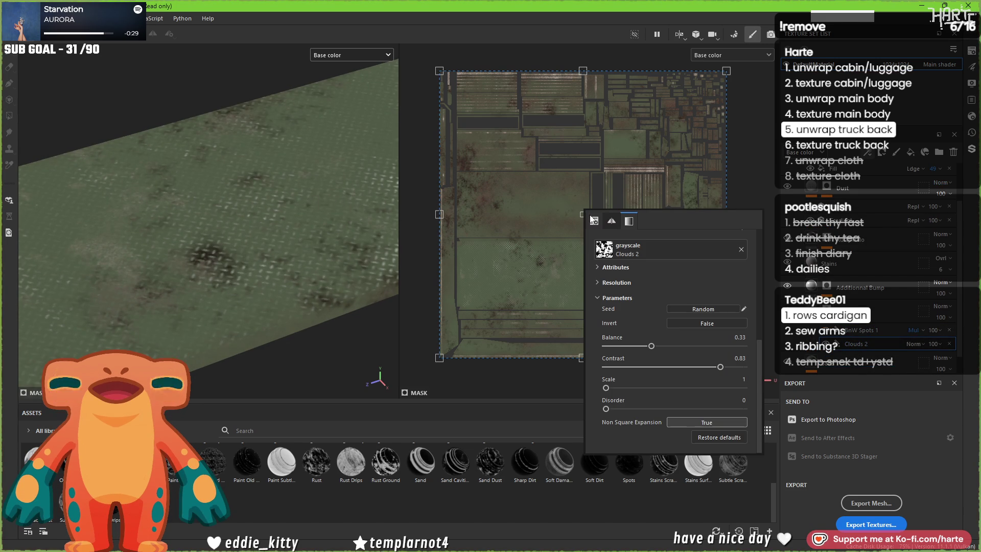
pyautogui.click(725, 346)
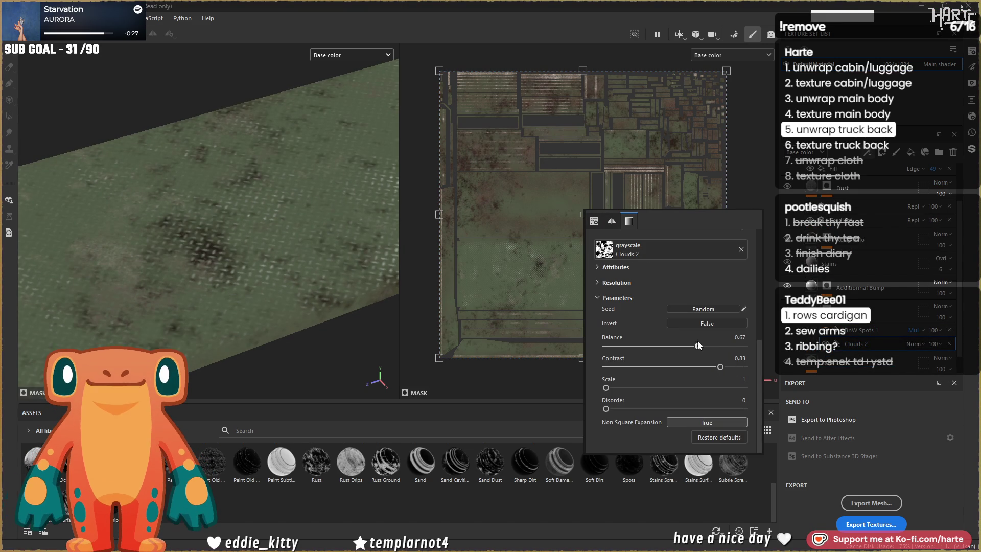
pyautogui.moveTo(326, 262)
pyautogui.keyDown('alt'); pyautogui.mouseDown()
pyautogui.moveTo(174, 250)
pyautogui.moveTo(192, 247)
pyautogui.mouseUp(); pyautogui.keyUp('alt')
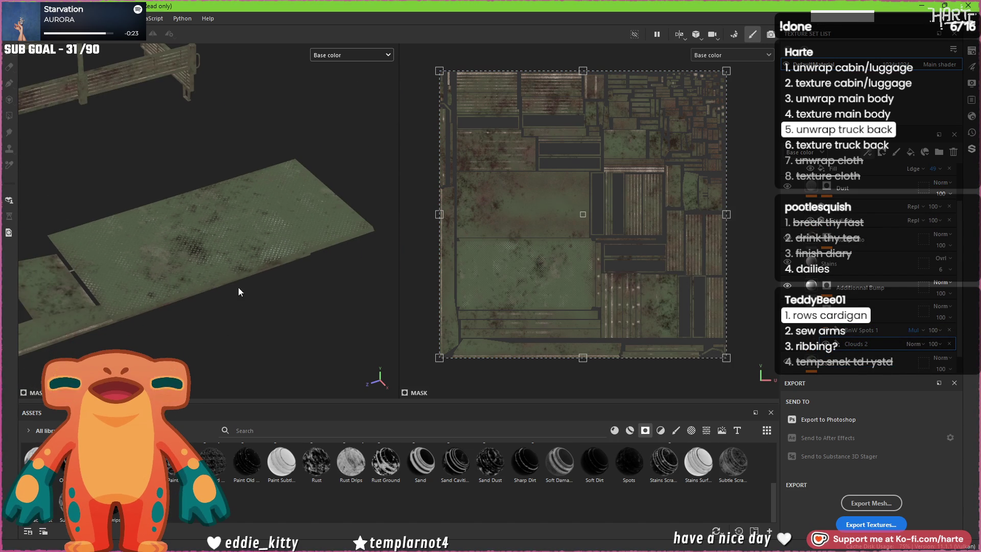
pyautogui.keyDown('alt'); pyautogui.moveTo(238, 292); pyautogui.dragTo(327, 271); pyautogui.keyUp('alt')
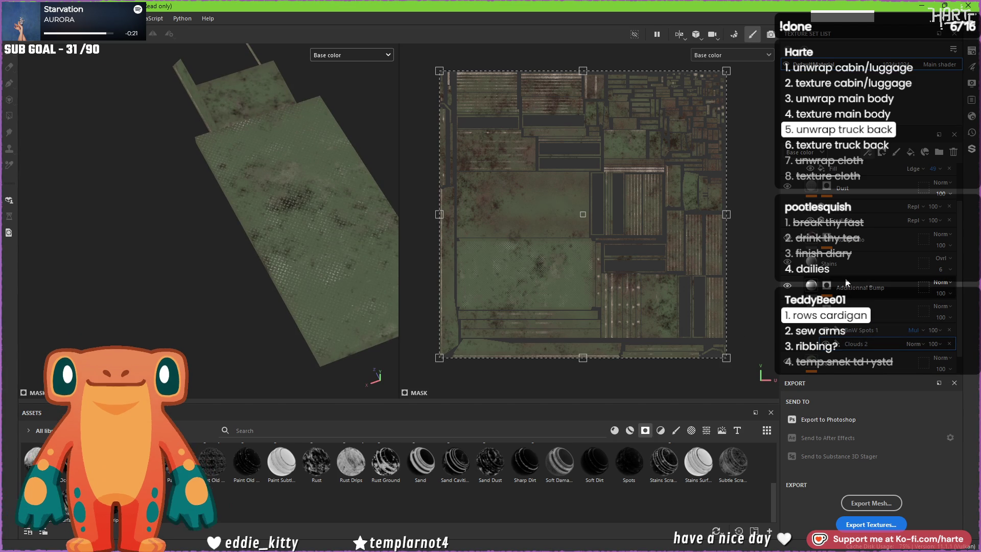
pyautogui.scroll(2, 847, 271)
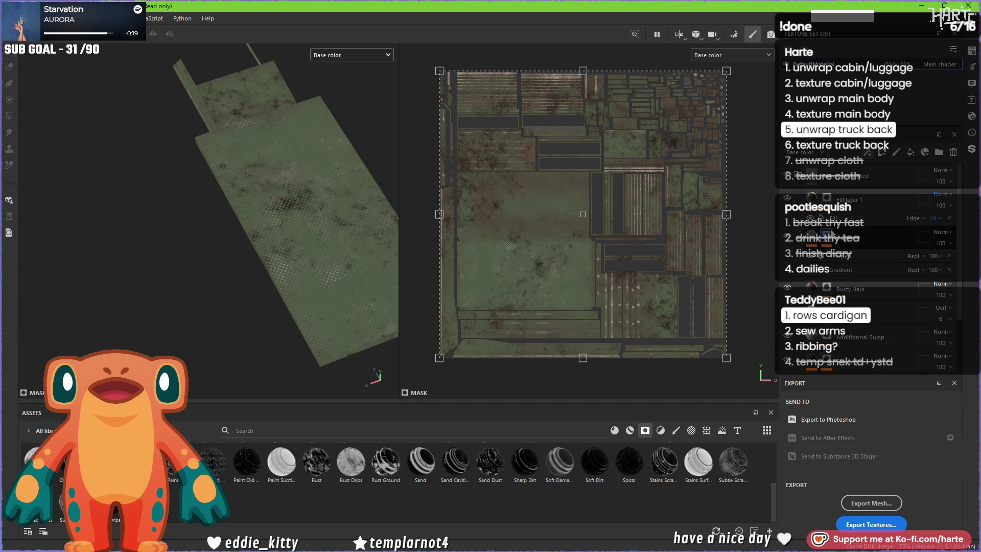
pyautogui.scroll(-3, 846, 256)
pyautogui.scroll(3, 831, 190)
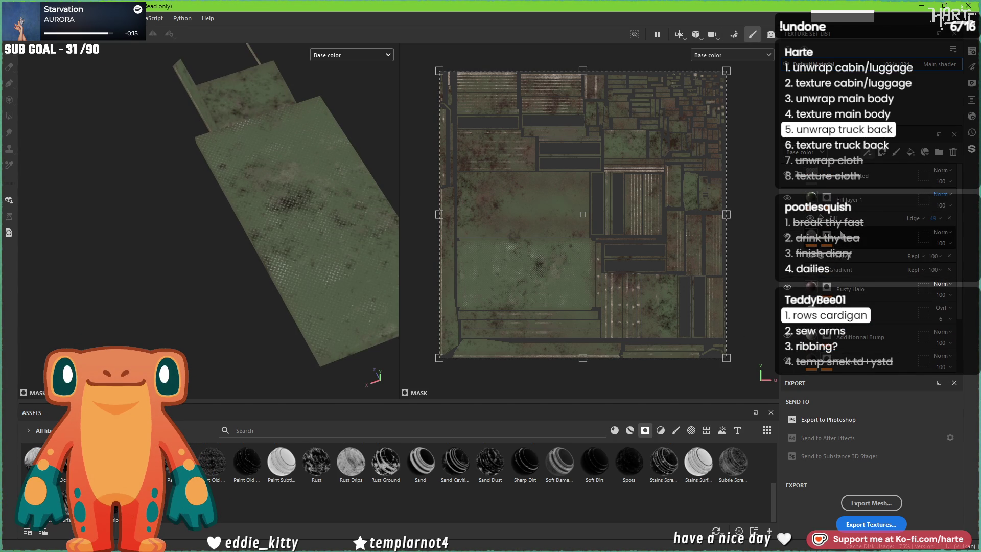
pyautogui.doubleClick(848, 200)
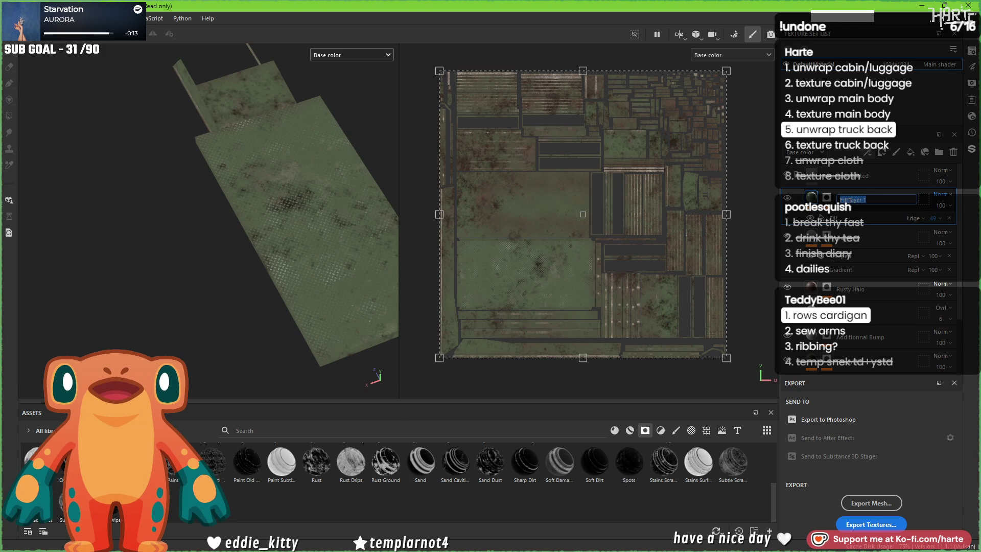
pyautogui.write('Buttey Grate')
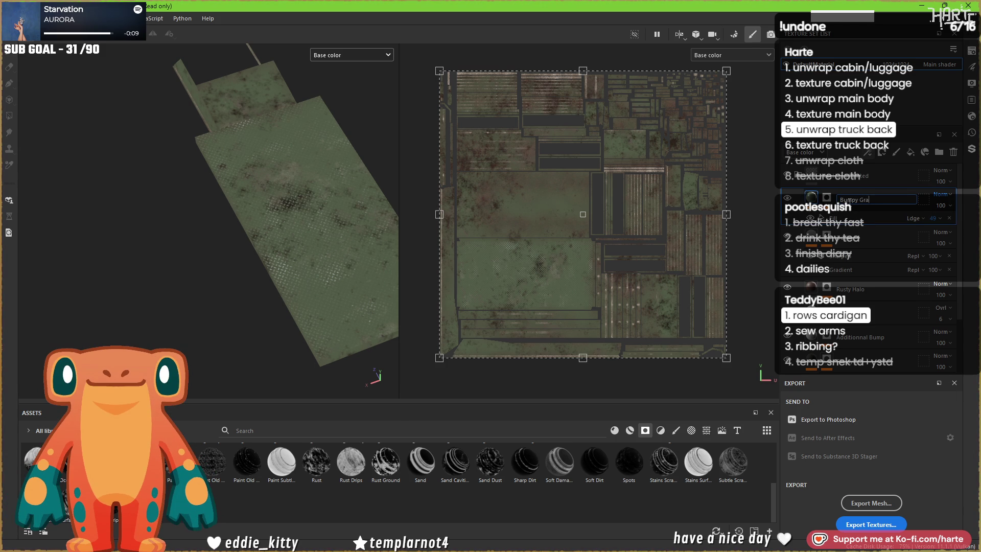
pyautogui.click(826, 196)
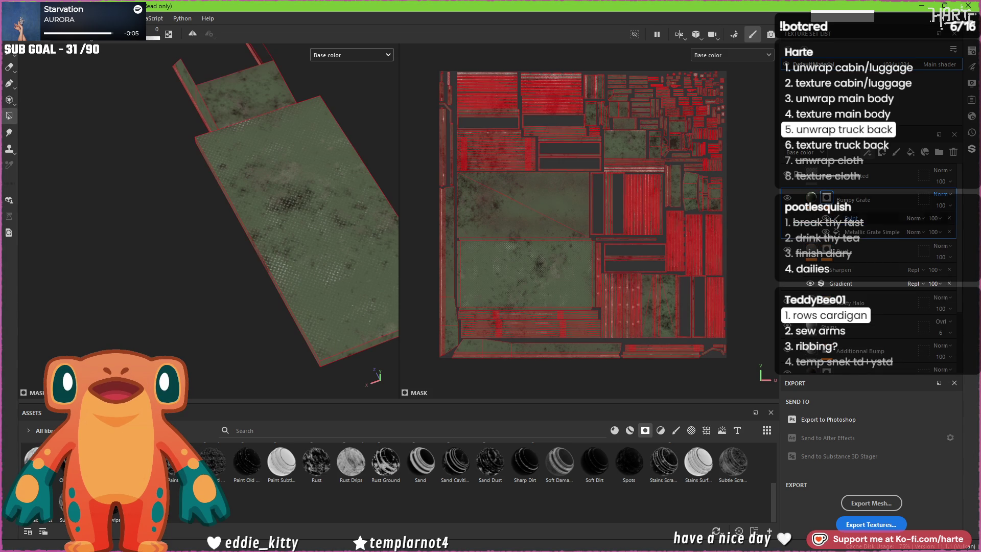
pyautogui.rightClick(838, 216)
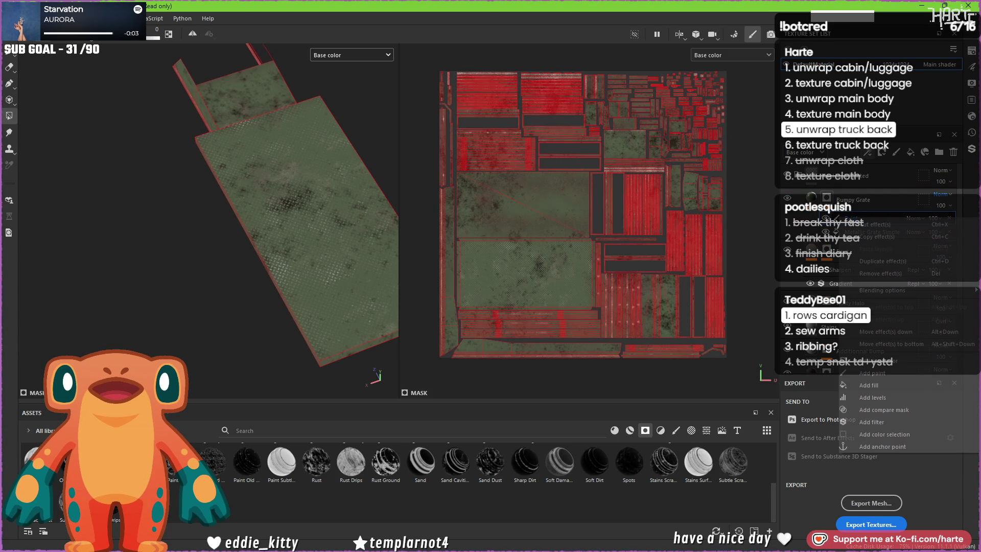
pyautogui.click(851, 228)
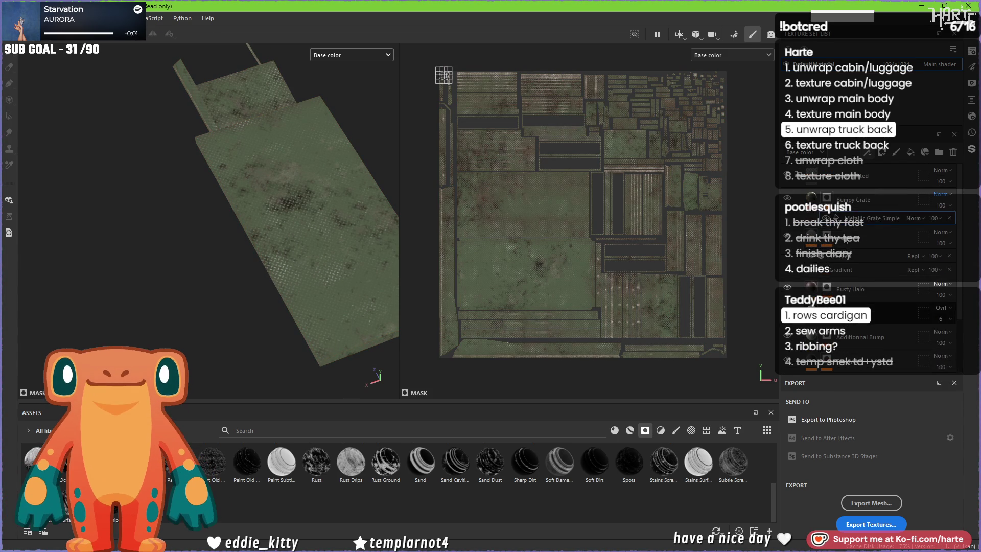
pyautogui.rightClick(848, 229)
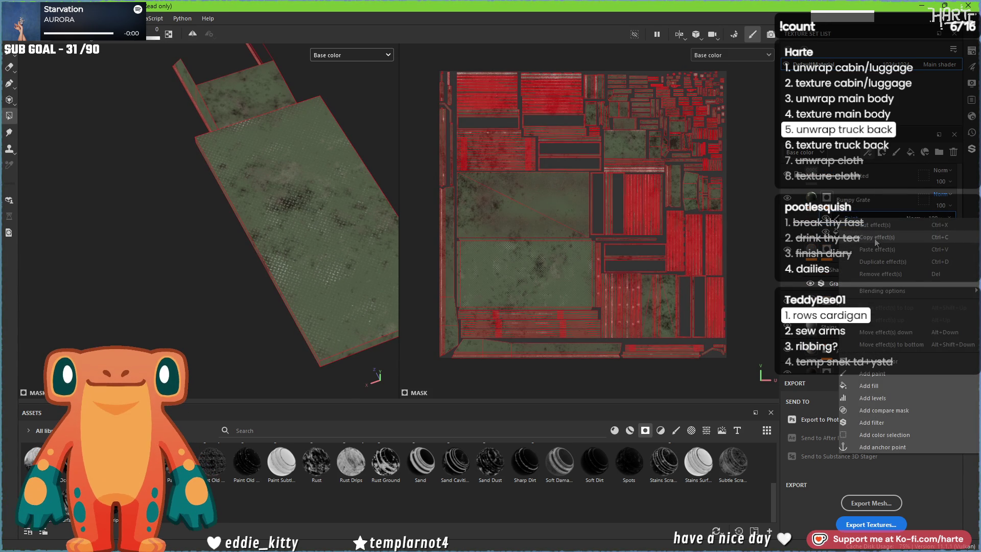
pyautogui.scroll(-1, 847, 248)
pyautogui.scroll(-1, 849, 247)
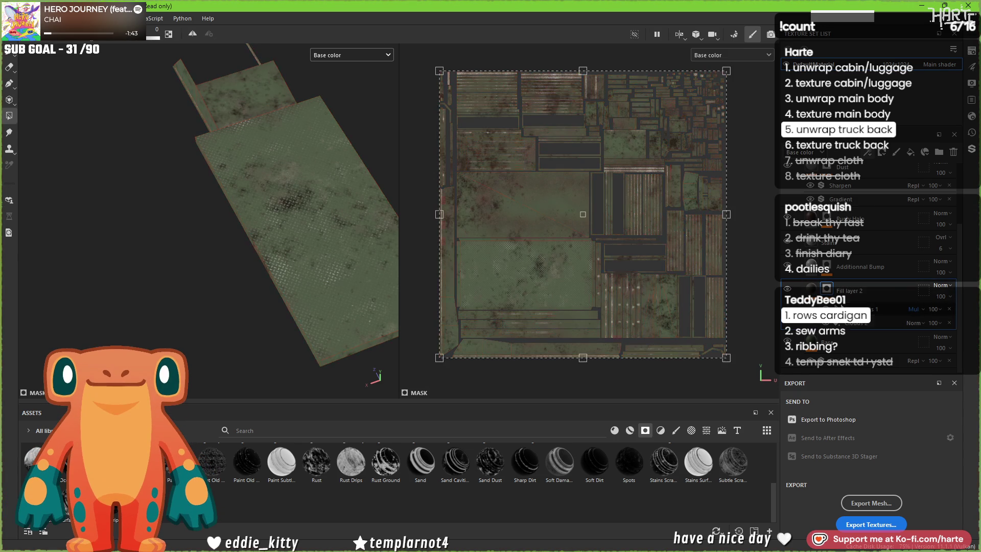
# Step: Add a new fill layer above Dirty Spots 1
pyautogui.rightClick(839, 305)
pyautogui.click(861, 334)
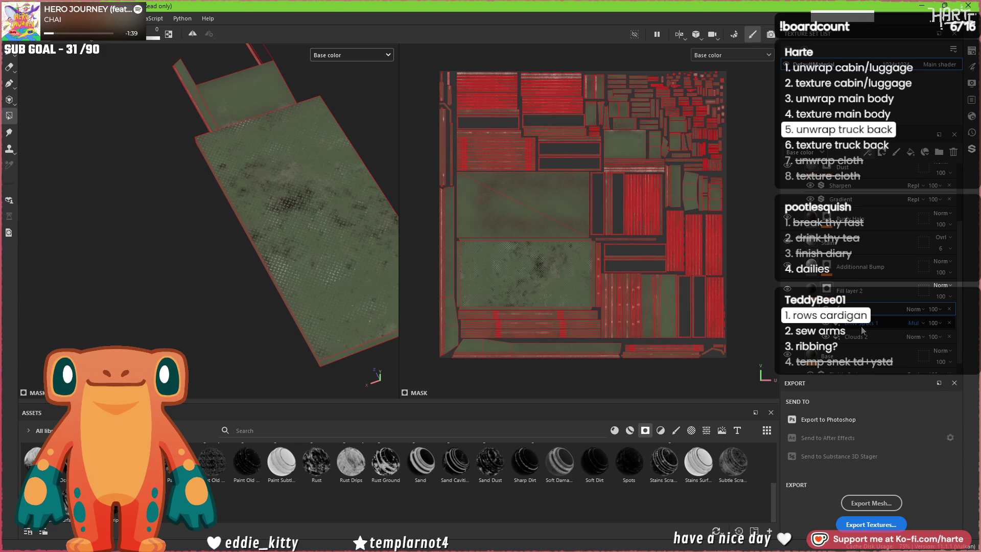
pyautogui.moveTo(287, 231)
pyautogui.keyDown('alt'); pyautogui.mouseDown()
pyautogui.moveTo(412, 243)
pyautogui.moveTo(350, 149)
pyautogui.moveTo(376, 298)
pyautogui.moveTo(163, 253)
pyautogui.moveTo(472, 277)
pyautogui.mouseUp(); pyautogui.keyUp('alt')
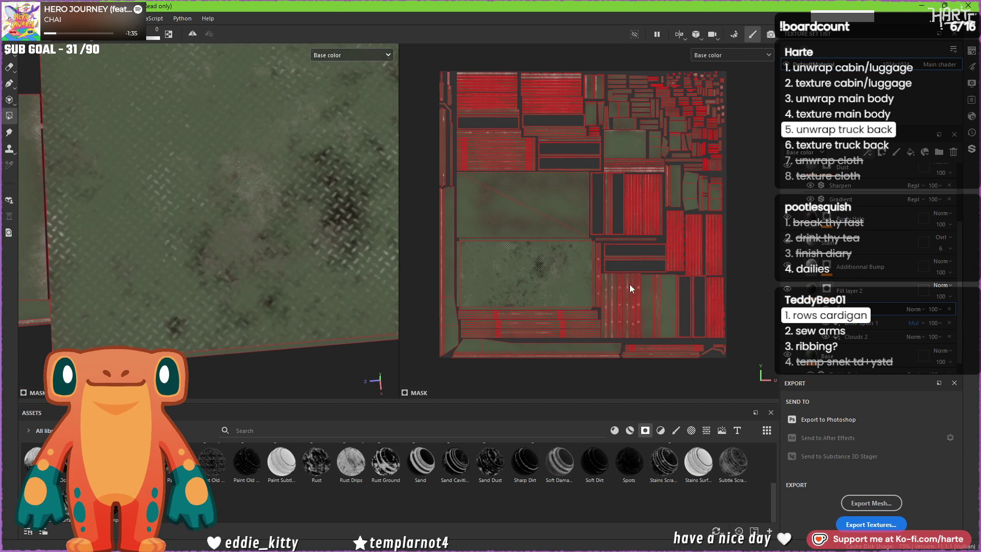
# Step: Set the new fill's base colour to dark brown #464038
pyautogui.rightClick(598, 305)
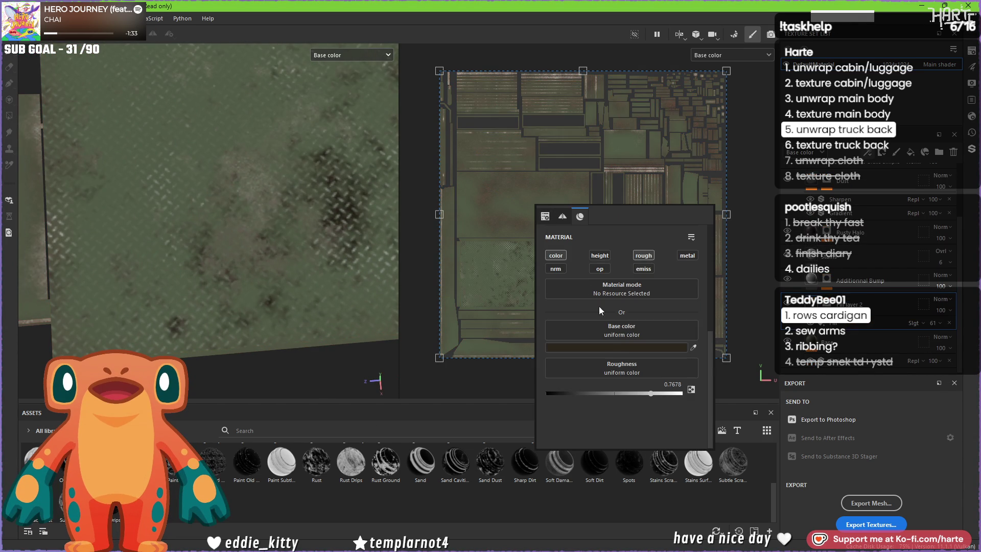
pyautogui.click(616, 347)
pyautogui.click(717, 348)
pyautogui.moveTo(717, 350)
pyautogui.mouseDown()
pyautogui.moveTo(718, 341)
pyautogui.moveTo(734, 352)
pyautogui.moveTo(710, 382)
pyautogui.moveTo(715, 346)
pyautogui.mouseUp()
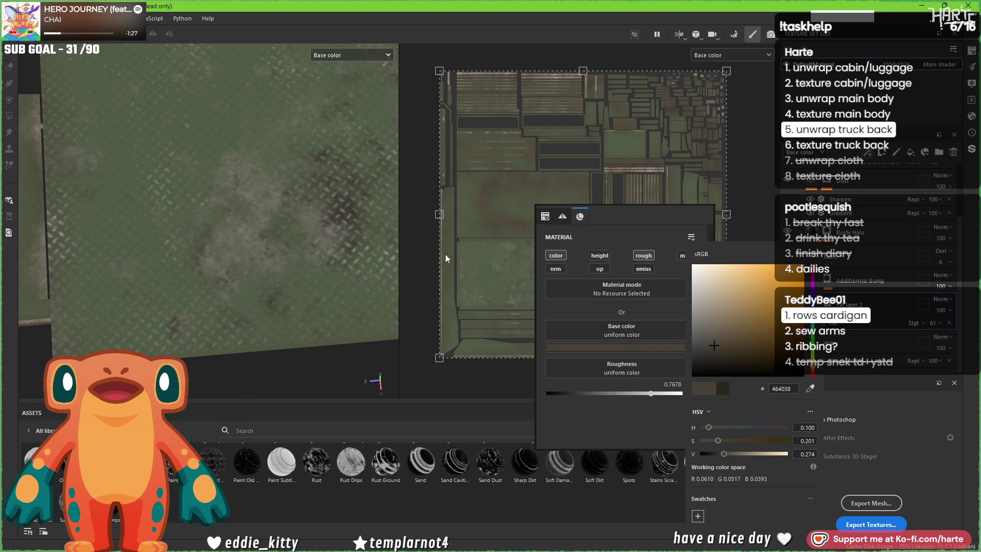
pyautogui.click(607, 269)
pyautogui.scroll(-5, 257, 223)
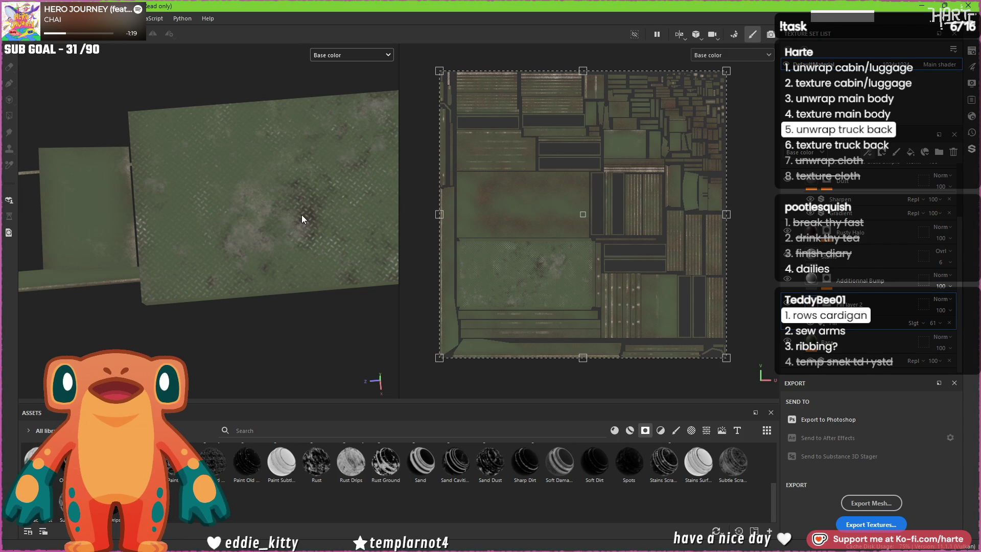
pyautogui.moveTo(312, 217)
pyautogui.keyDown('alt'); pyautogui.mouseDown()
pyautogui.moveTo(212, 262)
pyautogui.moveTo(174, 197)
pyautogui.moveTo(199, 214)
pyautogui.moveTo(230, 194)
pyautogui.moveTo(265, 212)
pyautogui.moveTo(257, 225)
pyautogui.moveTo(164, 222)
pyautogui.mouseUp(); pyautogui.keyUp('alt')
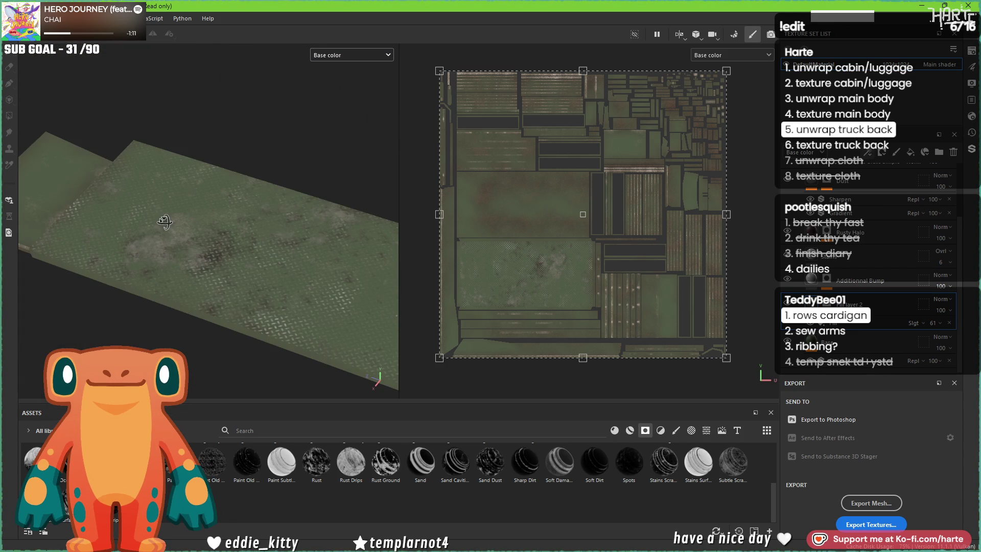
# Step: Give the grime fill layer roughness 0.8914, checking it in the roughness channel
pyautogui.press('m')
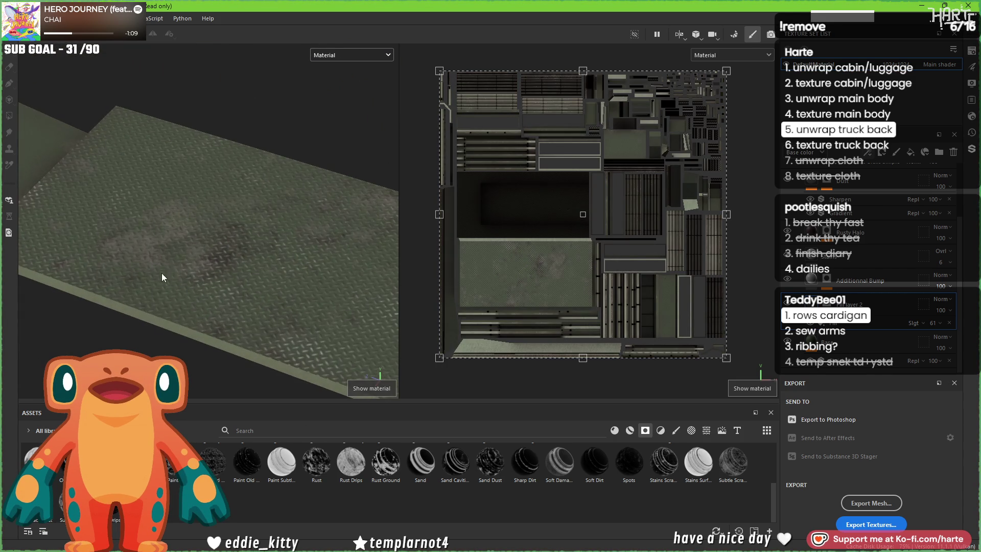
pyautogui.moveTo(168, 278)
pyautogui.keyDown('alt'); pyautogui.mouseDown(button='right')
pyautogui.moveTo(184, 298)
pyautogui.moveTo(203, 300)
pyautogui.mouseUp(button='right'); pyautogui.keyUp('alt')
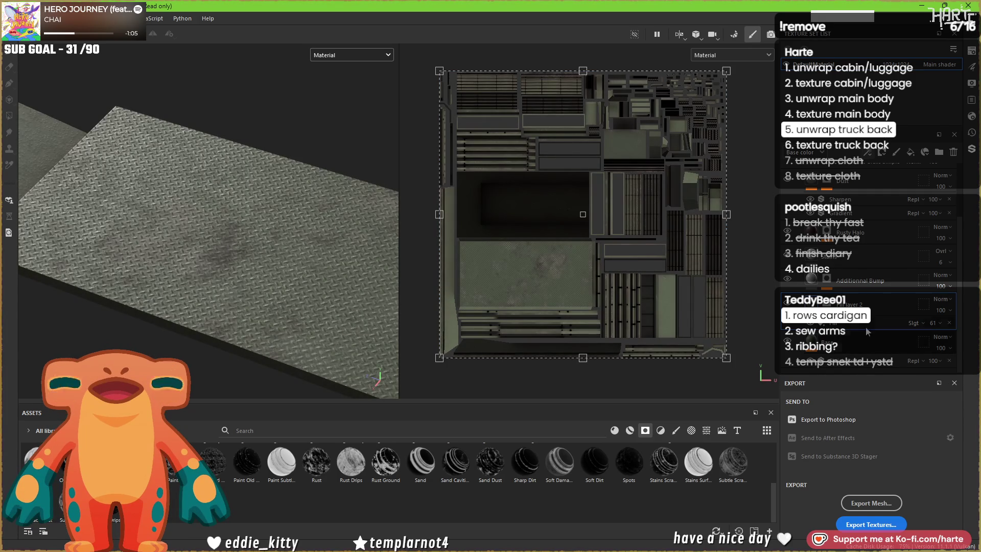
pyautogui.rightClick(545, 218)
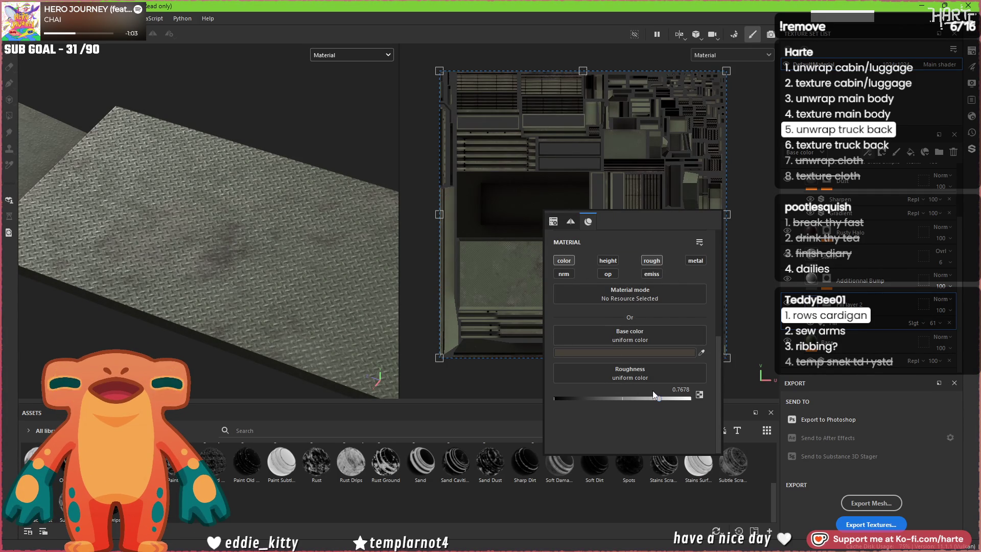
pyautogui.press('c')
pyautogui.press('c')
pyautogui.press('c')
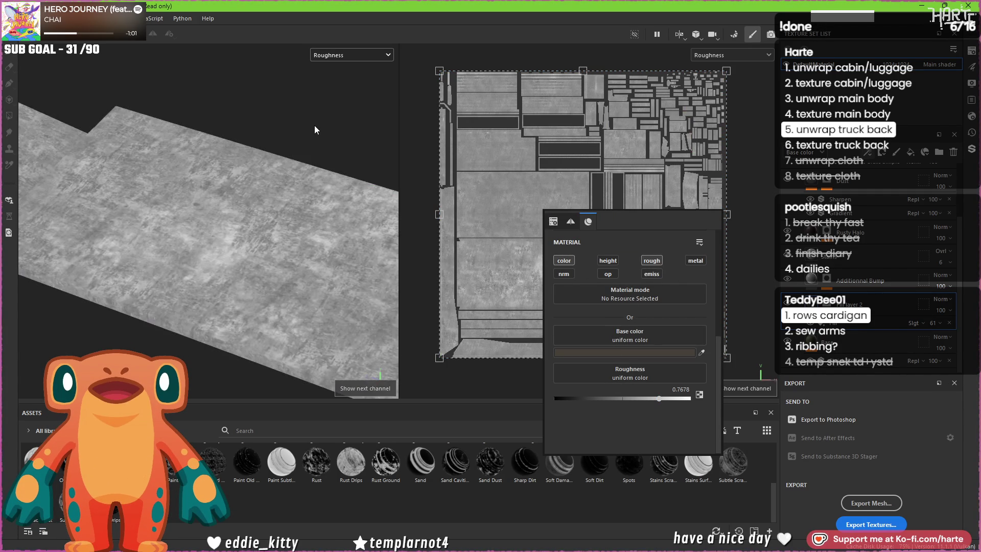
pyautogui.moveTo(659, 399); pyautogui.dragTo(676, 400)
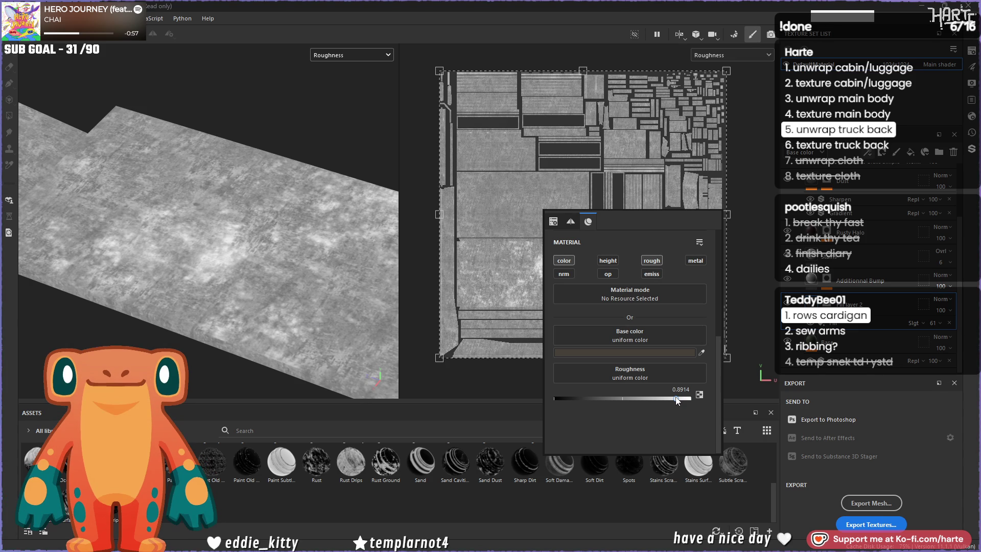
pyautogui.scroll(3, 836, 269)
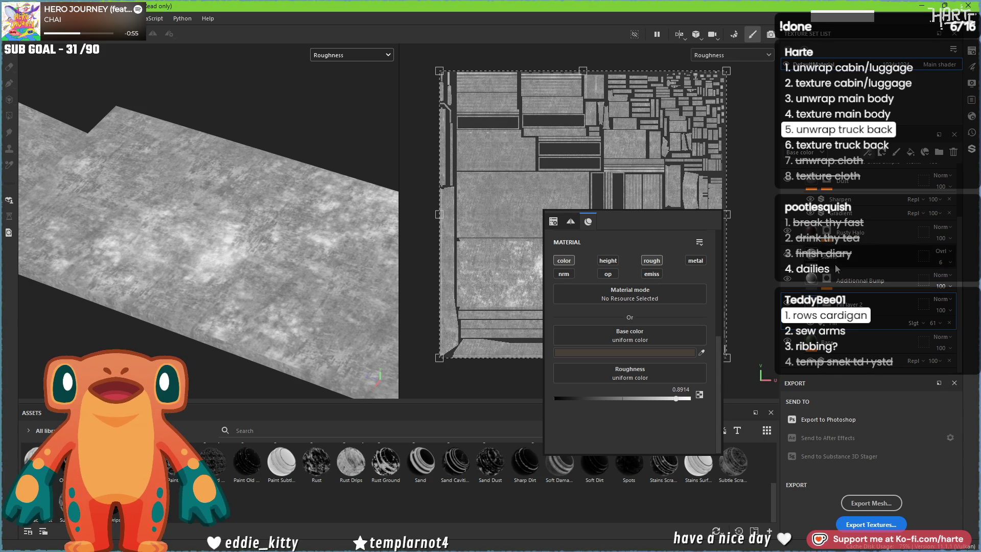
# Step: Enable roughness on the green grate layer and set it to 0.5094
pyautogui.click(821, 214)
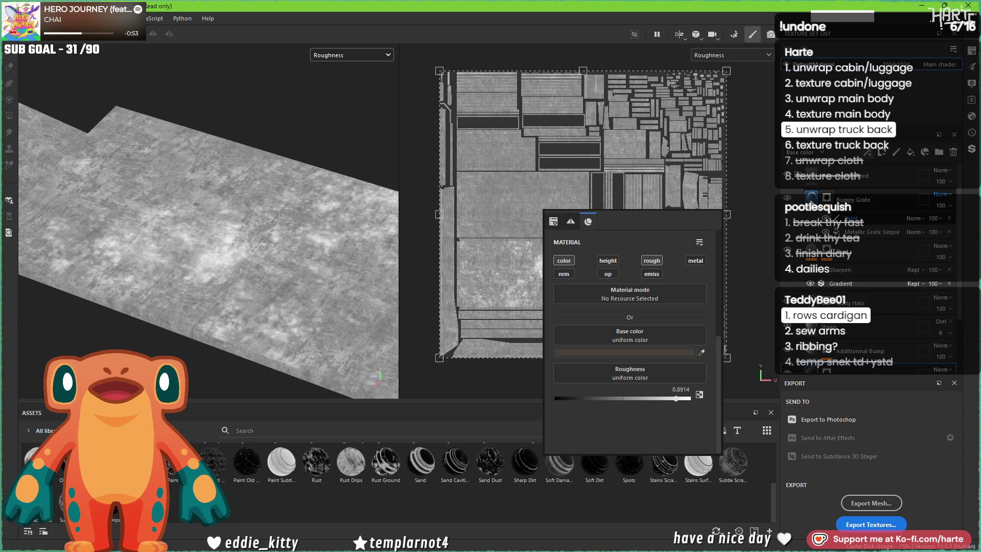
pyautogui.click(652, 261)
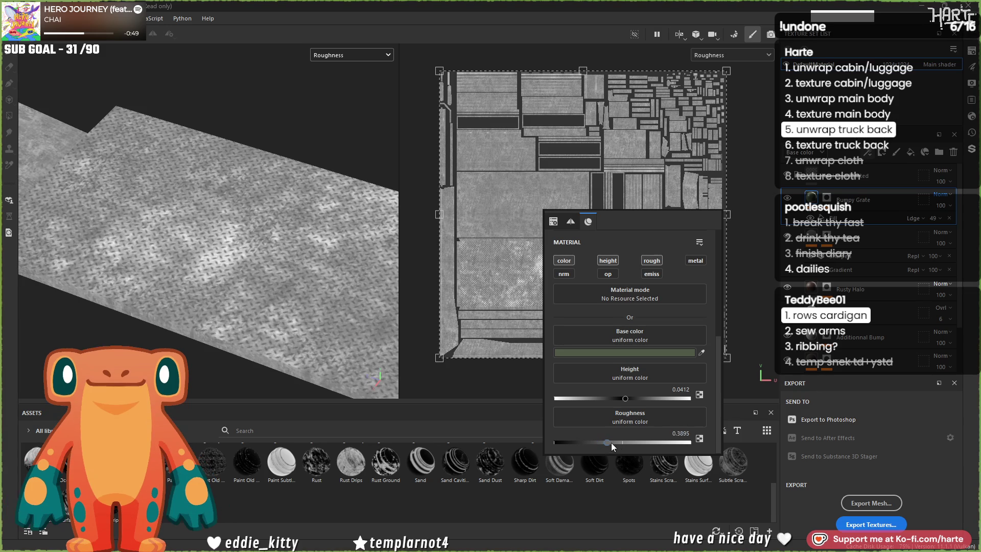
pyautogui.moveTo(619, 445); pyautogui.dragTo(624, 446)
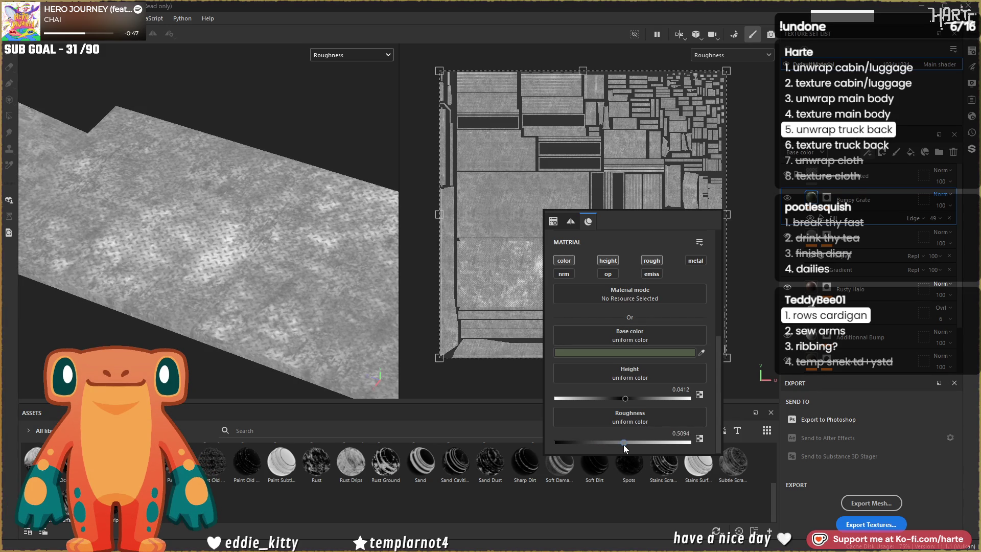
# Step: Rename Fill layer 2 to 'Mud'
pyautogui.scroll(5, 200, 281)
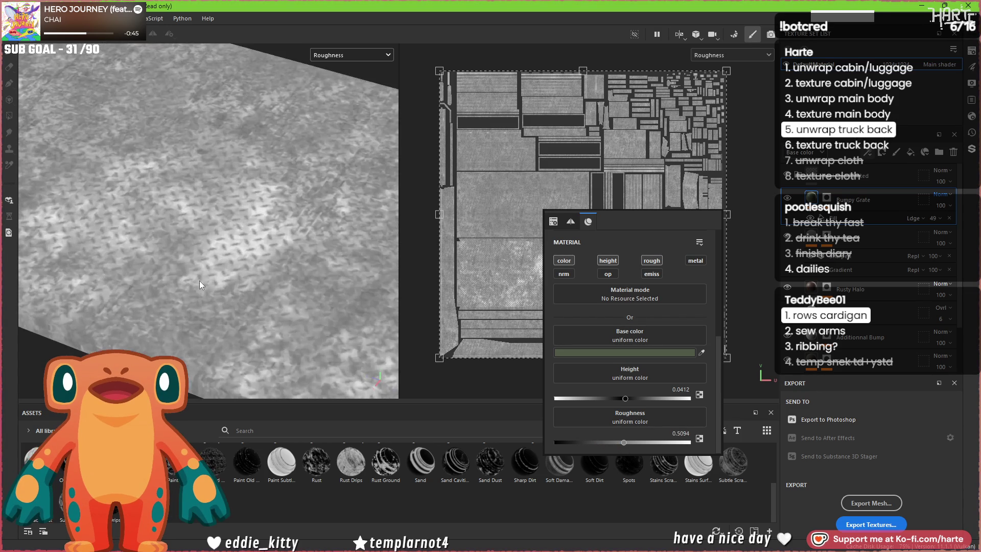
pyautogui.scroll(-10, 232, 262)
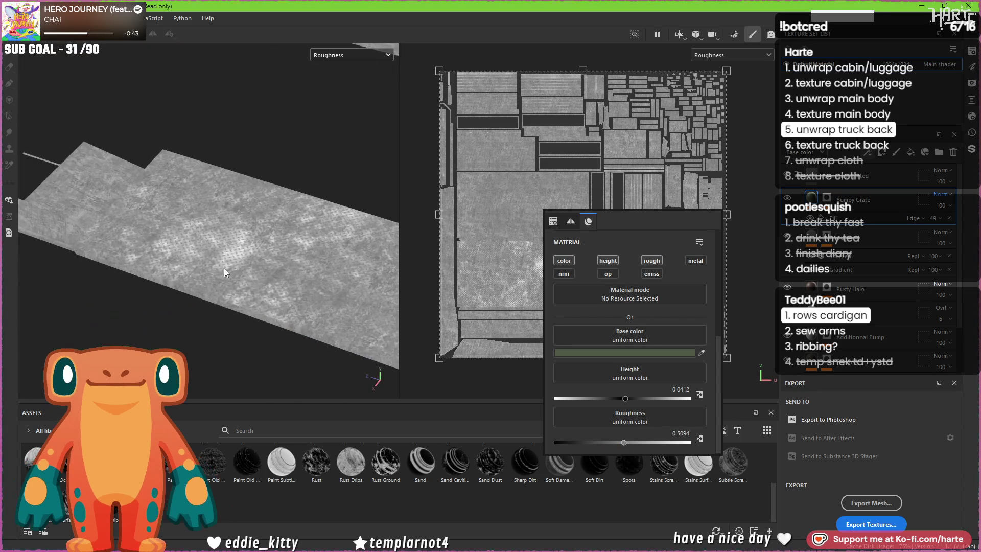
pyautogui.scroll(-3, 267, 280)
pyautogui.scroll(-2, 817, 357)
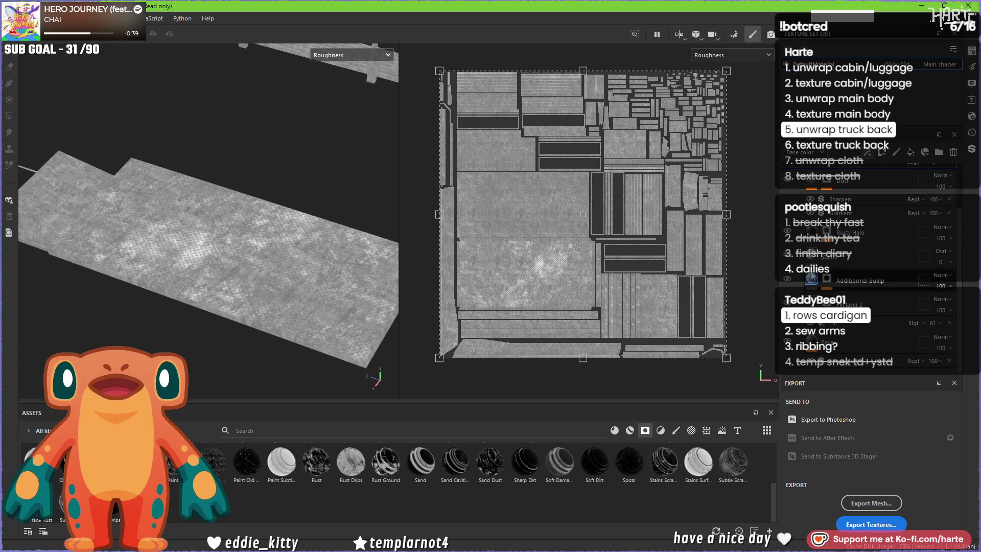
pyautogui.write('Mud')
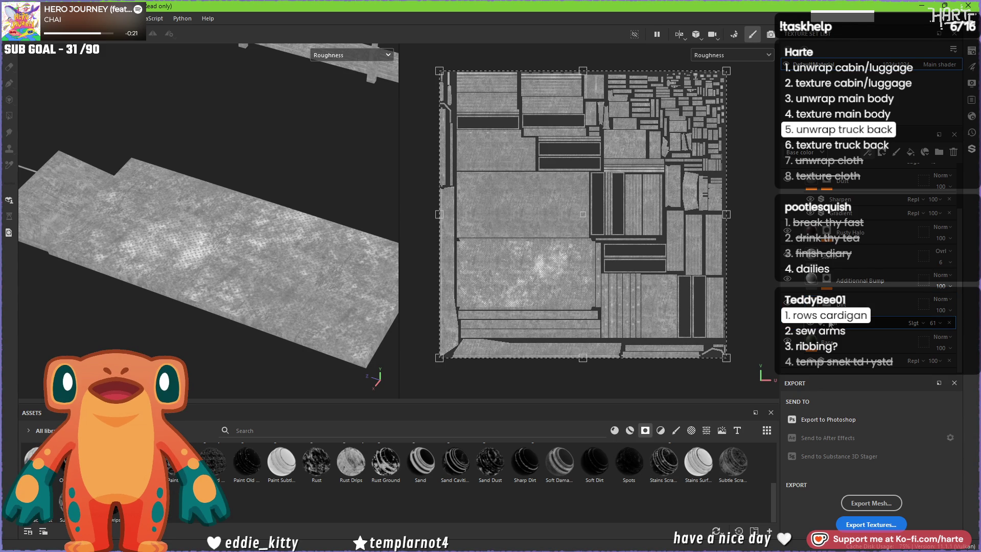
# Step: Return to the Material view and orbit around the tread plate to inspect it
pyautogui.press('m')
pyautogui.scroll(5, 185, 265)
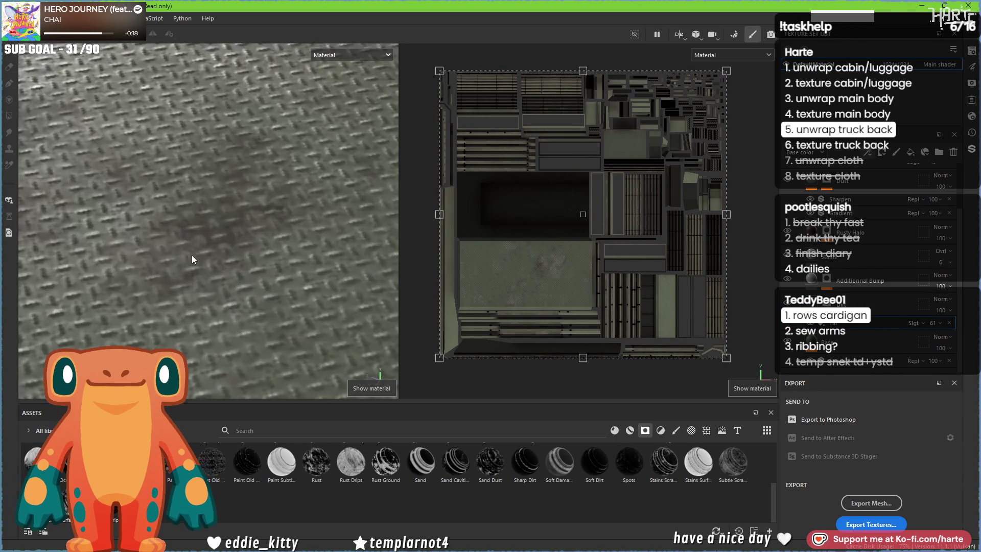
pyautogui.scroll(-5, 229, 271)
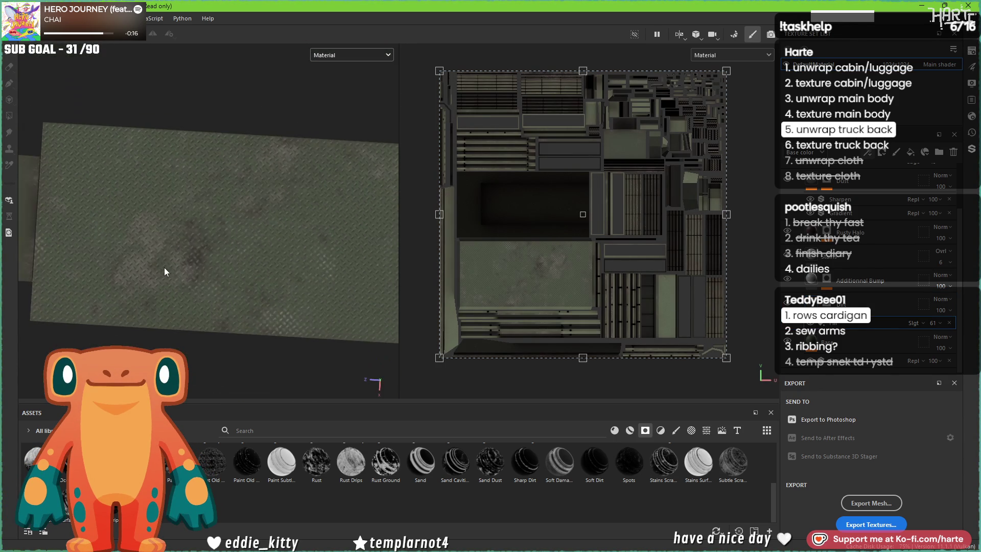
pyautogui.scroll(5, 158, 255)
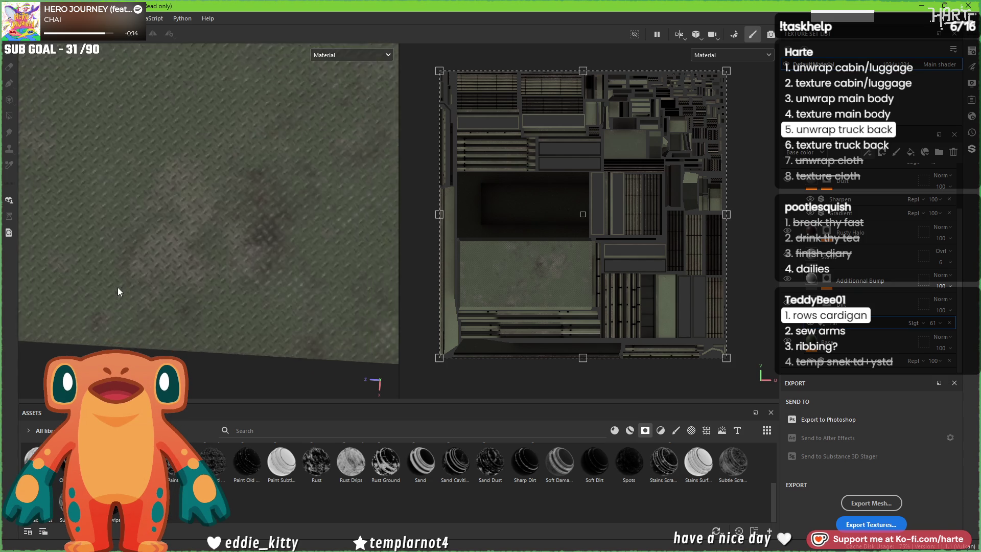
pyautogui.keyDown('alt'); pyautogui.moveTo(158, 254); pyautogui.dragTo(223, 255); pyautogui.keyUp('alt')
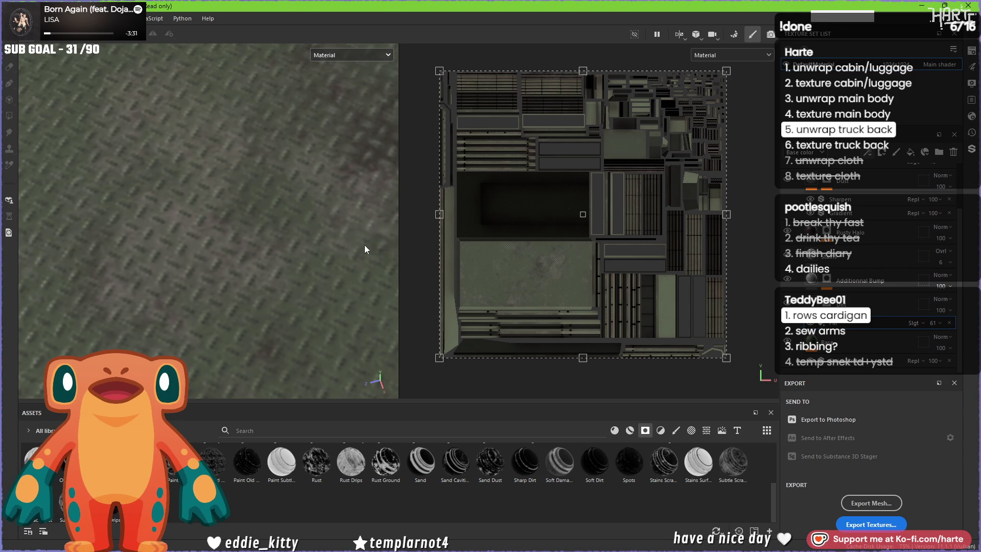
pyautogui.scroll(-5, 278, 242)
pyautogui.moveTo(277, 242)
pyautogui.keyDown('alt'); pyautogui.mouseDown()
pyautogui.moveTo(163, 310)
pyautogui.moveTo(161, 244)
pyautogui.moveTo(115, 229)
pyautogui.moveTo(123, 242)
pyautogui.moveTo(123, 224)
pyautogui.moveTo(174, 300)
pyautogui.mouseUp(); pyautogui.keyUp('alt')
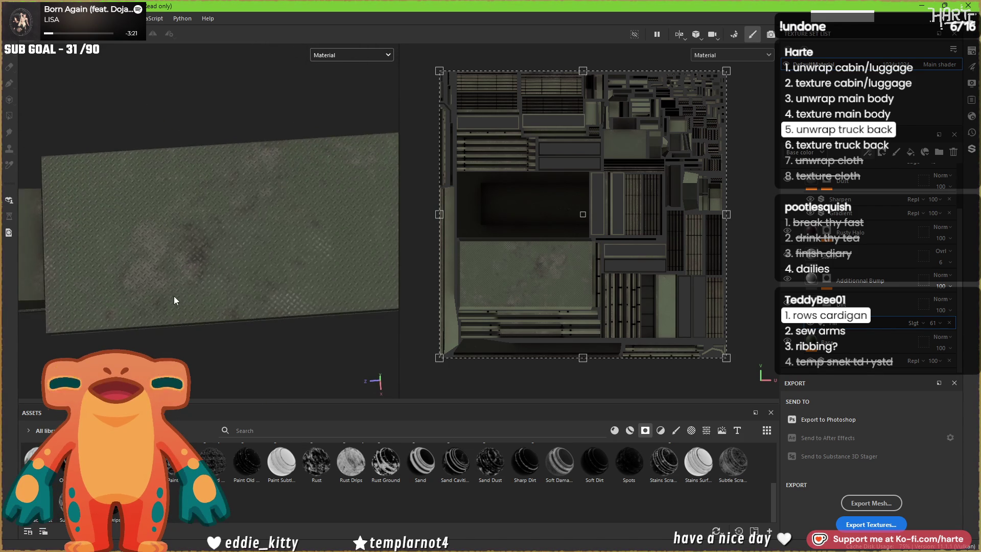
pyautogui.scroll(2, 174, 300)
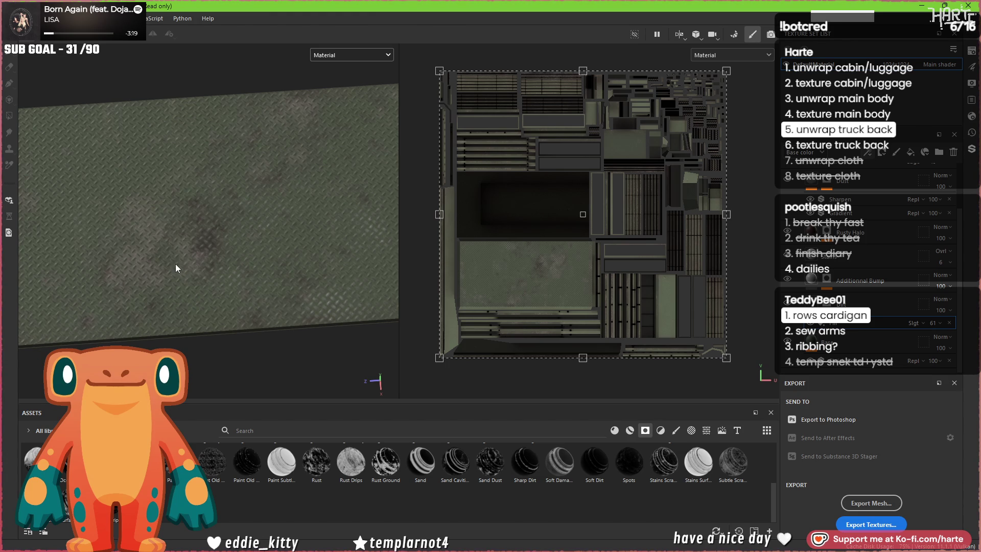
pyautogui.moveTo(371, 266)
pyautogui.keyDown('alt'); pyautogui.mouseDown()
pyautogui.moveTo(223, 260)
pyautogui.moveTo(306, 245)
pyautogui.moveTo(415, 207)
pyautogui.mouseUp(); pyautogui.keyUp('alt')
pyautogui.scroll(5, 225, 268)
# Step: Enable height on the BnW Spots 3 grime fill and set it to -0.0337
pyautogui.click(826, 323)
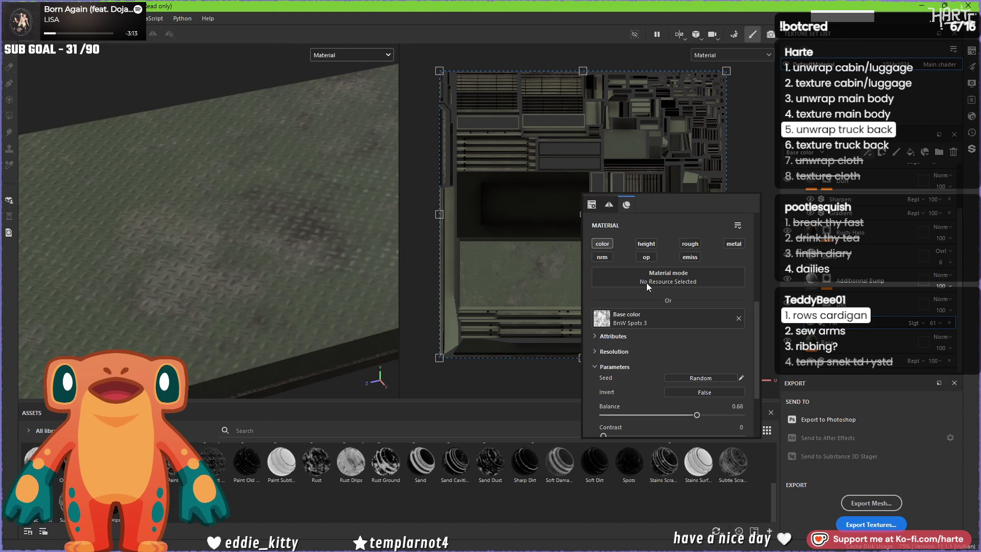
pyautogui.click(640, 244)
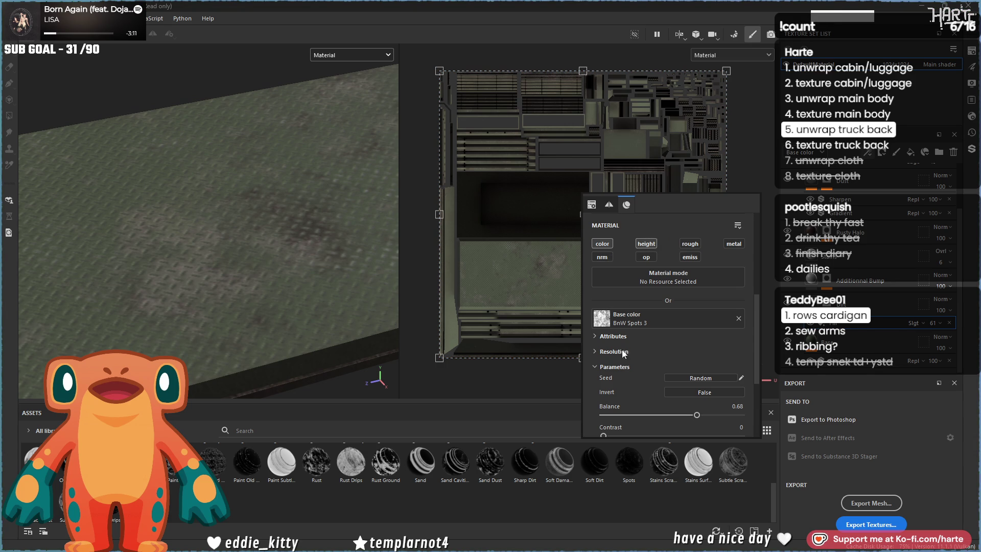
pyautogui.scroll(-3, 659, 382)
pyautogui.scroll(-1, 637, 352)
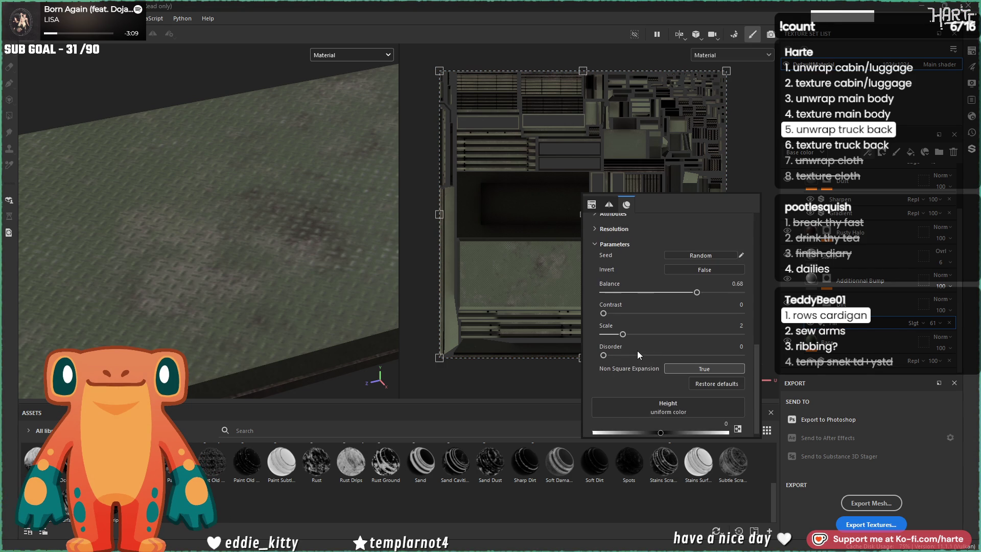
pyautogui.moveTo(661, 426); pyautogui.dragTo(664, 425)
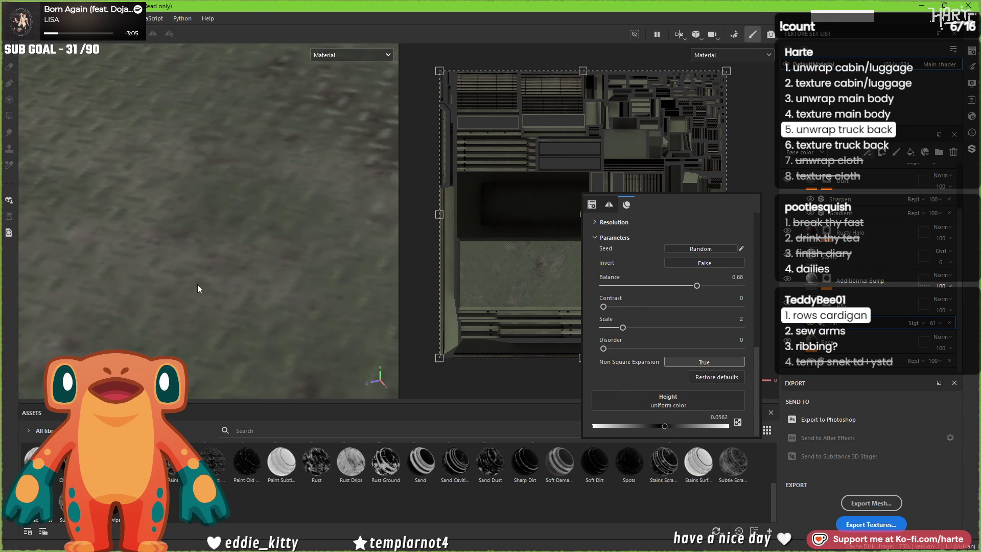
pyautogui.moveTo(236, 263)
pyautogui.keyDown('alt'); pyautogui.mouseDown()
pyautogui.moveTo(109, 248)
pyautogui.moveTo(200, 235)
pyautogui.moveTo(274, 259)
pyautogui.moveTo(235, 270)
pyautogui.mouseUp(); pyautogui.keyUp('alt')
pyautogui.moveTo(525, 249)
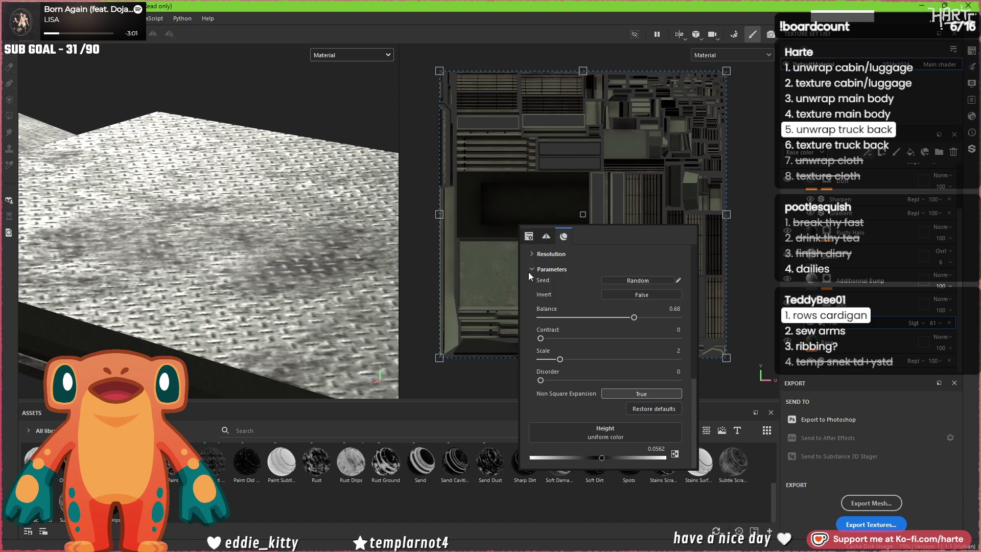
pyautogui.moveTo(600, 455)
pyautogui.mouseDown()
pyautogui.moveTo(593, 463)
pyautogui.moveTo(602, 465)
pyautogui.mouseUp()
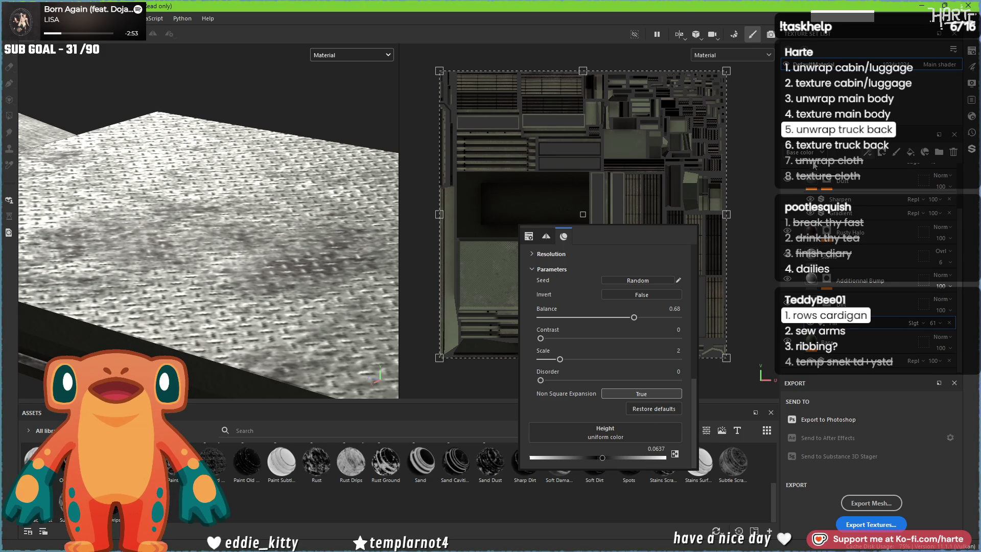
# Step: Set Bumpy Grate's height blend mode to Linear dodge (Add)
pyautogui.click(803, 178)
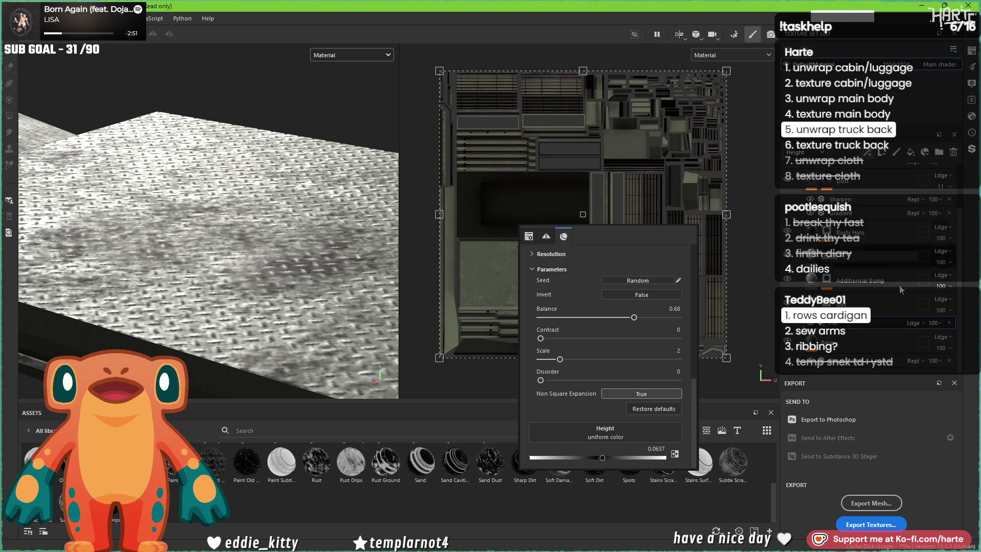
pyautogui.click(924, 306)
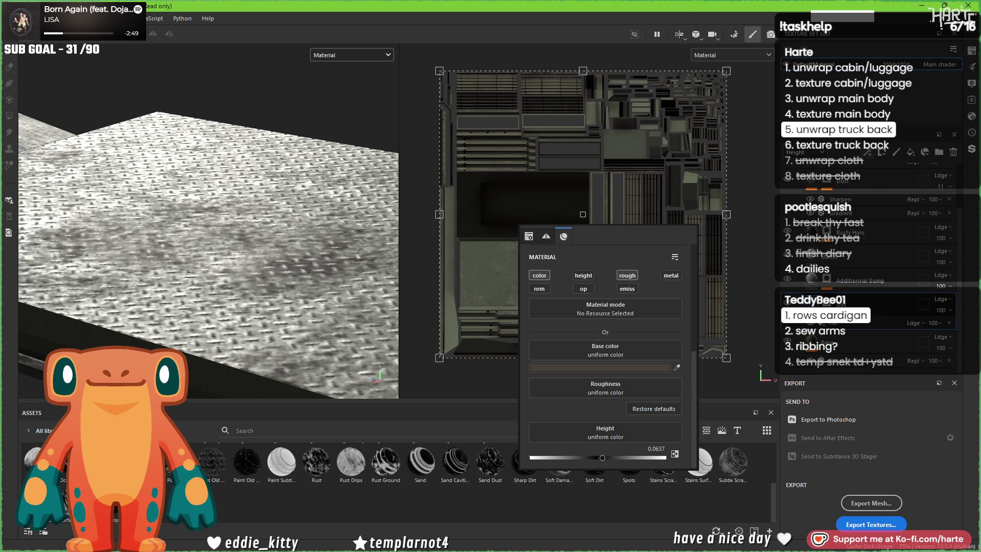
pyautogui.click(948, 313)
pyautogui.click(947, 302)
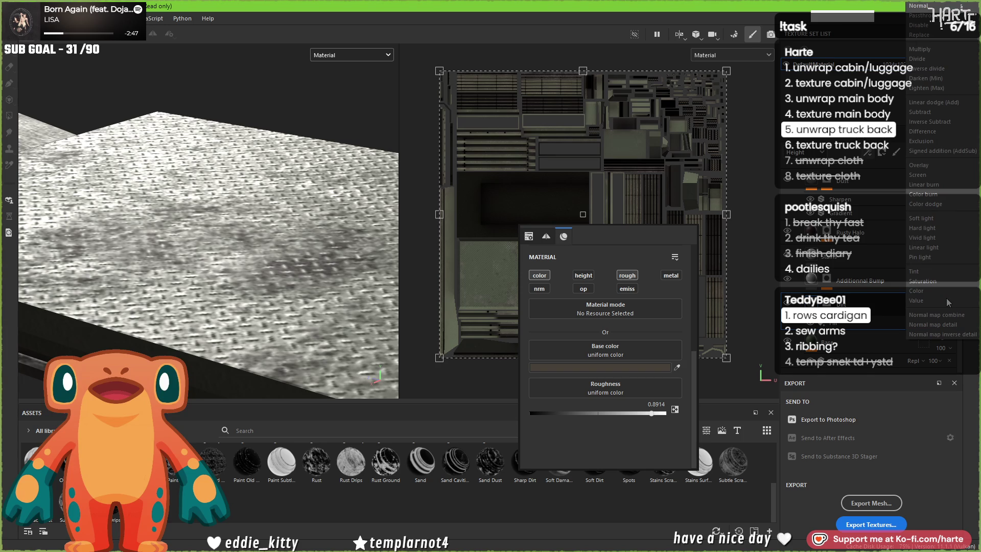
pyautogui.click(945, 103)
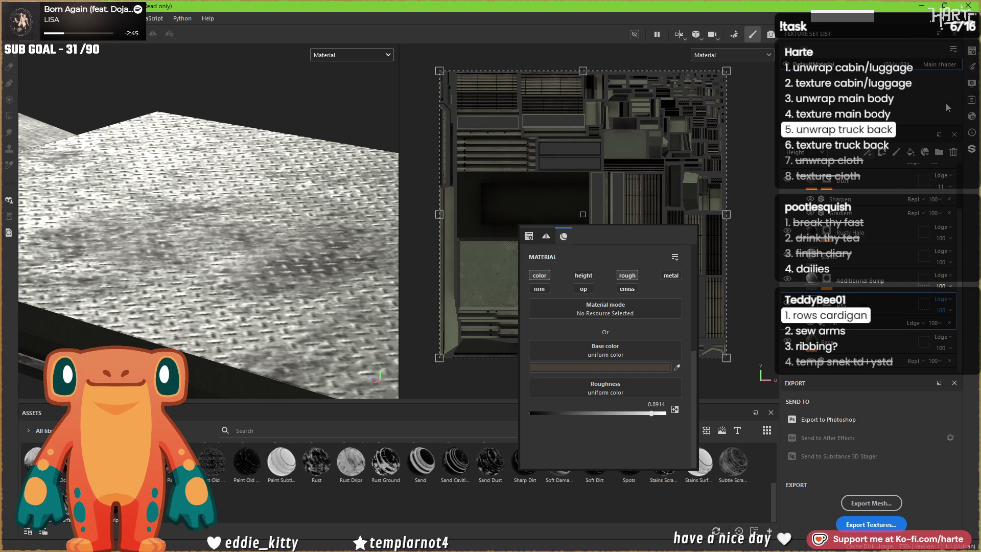
pyautogui.scroll(1, 842, 244)
pyautogui.scroll(1, 842, 243)
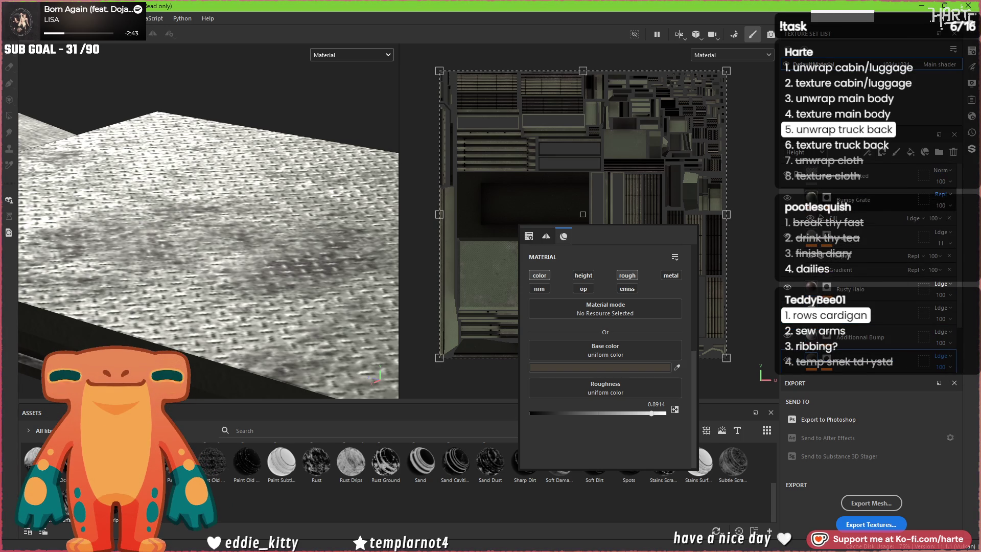
pyautogui.click(944, 195)
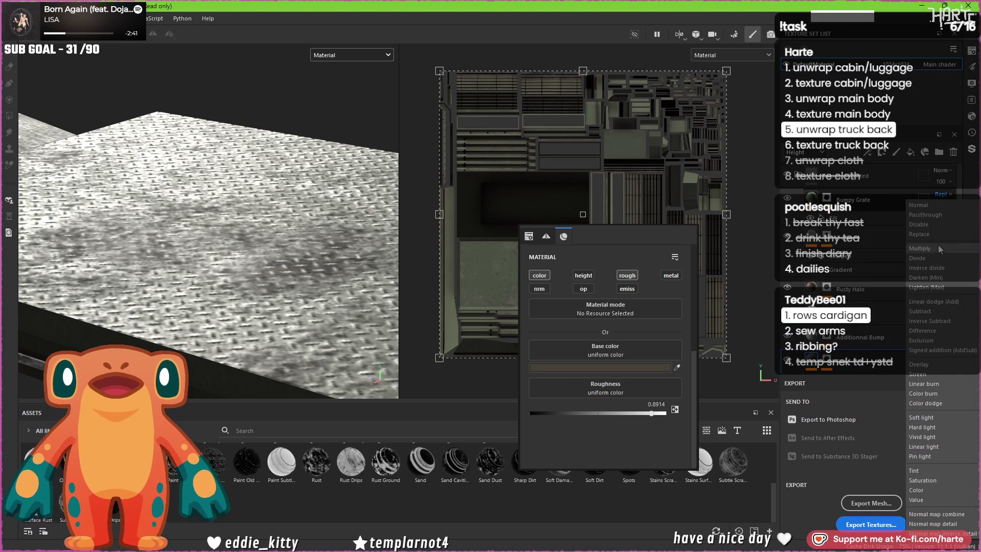
pyautogui.click(942, 302)
# Step: Inspect the floor plate's height channel, then return to the full material view
pyautogui.moveTo(305, 251)
pyautogui.keyDown('alt'); pyautogui.mouseDown()
pyautogui.moveTo(282, 221)
pyautogui.moveTo(253, 234)
pyautogui.moveTo(259, 230)
pyautogui.moveTo(254, 242)
pyautogui.moveTo(291, 298)
pyautogui.moveTo(355, 233)
pyautogui.moveTo(269, 250)
pyautogui.mouseUp(); pyautogui.keyUp('alt')
pyautogui.press('c')
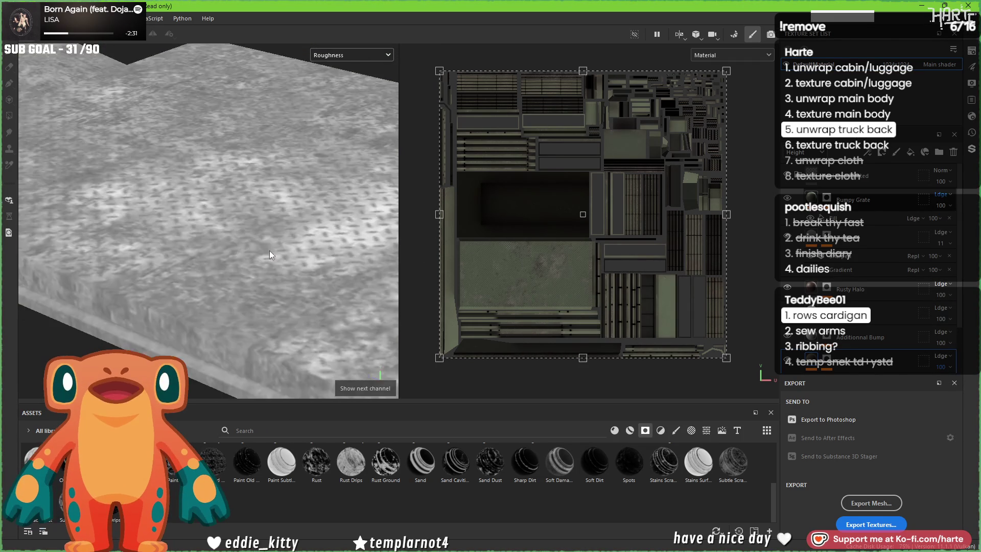
pyautogui.click(324, 55)
pyautogui.click(328, 110)
pyautogui.moveTo(316, 120)
pyautogui.keyDown('alt'); pyautogui.mouseDown()
pyautogui.moveTo(227, 190)
pyautogui.moveTo(242, 283)
pyautogui.moveTo(231, 265)
pyautogui.moveTo(103, 245)
pyautogui.moveTo(294, 221)
pyautogui.moveTo(270, 217)
pyautogui.moveTo(220, 253)
pyautogui.moveTo(289, 244)
pyautogui.moveTo(276, 256)
pyautogui.moveTo(306, 270)
pyautogui.moveTo(294, 256)
pyautogui.moveTo(300, 167)
pyautogui.moveTo(266, 222)
pyautogui.moveTo(121, 256)
pyautogui.moveTo(188, 238)
pyautogui.moveTo(221, 270)
pyautogui.moveTo(141, 241)
pyautogui.mouseUp(); pyautogui.keyUp('alt')
pyautogui.press('m')
pyautogui.scroll(-5, 256, 217)
pyautogui.scroll(-5, 189, 238)
pyautogui.scroll(10, 198, 262)
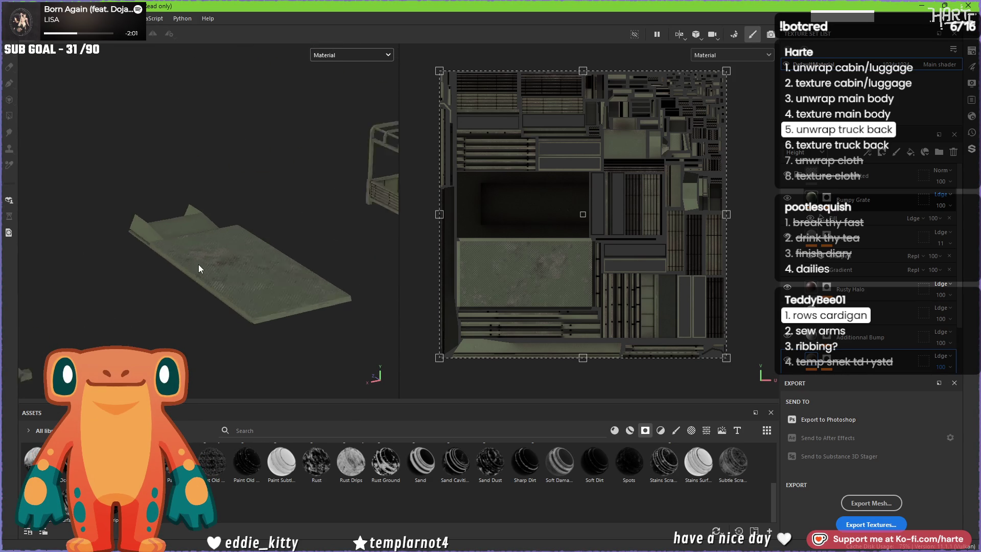
pyautogui.keyDown('alt'); pyautogui.moveTo(298, 266); pyautogui.dragTo(194, 294); pyautogui.keyUp('alt')
pyautogui.scroll(-2, 852, 303)
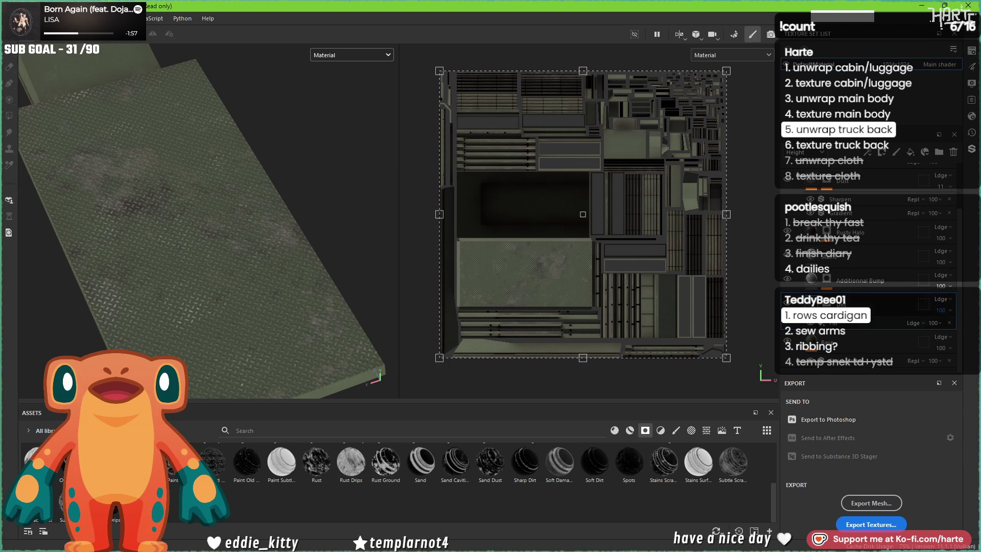
# Step: Re-randomize the BnW Spots 1 mask effect's seed three times
pyautogui.click(825, 337)
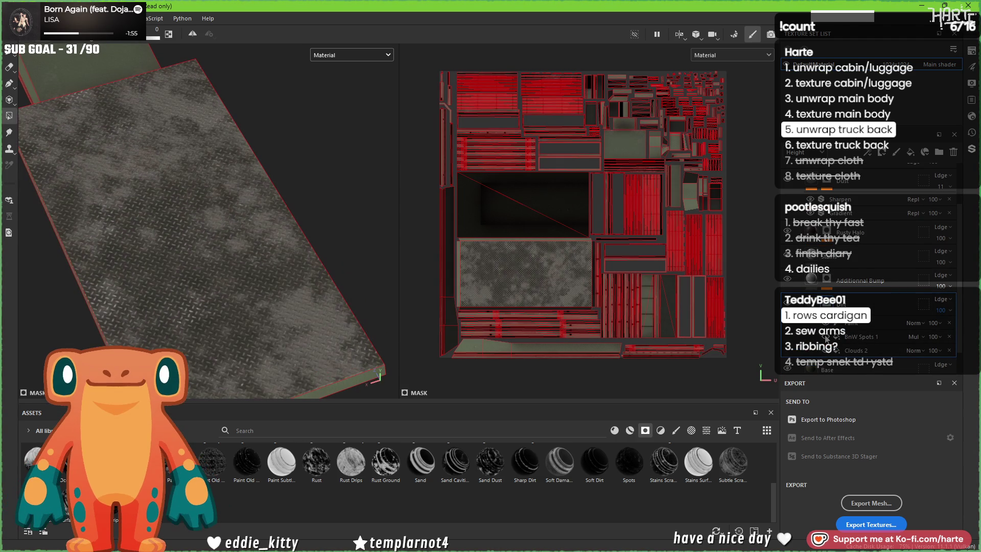
pyautogui.click(827, 352)
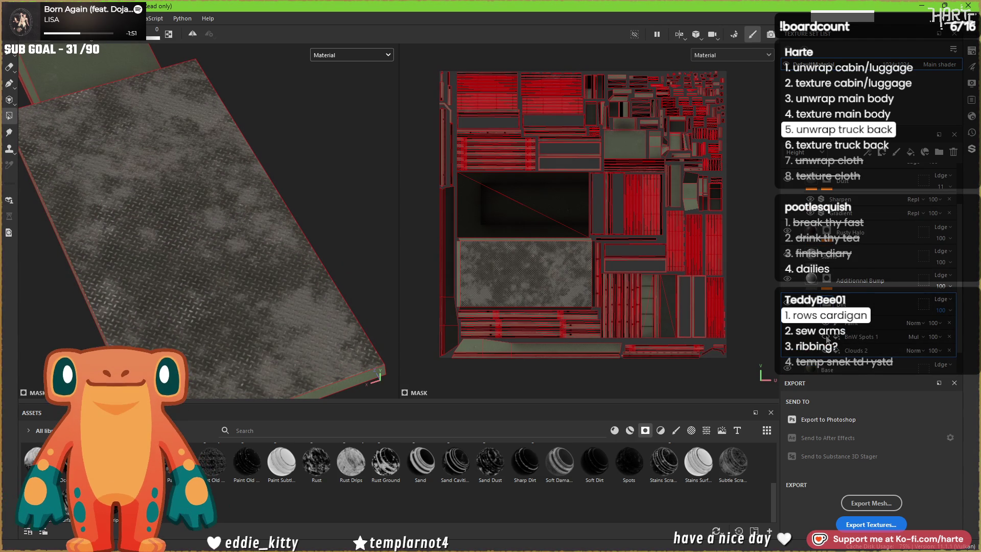
pyautogui.click(842, 340)
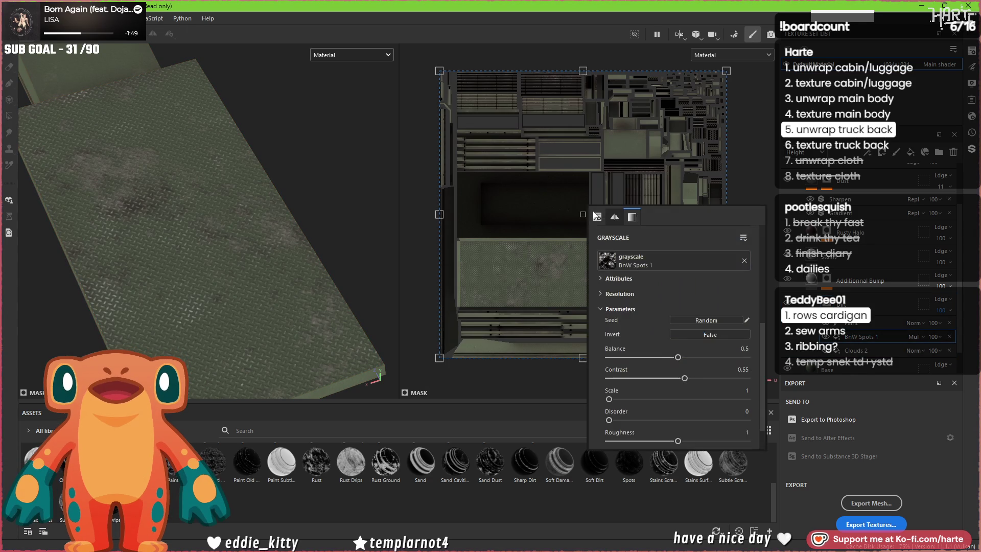
pyautogui.click(716, 320)
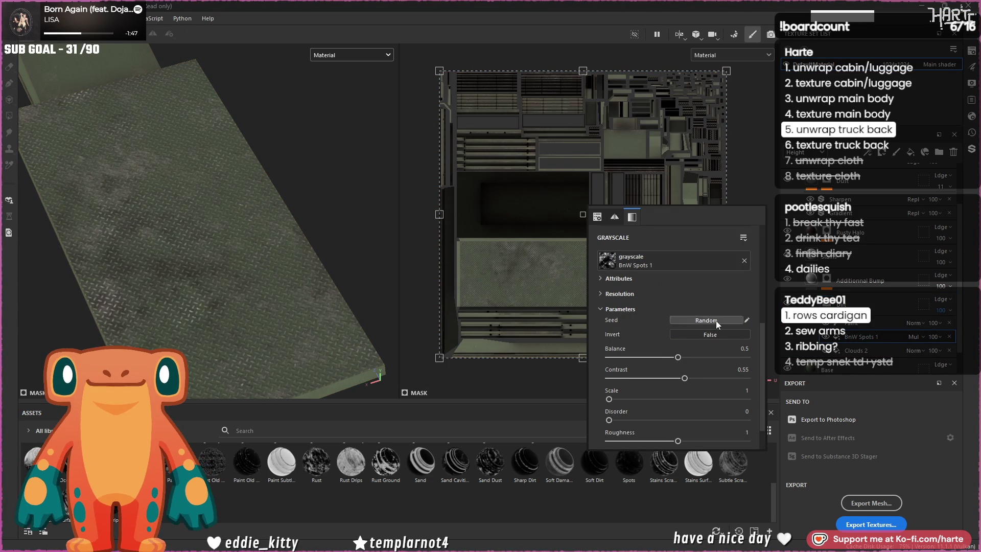
pyautogui.click(716, 320)
pyautogui.click(716, 320)
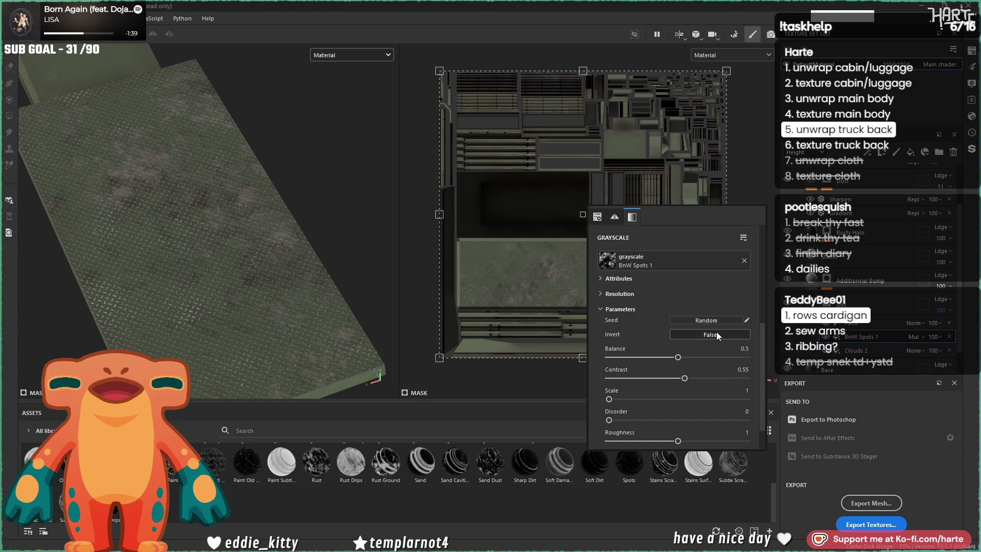
# Step: Select the BnW Spots 3 fill layer and view its mask type options
pyautogui.click(860, 345)
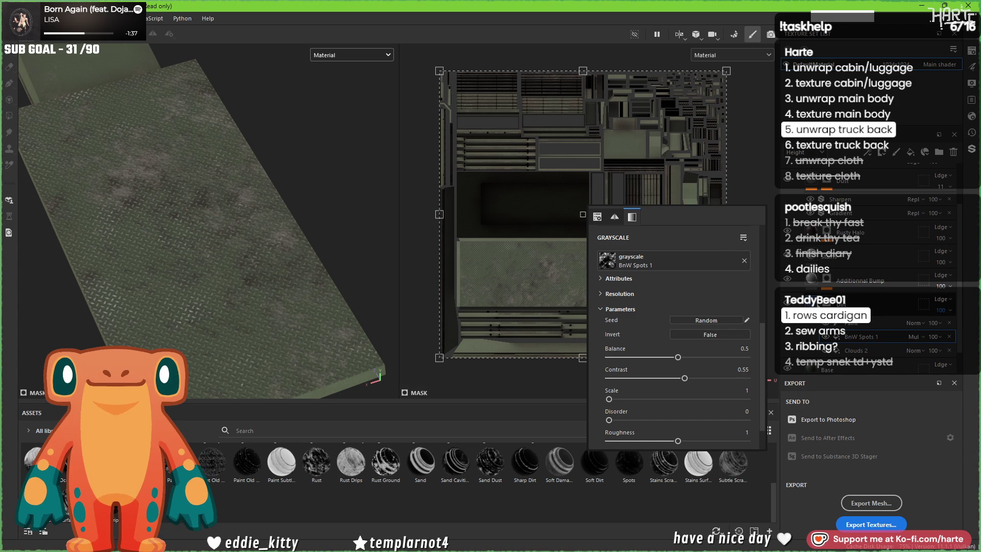
pyautogui.moveTo(838, 356); pyautogui.dragTo(695, 326)
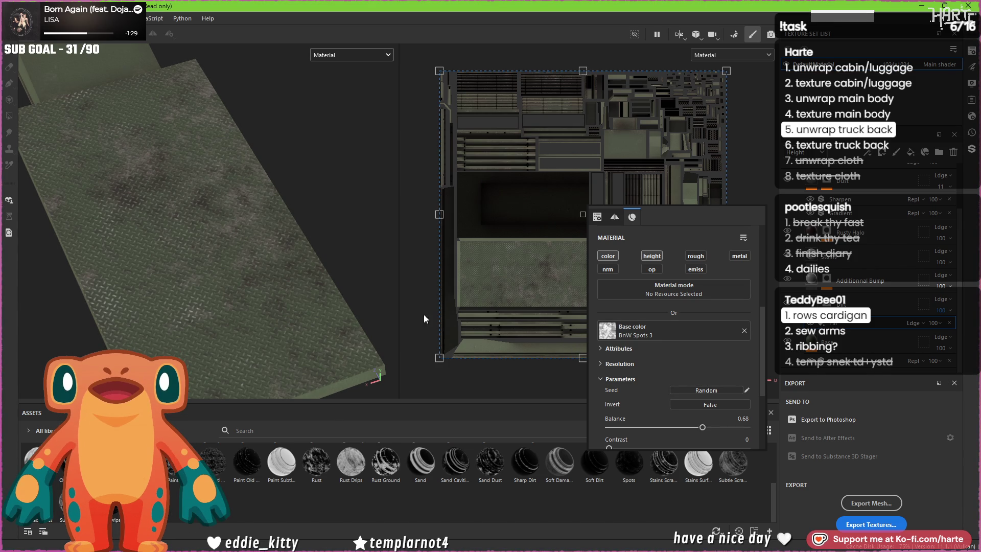
pyautogui.moveTo(231, 280)
pyautogui.keyDown('alt'); pyautogui.mouseDown()
pyautogui.moveTo(261, 236)
pyautogui.moveTo(238, 286)
pyautogui.mouseUp(); pyautogui.keyUp('alt')
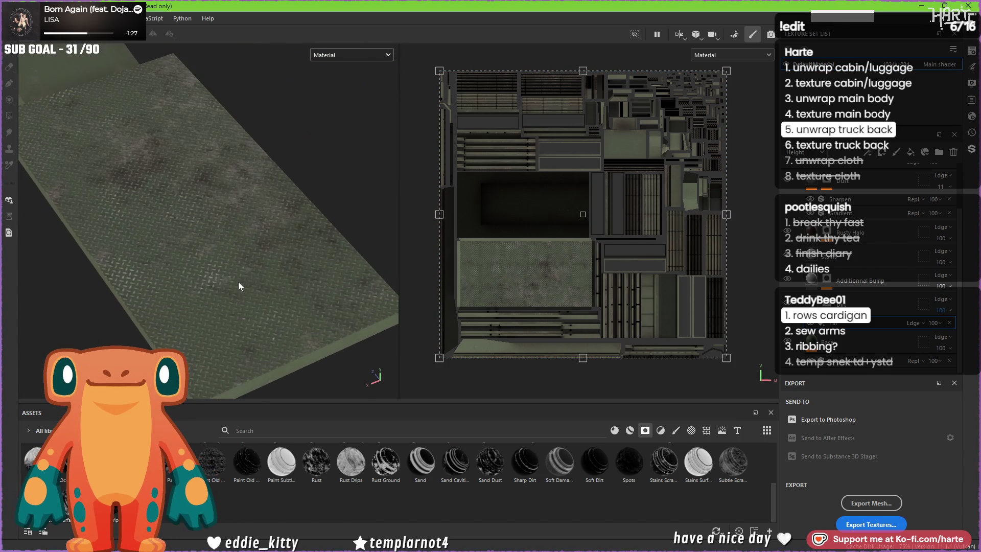
pyautogui.click(874, 154)
# Step: Add a mask and set the fill's base colour to Cloth Fold Medium with a higher Tiling Amount
pyautogui.click(900, 178)
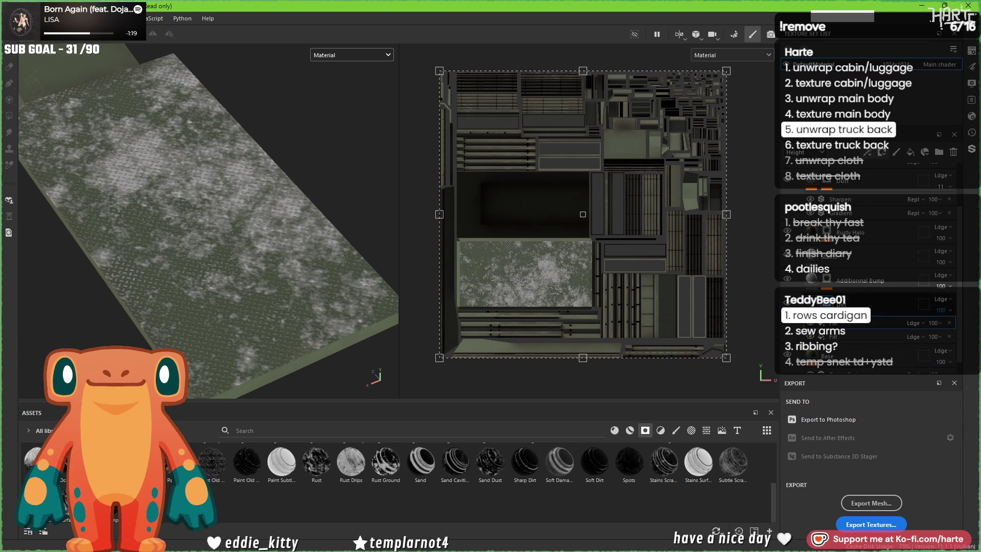
pyautogui.rightClick(541, 203)
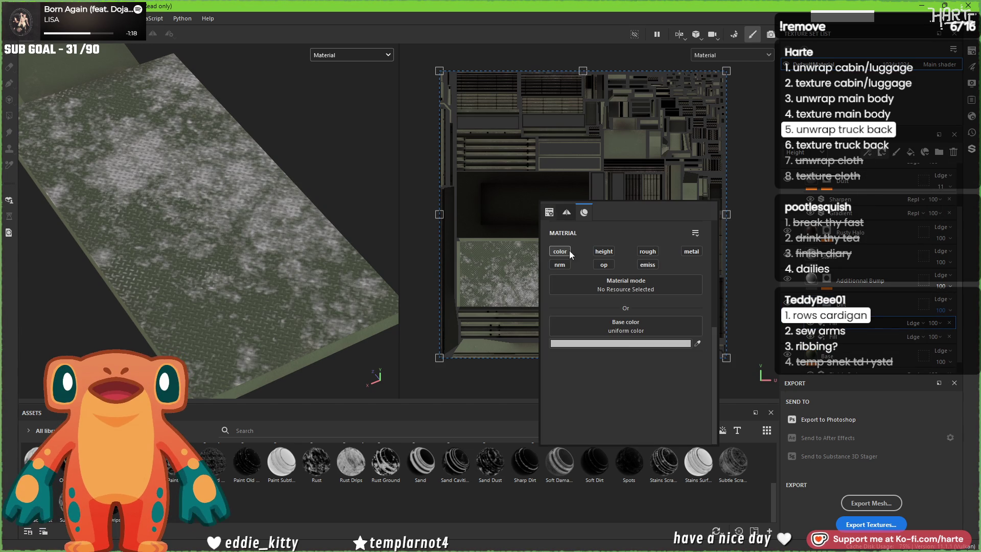
pyautogui.click(633, 335)
pyautogui.scroll(-3, 686, 399)
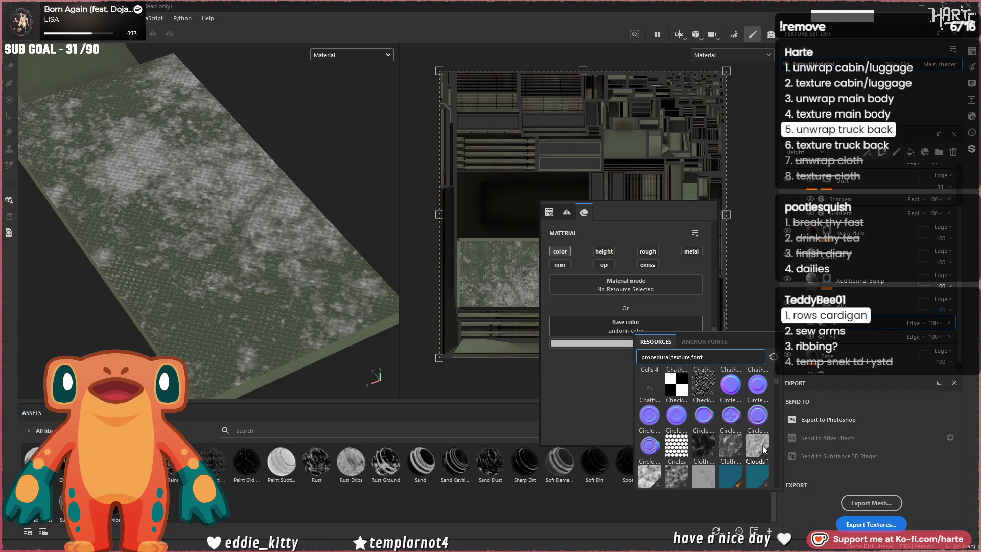
pyautogui.click(730, 449)
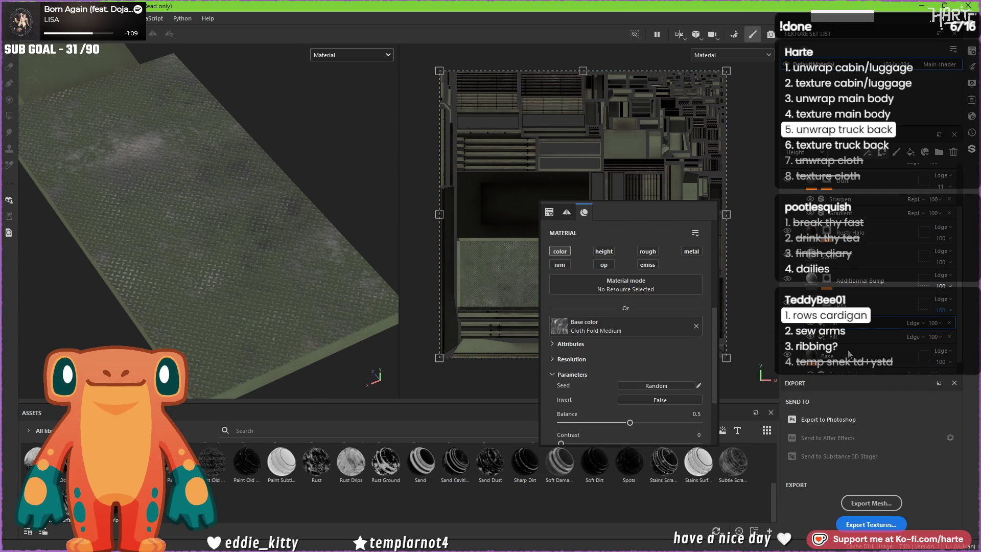
pyautogui.scroll(-2, 587, 398)
pyautogui.scroll(-1, 587, 398)
pyautogui.moveTo(587, 400)
pyautogui.mouseDown()
pyautogui.moveTo(673, 403)
pyautogui.moveTo(630, 400)
pyautogui.mouseUp()
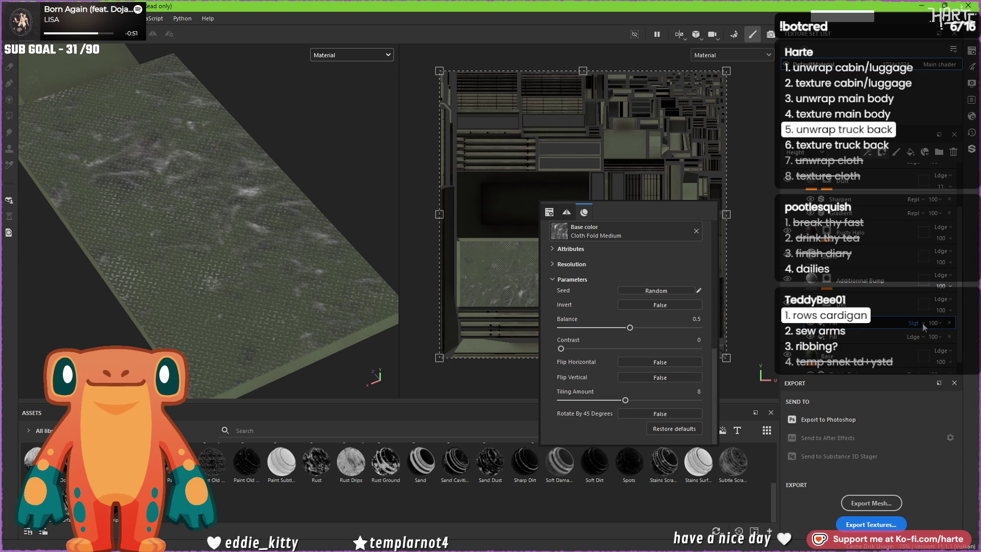
# Step: Set the layer's opacity to 0
pyautogui.scroll(2, 620, 326)
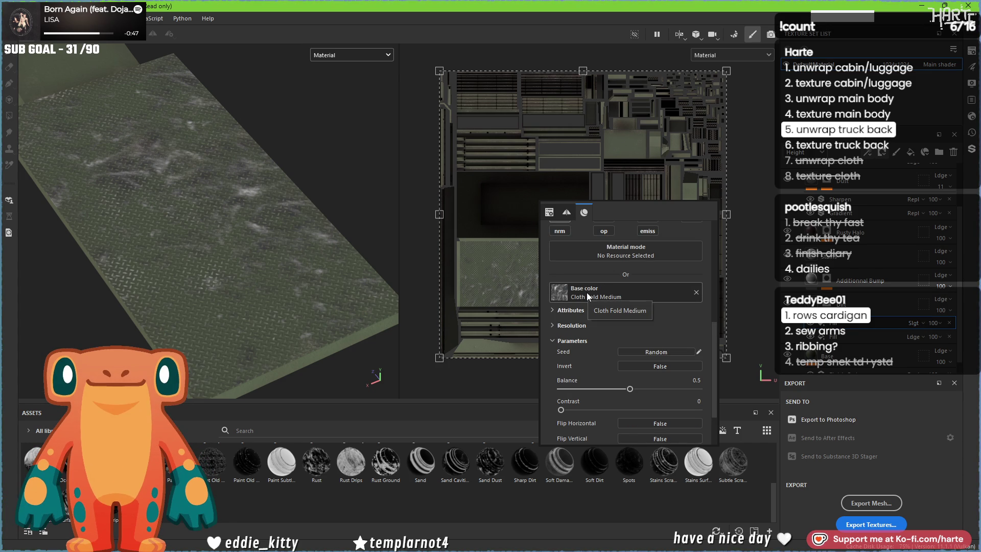
pyautogui.click(555, 342)
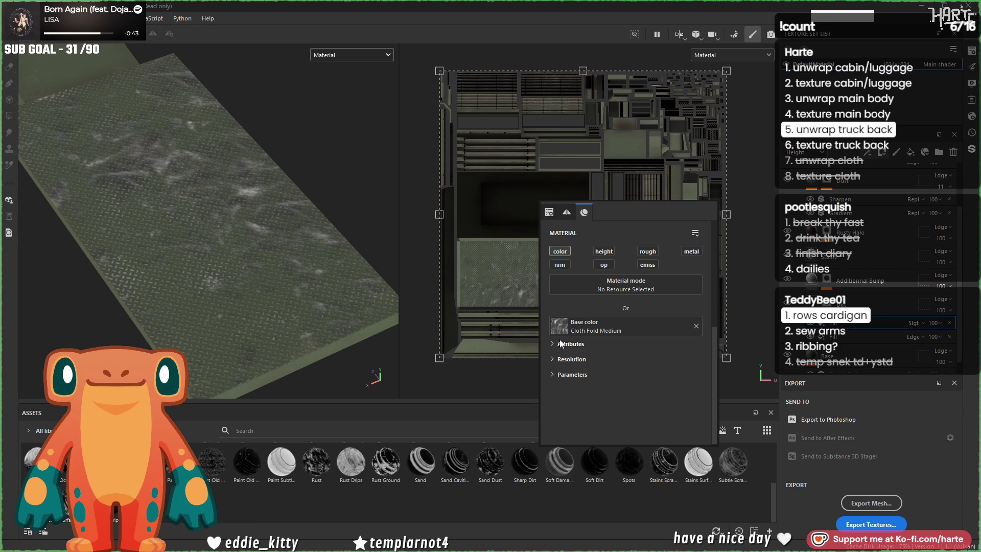
pyautogui.click(562, 375)
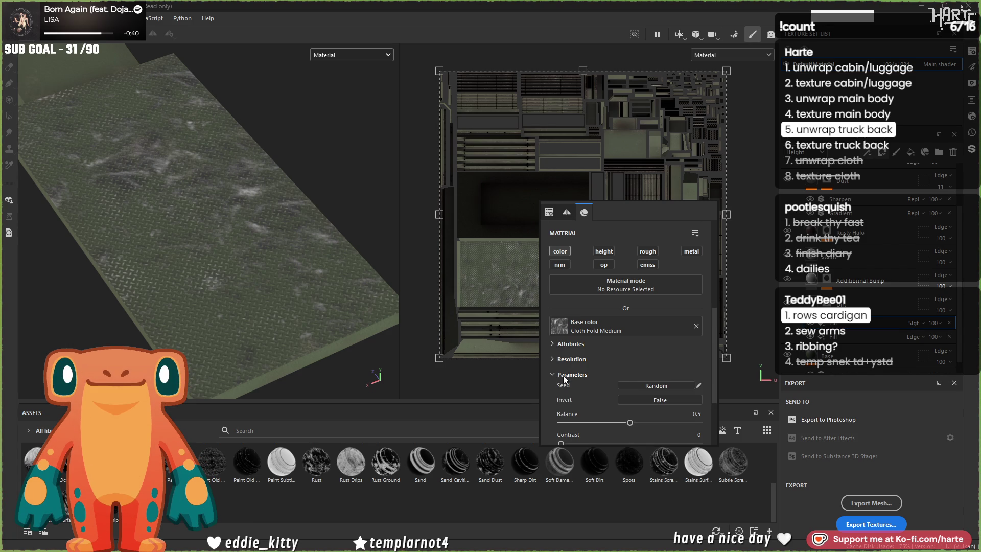
pyautogui.scroll(-3, 564, 373)
pyautogui.scroll(3, 563, 375)
pyautogui.click(564, 403)
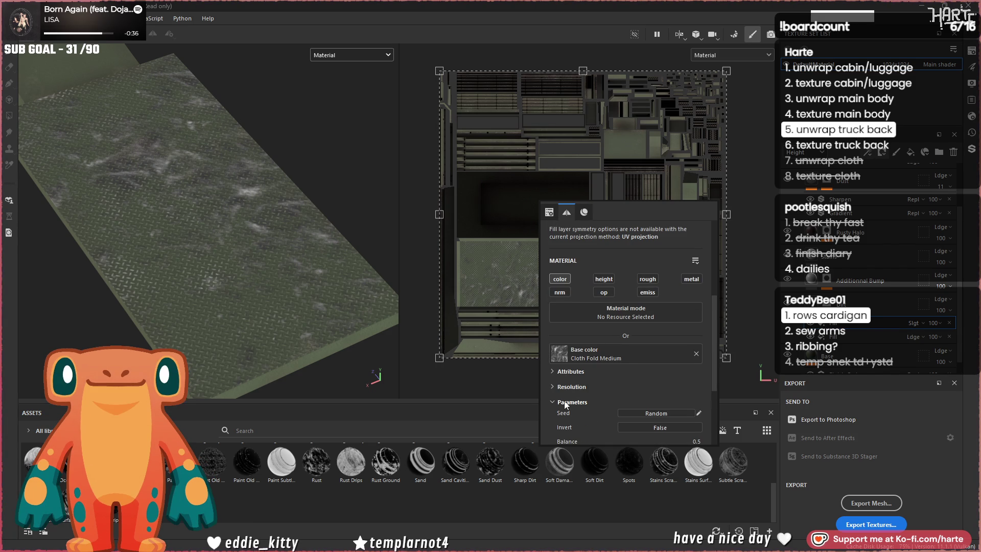
pyautogui.click(938, 324)
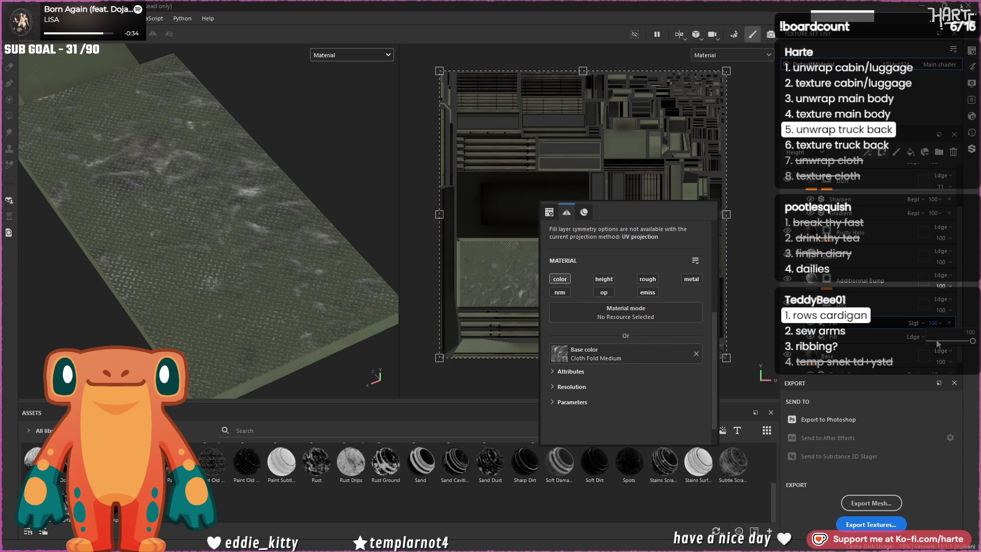
pyautogui.moveTo(935, 341); pyautogui.dragTo(905, 339)
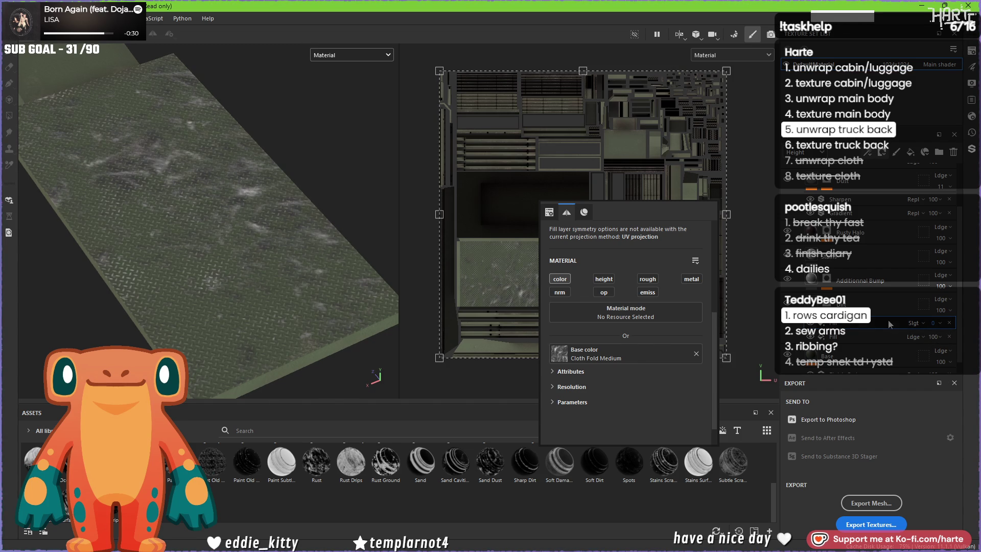
# Step: Try Soft, Linear, Vivid and Pin light blend modes on the Cloth Fold layer, settling on Vivid light
pyautogui.click(936, 337)
pyautogui.click(916, 326)
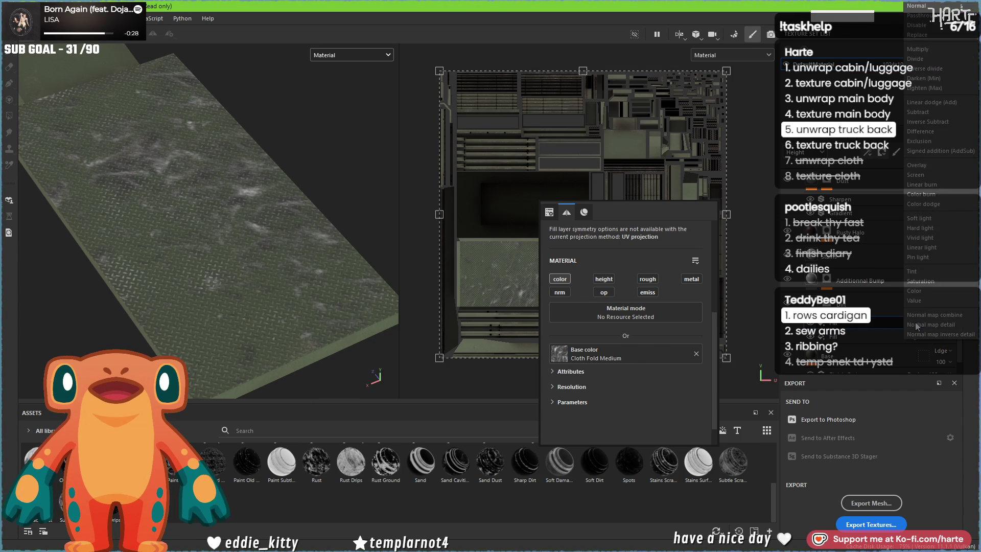
pyautogui.click(920, 6)
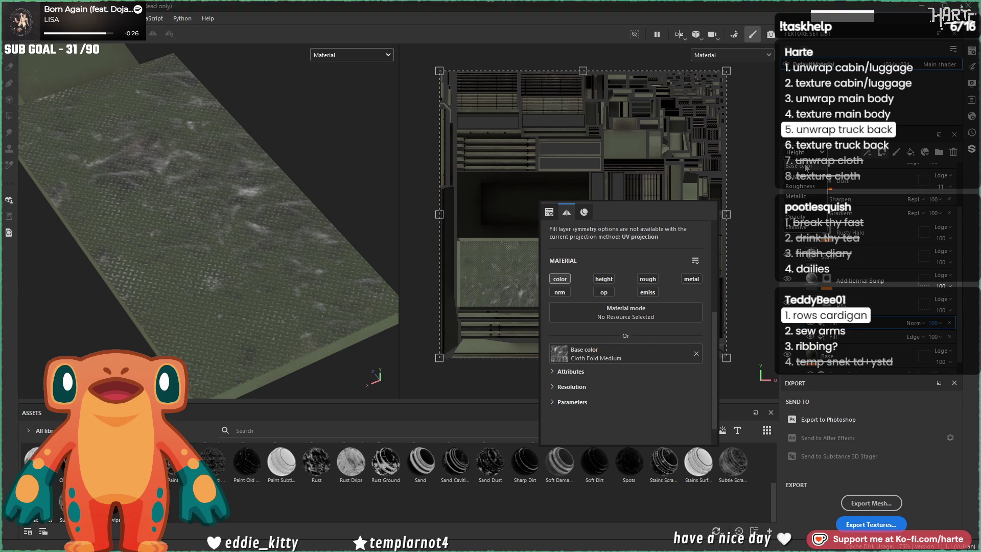
pyautogui.click(913, 325)
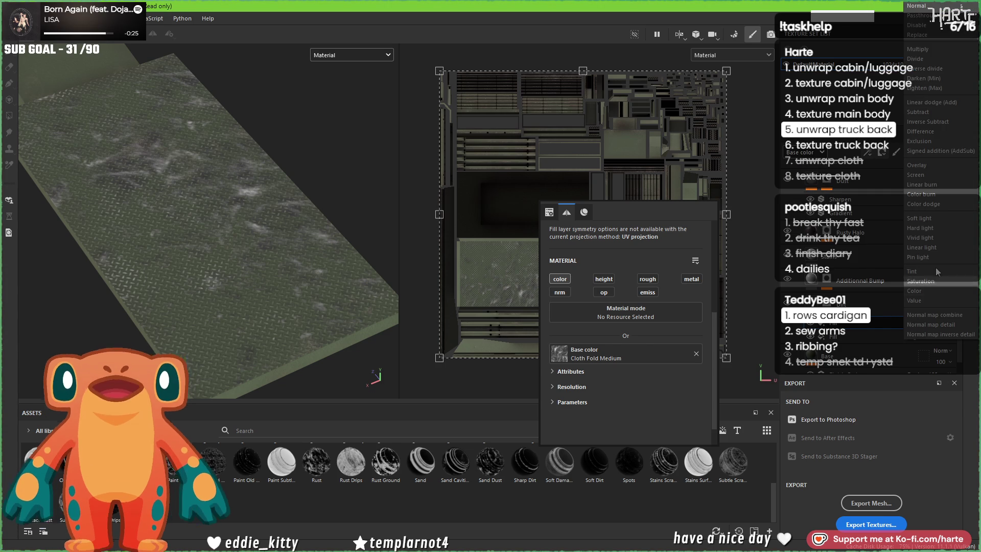
pyautogui.click(939, 218)
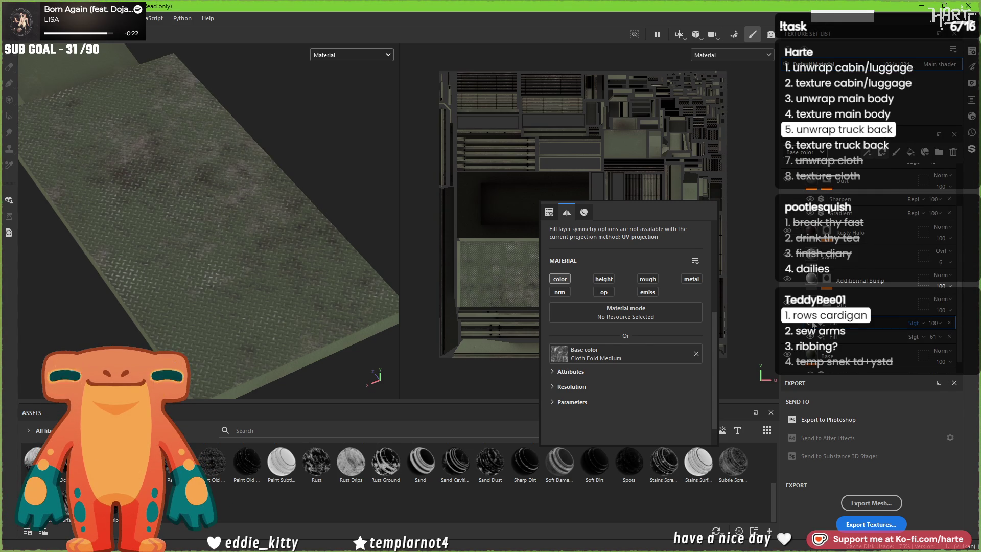
pyautogui.click(919, 323)
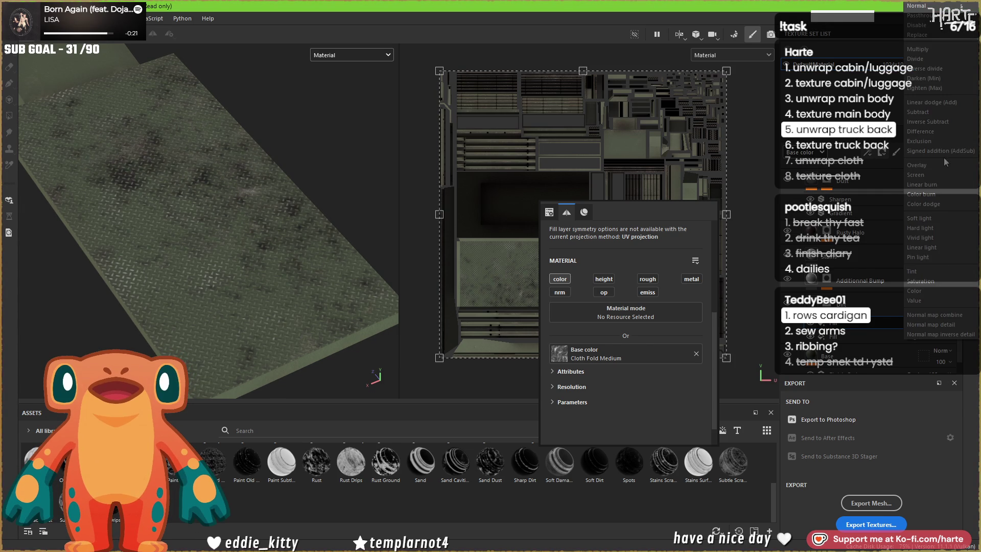
pyautogui.click(946, 89)
pyautogui.click(913, 323)
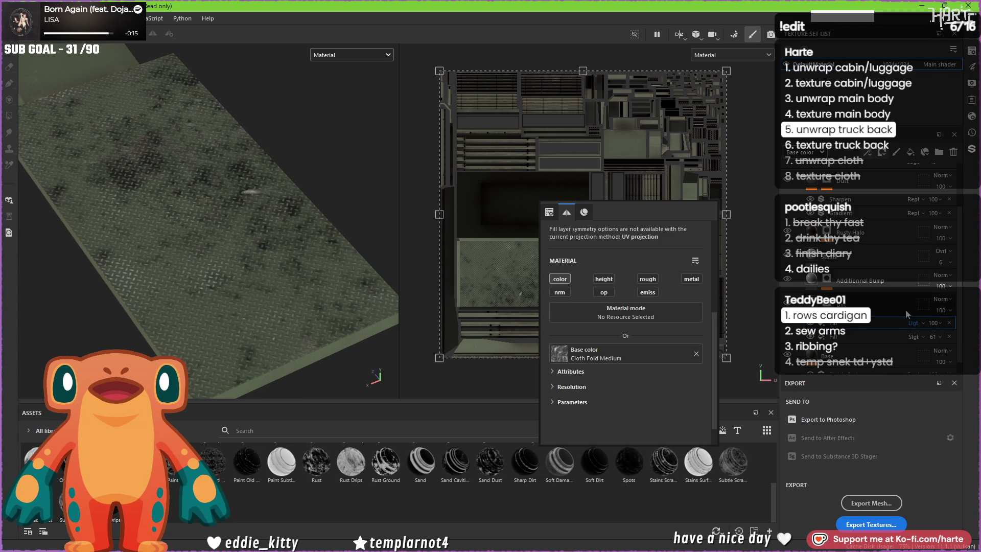
pyautogui.click(923, 239)
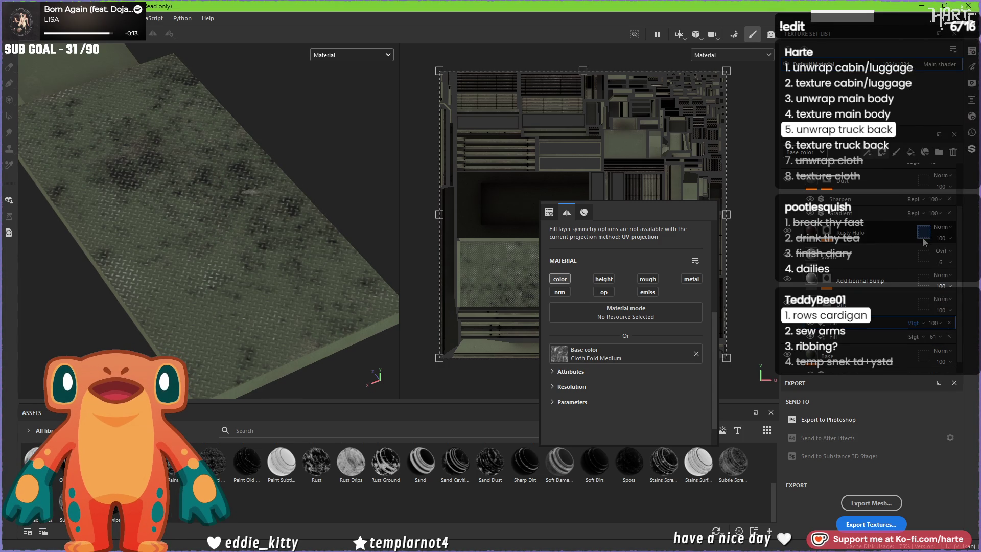
pyautogui.click(916, 323)
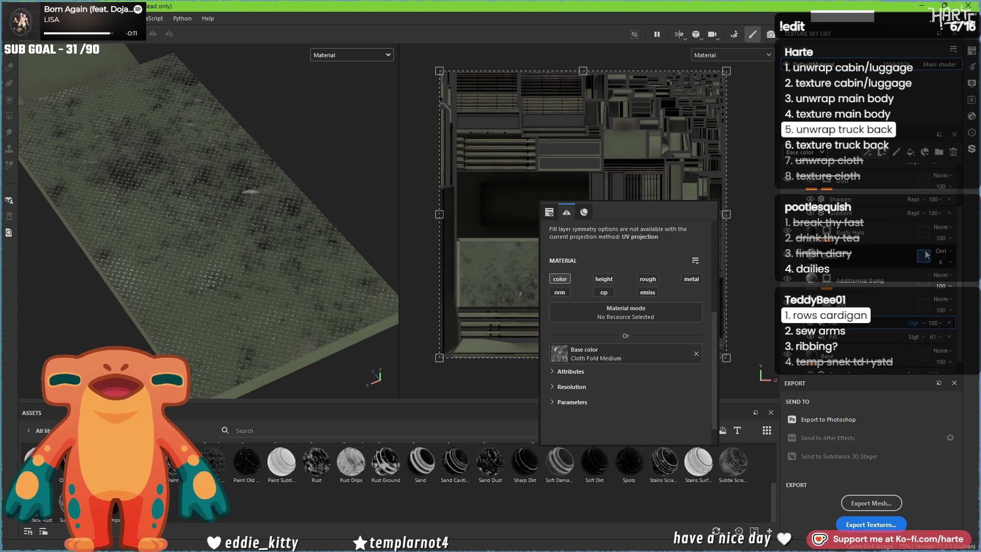
pyautogui.click(918, 258)
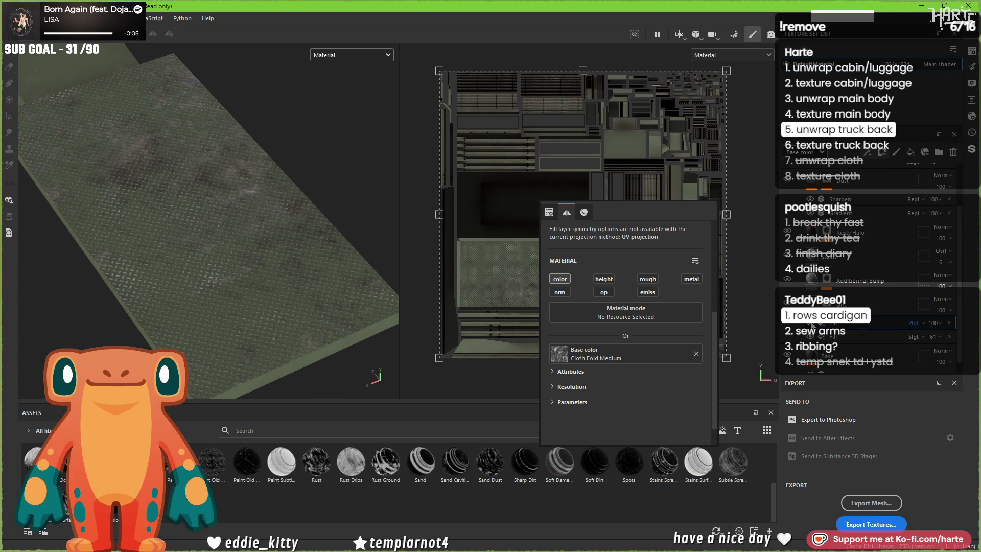
pyautogui.click(913, 323)
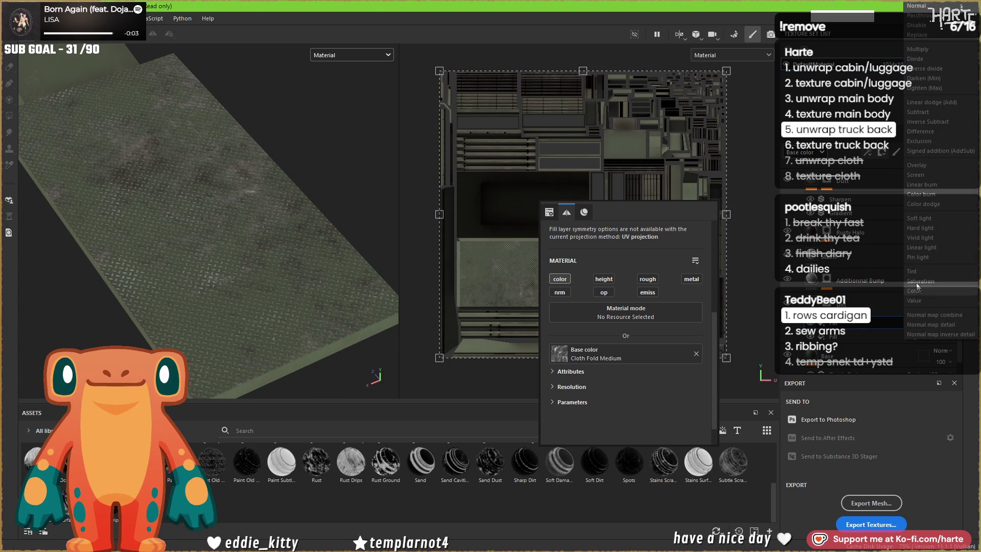
pyautogui.click(923, 239)
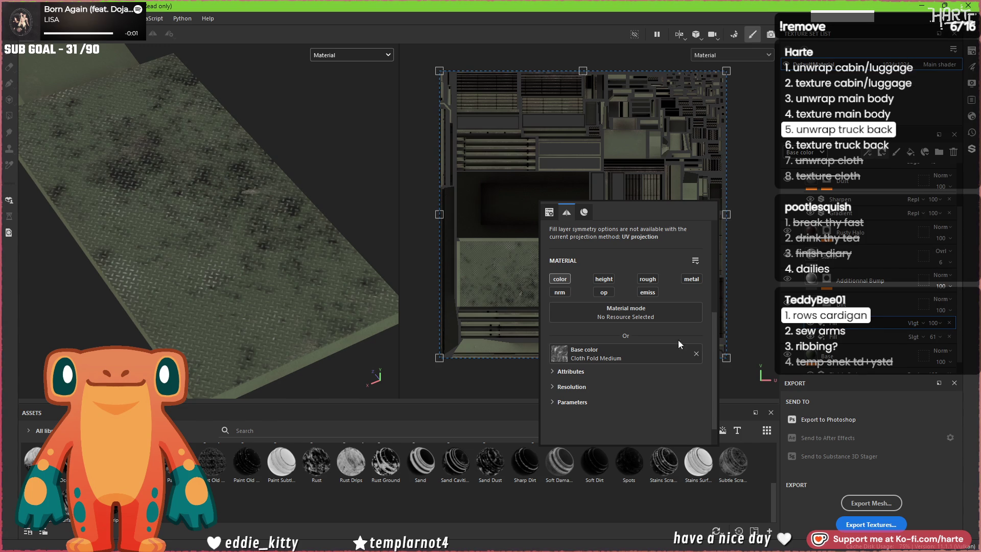
# Step: Raise the generator Balance to 0.81 and compare the layer at 0 and 100 opacity
pyautogui.click(567, 402)
pyautogui.scroll(-2, 561, 379)
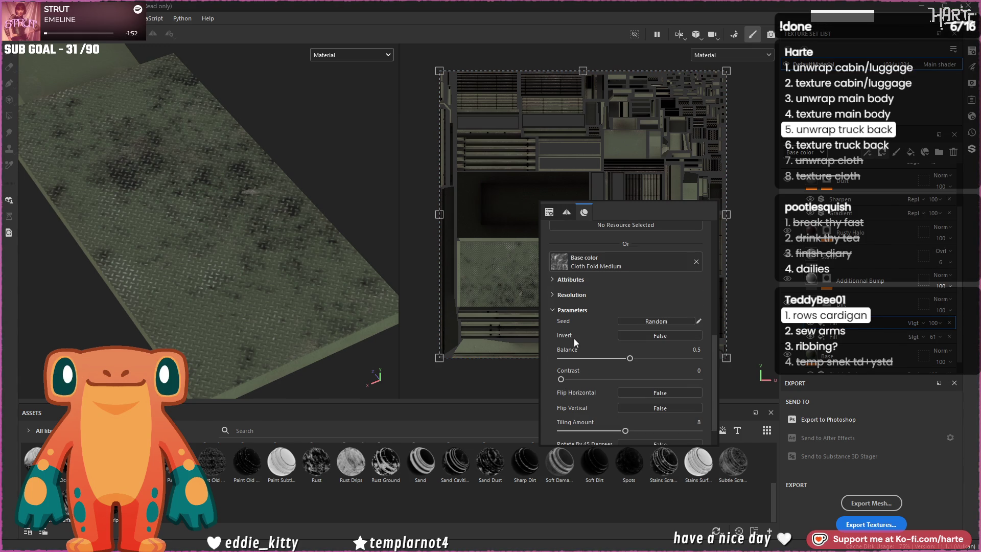
pyautogui.moveTo(587, 357)
pyautogui.mouseDown()
pyautogui.moveTo(696, 357)
pyautogui.moveTo(672, 358)
pyautogui.mouseUp()
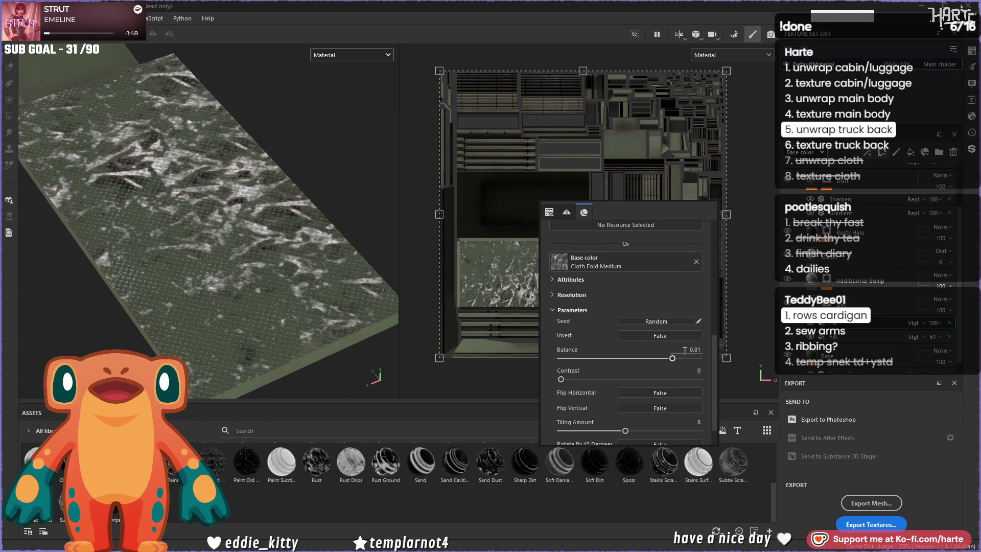
pyautogui.click(923, 323)
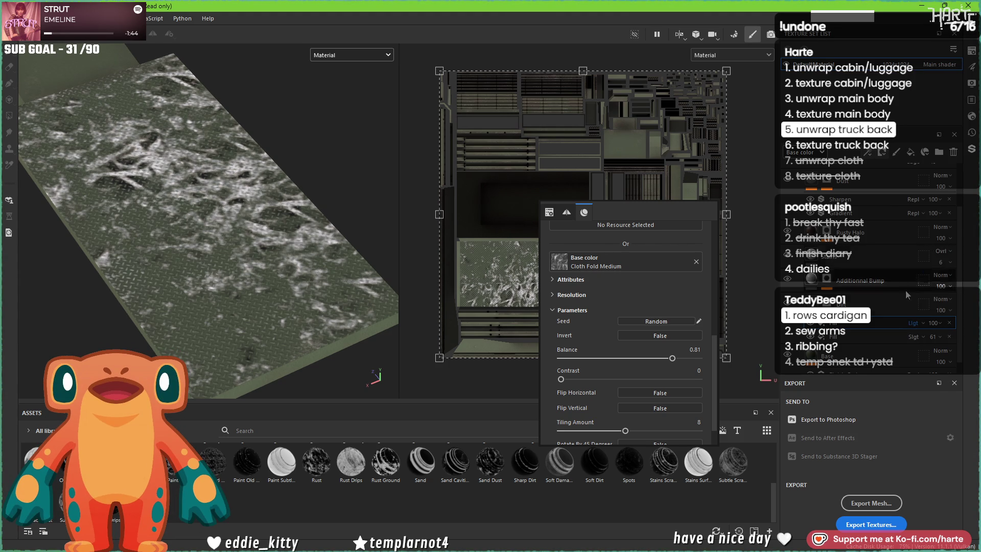
pyautogui.click(923, 236)
pyautogui.click(929, 339)
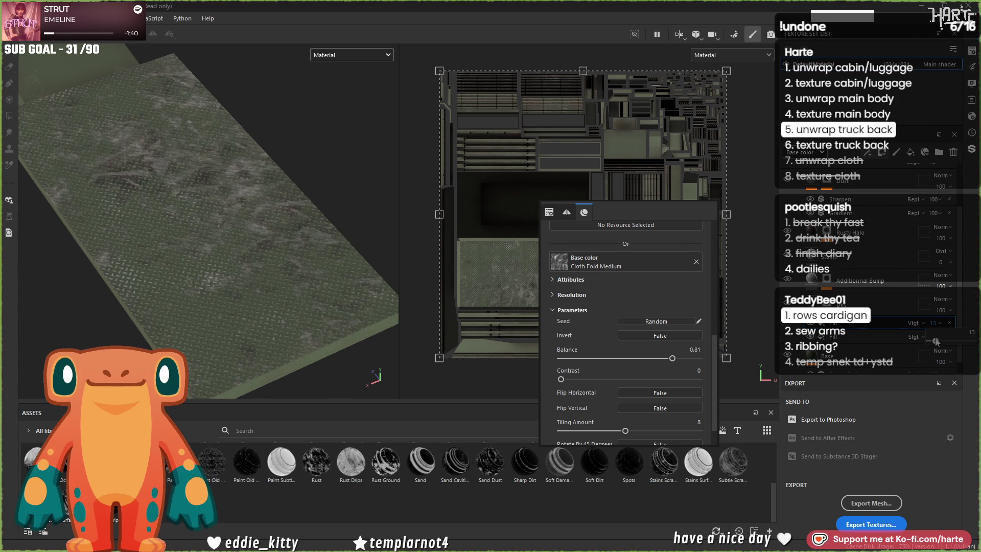
pyautogui.moveTo(928, 341); pyautogui.dragTo(972, 341)
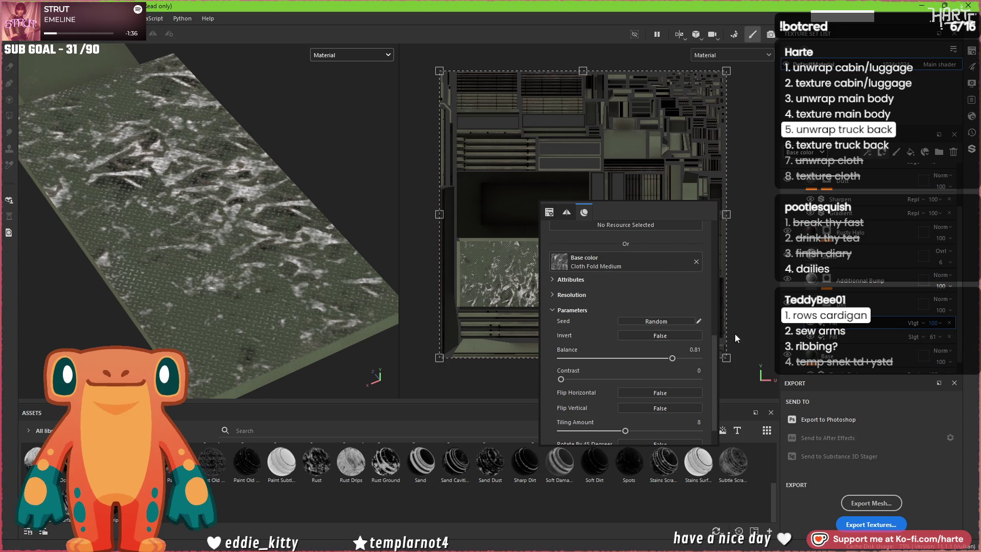
# Step: Delete the white-streaked Cloth Fold layer and view the floor plate from a low side angle
pyautogui.press('Delete')
pyautogui.scroll(-3, 262, 253)
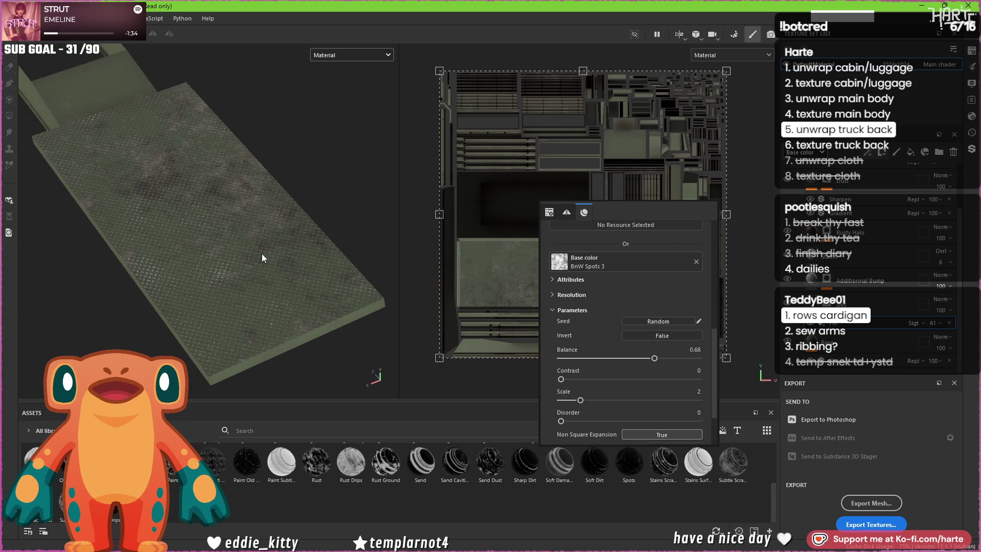
pyautogui.scroll(-1, 219, 230)
pyautogui.scroll(2, 220, 230)
pyautogui.moveTo(188, 250)
pyautogui.keyDown('alt'); pyautogui.mouseDown()
pyautogui.moveTo(217, 203)
pyautogui.moveTo(221, 286)
pyautogui.mouseUp(); pyautogui.keyUp('alt')
pyautogui.scroll(2, 204, 276)
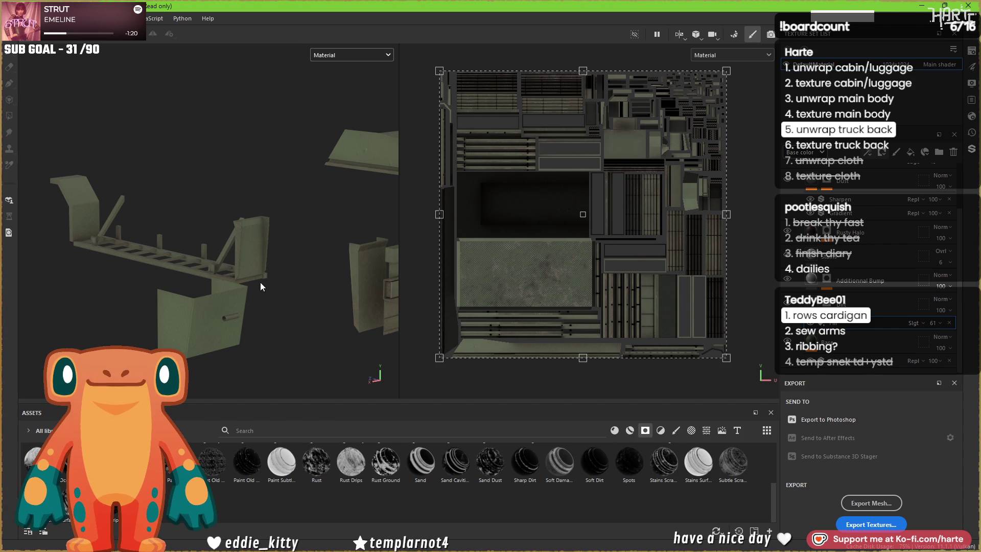
# Step: Rename a layer in the layer stack
pyautogui.scroll(10, 265, 282)
pyautogui.moveTo(238, 271)
pyautogui.keyDown('alt'); pyautogui.mouseDown()
pyautogui.moveTo(199, 321)
pyautogui.moveTo(234, 286)
pyautogui.moveTo(241, 295)
pyautogui.mouseUp(); pyautogui.keyUp('alt')
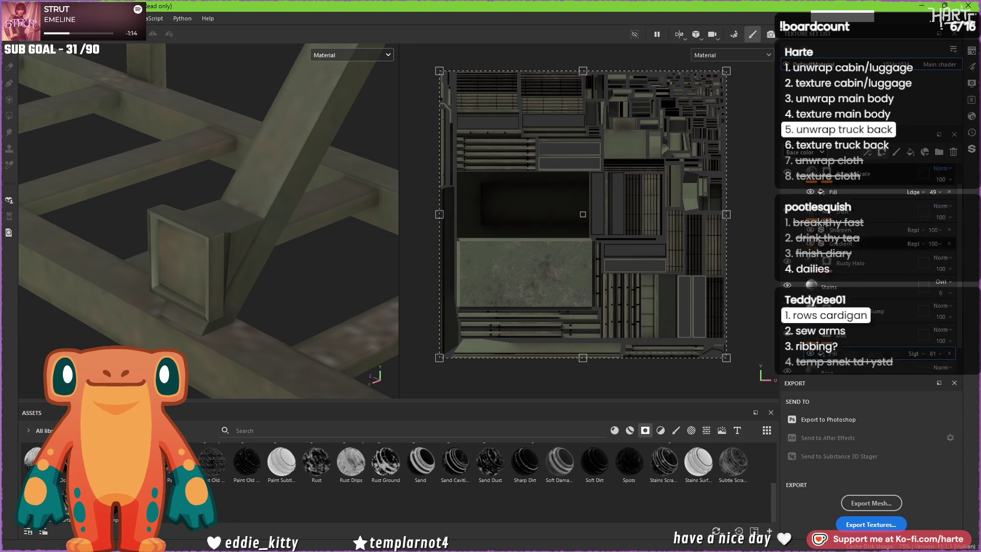
pyautogui.doubleClick(842, 175)
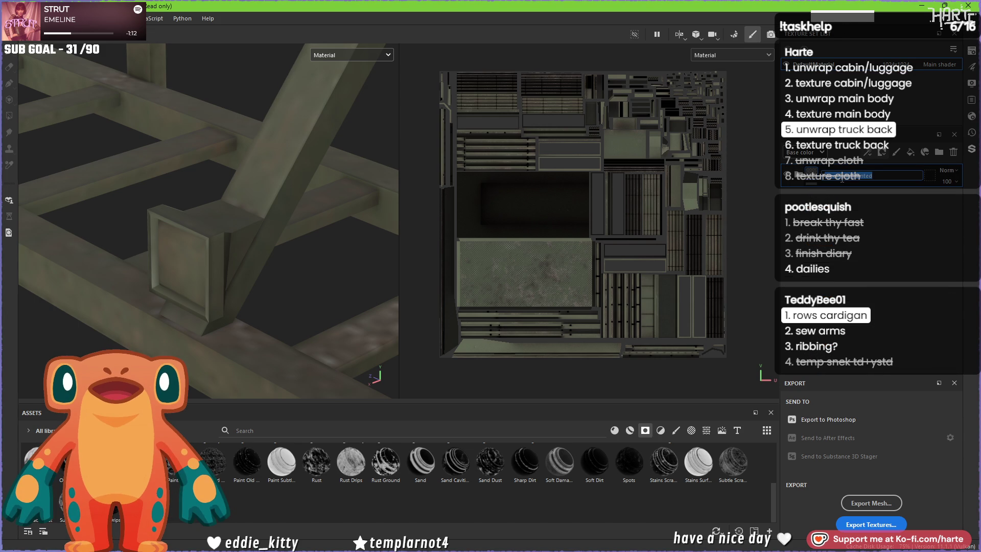
pyautogui.press('Return')
# Step: Search the asset library for 'plastic'
pyautogui.scroll(-3, 271, 230)
pyautogui.moveTo(270, 230)
pyautogui.keyDown('alt'); pyautogui.mouseDown()
pyautogui.moveTo(273, 212)
pyautogui.moveTo(259, 228)
pyautogui.mouseUp(); pyautogui.keyUp('alt')
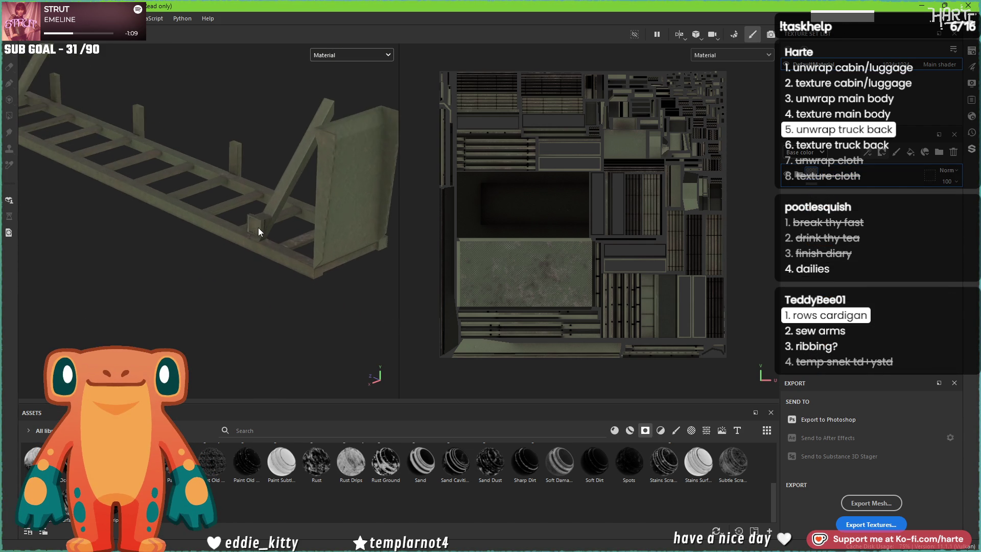
pyautogui.scroll(3, 261, 225)
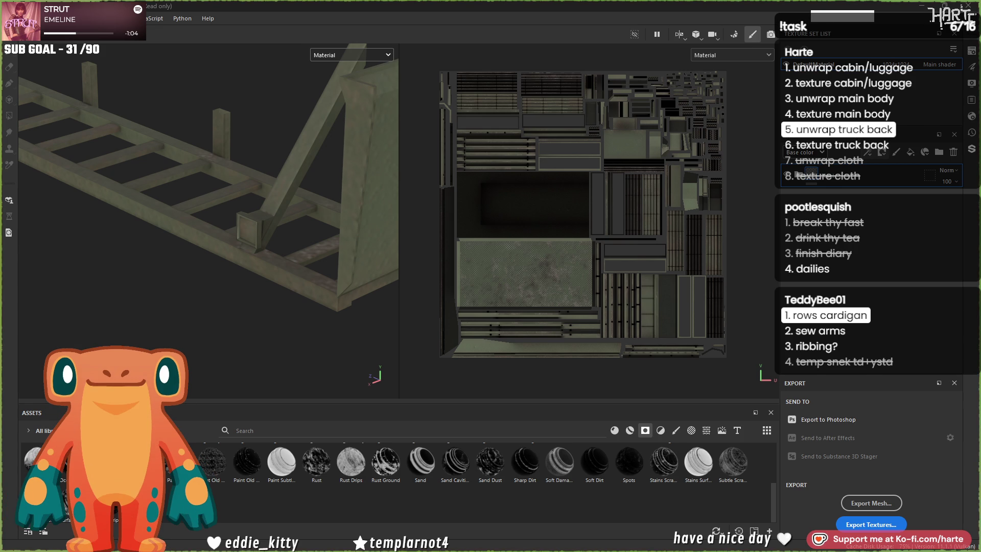
pyautogui.scroll(-3, 544, 250)
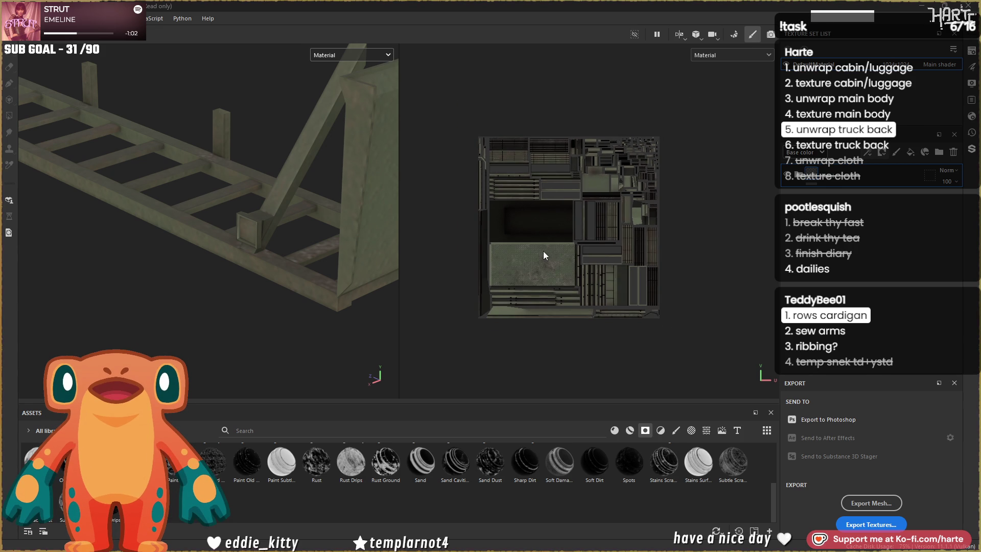
pyautogui.scroll(-5, 243, 257)
pyautogui.scroll(10, 243, 259)
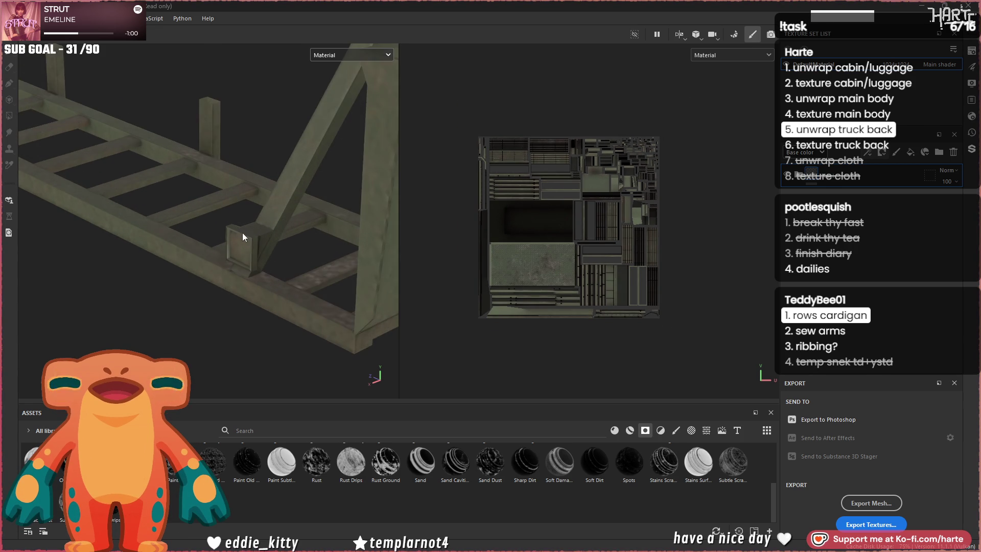
pyautogui.write('plas')
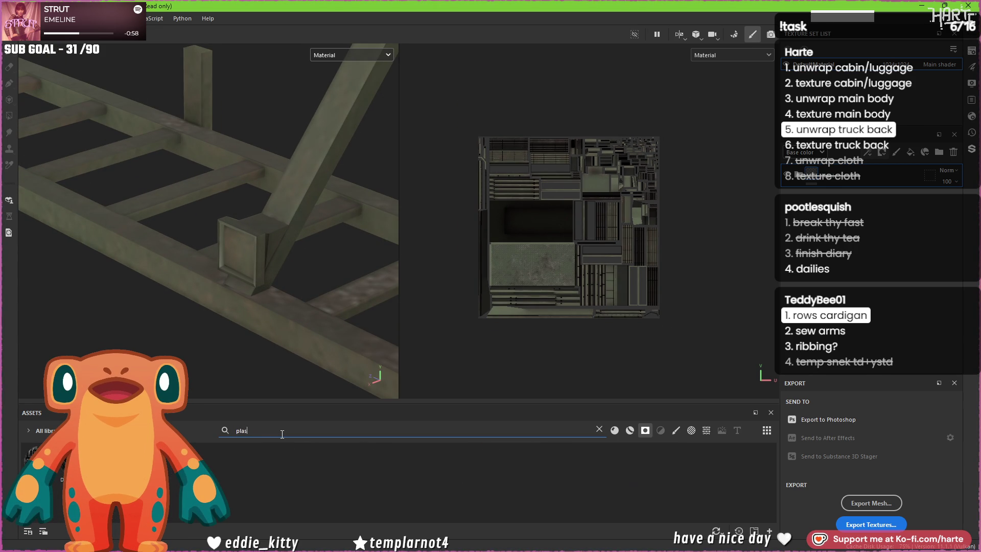
pyautogui.write('tic')
# Step: Filter assets to materials and try several plastics on the mesh, keeping a dark glossy plastic layer
pyautogui.click(628, 430)
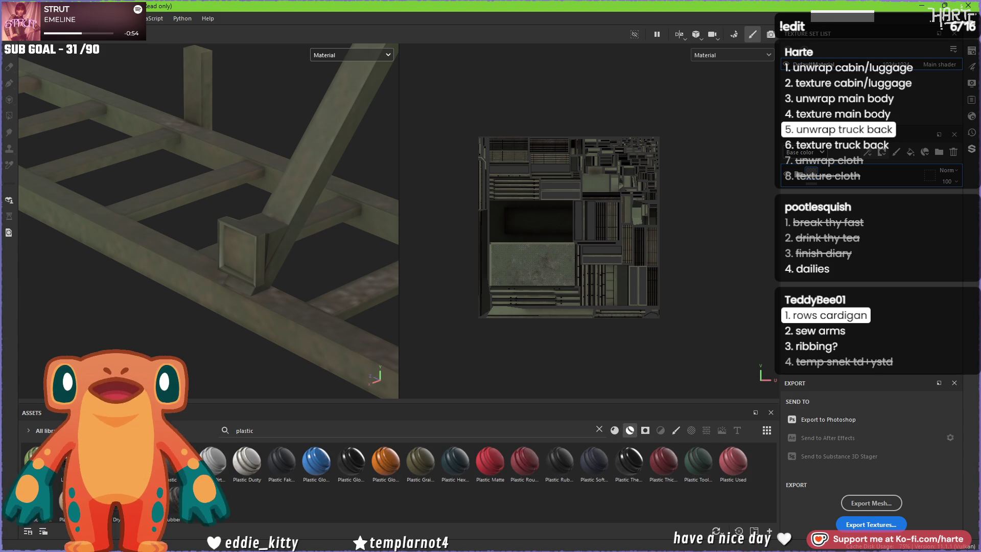
pyautogui.moveTo(345, 465)
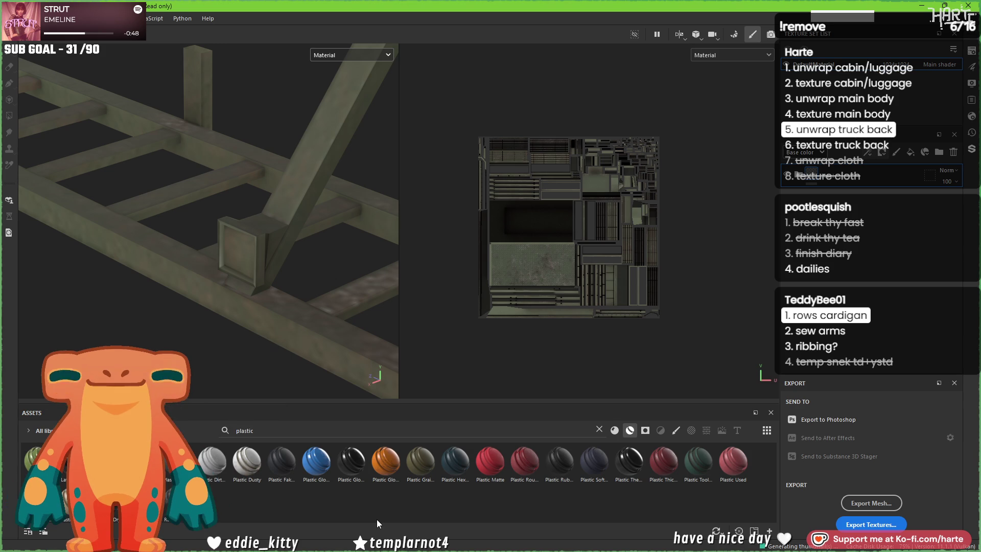
pyautogui.moveTo(177, 462)
pyautogui.mouseDown()
pyautogui.moveTo(219, 383)
pyautogui.moveTo(250, 264)
pyautogui.moveTo(266, 272)
pyautogui.moveTo(251, 295)
pyautogui.mouseUp()
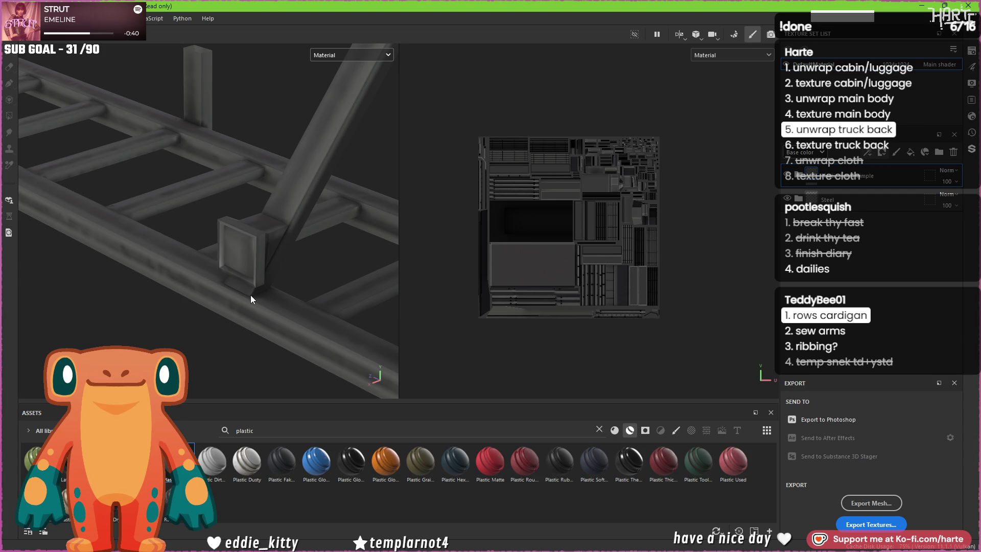
pyautogui.moveTo(280, 468); pyautogui.dragTo(251, 261)
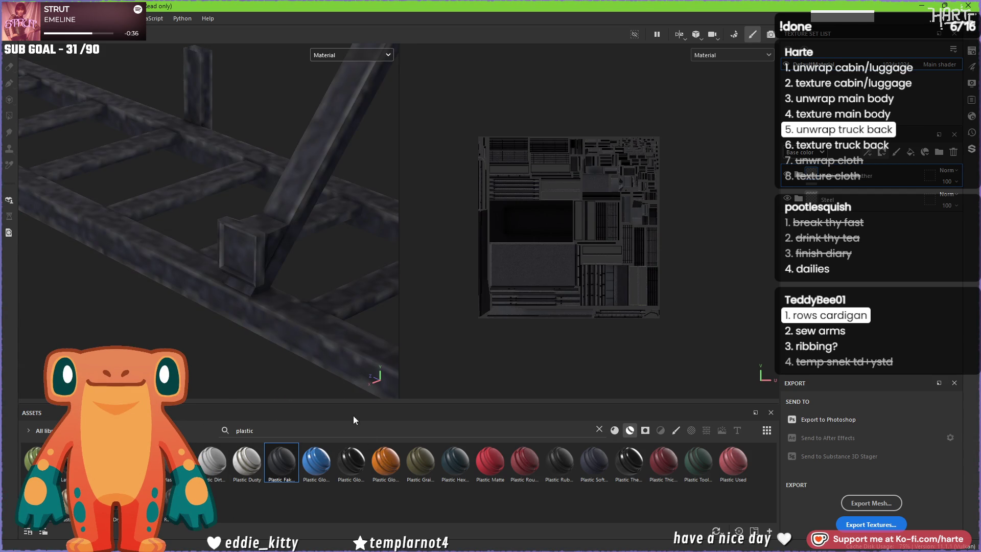
pyautogui.moveTo(420, 461)
pyautogui.mouseDown()
pyautogui.moveTo(284, 294)
pyautogui.moveTo(265, 302)
pyautogui.mouseUp()
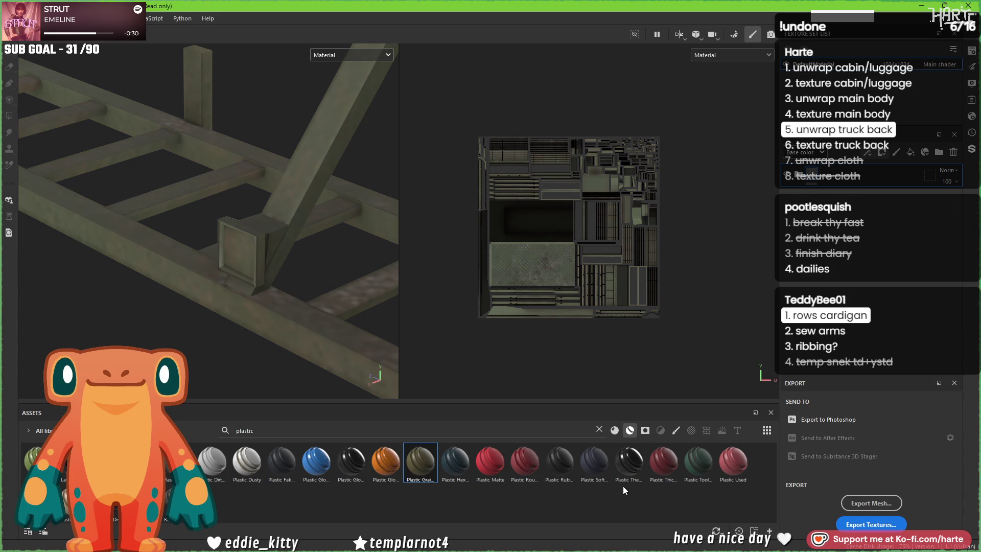
pyautogui.moveTo(602, 451)
pyautogui.mouseDown()
pyautogui.moveTo(231, 304)
pyautogui.moveTo(245, 288)
pyautogui.moveTo(204, 280)
pyautogui.mouseUp()
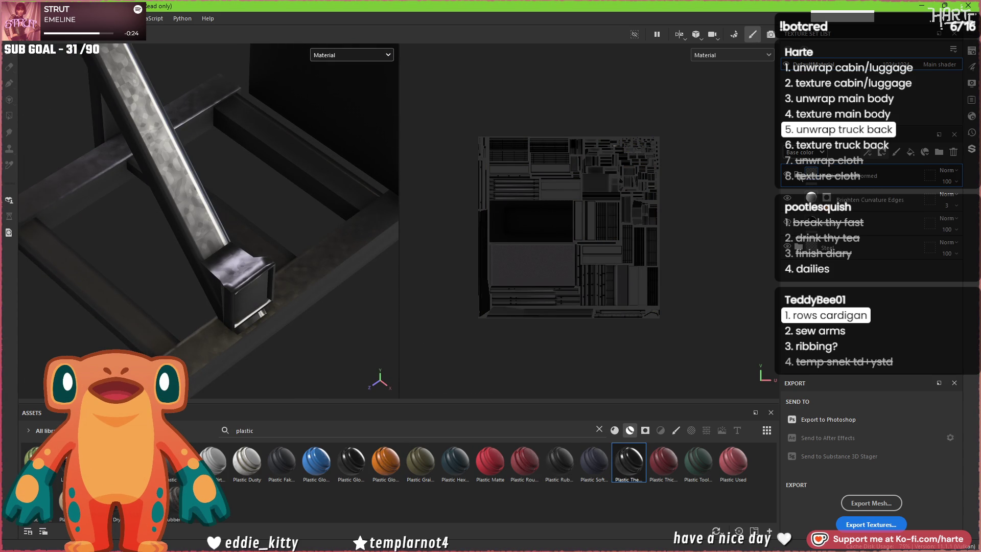
# Step: Delete the Brighten Curvature Edges layer and move the Plastic layer lower in the stack
pyautogui.press('Delete')
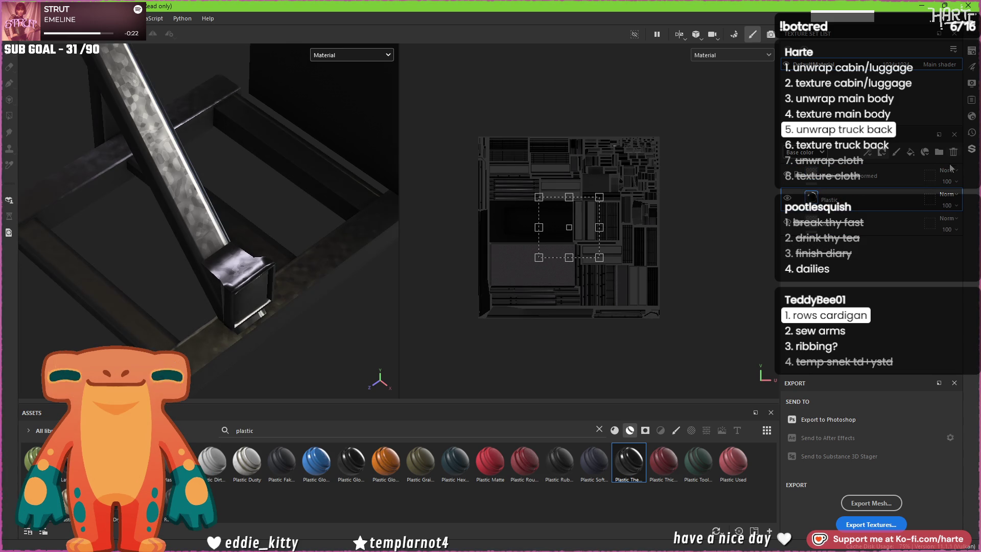
pyautogui.moveTo(838, 199)
pyautogui.mouseDown()
pyautogui.moveTo(851, 217)
pyautogui.moveTo(870, 179)
pyautogui.mouseUp()
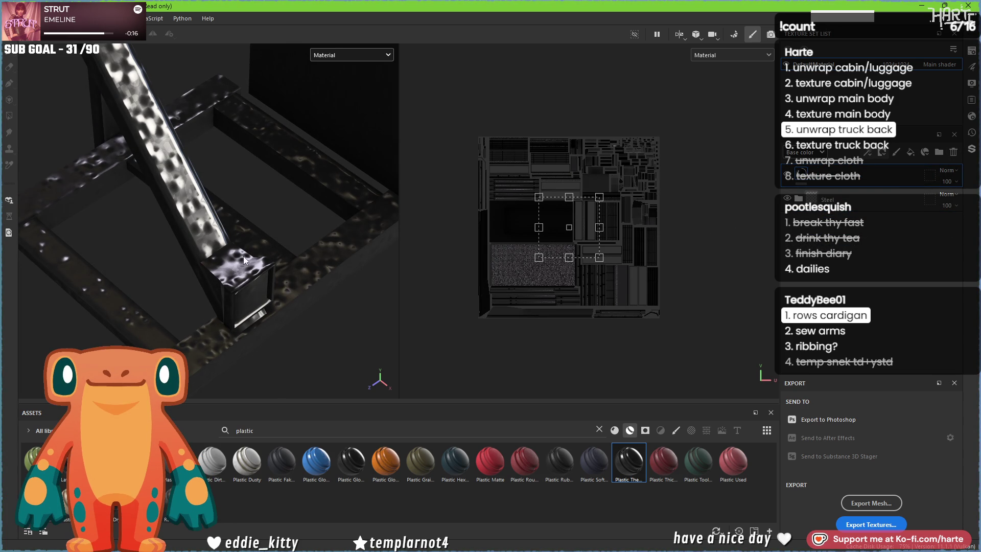
pyautogui.moveTo(254, 270)
pyautogui.keyDown('alt'); pyautogui.mouseDown()
pyautogui.moveTo(263, 280)
pyautogui.moveTo(200, 307)
pyautogui.moveTo(234, 286)
pyautogui.moveTo(417, 323)
pyautogui.moveTo(407, 326)
pyautogui.mouseUp(); pyautogui.keyUp('alt')
# Step: Set the Plastic fill layer's Roughness to about 0.48
pyautogui.doubleClick(847, 176)
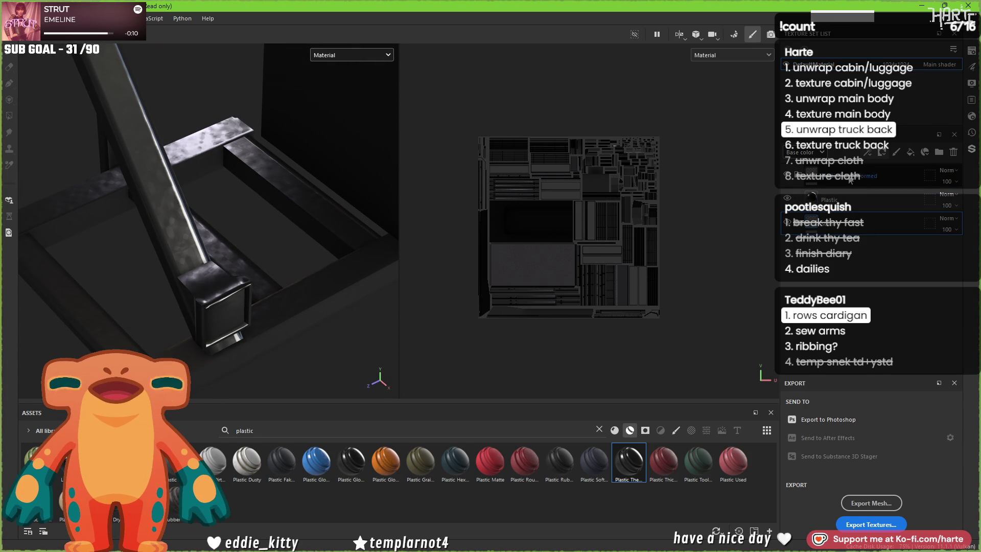
pyautogui.press('Escape')
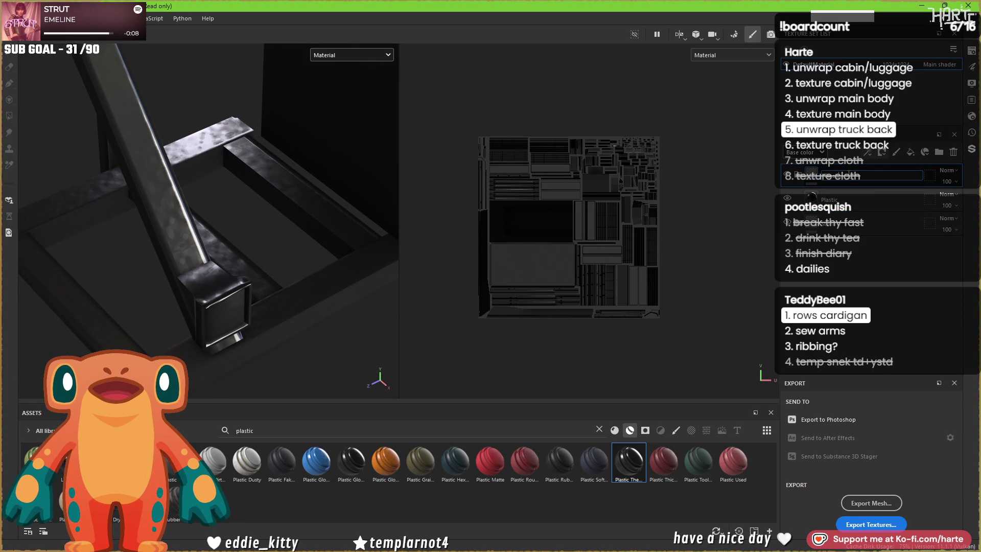
pyautogui.click(795, 202)
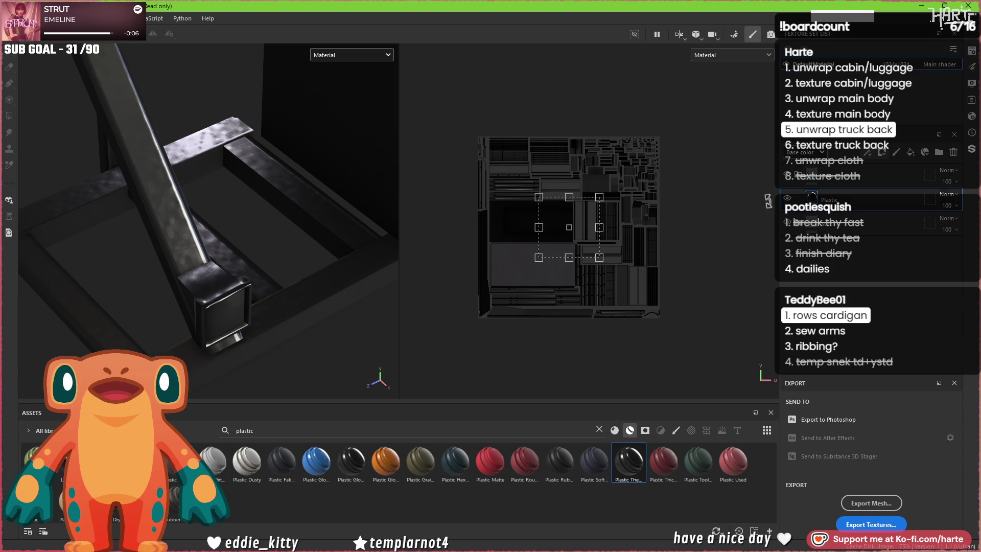
pyautogui.rightClick(538, 204)
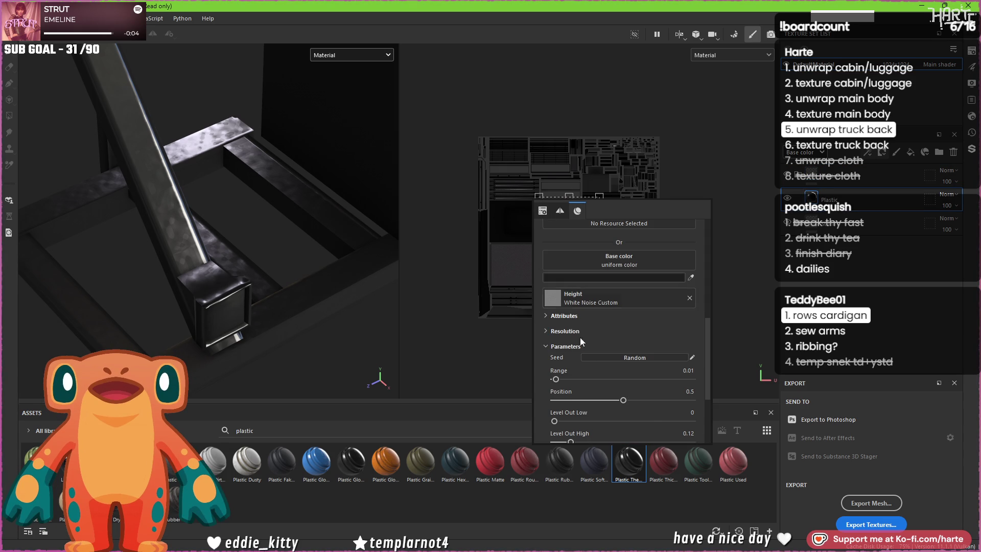
pyautogui.scroll(-5, 643, 411)
pyautogui.moveTo(605, 390)
pyautogui.mouseDown()
pyautogui.moveTo(636, 387)
pyautogui.moveTo(617, 388)
pyautogui.mouseUp()
pyautogui.scroll(-5, 253, 254)
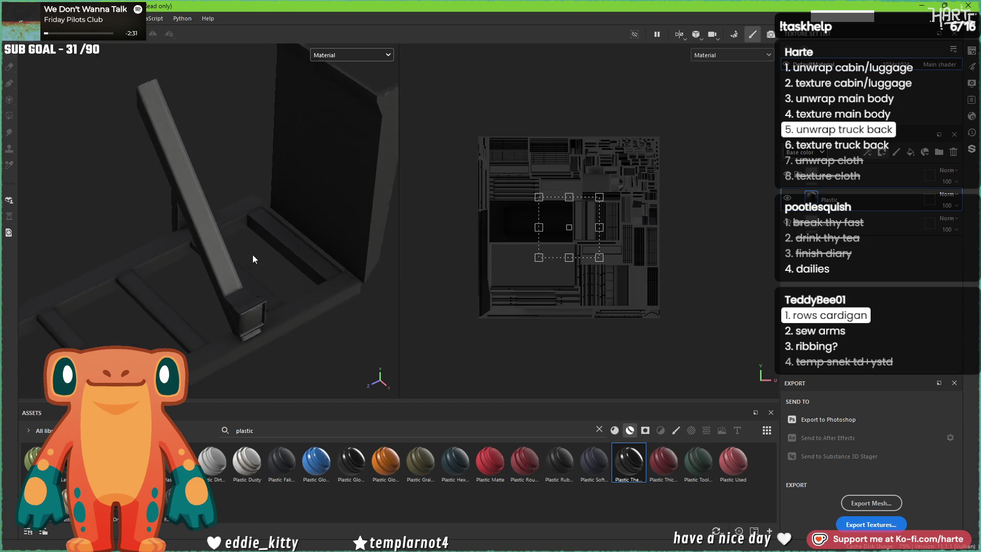
# Step: Switch to Polygon Fill masking, inspect the truck-back frame corners, then bring up the reference photos
pyautogui.keyDown('alt'); pyautogui.moveTo(253, 263); pyautogui.dragTo(176, 265); pyautogui.keyUp('alt')
pyautogui.scroll(3, 175, 266)
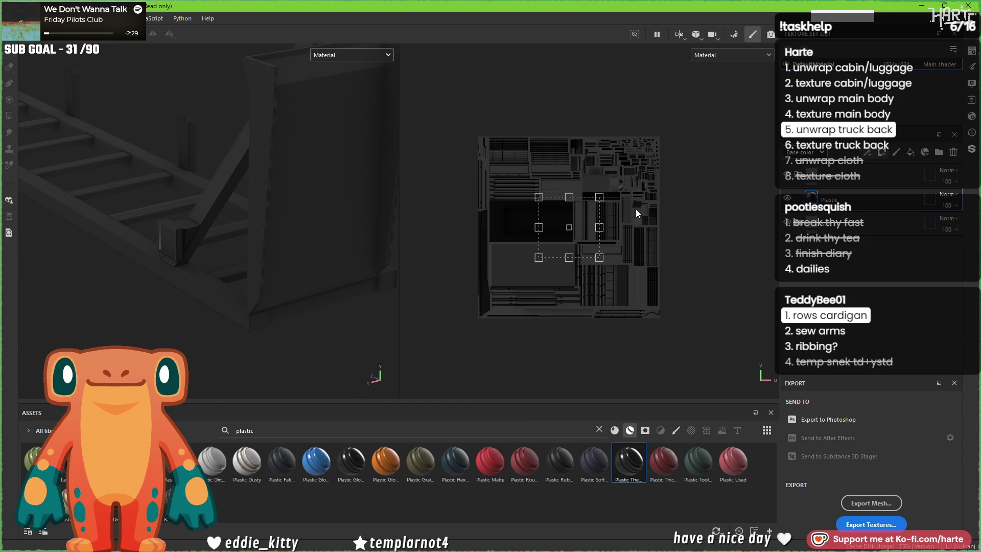
pyautogui.press('4')
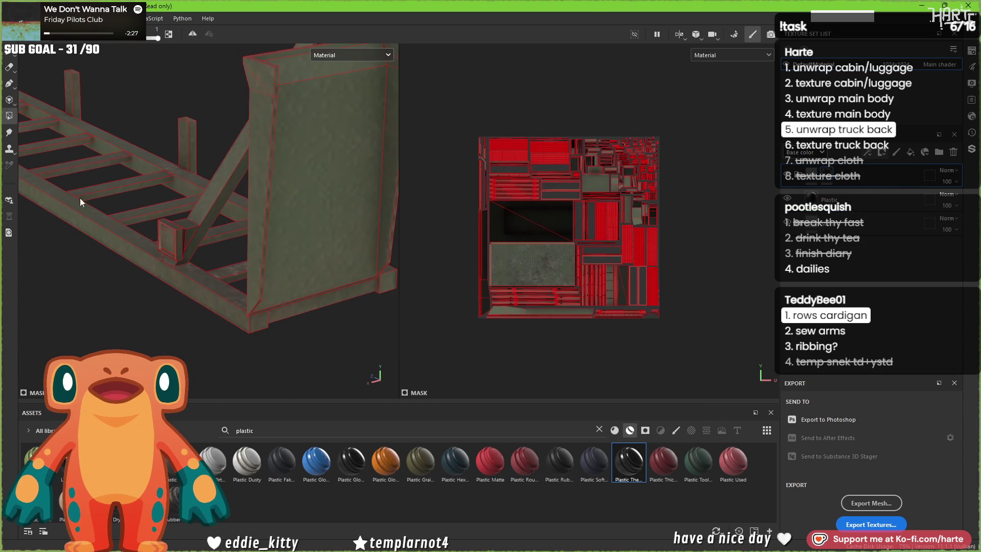
pyautogui.scroll(5, 221, 239)
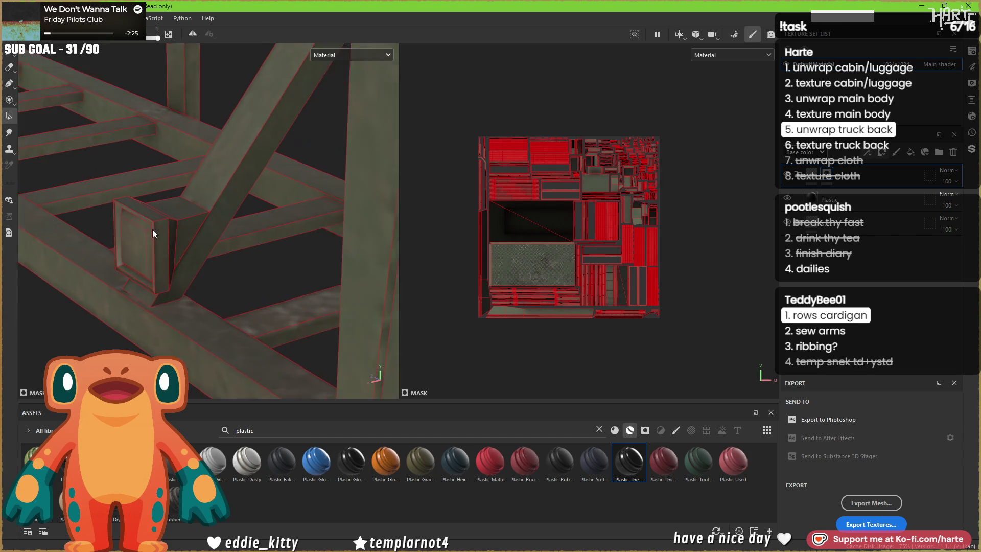
pyautogui.moveTo(153, 246)
pyautogui.keyDown('alt'); pyautogui.mouseDown()
pyautogui.moveTo(246, 292)
pyautogui.moveTo(265, 275)
pyautogui.mouseUp(); pyautogui.keyUp('alt')
pyautogui.scroll(-5, 213, 276)
pyautogui.keyDown('alt'); pyautogui.moveTo(265, 276); pyautogui.dragTo(323, 273, button='middle'); pyautogui.keyUp('alt')
pyautogui.moveTo(323, 273)
pyautogui.keyDown('alt'); pyautogui.mouseDown()
pyautogui.moveTo(260, 278)
pyautogui.moveTo(344, 280)
pyautogui.moveTo(225, 281)
pyautogui.moveTo(338, 280)
pyautogui.mouseUp(); pyautogui.keyUp('alt')
pyautogui.keyDown('alt'); pyautogui.moveTo(263, 272); pyautogui.dragTo(38, 311); pyautogui.keyUp('alt')
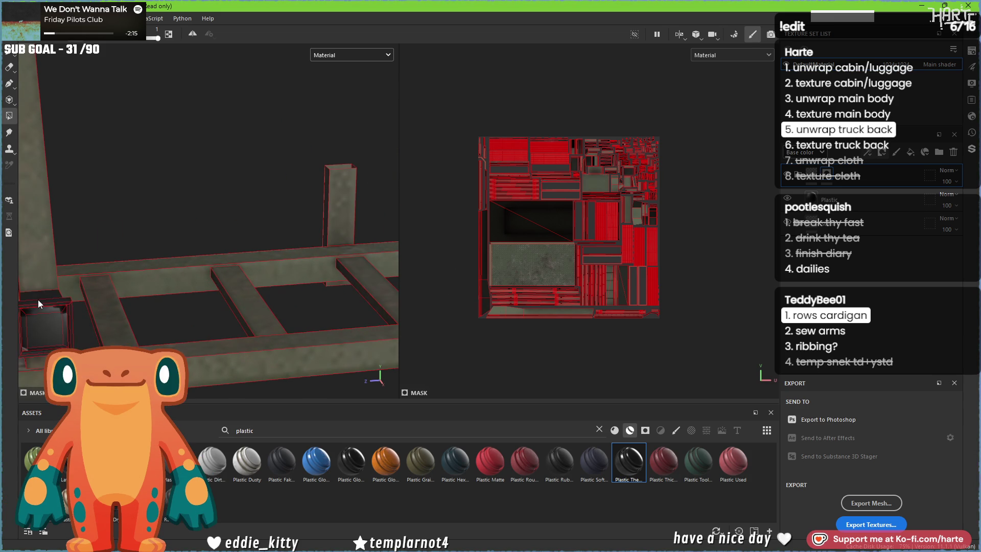
pyautogui.scroll(-10, 77, 291)
pyautogui.keyDown('alt'); pyautogui.moveTo(186, 280); pyautogui.dragTo(230, 239); pyautogui.keyUp('alt')
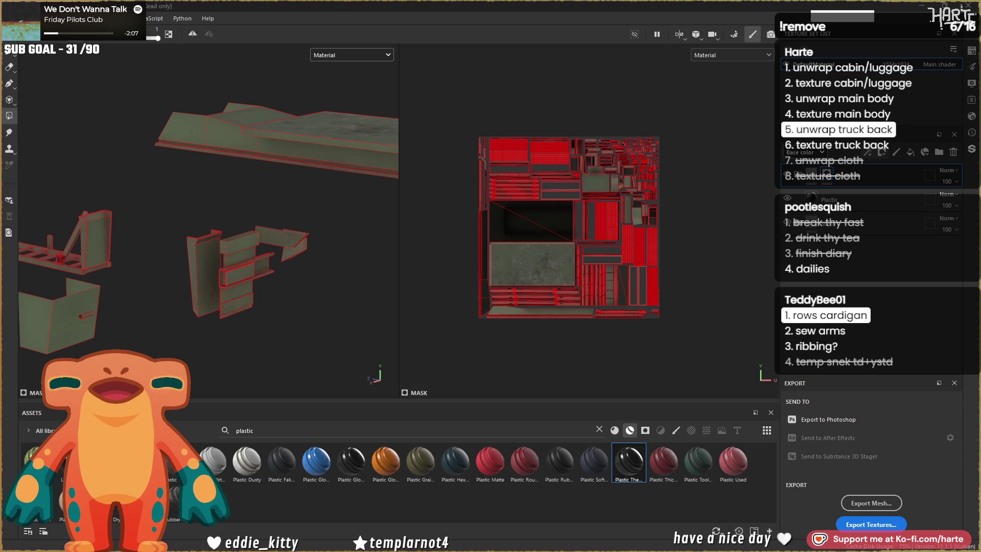
pyautogui.hotkey('alt', 'Tab')
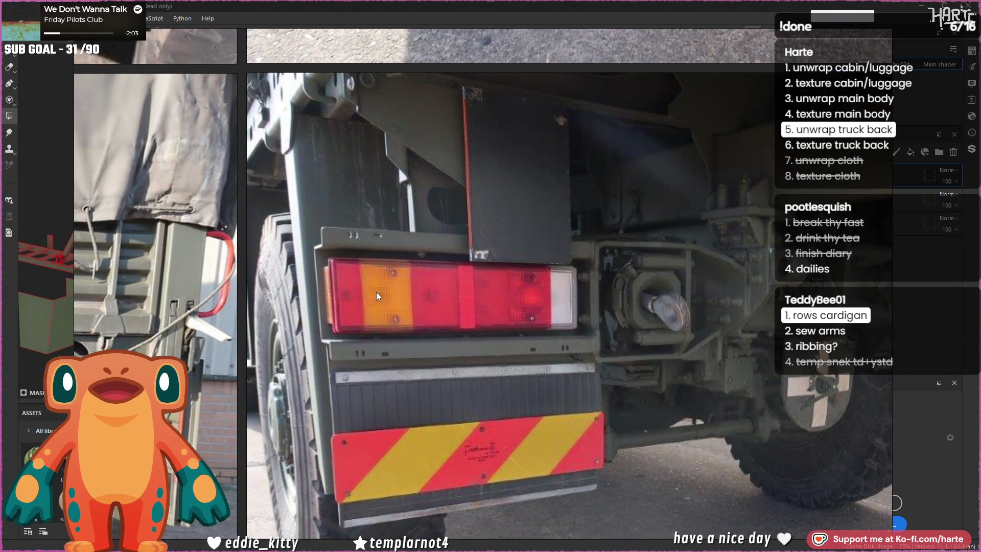
pyautogui.scroll(-2, 412, 399)
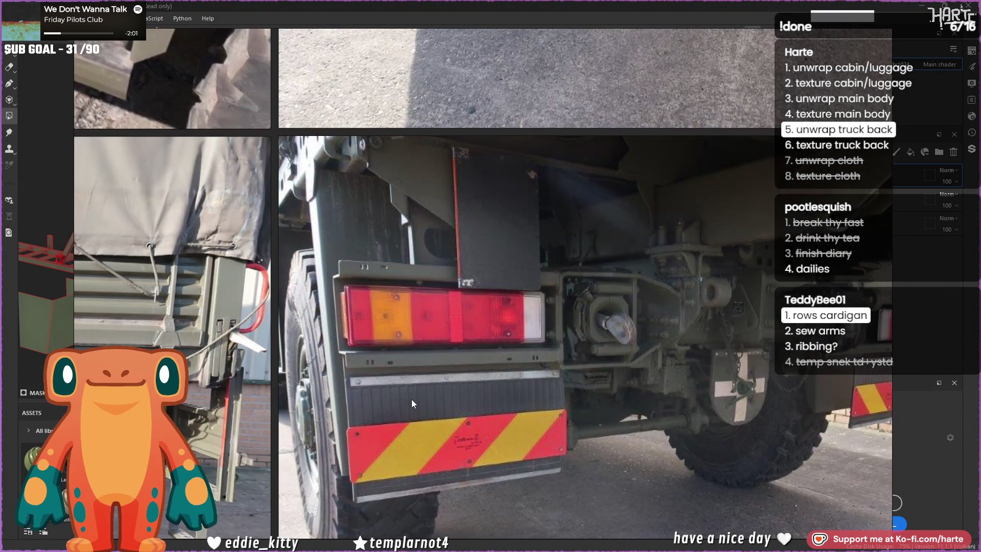
pyautogui.hotkey('alt', 'Tab')
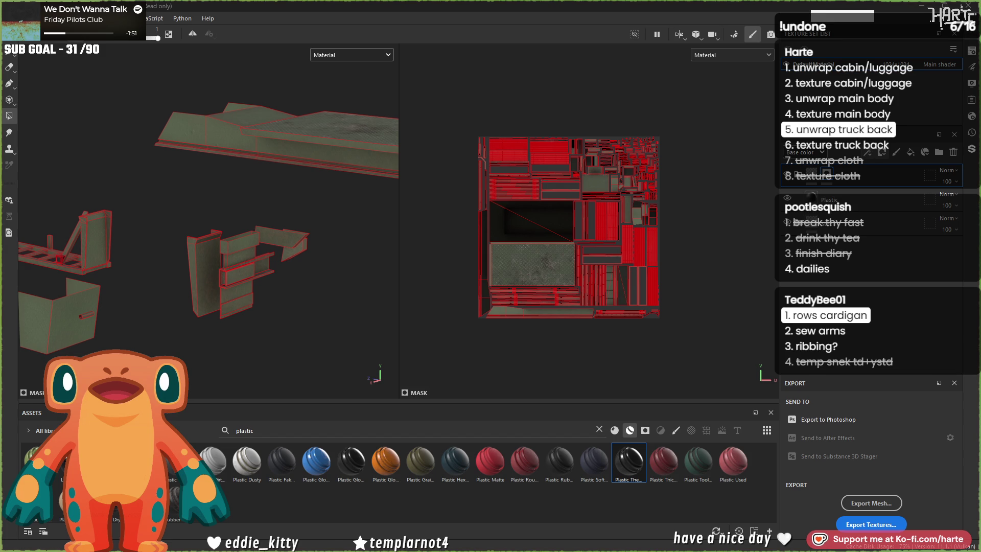
# Step: Fill the tail-light housing's front, side and thin edge faces with the plastic mask
pyautogui.scroll(6, 262, 278)
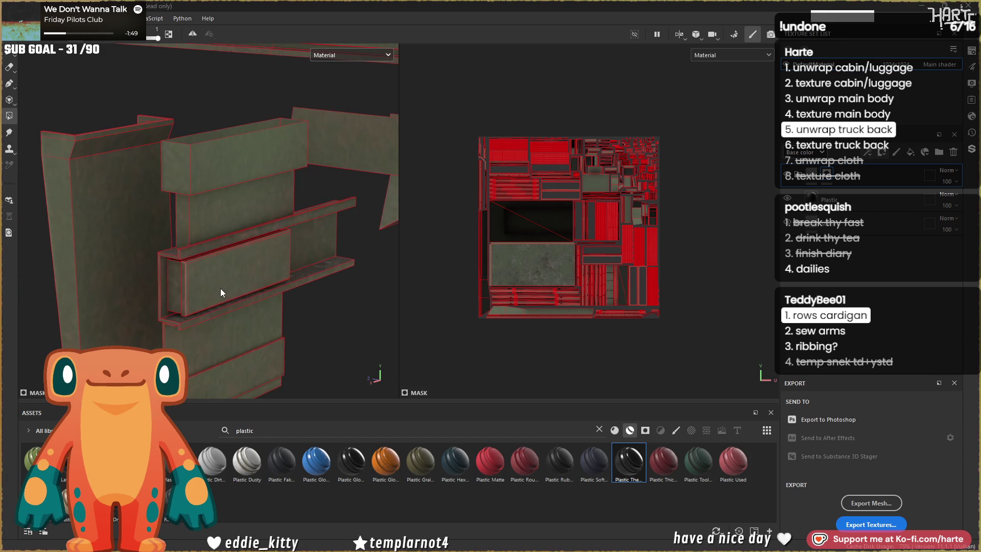
pyautogui.scroll(2, 194, 278)
pyautogui.click(189, 279)
pyautogui.click(176, 281)
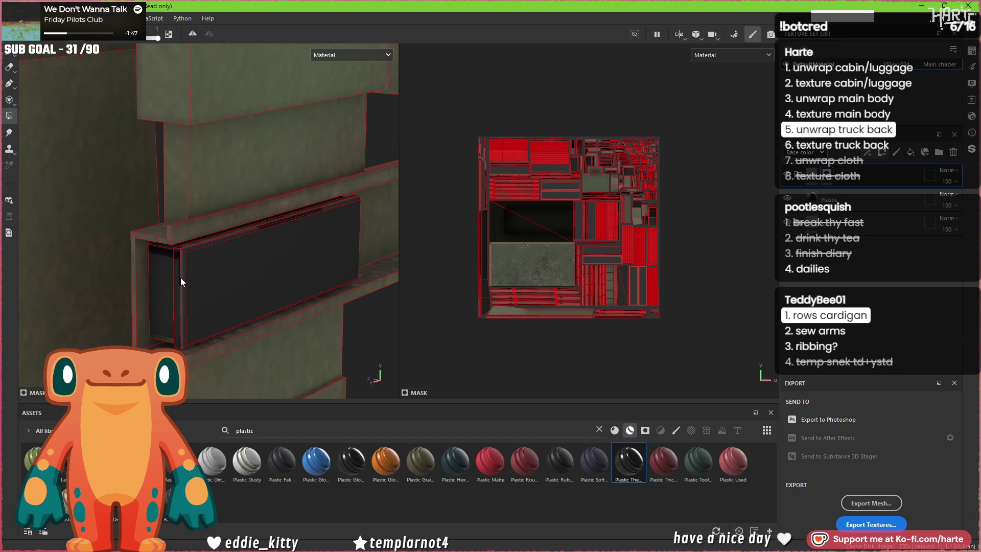
pyautogui.keyDown('alt'); pyautogui.moveTo(226, 272); pyautogui.dragTo(21, 240); pyautogui.keyUp('alt')
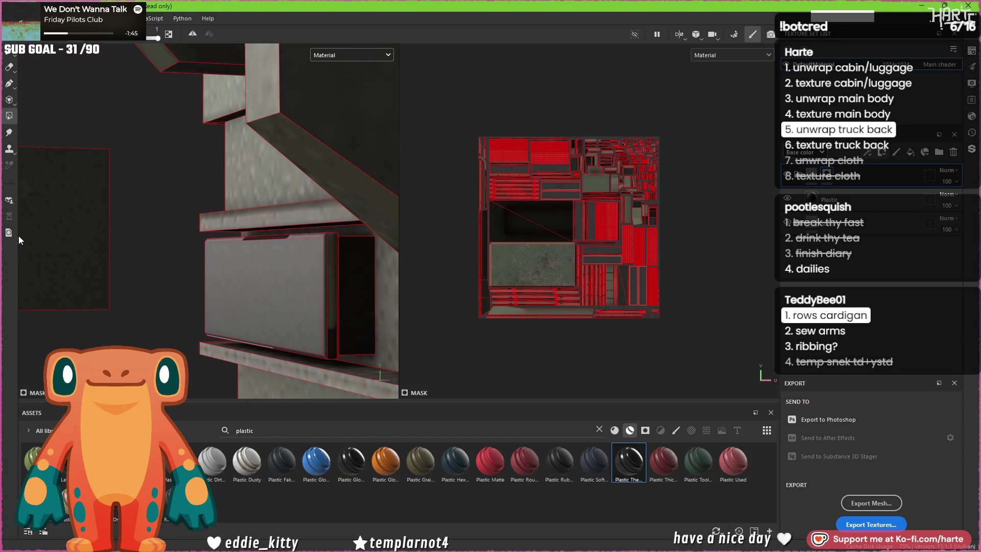
pyautogui.click(329, 253)
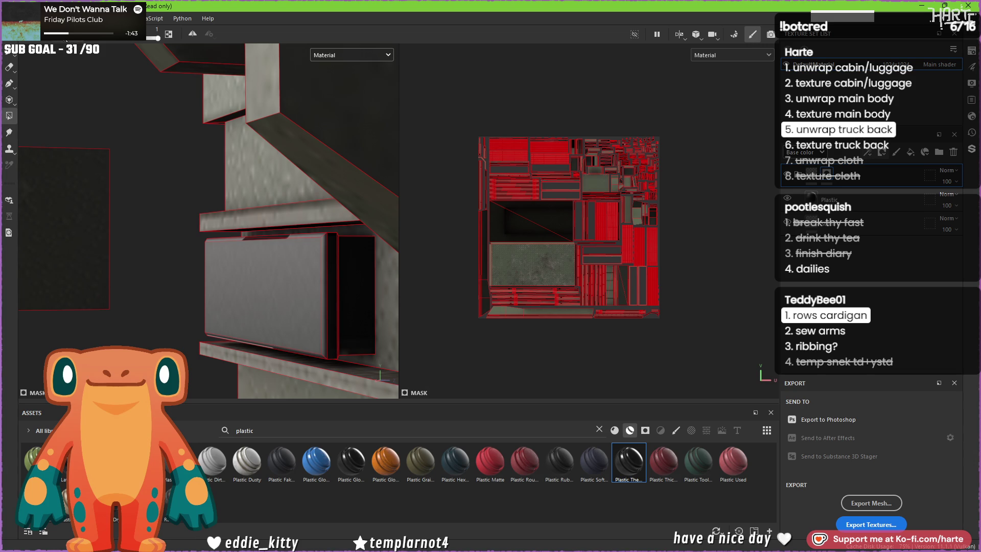
# Step: Orbit and zoom around the truck-back panels and railing to check the result
pyautogui.moveTo(330, 313)
pyautogui.keyDown('alt'); pyautogui.mouseDown()
pyautogui.moveTo(274, 323)
pyautogui.moveTo(313, 338)
pyautogui.mouseUp(); pyautogui.keyUp('alt')
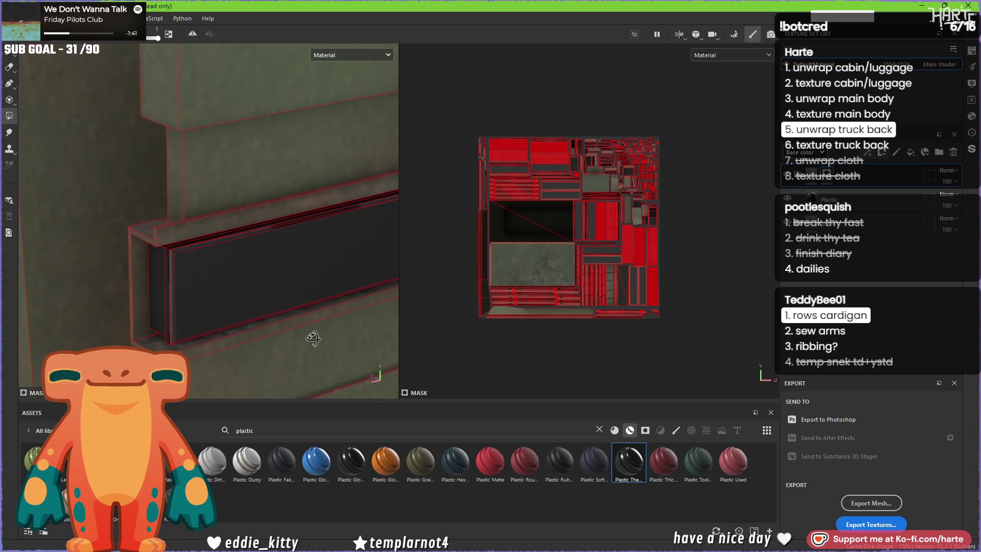
pyautogui.keyDown('alt'); pyautogui.moveTo(255, 265); pyautogui.dragTo(194, 260, button='right'); pyautogui.keyUp('alt')
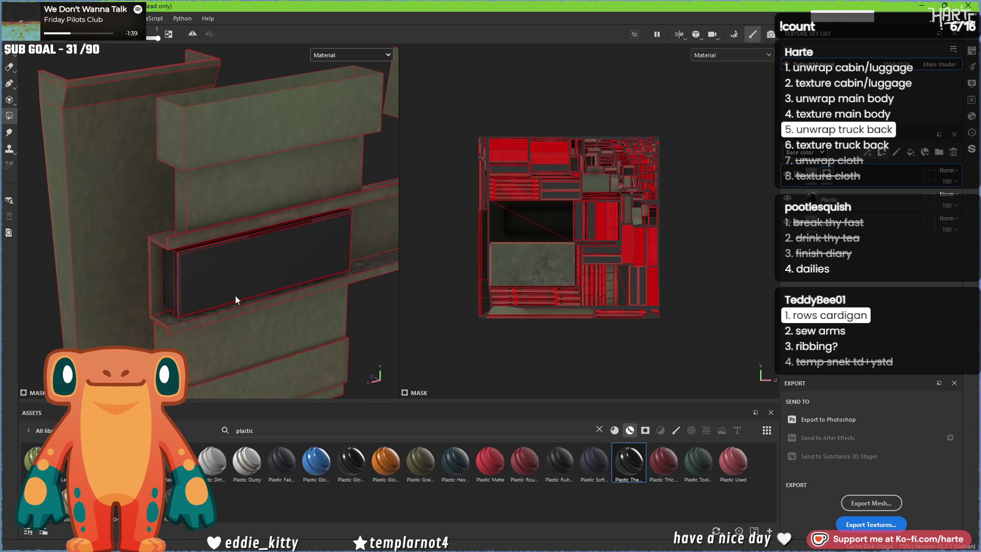
pyautogui.keyDown('alt'); pyautogui.moveTo(235, 295); pyautogui.dragTo(250, 357, button='right'); pyautogui.keyUp('alt')
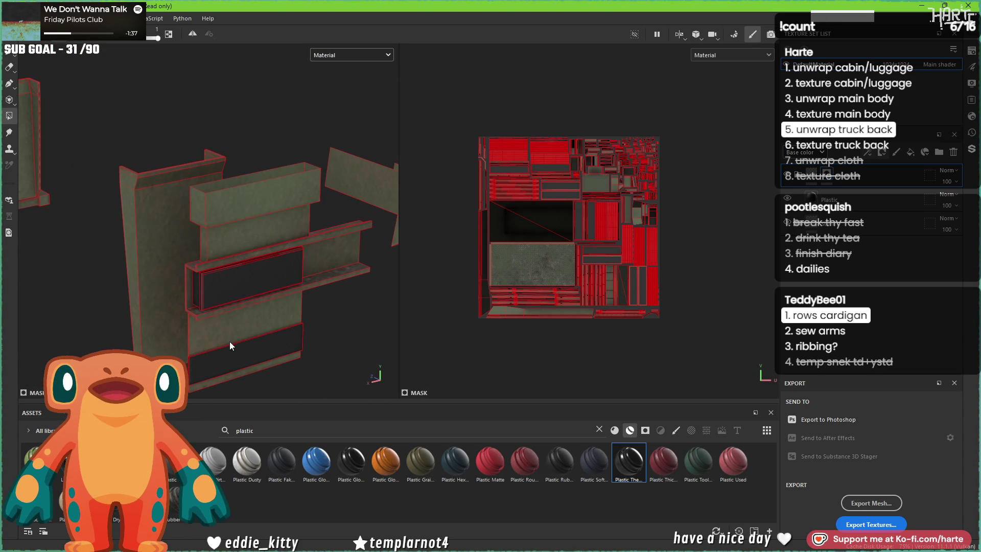
pyautogui.moveTo(231, 328)
pyautogui.keyDown('alt'); pyautogui.mouseDown()
pyautogui.moveTo(400, 322)
pyautogui.moveTo(383, 278)
pyautogui.moveTo(261, 279)
pyautogui.moveTo(213, 307)
pyautogui.moveTo(220, 325)
pyautogui.mouseUp(); pyautogui.keyUp('alt')
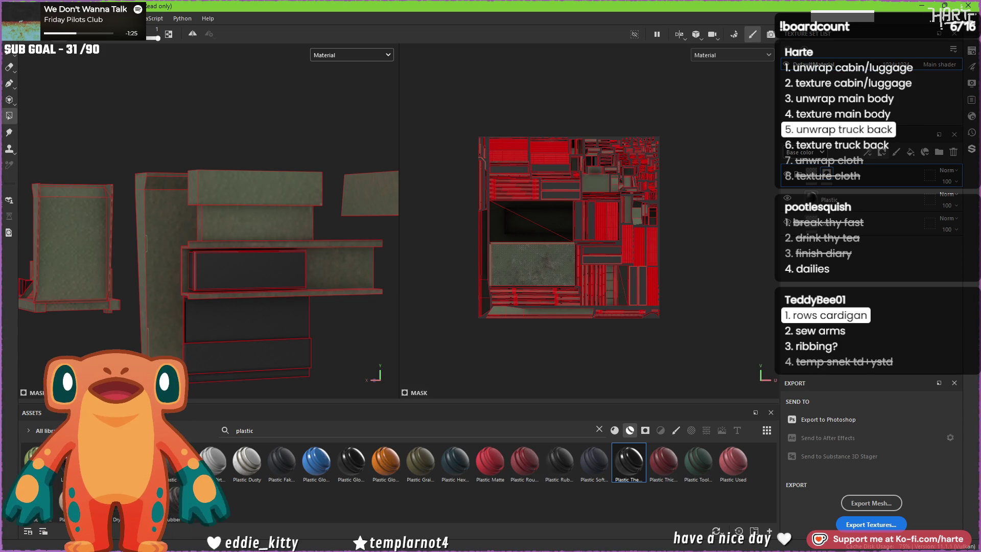
pyautogui.moveTo(327, 204)
pyautogui.keyDown('alt'); pyautogui.mouseDown()
pyautogui.moveTo(345, 210)
pyautogui.moveTo(278, 227)
pyautogui.moveTo(220, 218)
pyautogui.mouseUp(); pyautogui.keyUp('alt')
pyautogui.press('f')
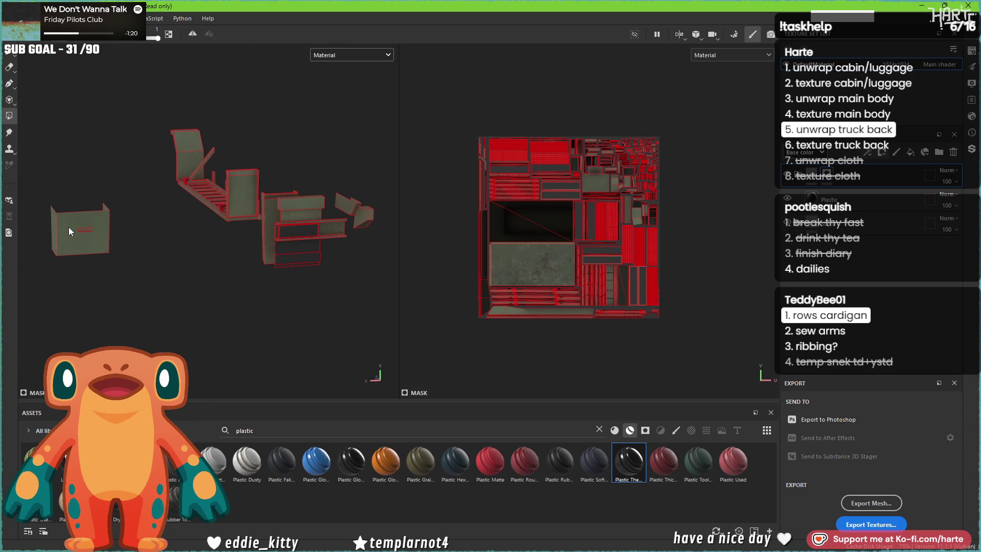
pyautogui.keyDown('alt'); pyautogui.moveTo(69, 227); pyautogui.dragTo(84, 224); pyautogui.keyUp('alt')
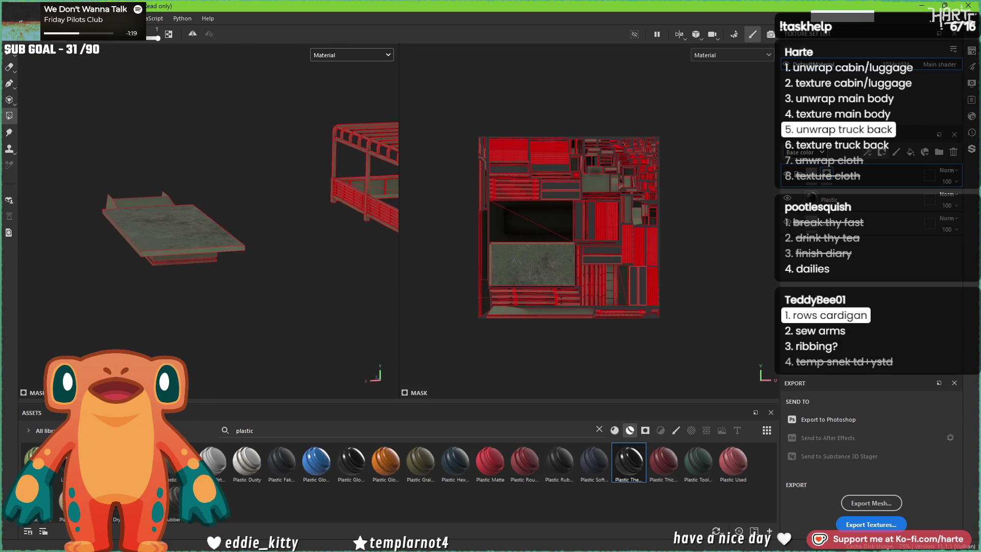
pyautogui.moveTo(256, 260)
pyautogui.keyDown('alt'); pyautogui.mouseDown(button='middle')
pyautogui.moveTo(247, 271)
pyautogui.moveTo(80, 271)
pyautogui.mouseUp(button='middle'); pyautogui.keyUp('alt')
pyautogui.scroll(3, 292, 249)
pyautogui.moveTo(258, 250)
pyautogui.keyDown('alt'); pyautogui.mouseDown()
pyautogui.moveTo(332, 265)
pyautogui.moveTo(112, 263)
pyautogui.mouseUp(); pyautogui.keyUp('alt')
pyautogui.moveTo(293, 278)
pyautogui.keyDown('alt'); pyautogui.mouseDown()
pyautogui.moveTo(247, 272)
pyautogui.moveTo(305, 351)
pyautogui.mouseUp(); pyautogui.keyUp('alt')
pyautogui.scroll(3, 248, 270)
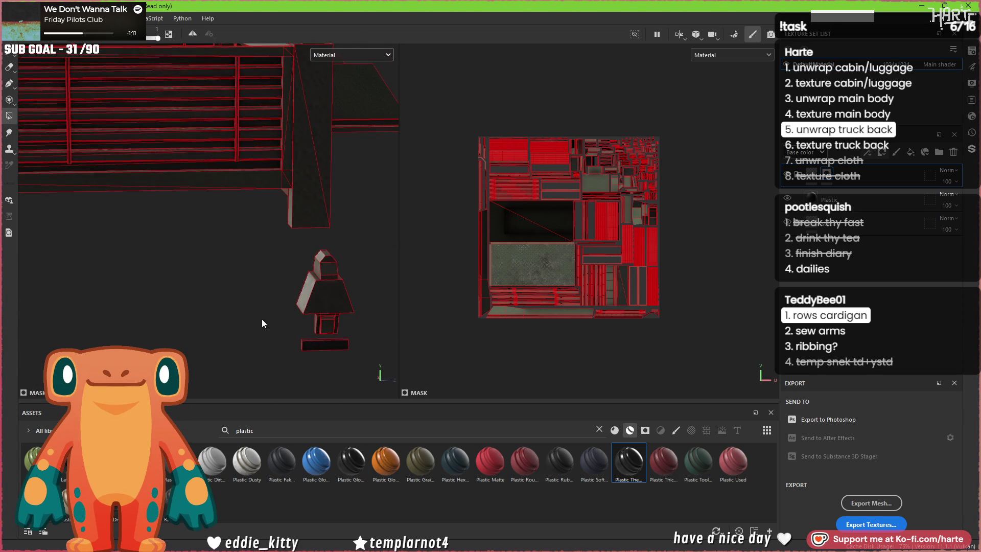
pyautogui.scroll(-3, 262, 326)
pyautogui.moveTo(265, 304)
pyautogui.keyDown('alt'); pyautogui.mouseDown()
pyautogui.moveTo(214, 268)
pyautogui.moveTo(460, 307)
pyautogui.mouseUp(); pyautogui.keyUp('alt')
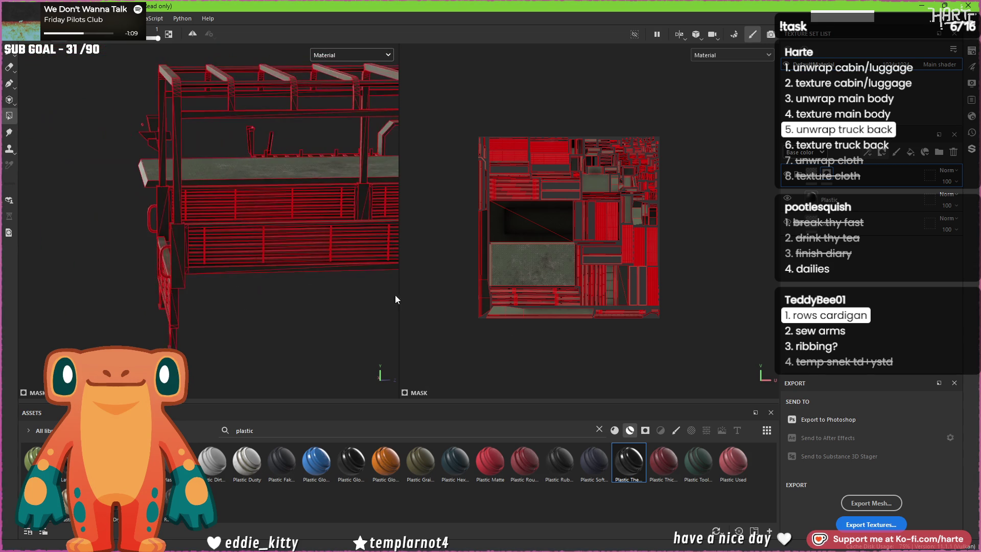
pyautogui.keyDown('alt'); pyautogui.moveTo(201, 245); pyautogui.dragTo(256, 253); pyautogui.keyUp('alt')
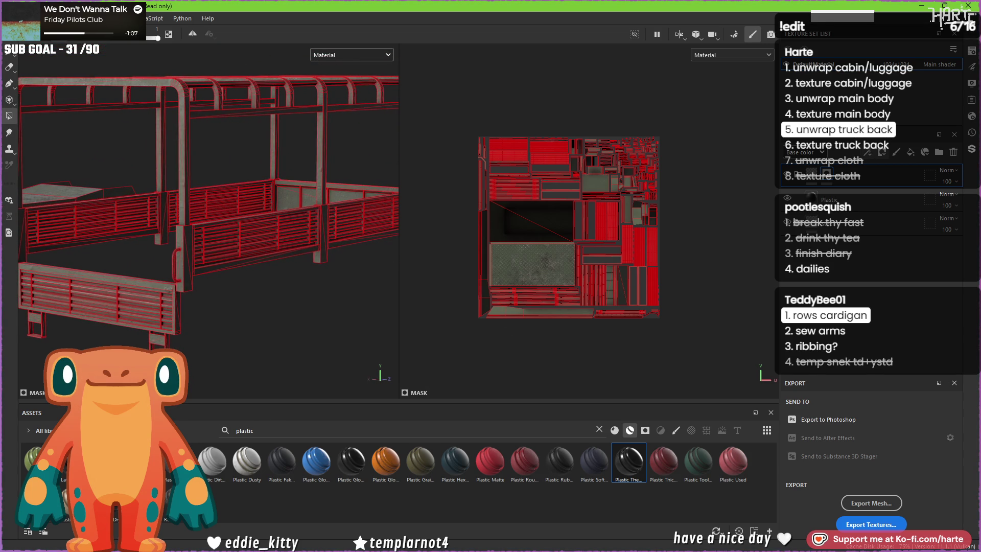
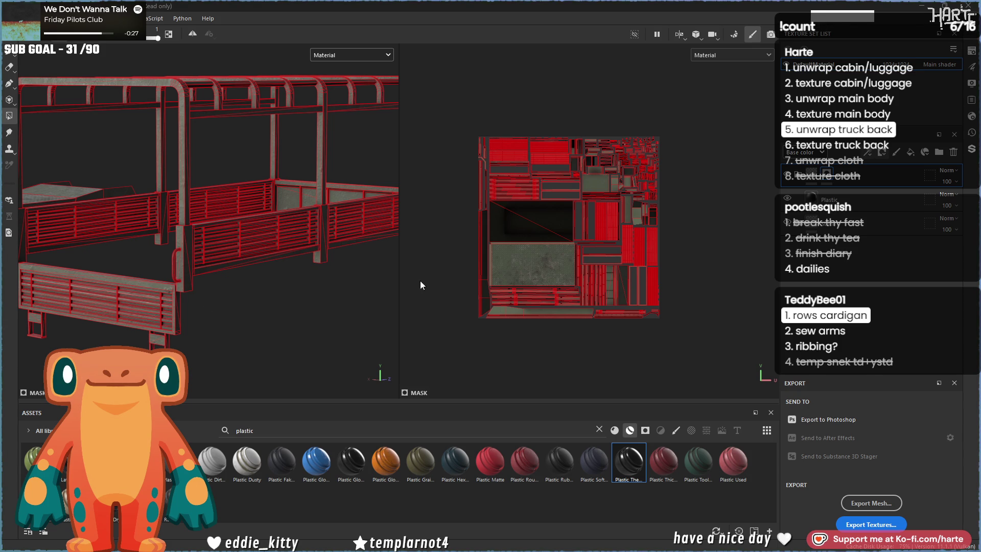
# Step: Add a new fill layer for the truck back's drawer panels
pyautogui.press('f')
pyautogui.press('f')
pyautogui.moveTo(247, 262)
pyautogui.keyDown('alt'); pyautogui.mouseDown()
pyautogui.moveTo(320, 225)
pyautogui.moveTo(219, 303)
pyautogui.moveTo(169, 317)
pyautogui.mouseUp(); pyautogui.keyUp('alt')
pyautogui.scroll(3, 215, 301)
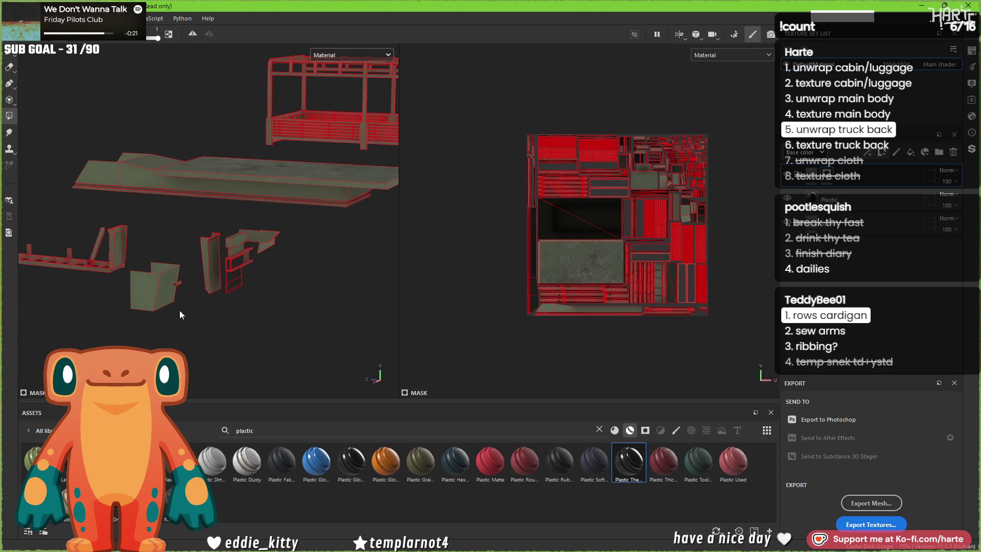
pyautogui.scroll(5, 231, 265)
pyautogui.scroll(3, 230, 294)
pyautogui.moveTo(234, 301)
pyautogui.keyDown('alt'); pyautogui.mouseDown()
pyautogui.moveTo(186, 286)
pyautogui.moveTo(260, 296)
pyautogui.moveTo(186, 285)
pyautogui.moveTo(204, 265)
pyautogui.moveTo(185, 272)
pyautogui.mouseUp(); pyautogui.keyUp('alt')
pyautogui.scroll(2, 223, 277)
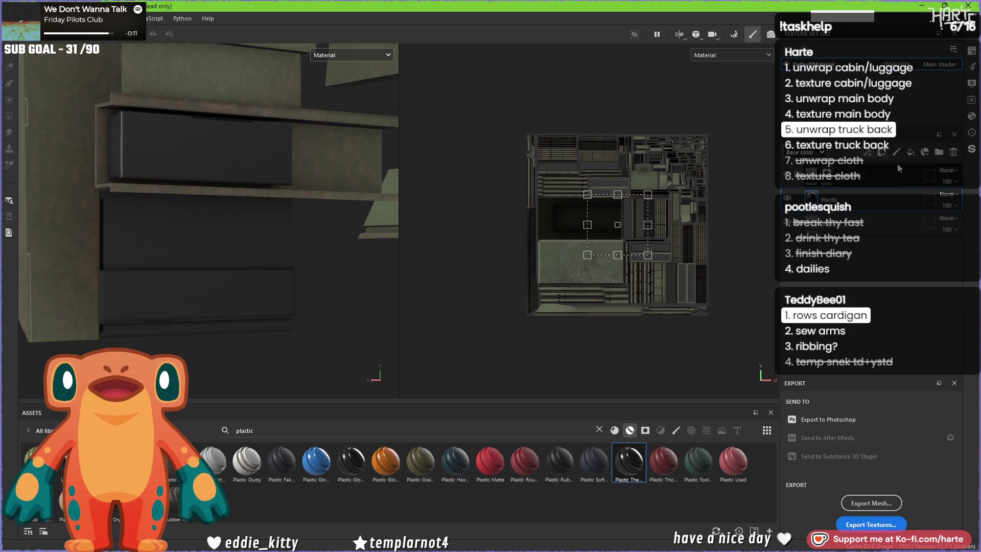
pyautogui.click(910, 152)
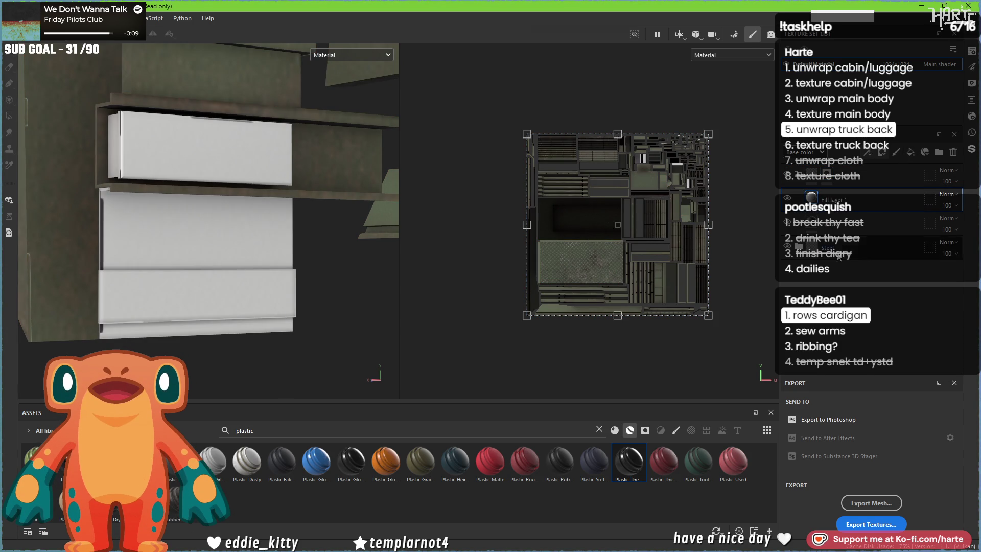
# Step: Set the fill layer's base colour to bright red (EA2E1D)
pyautogui.rightClick(502, 209)
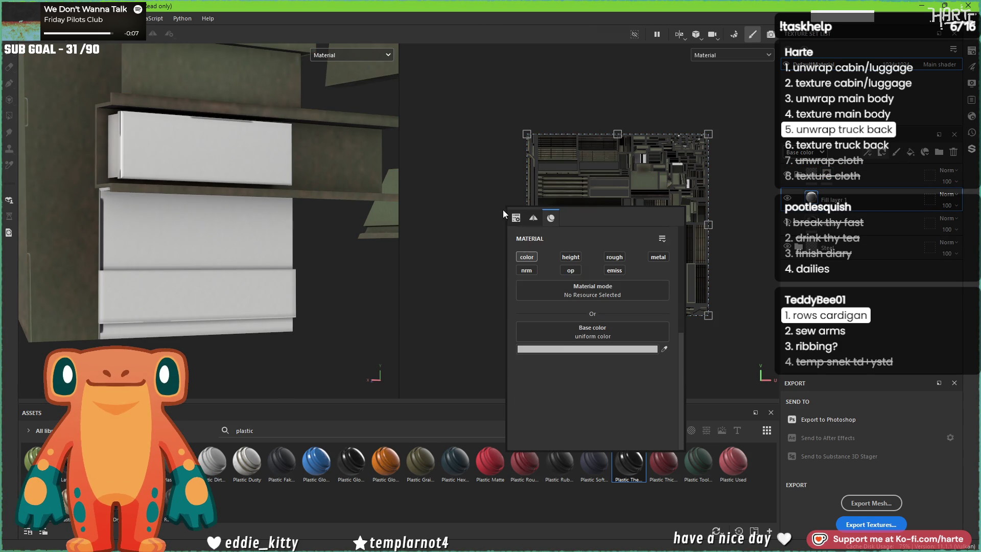
pyautogui.click(564, 350)
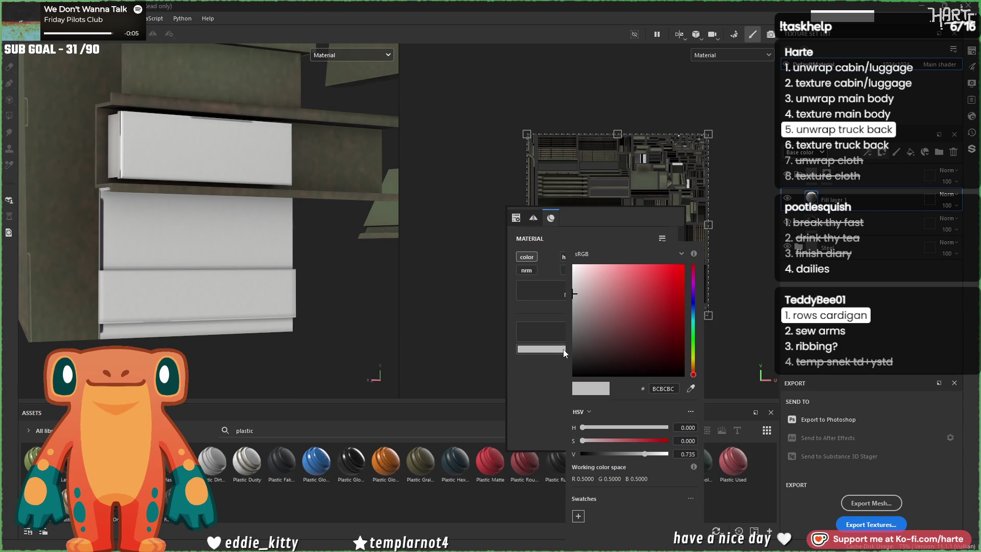
pyautogui.click(670, 273)
pyautogui.click(693, 373)
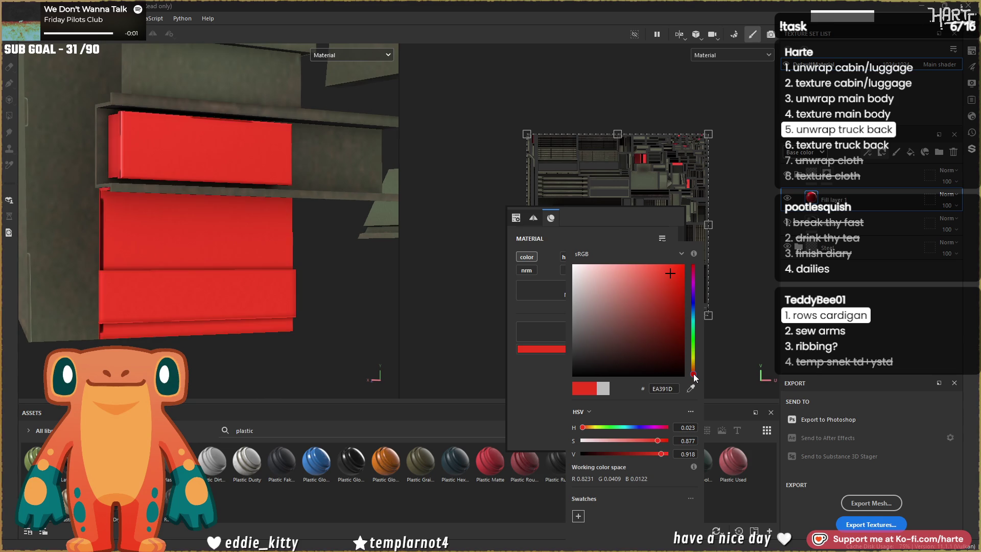
pyautogui.click(694, 376)
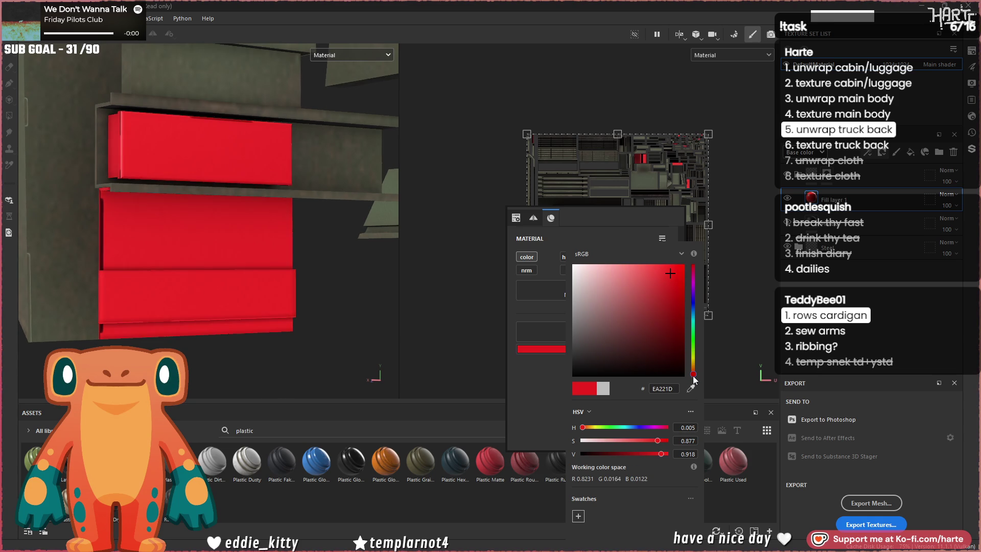
pyautogui.scroll(3, 90, 230)
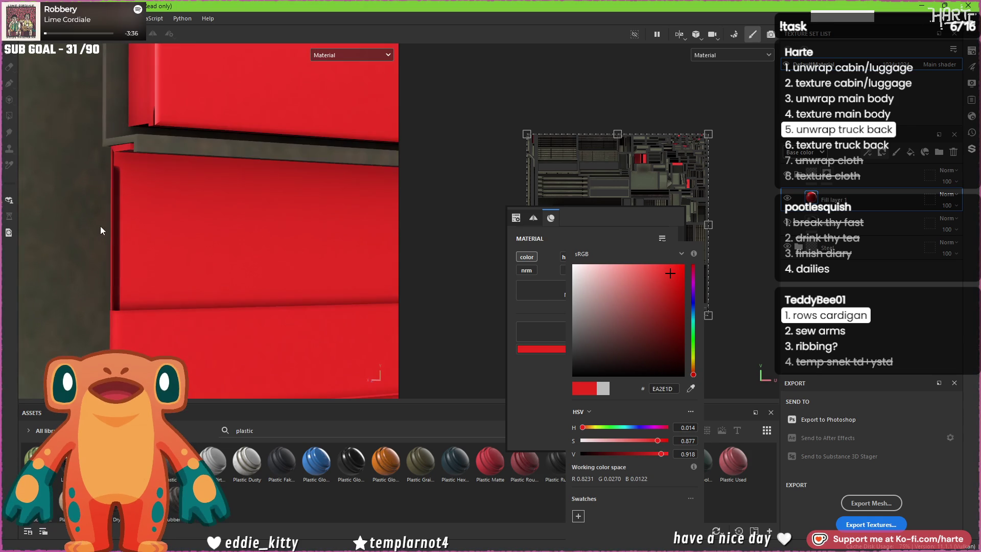
pyautogui.moveTo(183, 263)
pyautogui.keyDown('alt'); pyautogui.mouseDown()
pyautogui.moveTo(170, 219)
pyautogui.moveTo(170, 237)
pyautogui.moveTo(141, 257)
pyautogui.mouseUp(); pyautogui.keyUp('alt')
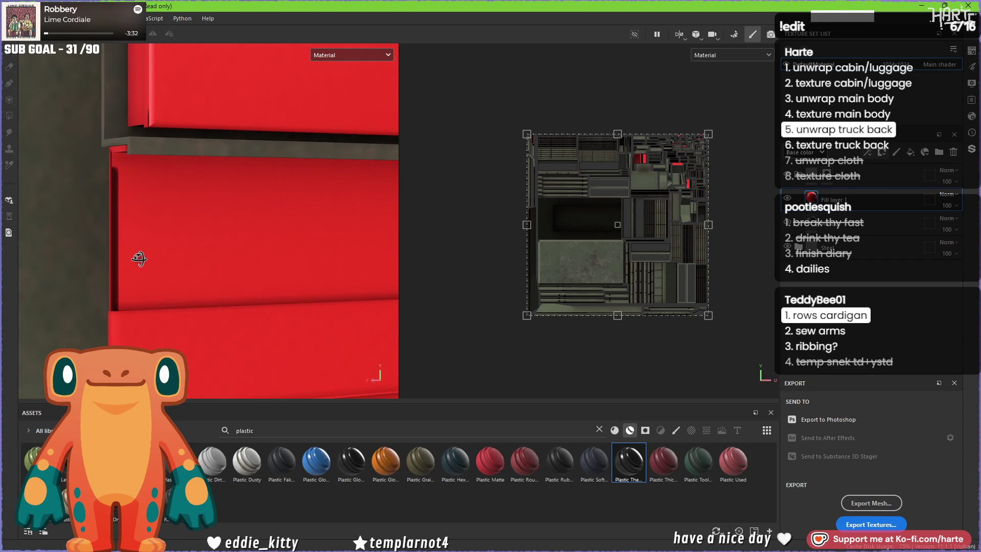
pyautogui.scroll(10, 670, 150)
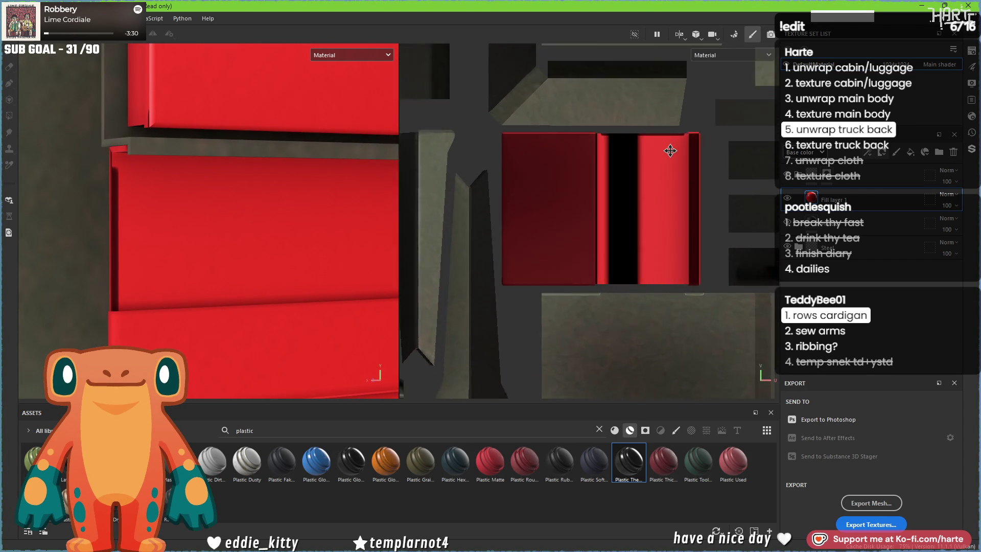
pyautogui.press('c')
pyautogui.press('c')
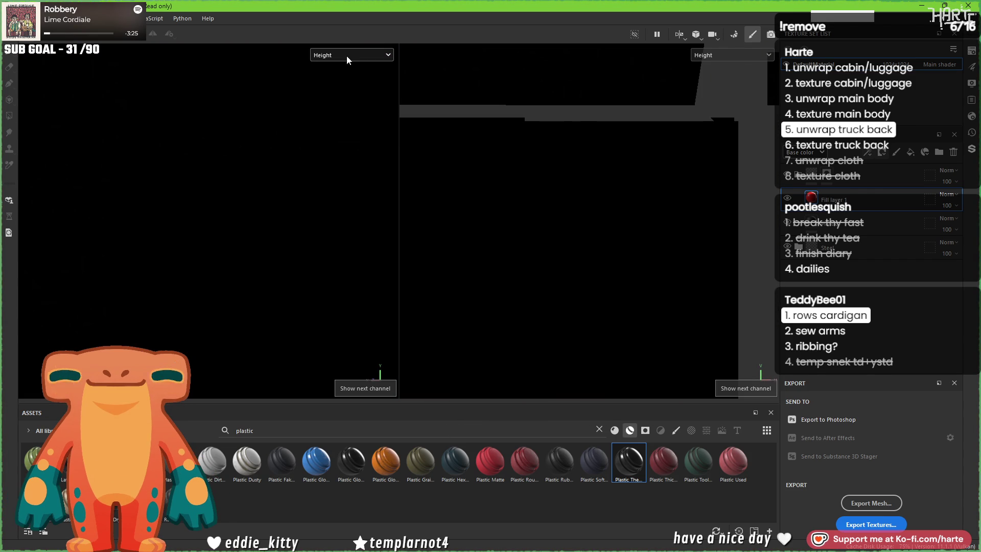
pyautogui.click(347, 56)
pyautogui.click(338, 97)
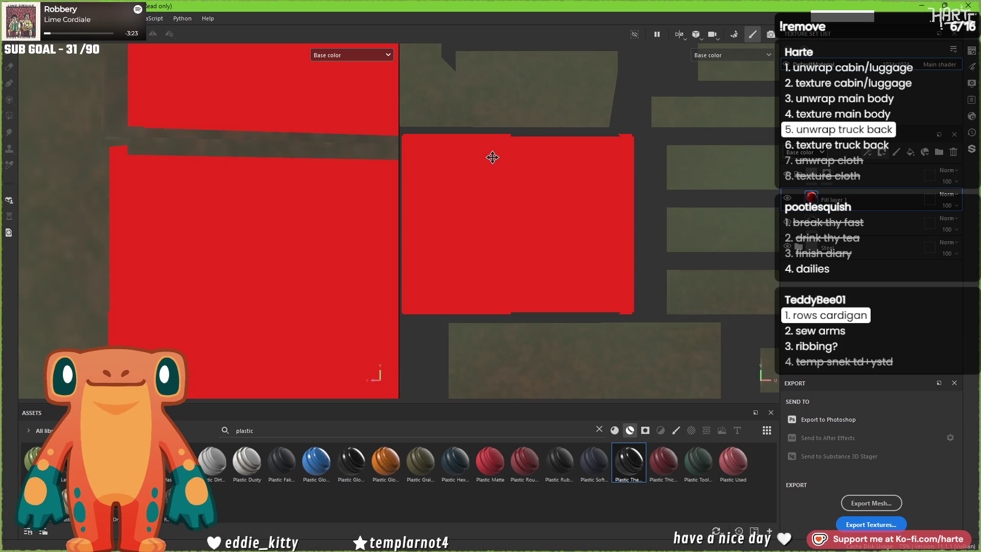
pyautogui.scroll(-2, 492, 158)
pyautogui.press('m')
pyautogui.scroll(1, 497, 163)
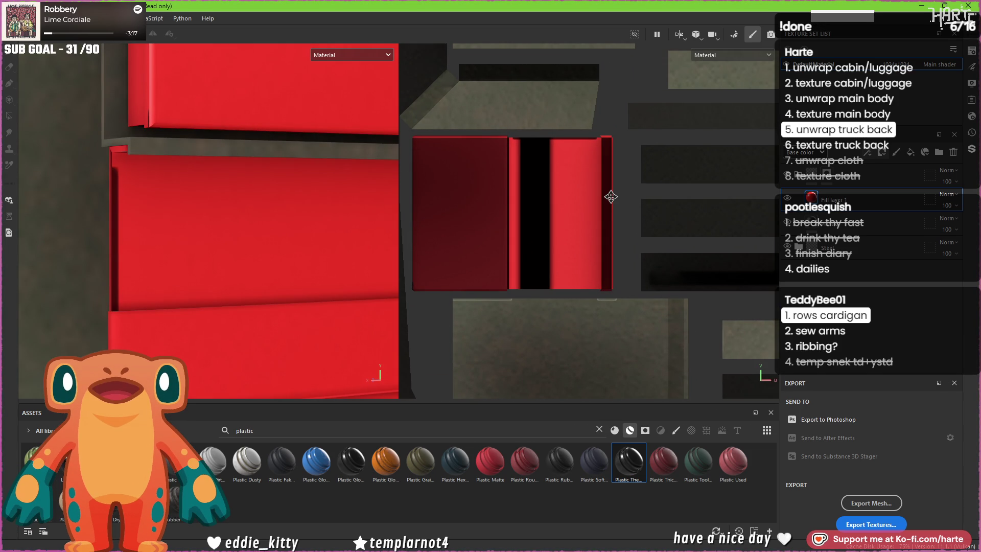
pyautogui.scroll(2, 611, 195)
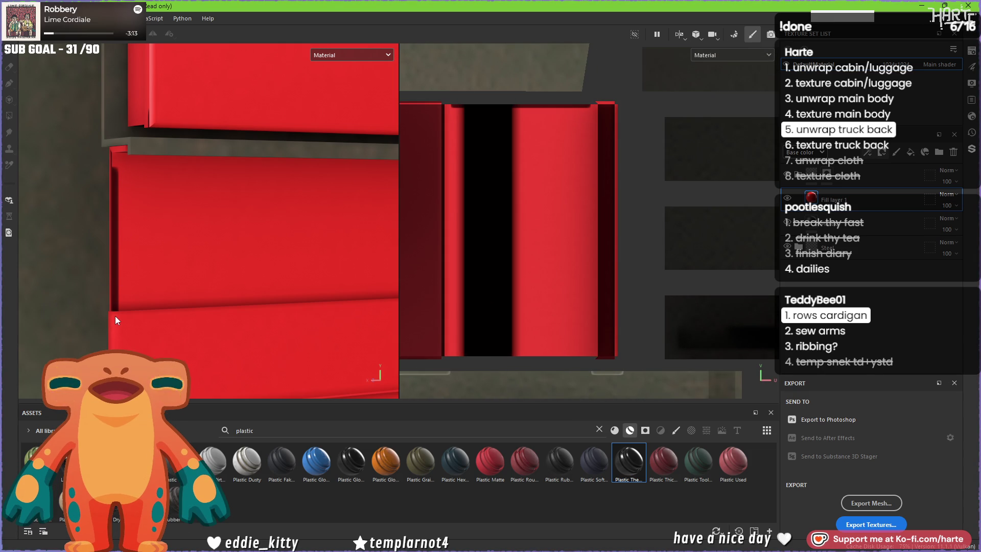
pyautogui.scroll(-4, 115, 315)
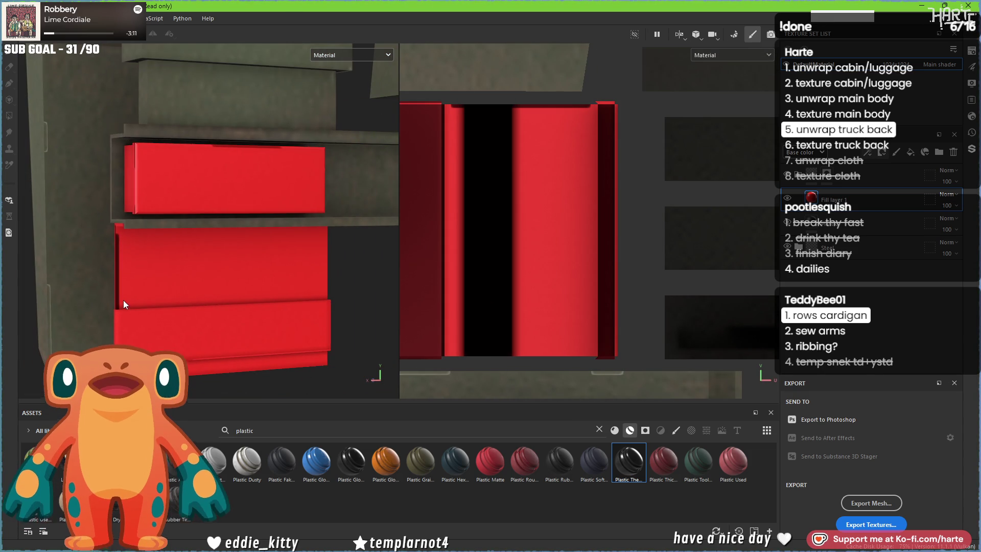
pyautogui.moveTo(249, 319)
pyautogui.keyDown('alt'); pyautogui.mouseDown()
pyautogui.moveTo(202, 275)
pyautogui.moveTo(200, 295)
pyautogui.moveTo(235, 321)
pyautogui.mouseUp(); pyautogui.keyUp('alt')
pyautogui.keyDown('alt'); pyautogui.moveTo(235, 320); pyautogui.dragTo(288, 258, button='middle'); pyautogui.keyUp('alt')
pyautogui.rightClick(556, 165)
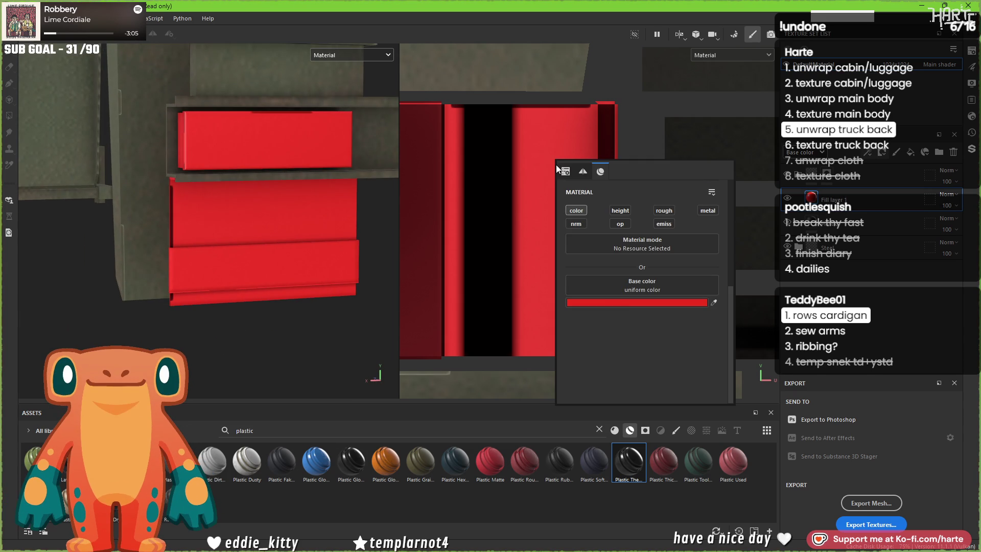
# Step: Deepen the fill's red to DA2525 and give the layer a black mask
pyautogui.click(640, 301)
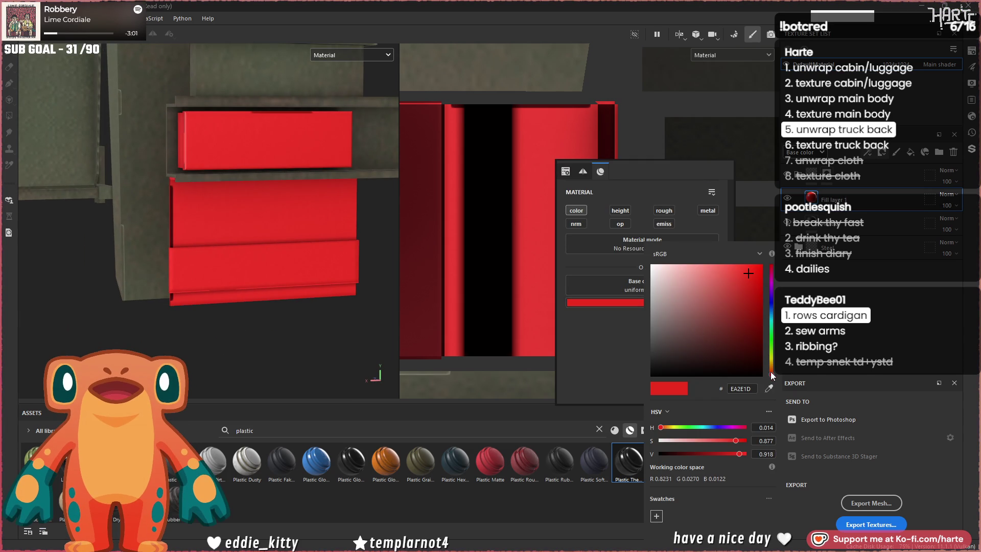
pyautogui.click(772, 375)
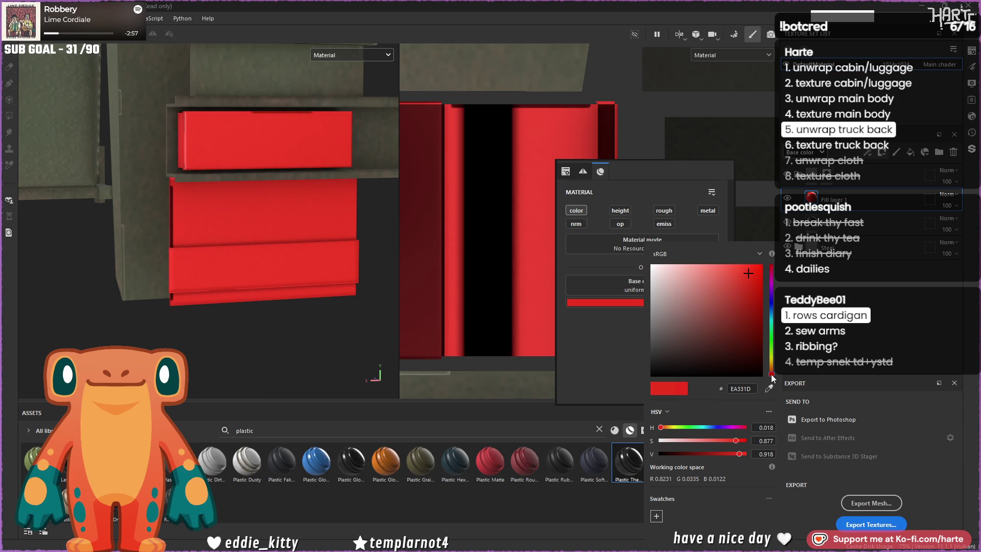
pyautogui.moveTo(771, 377); pyautogui.dragTo(772, 383)
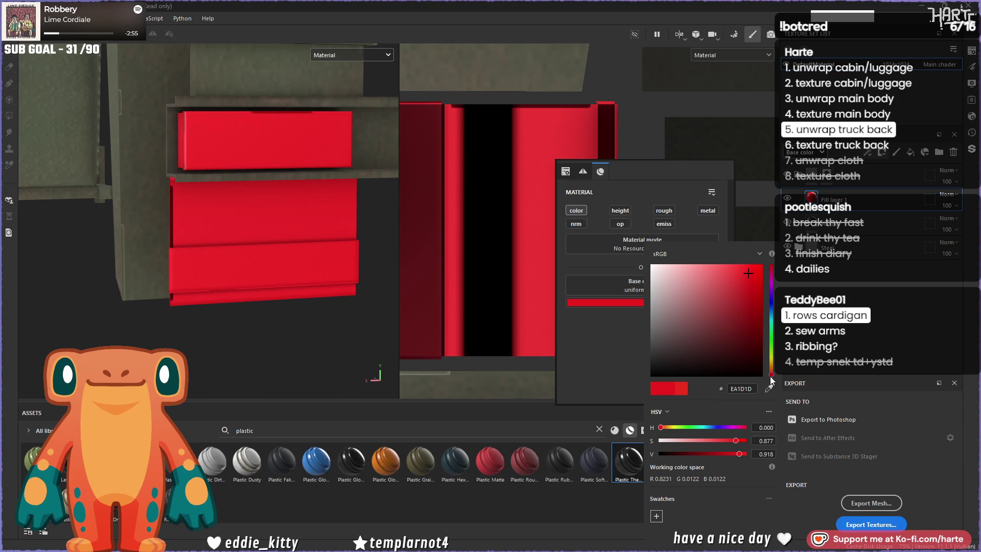
pyautogui.moveTo(715, 269); pyautogui.dragTo(742, 281)
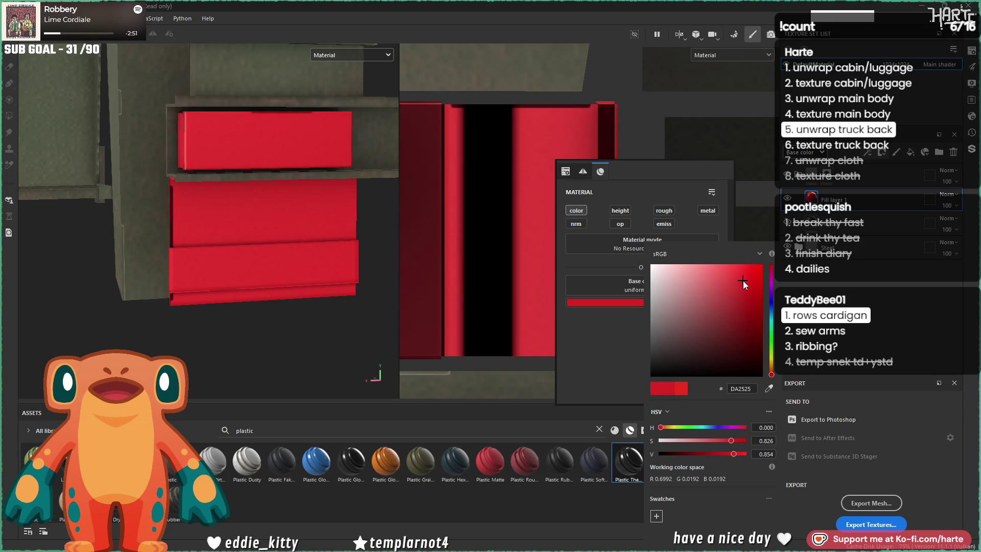
pyautogui.click(374, 212)
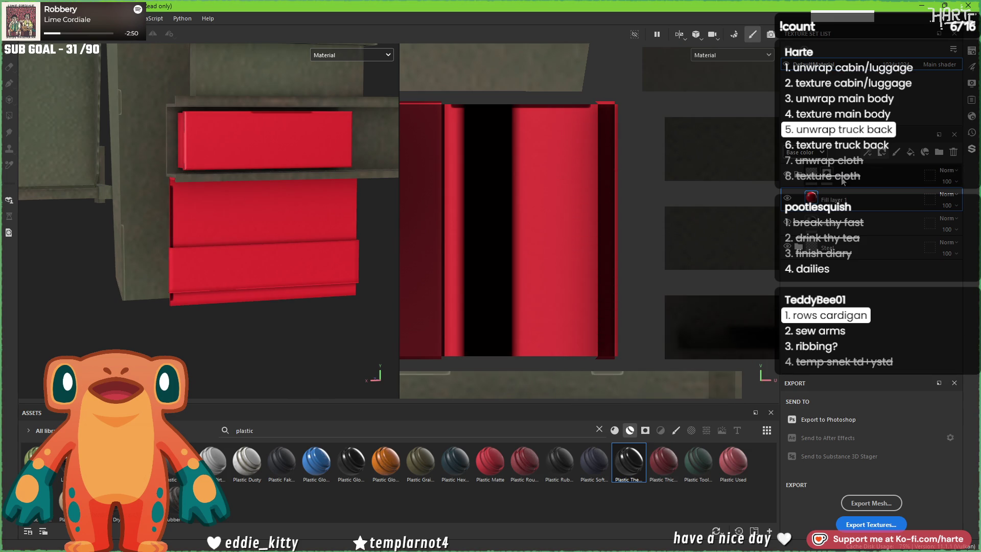
pyautogui.click(881, 152)
pyautogui.click(892, 179)
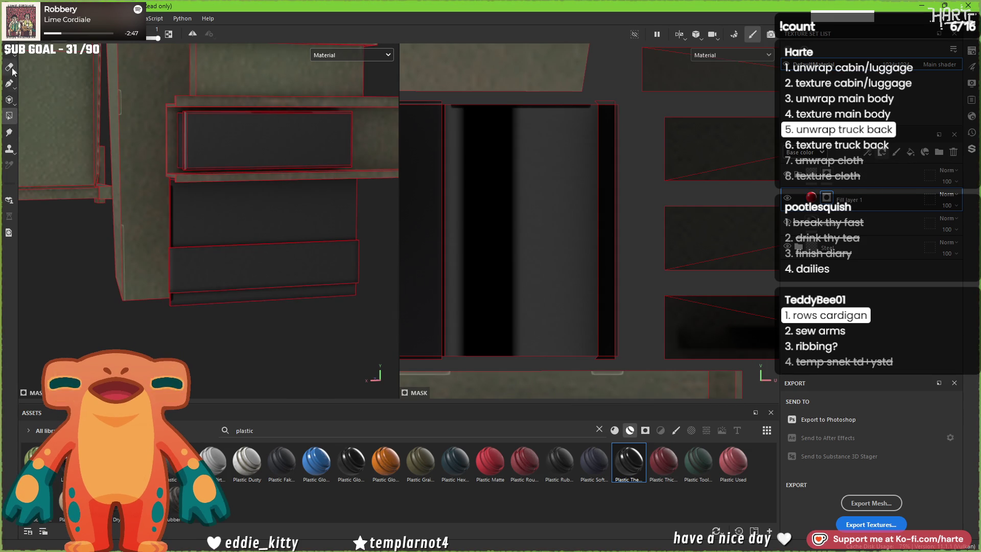
# Step: Reveal the red fill in the mask on the upper and lower drawer fronts only
pyautogui.moveTo(188, 274)
pyautogui.keyDown('alt'); pyautogui.mouseDown()
pyautogui.moveTo(308, 298)
pyautogui.moveTo(231, 259)
pyautogui.mouseUp(); pyautogui.keyUp('alt')
pyautogui.click(231, 258)
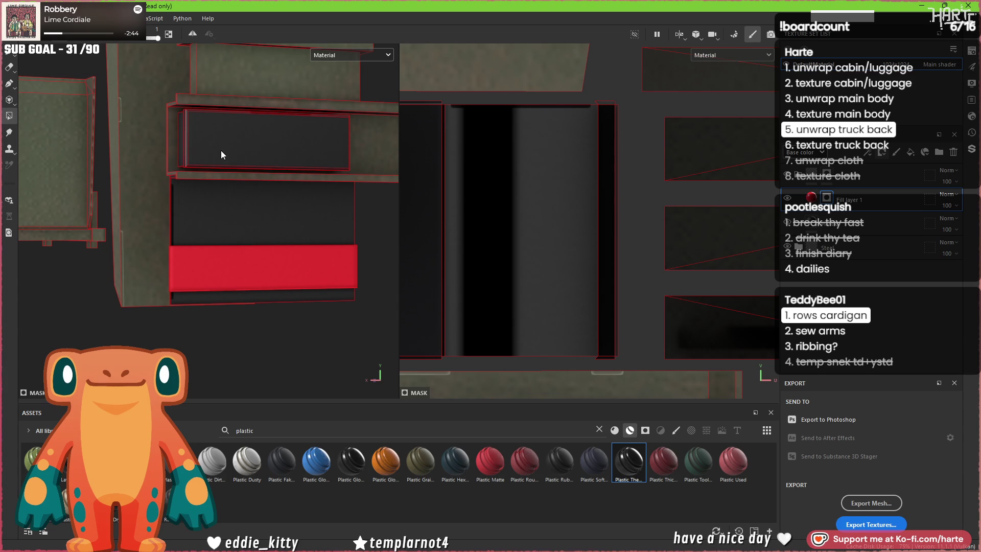
pyautogui.click(204, 145)
pyautogui.scroll(2, 200, 147)
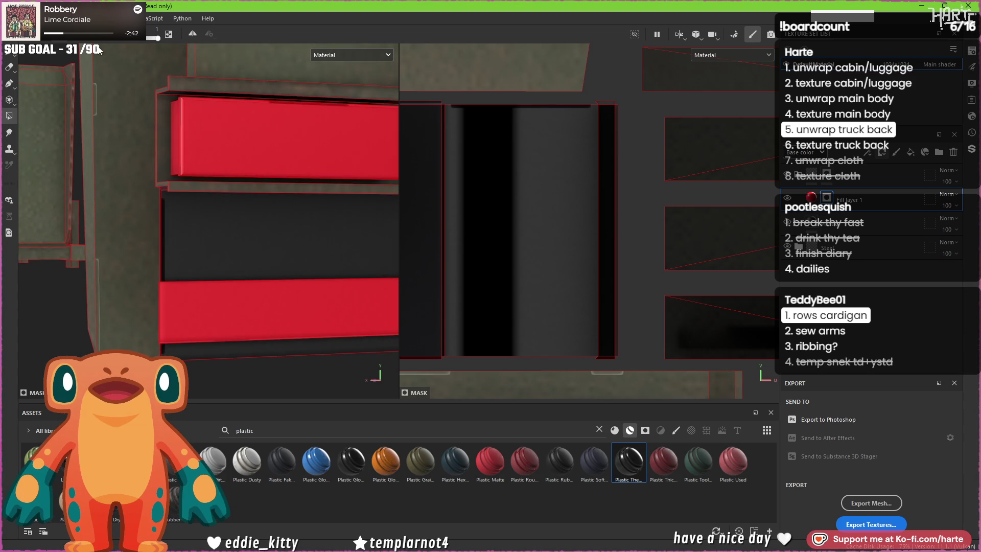
pyautogui.hotkey('ctrl', 'z')
pyautogui.hotkey('ctrl', 'z')
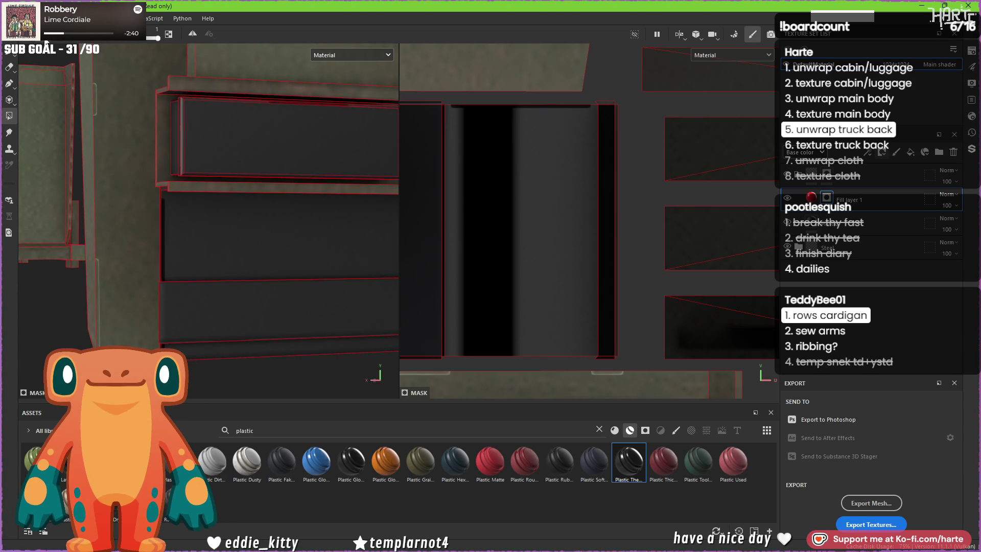
pyautogui.click(229, 147)
pyautogui.click(226, 314)
pyautogui.moveTo(219, 197)
pyautogui.keyDown('alt'); pyautogui.mouseDown()
pyautogui.moveTo(213, 139)
pyautogui.moveTo(161, 126)
pyautogui.moveTo(170, 127)
pyautogui.moveTo(170, 105)
pyautogui.moveTo(161, 222)
pyautogui.mouseUp(); pyautogui.keyUp('alt')
pyautogui.scroll(2, 161, 128)
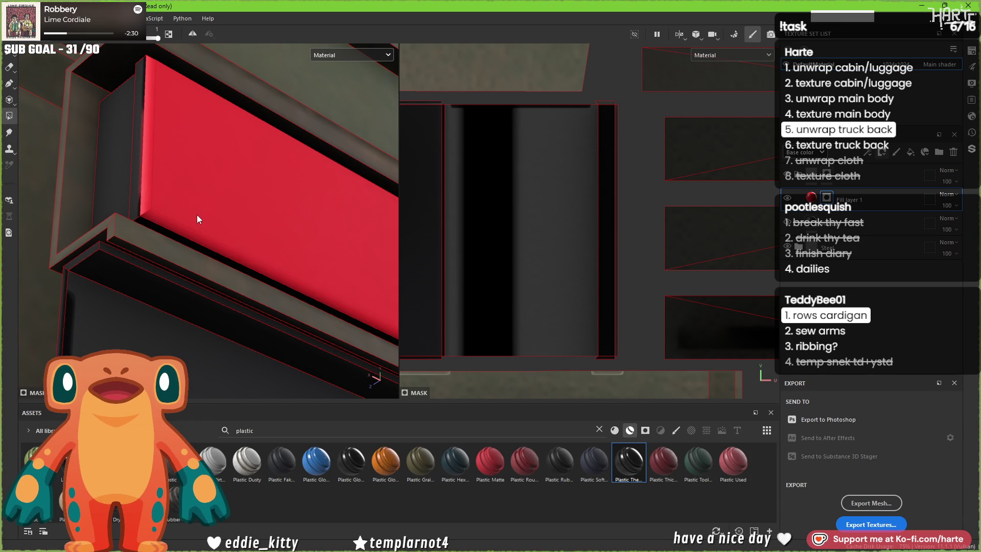
pyautogui.scroll(-2, 195, 218)
pyautogui.scroll(-5, 596, 231)
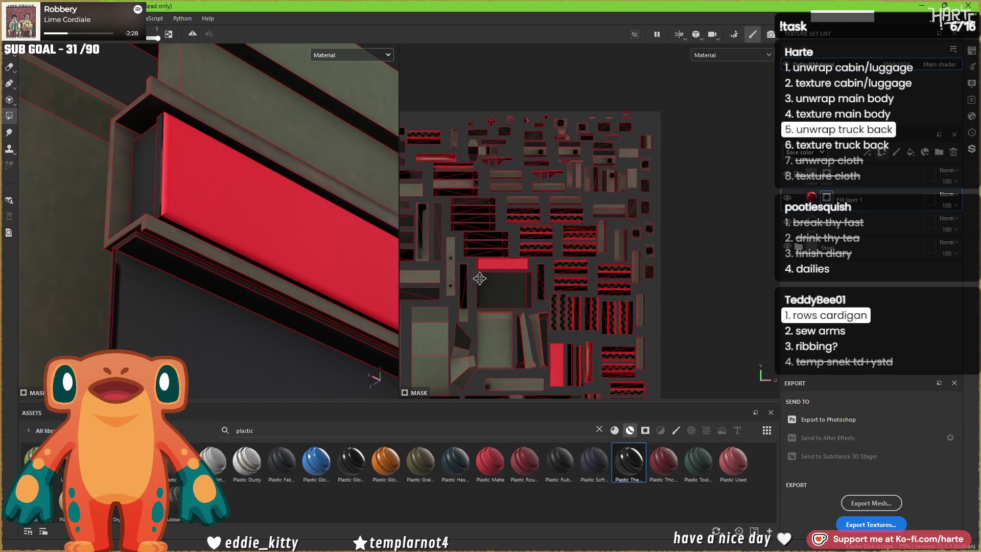
pyautogui.scroll(6, 549, 282)
pyautogui.moveTo(546, 263); pyautogui.dragTo(603, 249, button='middle')
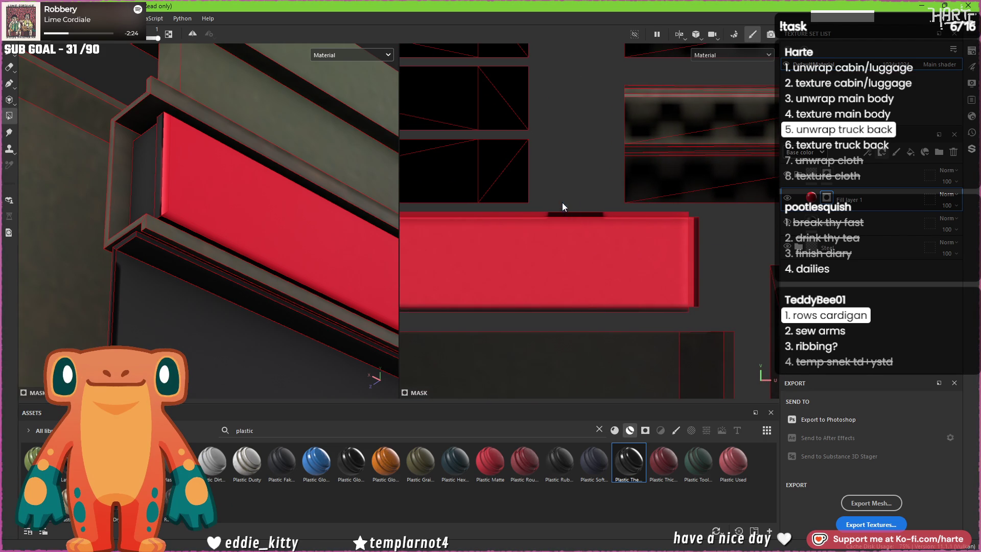
pyautogui.moveTo(584, 299); pyautogui.dragTo(772, 289, button='middle')
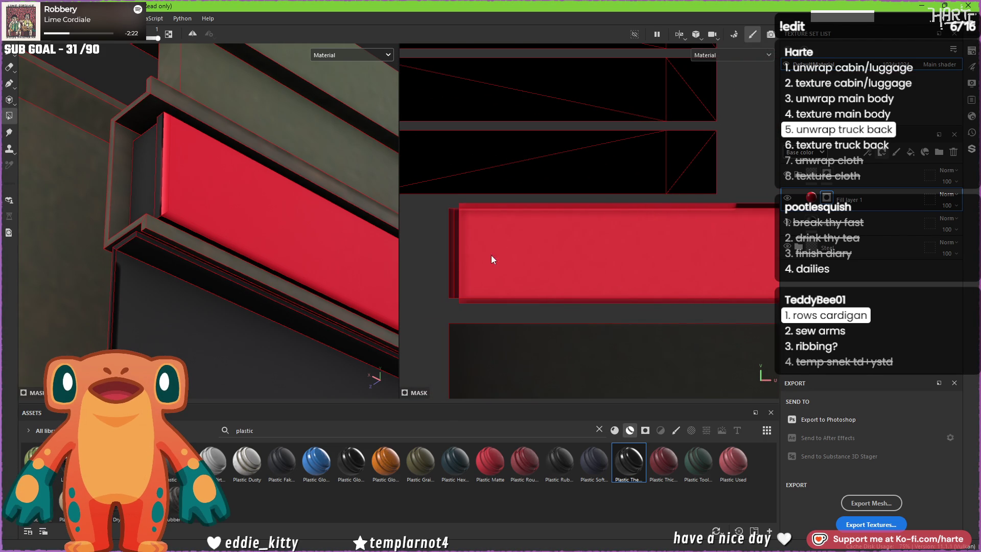
pyautogui.scroll(-3, 133, 213)
pyautogui.scroll(6, 173, 290)
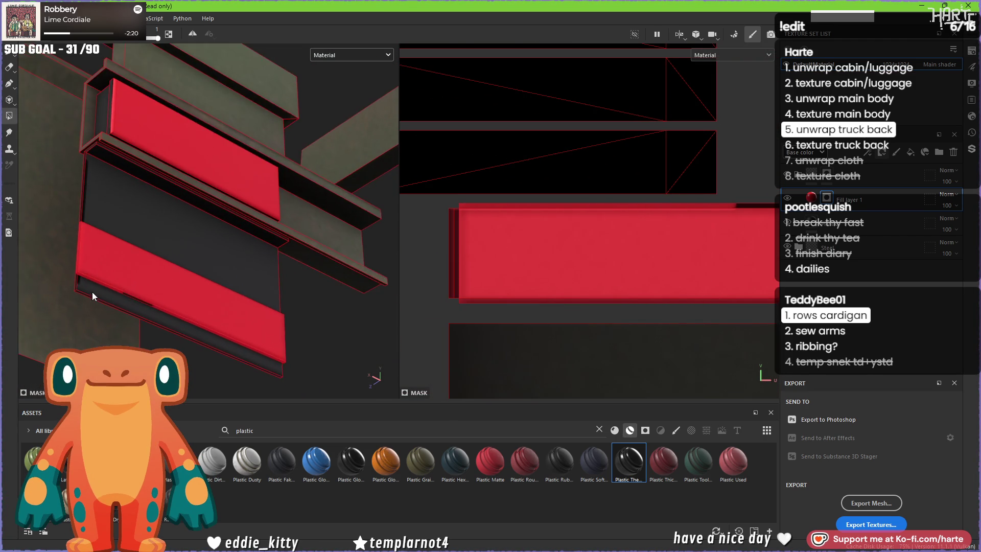
pyautogui.scroll(2, 105, 273)
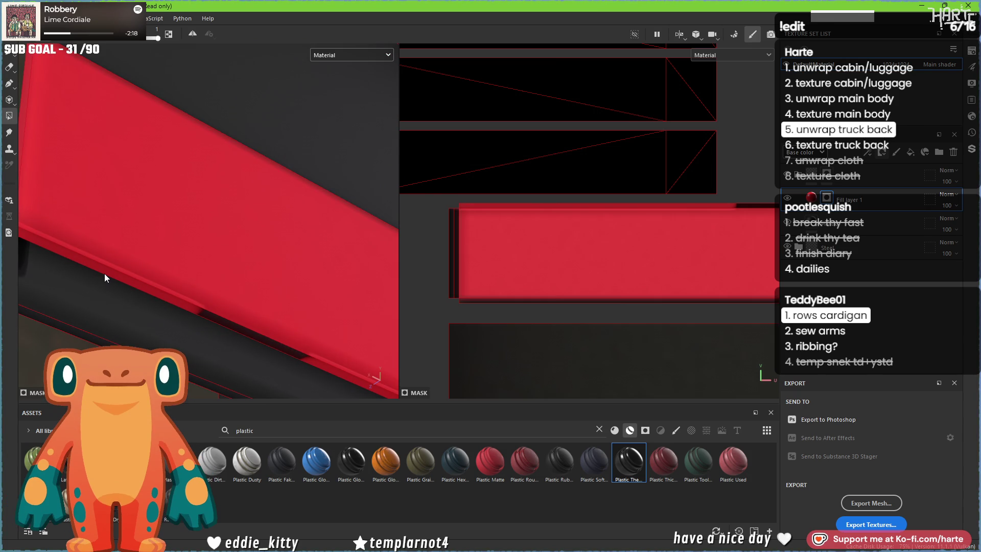
pyautogui.scroll(-4, 135, 272)
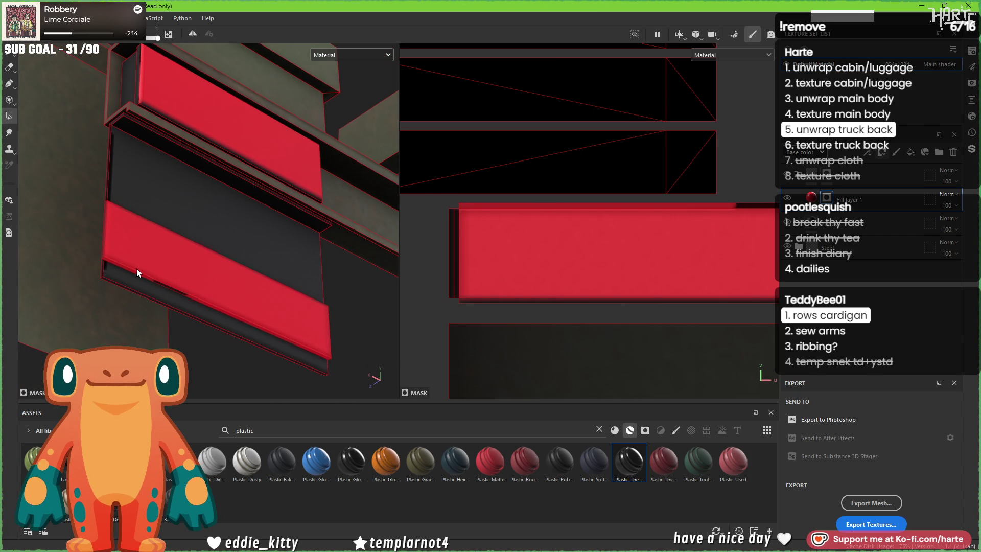
pyautogui.click(136, 268)
pyautogui.click(137, 268)
pyautogui.scroll(-5, 565, 255)
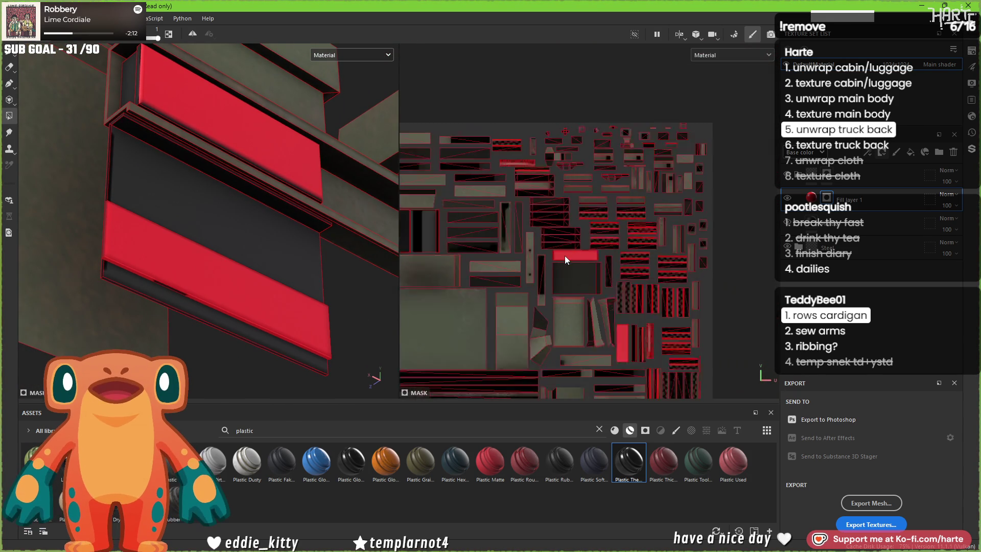
pyautogui.scroll(-3, 517, 174)
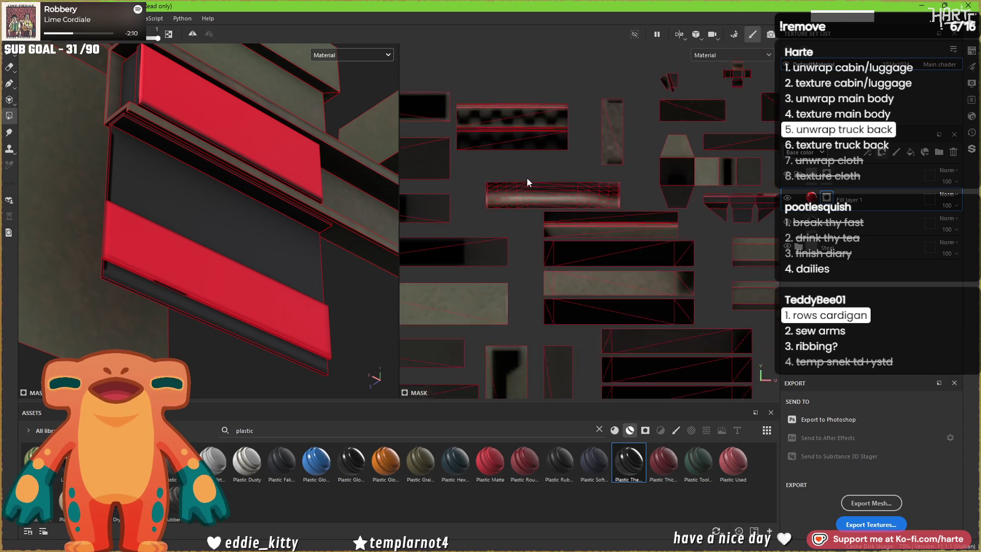
pyautogui.scroll(6, 541, 222)
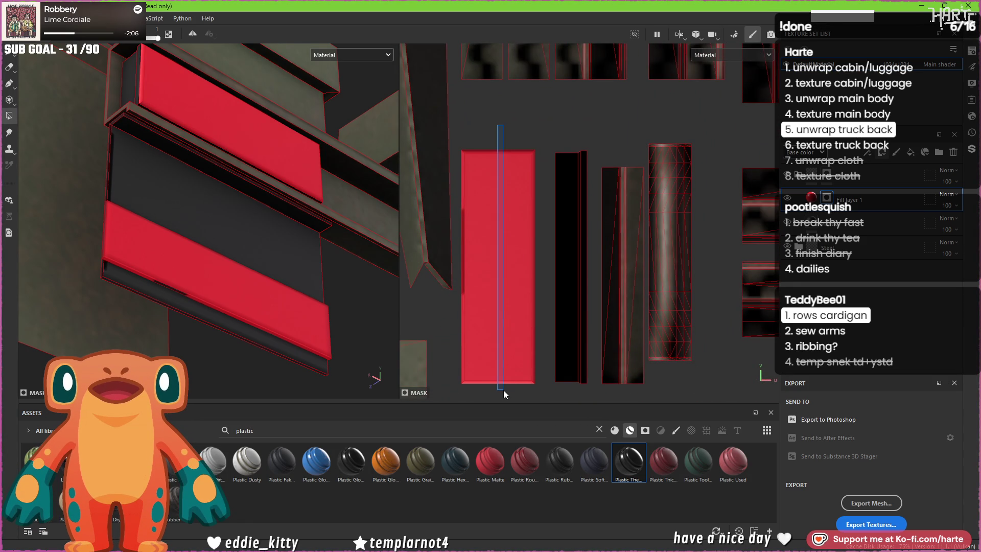
pyautogui.moveTo(266, 222)
pyautogui.keyDown('alt'); pyautogui.mouseDown()
pyautogui.moveTo(261, 313)
pyautogui.moveTo(311, 292)
pyautogui.moveTo(256, 264)
pyautogui.mouseUp(); pyautogui.keyUp('alt')
pyautogui.scroll(-1, 183, 170)
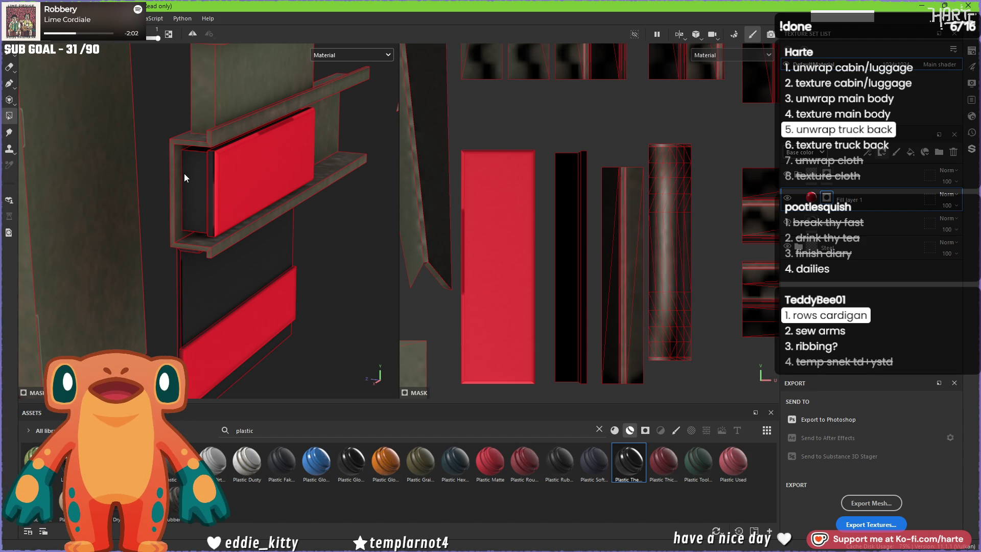
pyautogui.scroll(-2, 182, 178)
pyautogui.keyDown('alt'); pyautogui.moveTo(183, 177); pyautogui.dragTo(182, 189); pyautogui.keyUp('alt')
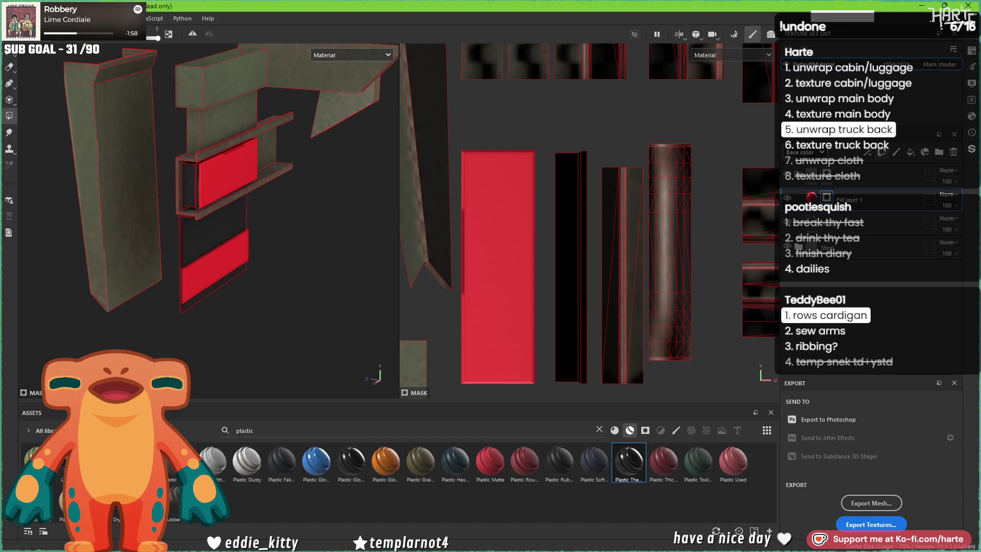
pyautogui.scroll(-5, 418, 230)
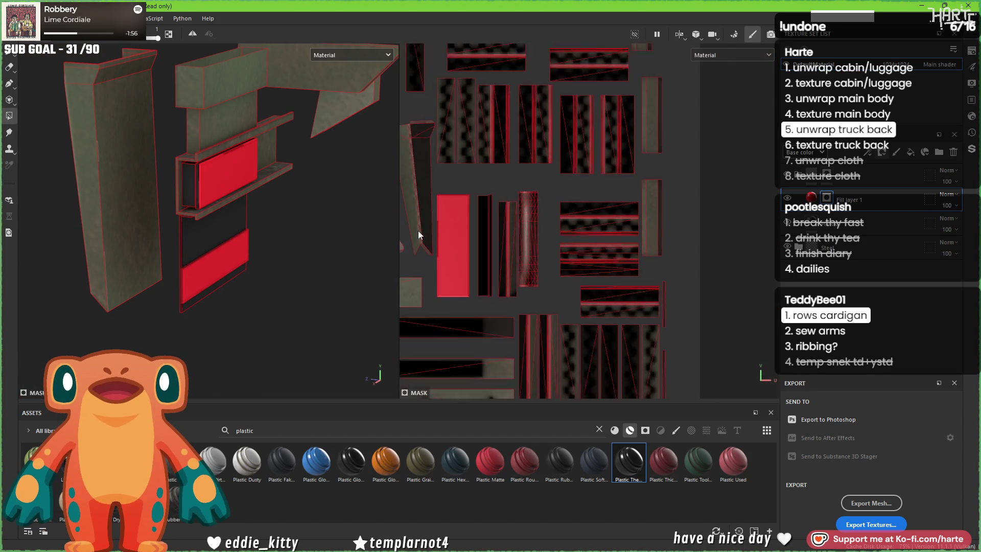
pyautogui.scroll(-1, 439, 233)
pyautogui.scroll(-5, 207, 220)
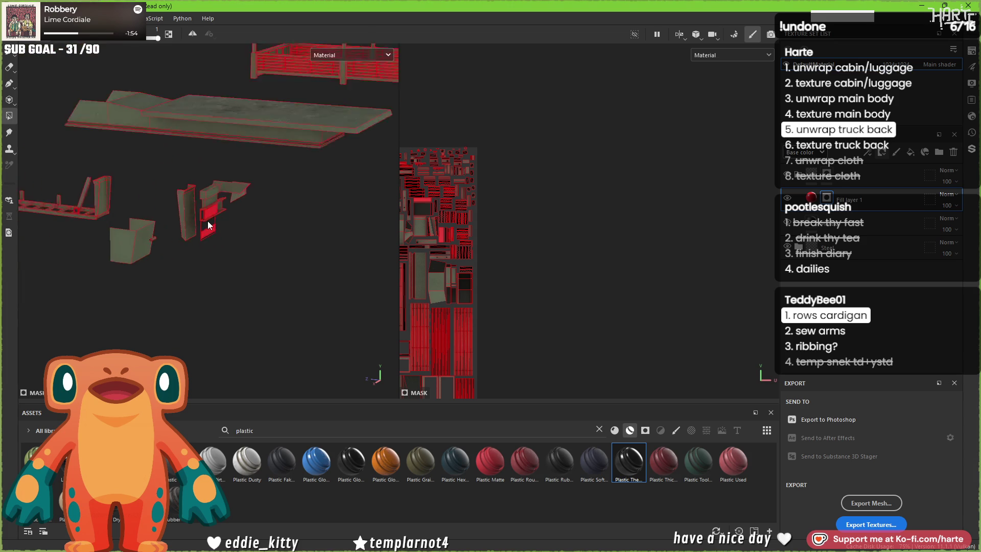
pyautogui.scroll(3, 157, 223)
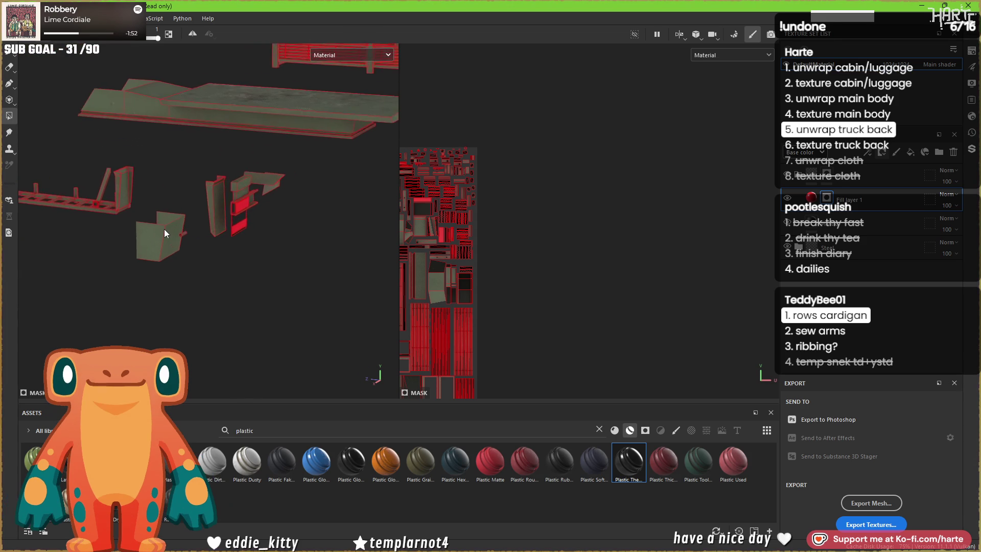
pyautogui.keyDown('alt'); pyautogui.moveTo(161, 223); pyautogui.dragTo(200, 292); pyautogui.keyUp('alt')
pyautogui.scroll(10, 67, 338)
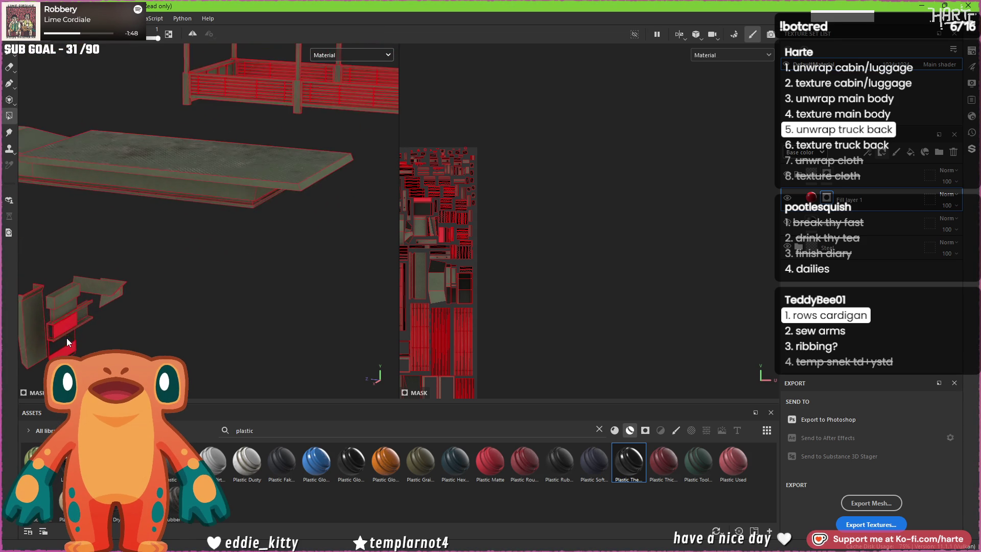
pyautogui.scroll(-5, 204, 230)
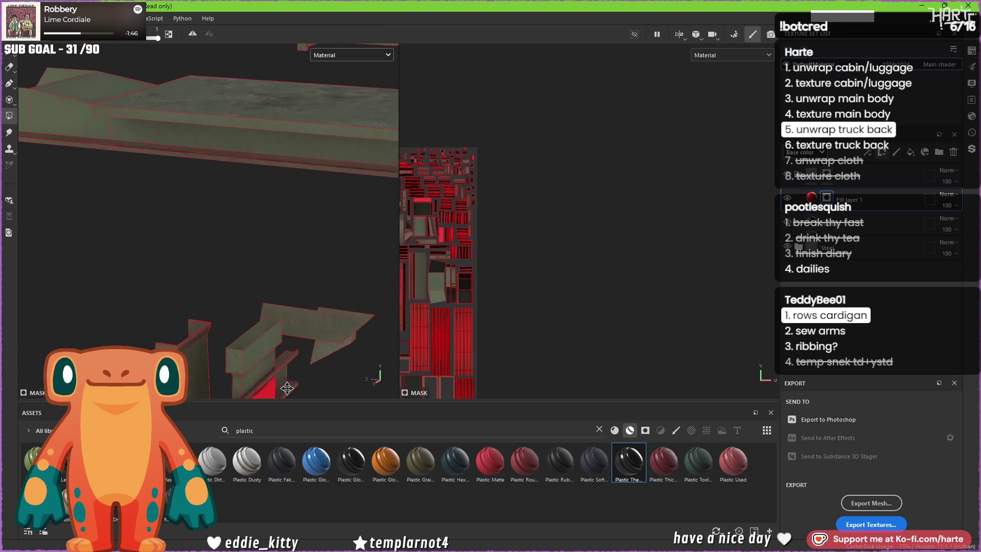
pyautogui.scroll(5, 117, 263)
pyautogui.scroll(3, 130, 268)
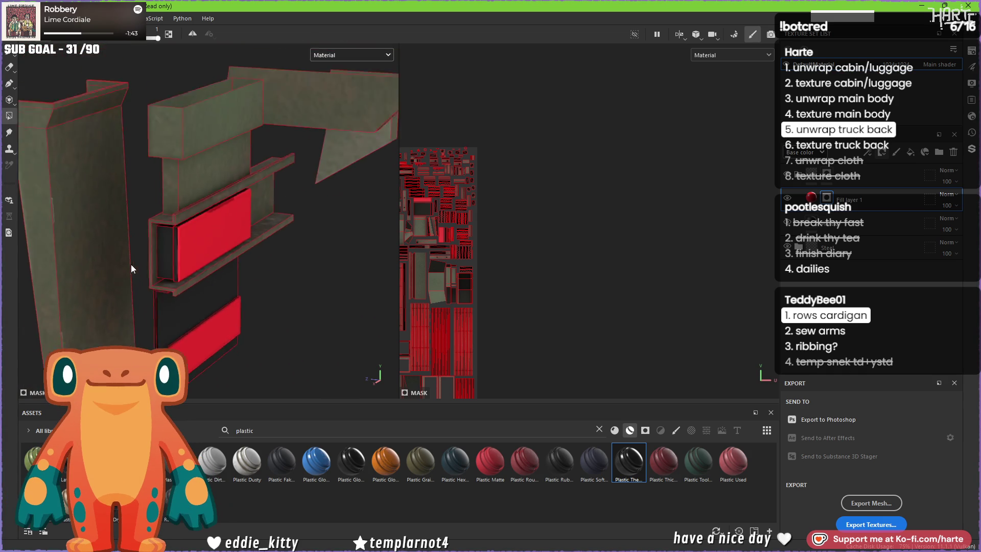
pyautogui.scroll(-6, 140, 258)
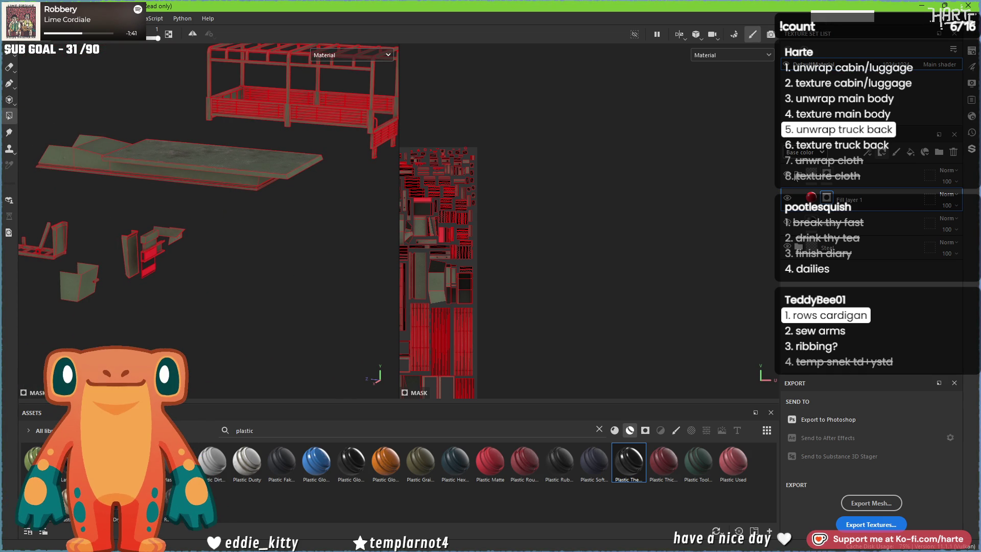
pyautogui.keyDown('alt'); pyautogui.moveTo(115, 305); pyautogui.dragTo(416, 327); pyautogui.keyUp('alt')
pyautogui.scroll(5, 230, 309)
pyautogui.scroll(3, 230, 313)
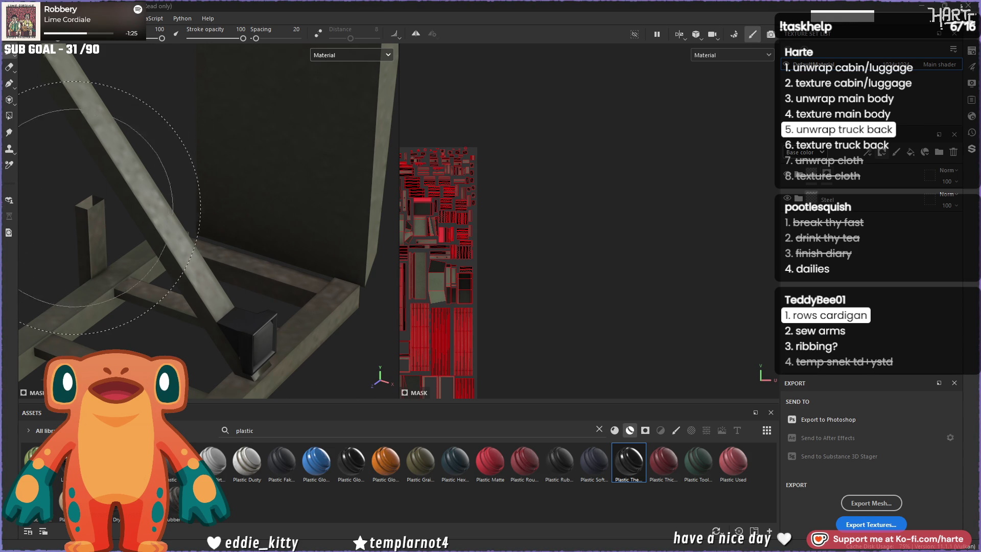
# Step: Drag a red material onto the layer stack and add a mask to it
pyautogui.moveTo(176, 213)
pyautogui.keyDown('alt'); pyautogui.mouseDown()
pyautogui.moveTo(66, 164)
pyautogui.moveTo(83, 164)
pyautogui.moveTo(197, 236)
pyautogui.moveTo(291, 237)
pyautogui.mouseUp(); pyautogui.keyUp('alt')
pyautogui.scroll(6, 291, 236)
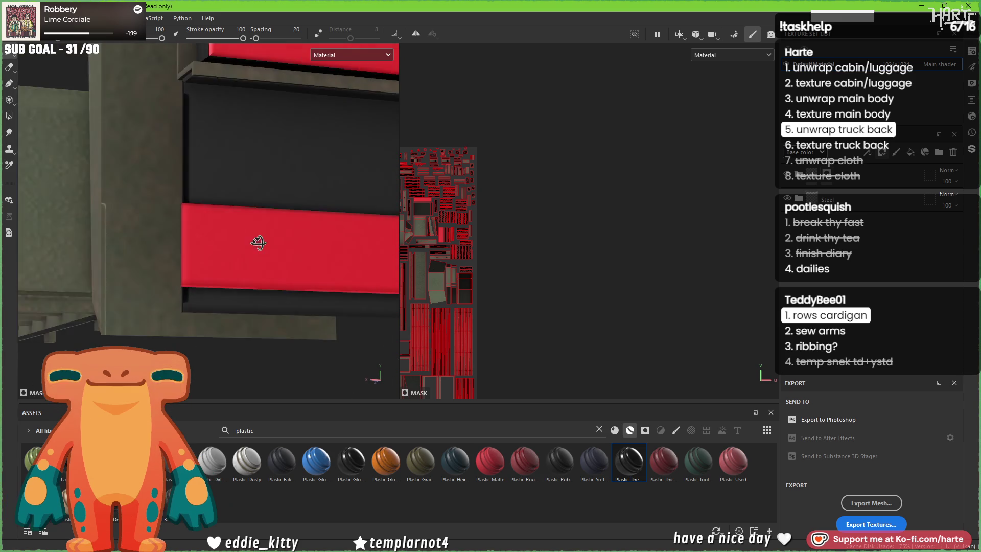
pyautogui.moveTo(869, 199)
pyautogui.mouseDown()
pyautogui.moveTo(868, 176)
pyautogui.moveTo(863, 202)
pyautogui.mouseUp()
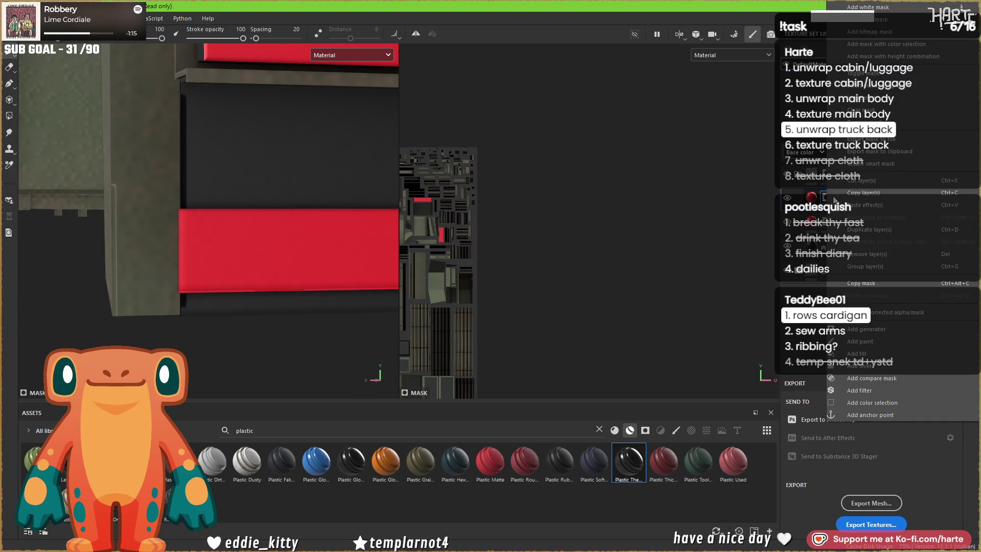
pyautogui.click(910, 152)
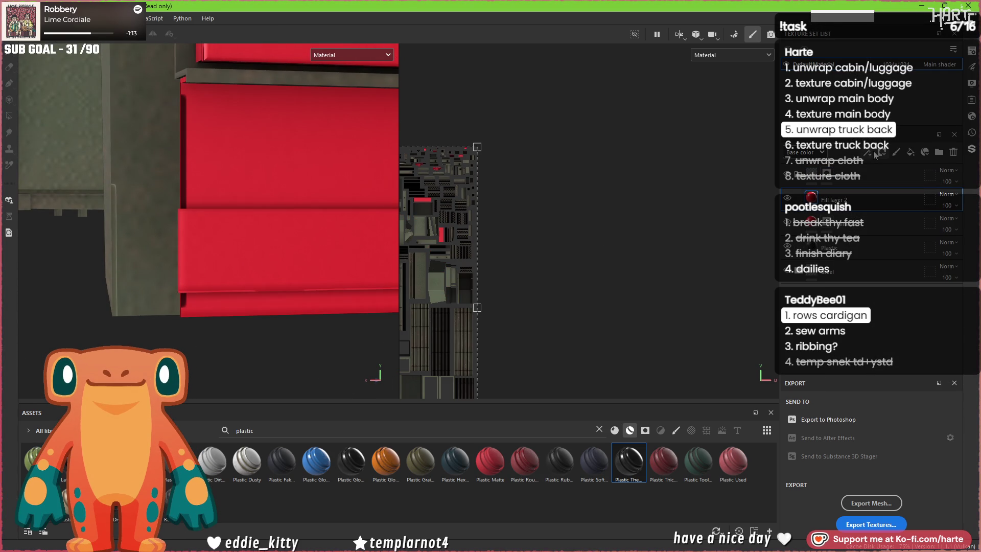
# Step: Search the mask texture picker for rectangle, chevron and angle shapes, then square
pyautogui.click(882, 152)
pyautogui.write('cloud')
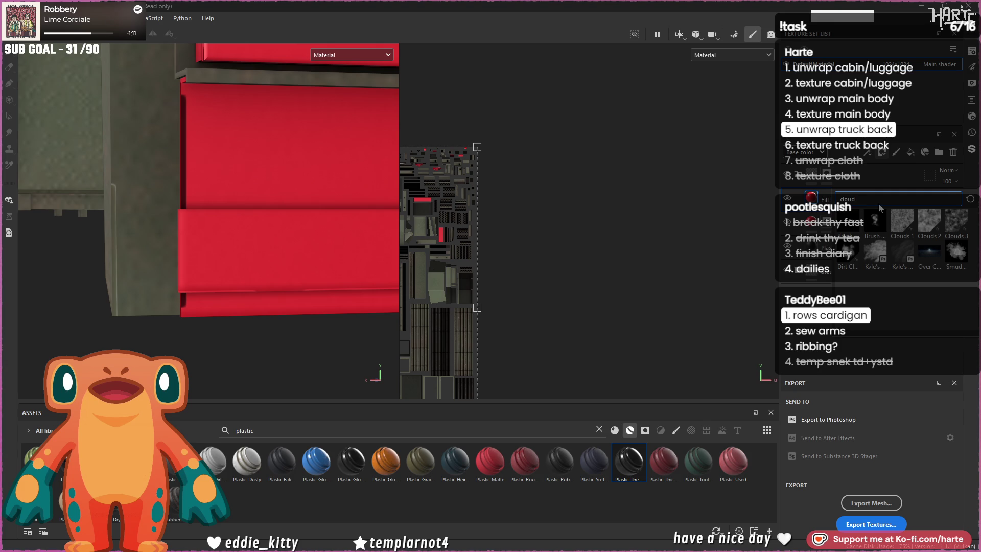
pyautogui.write('rectangle')
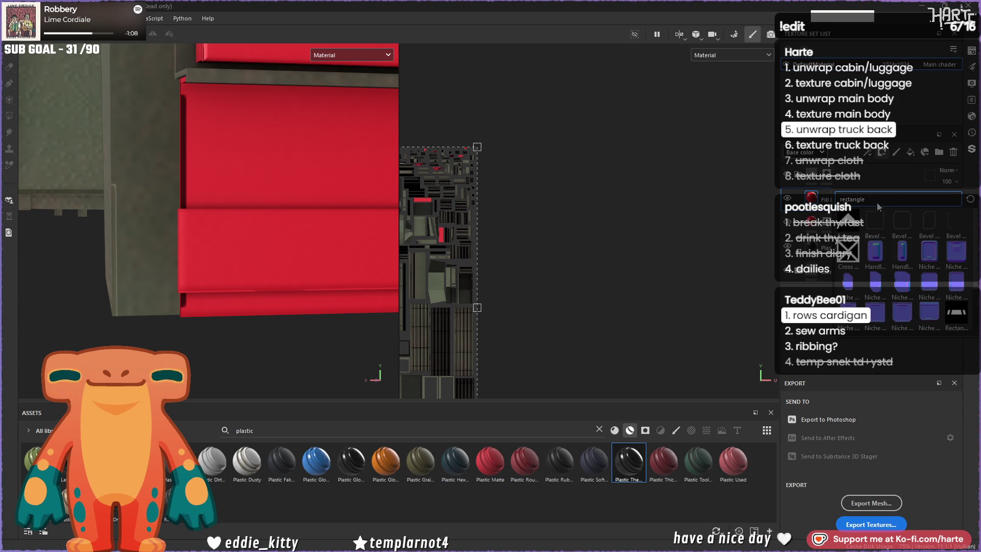
pyautogui.scroll(-2, 899, 255)
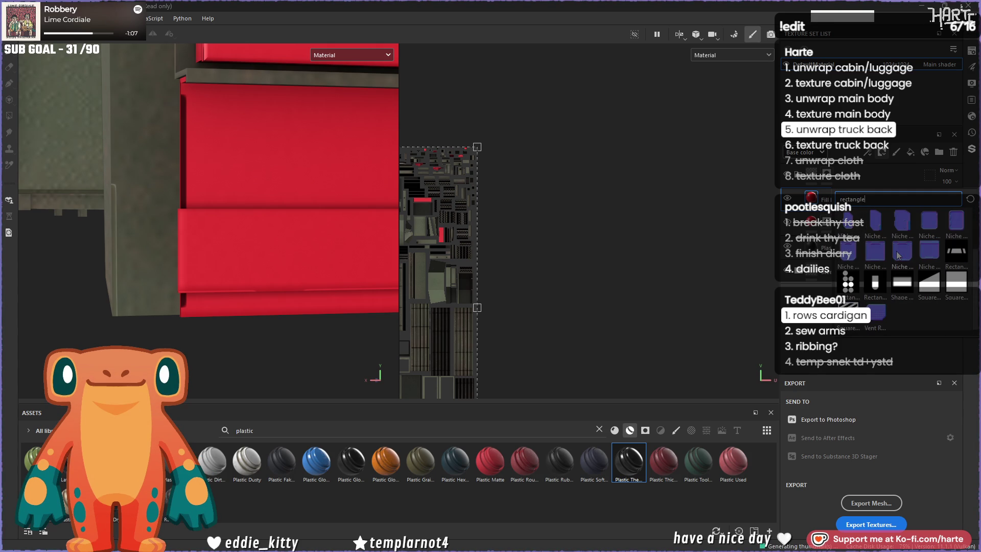
pyautogui.write('s')
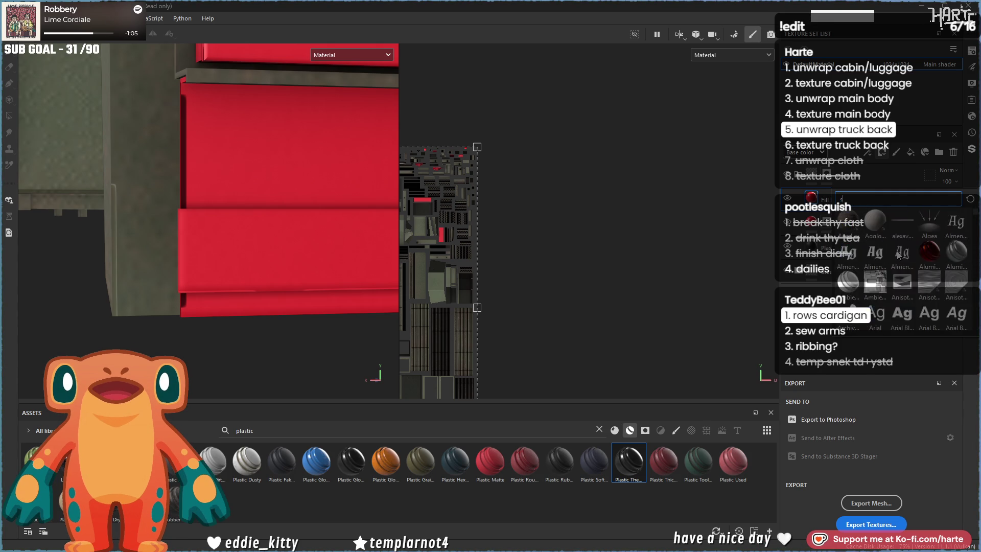
pyautogui.write('quachevr')
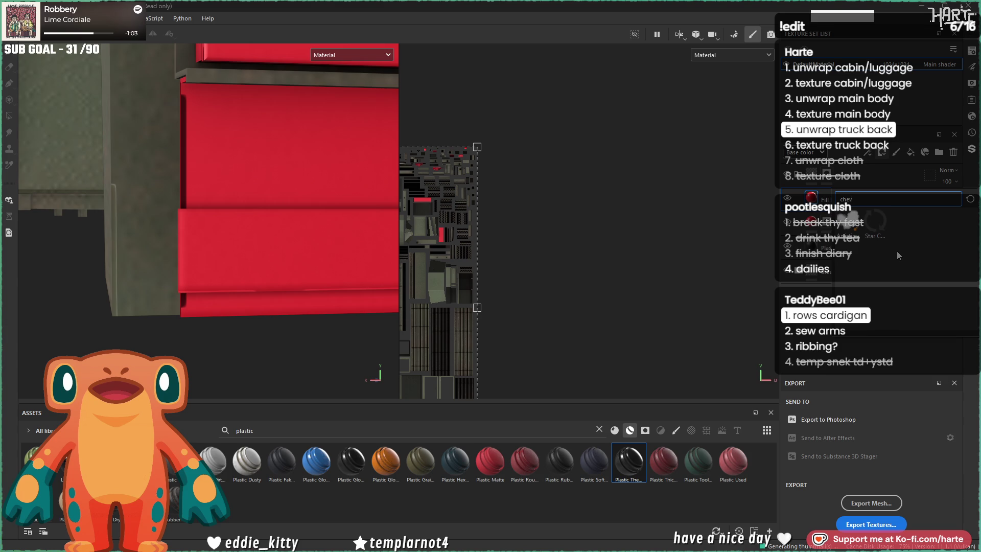
pyautogui.press('BackSpace')
pyautogui.press('BackSpace')
pyautogui.press('BackSpace')
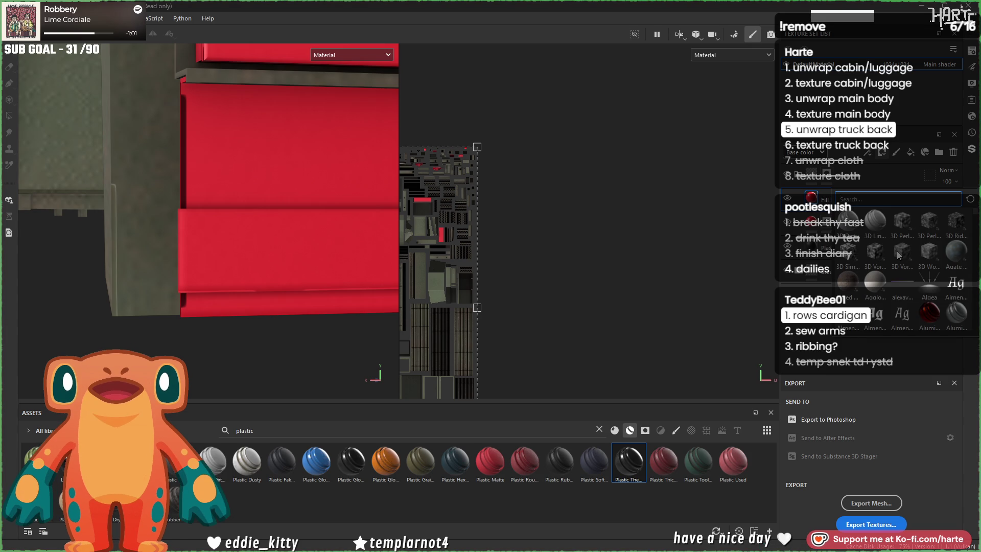
pyautogui.write('angle')
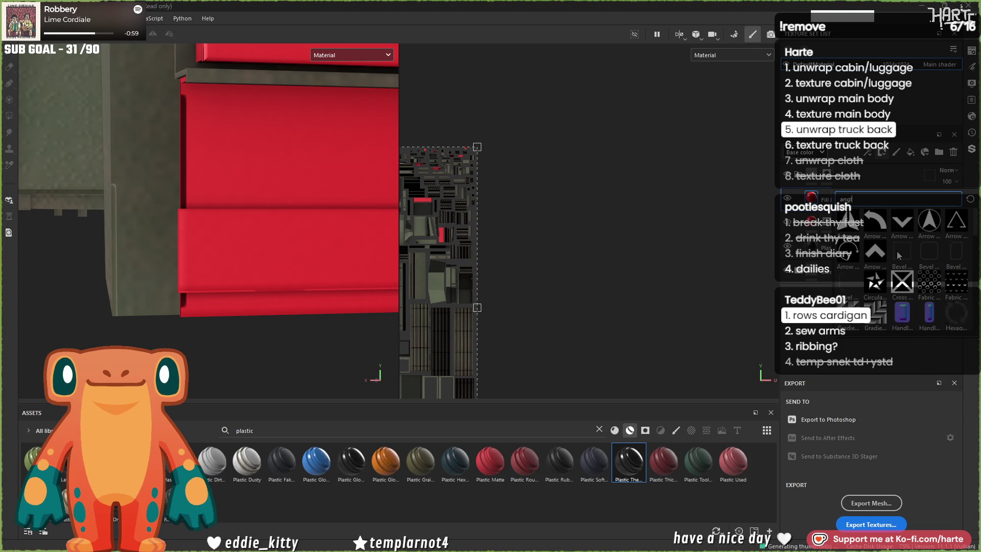
pyautogui.scroll(-5, 898, 254)
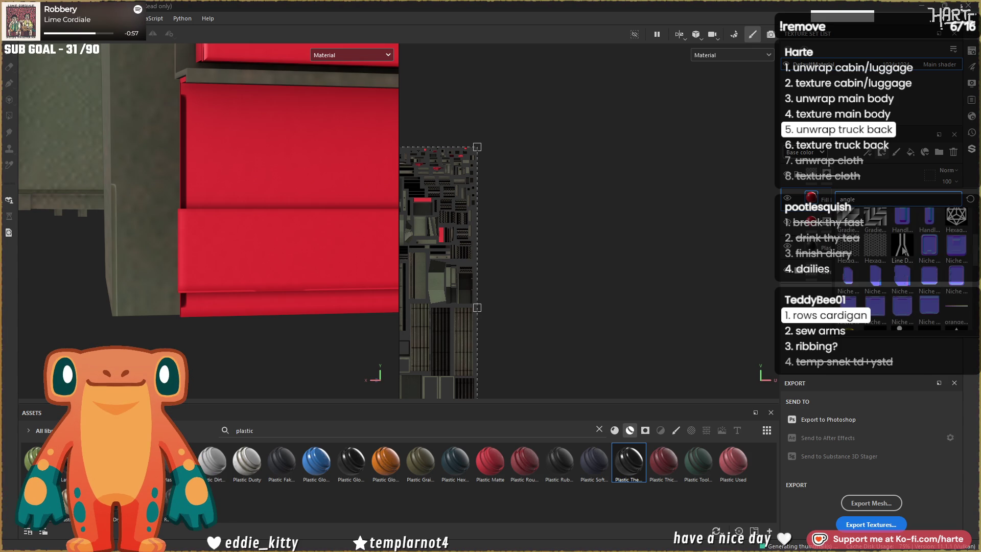
pyautogui.scroll(-5, 903, 250)
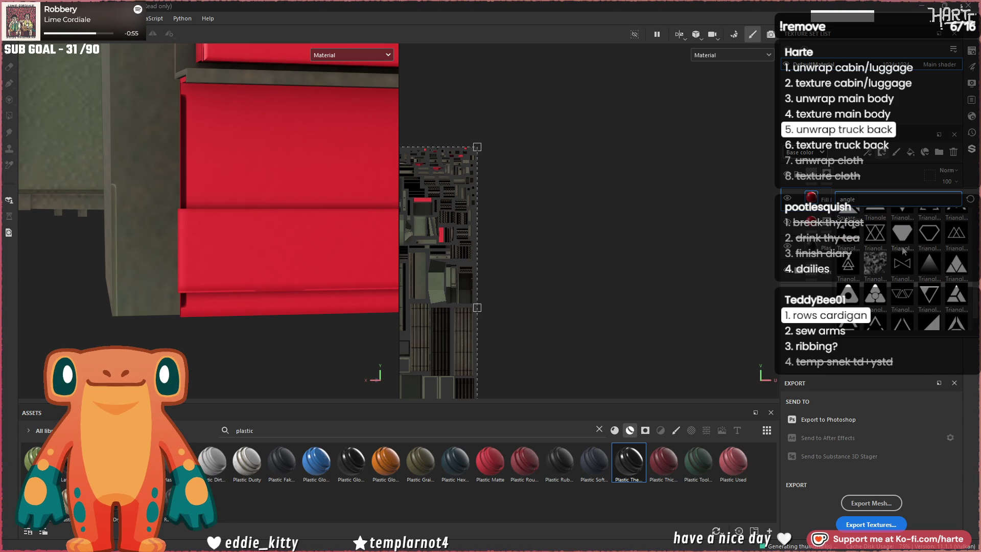
pyautogui.scroll(2, 902, 250)
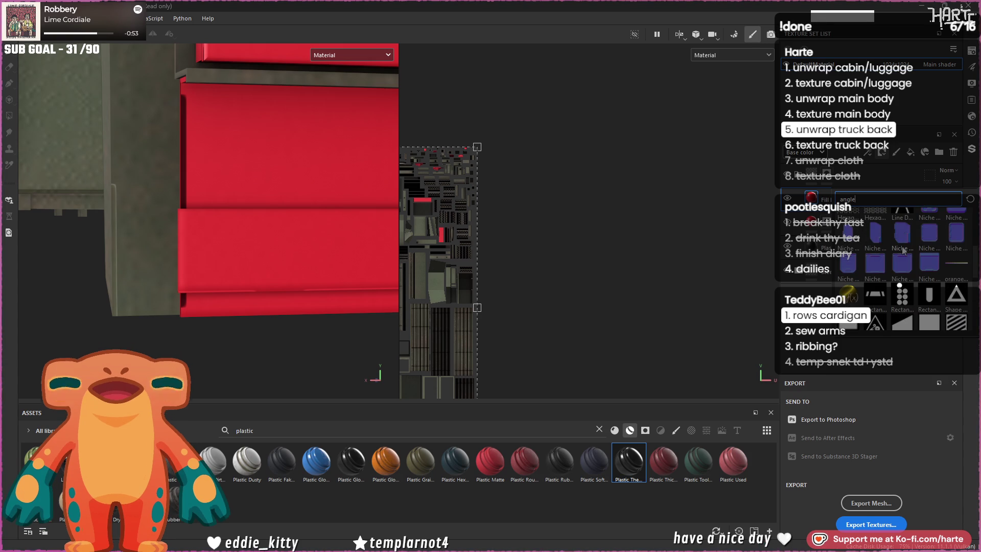
pyautogui.scroll(1, 902, 250)
pyautogui.scroll(4, 902, 251)
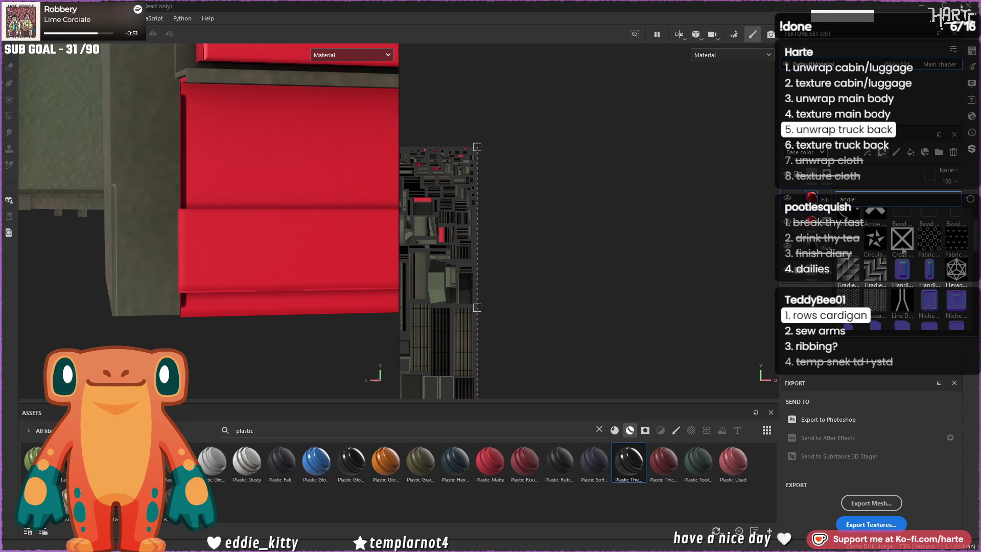
pyautogui.scroll(1, 903, 250)
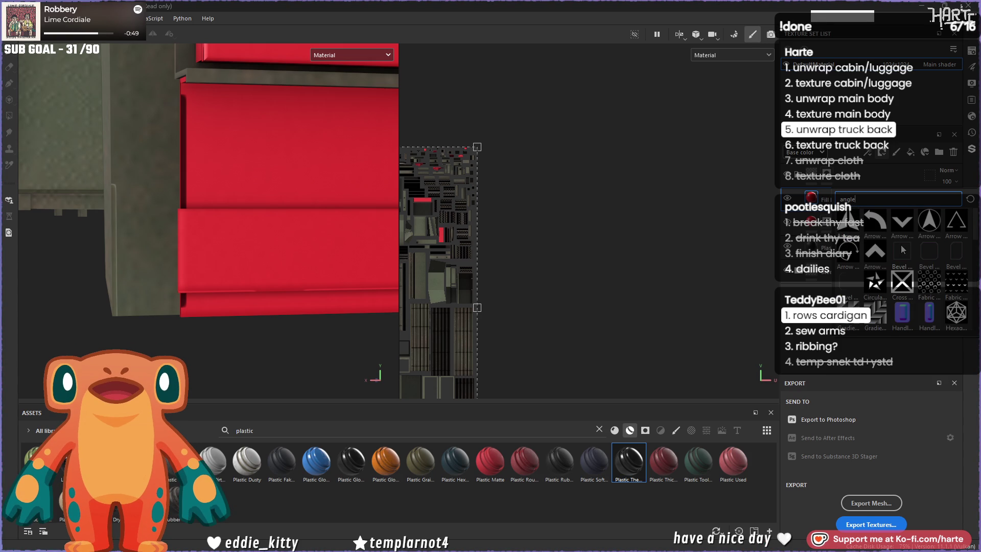
pyautogui.press('BackSpace')
pyautogui.press('BackSpace')
pyautogui.press('BackSpace')
pyautogui.write('squar')
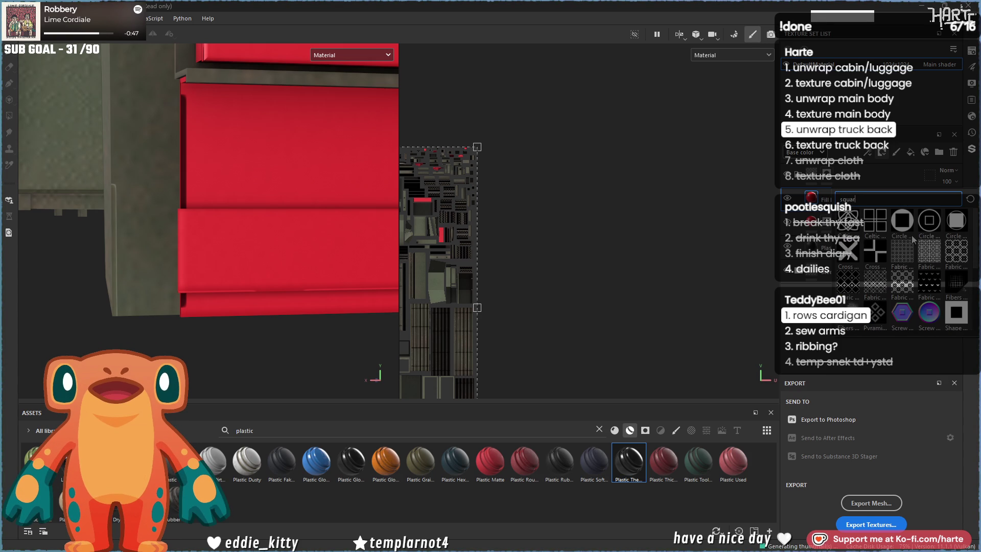
pyautogui.write('e')
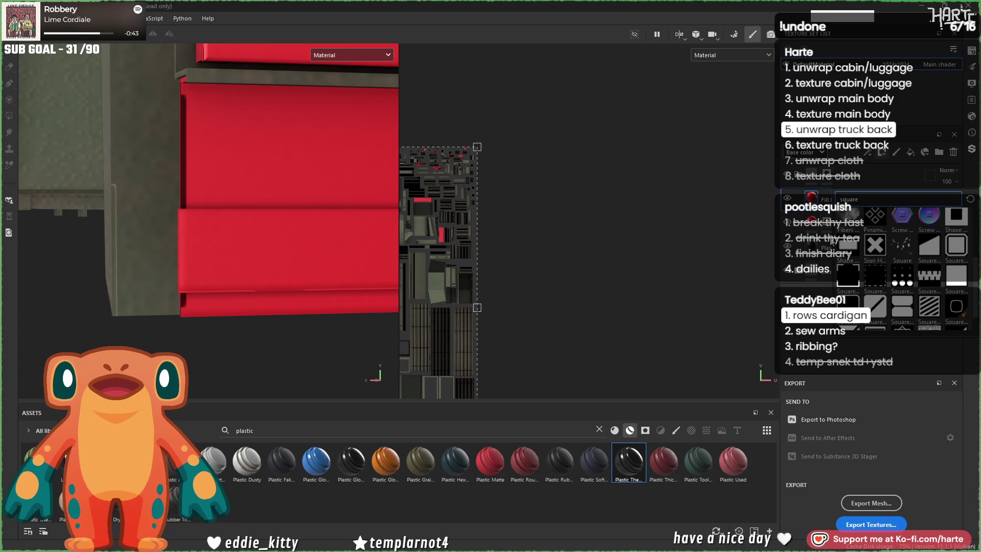
# Step: Use Square Squeeze as the mask and fit its projection, shrunk and straightened, over the drawer UV island
pyautogui.click(902, 253)
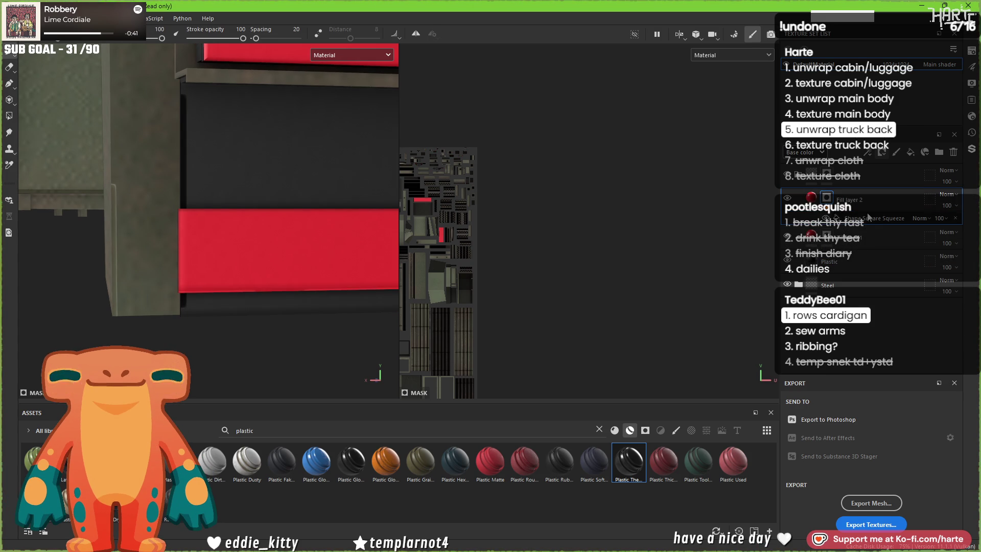
pyautogui.scroll(-3, 534, 231)
pyautogui.moveTo(501, 200); pyautogui.dragTo(600, 234, button='middle')
pyautogui.moveTo(601, 217); pyautogui.dragTo(516, 300)
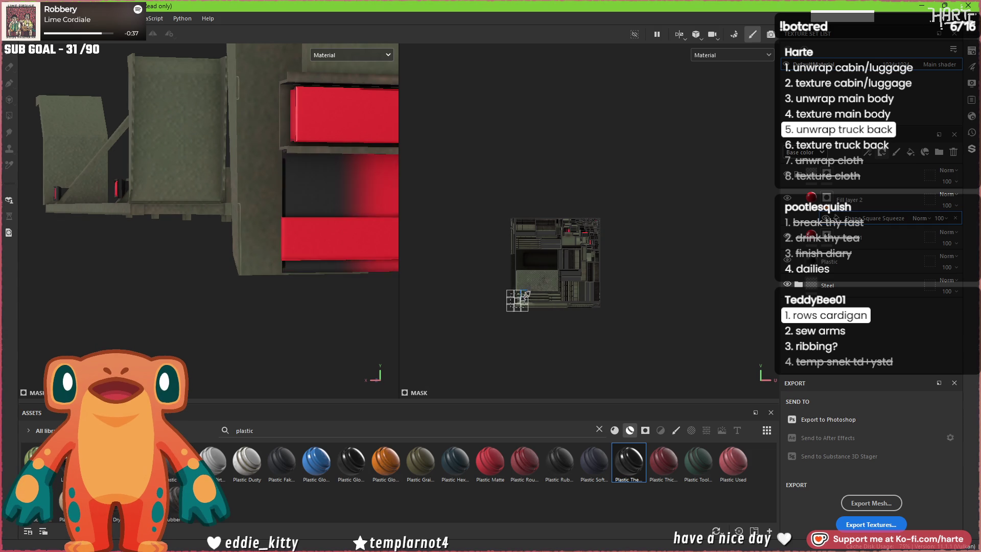
pyautogui.scroll(2, 522, 308)
pyautogui.scroll(2, 523, 308)
pyautogui.moveTo(482, 314); pyautogui.dragTo(724, 145)
pyautogui.scroll(5, 724, 145)
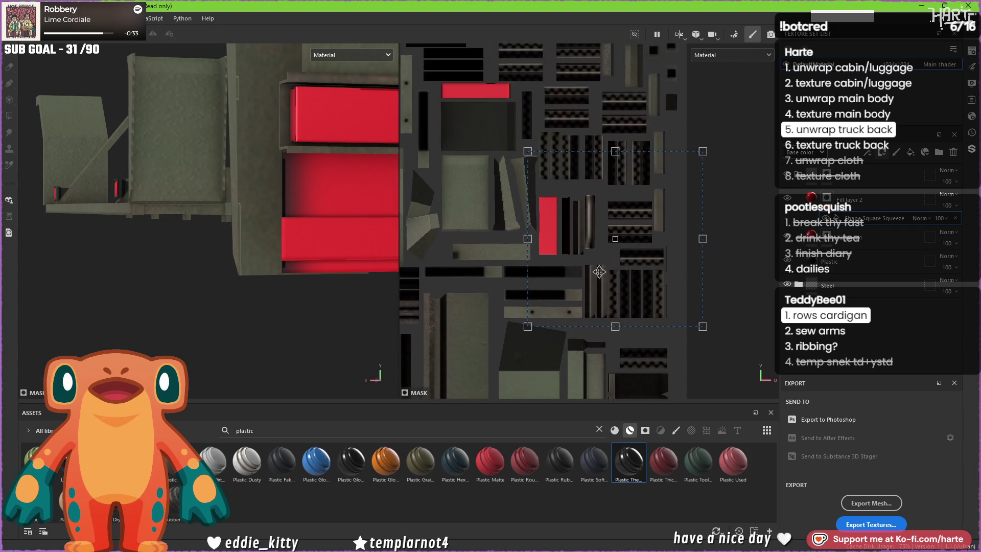
pyautogui.moveTo(628, 377)
pyautogui.mouseDown()
pyautogui.moveTo(687, 306)
pyautogui.moveTo(682, 226)
pyautogui.moveTo(638, 245)
pyautogui.moveTo(548, 351)
pyautogui.mouseUp()
pyautogui.scroll(-3, 287, 242)
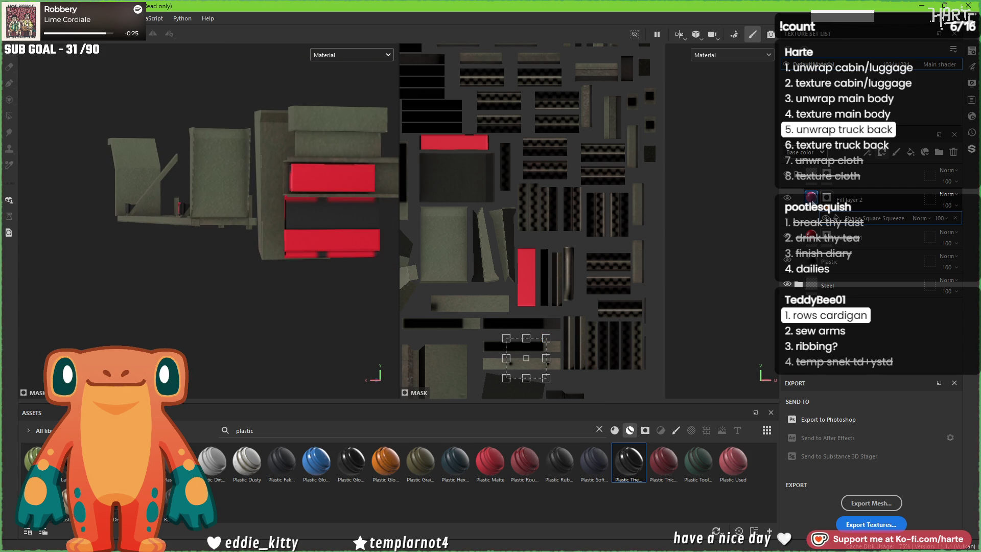
pyautogui.rightClick(561, 218)
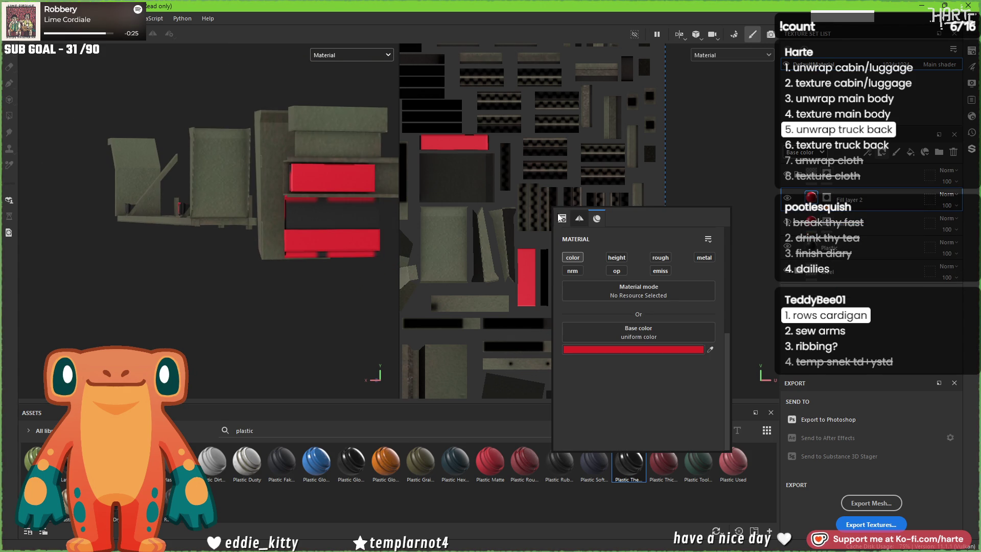
# Step: Change the fill's base colour from red to orange (DAA126) and shrink the pattern projection
pyautogui.click(617, 349)
pyautogui.click(748, 360)
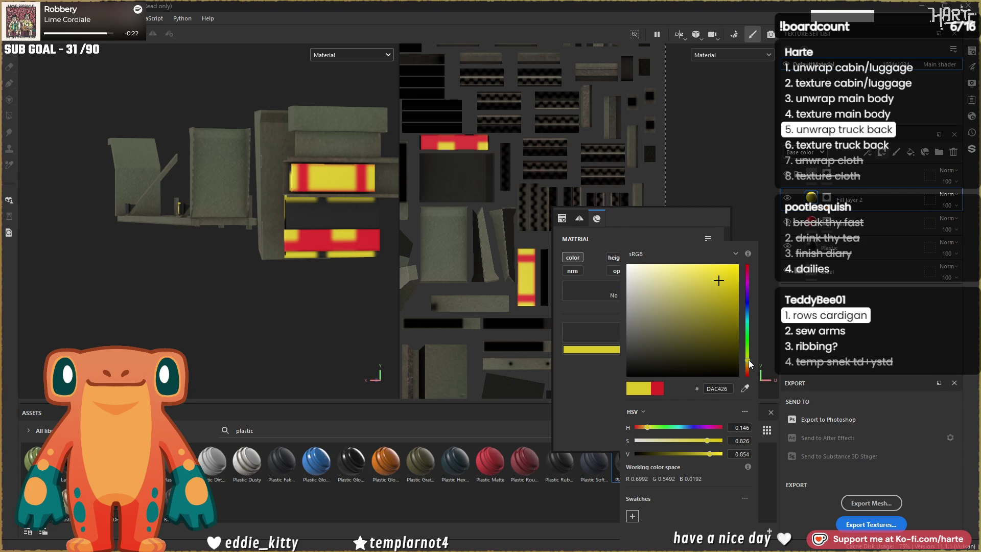
pyautogui.moveTo(748, 360); pyautogui.dragTo(749, 364)
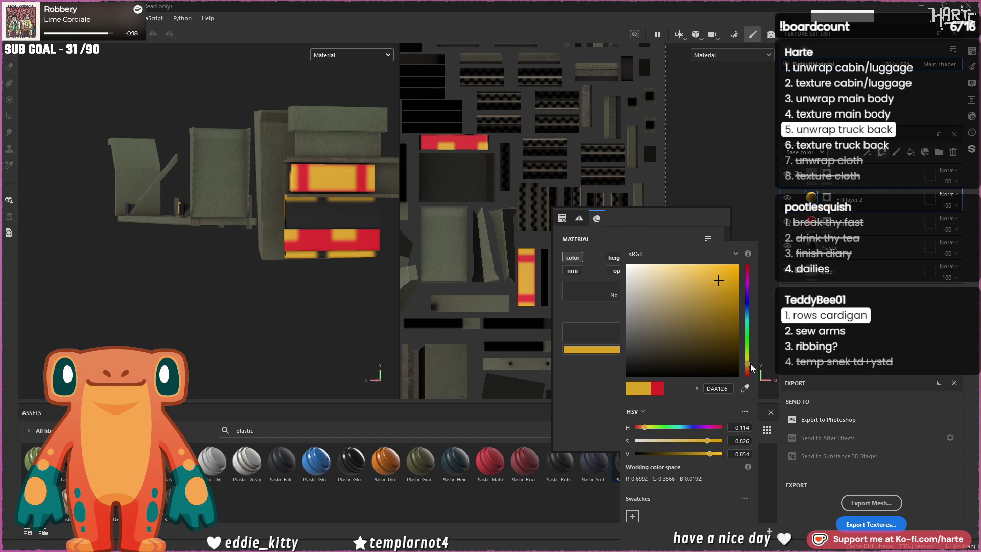
pyautogui.click(602, 177)
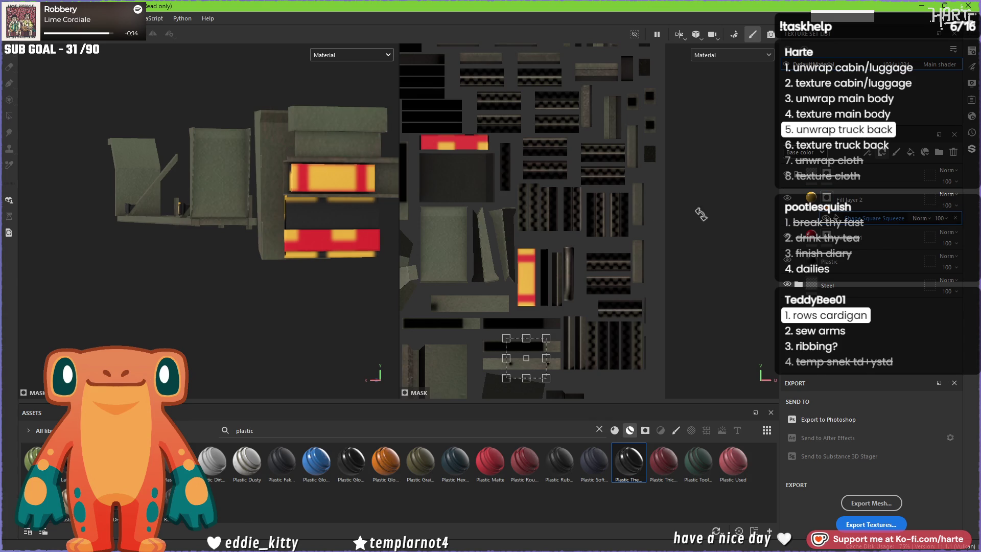
pyautogui.scroll(3, 539, 356)
pyautogui.moveTo(559, 305)
pyautogui.mouseDown()
pyautogui.moveTo(539, 323)
pyautogui.moveTo(568, 310)
pyautogui.mouseUp()
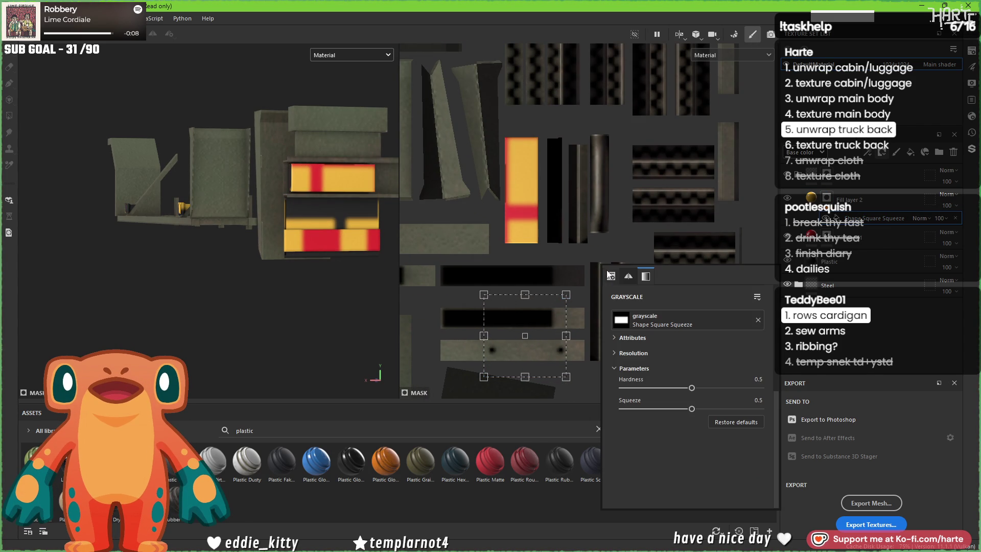
# Step: Set the Square Squeeze hardness to 1 and move the shrunk pattern onto the drawer strip
pyautogui.moveTo(692, 387); pyautogui.dragTo(863, 385)
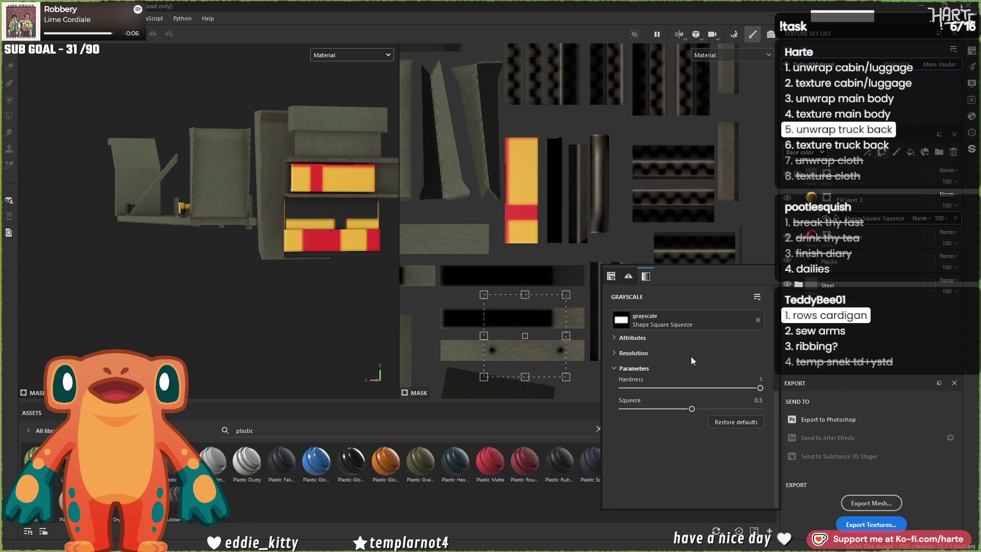
pyautogui.moveTo(570, 290)
pyautogui.mouseDown()
pyautogui.moveTo(559, 282)
pyautogui.moveTo(567, 273)
pyautogui.mouseUp()
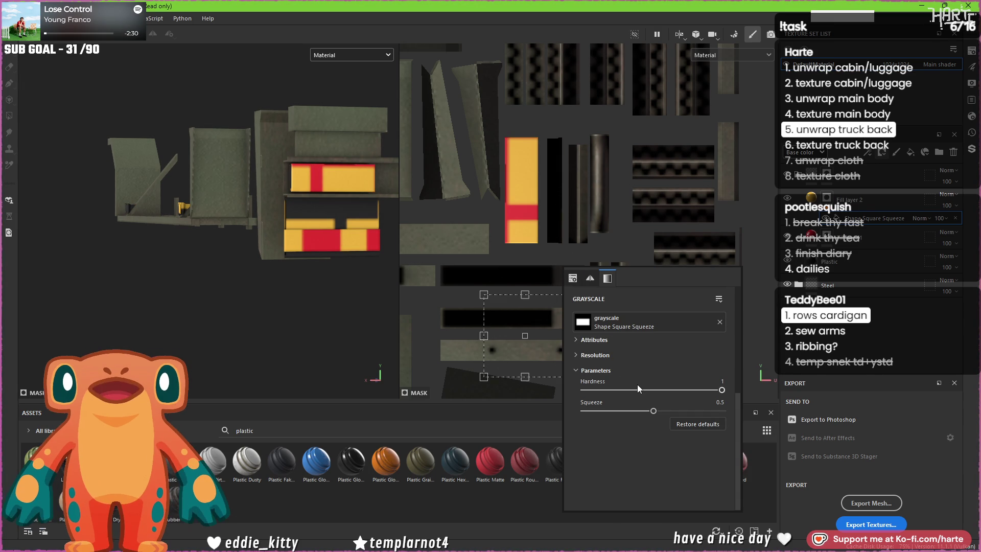
pyautogui.click(505, 265)
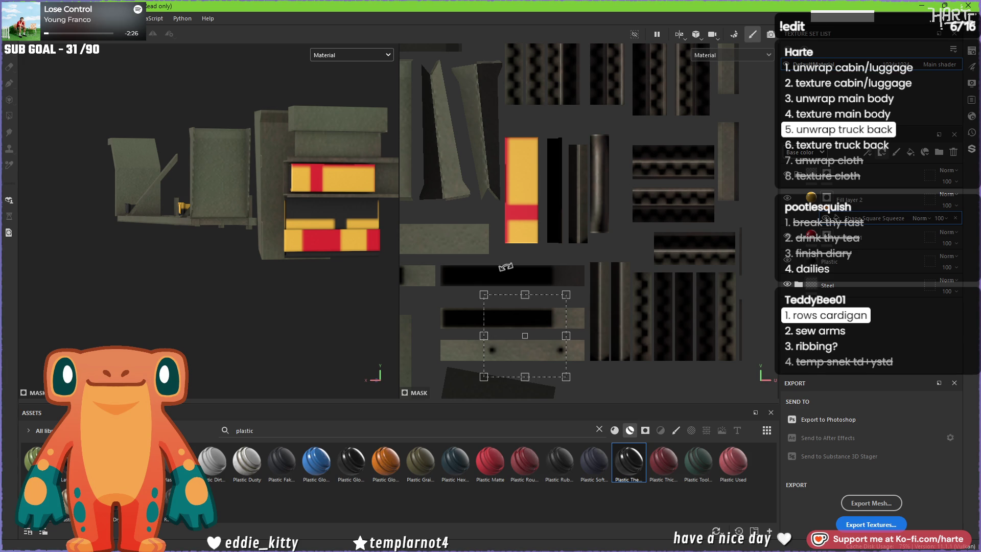
pyautogui.moveTo(566, 296)
pyautogui.mouseDown()
pyautogui.moveTo(514, 350)
pyautogui.moveTo(529, 208)
pyautogui.mouseUp()
pyautogui.scroll(5, 529, 207)
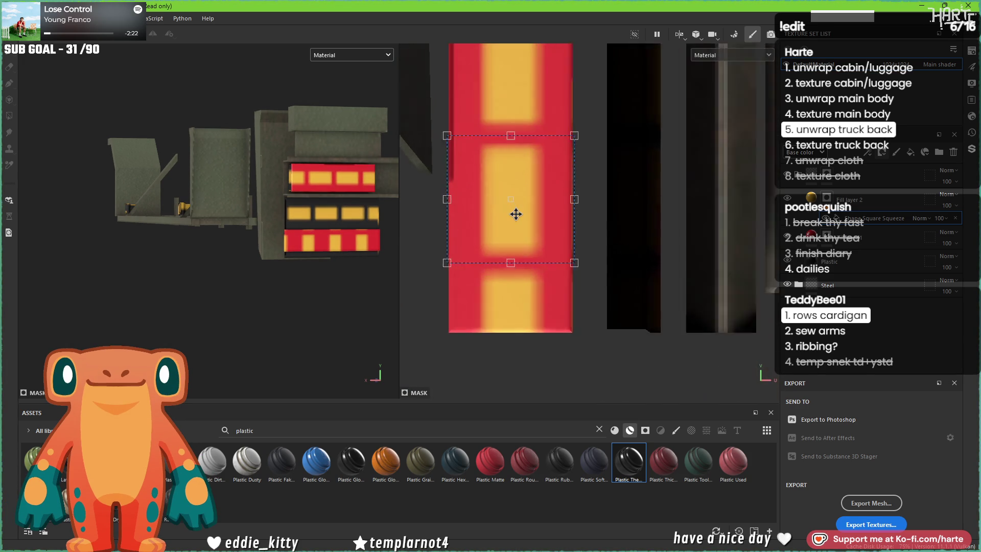
# Step: Widen the orange rectangles into stretched horizontal bands with Squeeze 1, leaving thin red stripes
pyautogui.click(623, 188)
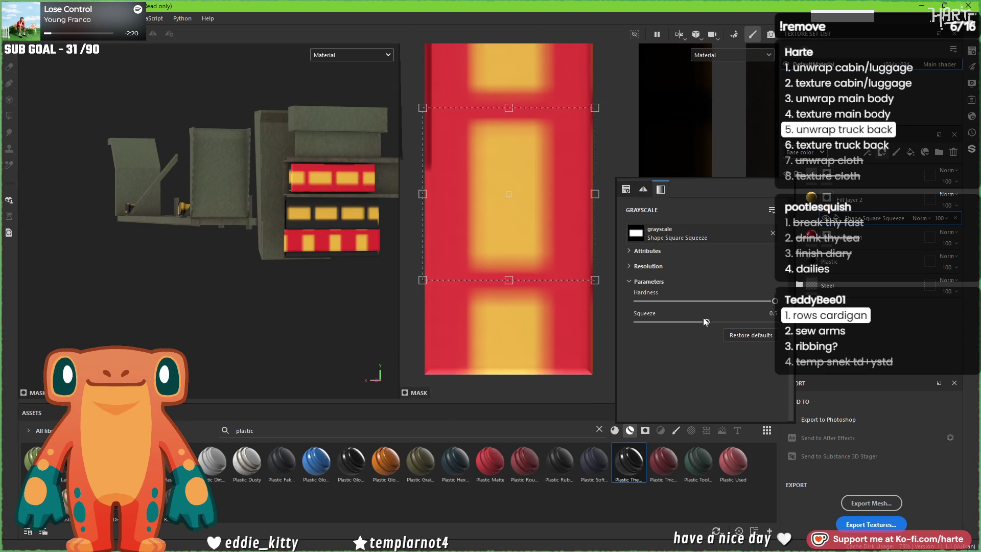
pyautogui.moveTo(706, 322); pyautogui.dragTo(729, 329)
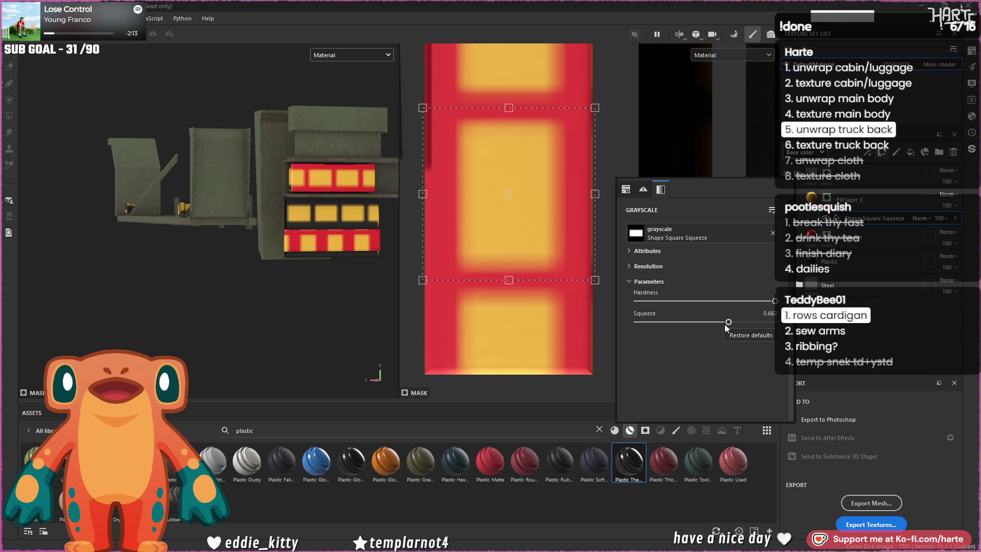
pyautogui.click(526, 225)
pyautogui.moveTo(569, 298)
pyautogui.mouseDown()
pyautogui.moveTo(623, 225)
pyautogui.moveTo(633, 133)
pyautogui.mouseUp()
pyautogui.scroll(-5, 526, 229)
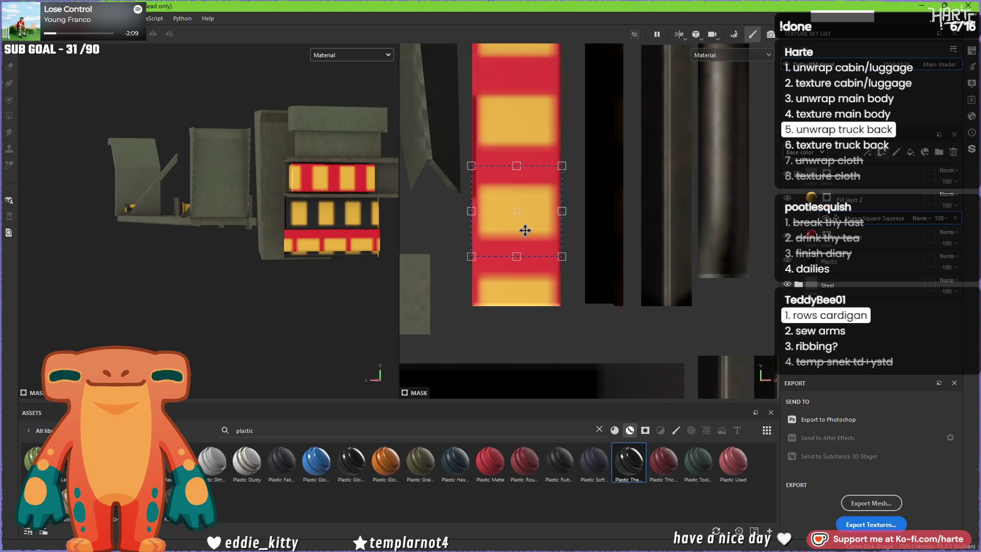
pyautogui.scroll(3, 526, 230)
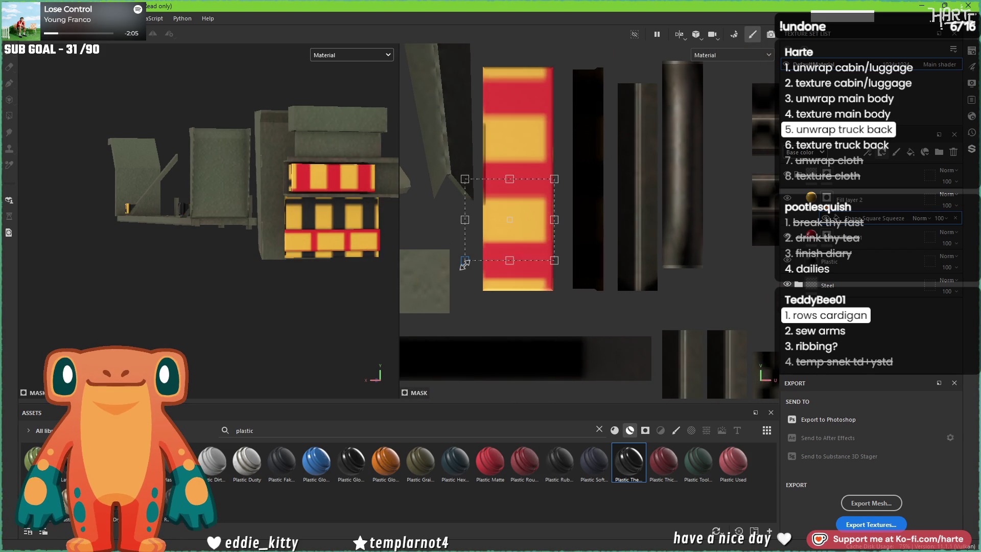
pyautogui.moveTo(483, 253); pyautogui.dragTo(445, 281)
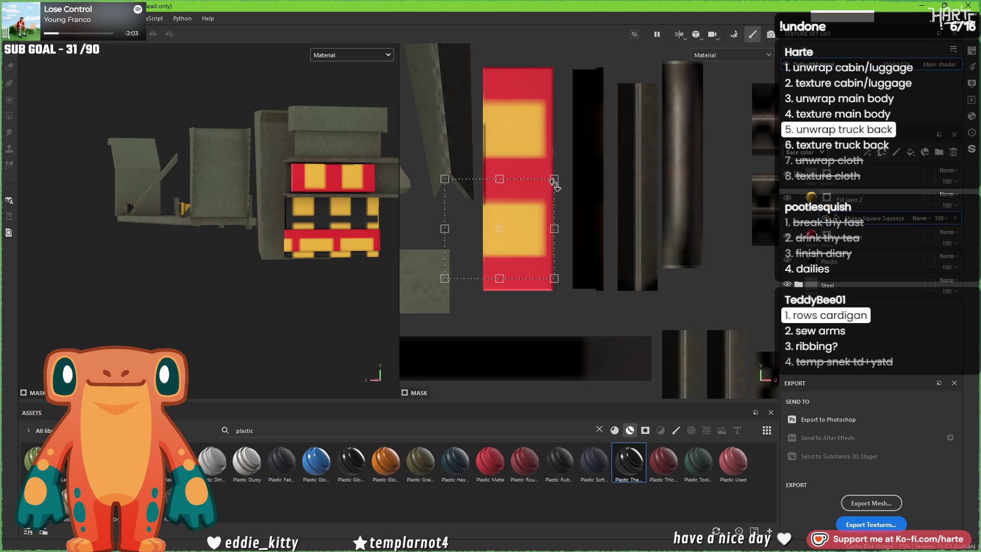
pyautogui.moveTo(554, 178); pyautogui.dragTo(579, 157)
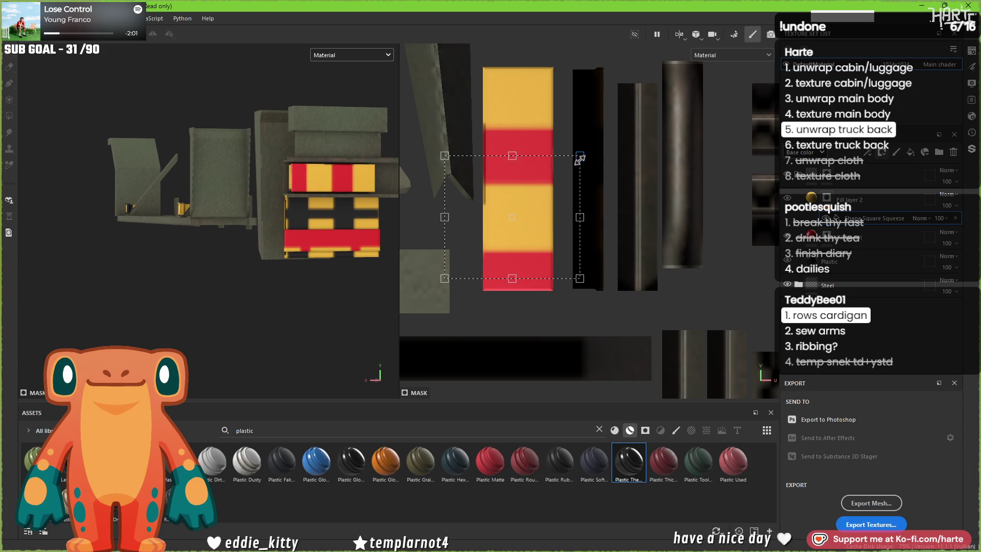
pyautogui.moveTo(709, 302); pyautogui.dragTo(807, 301)
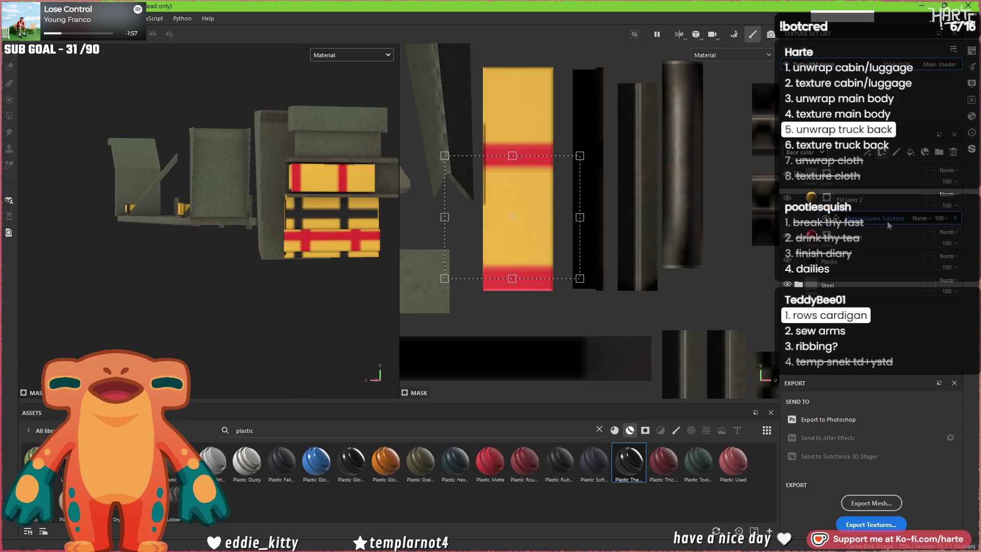
# Step: Remove the Square Squeeze shape and add a bitmap mask to the fill layer
pyautogui.click(952, 219)
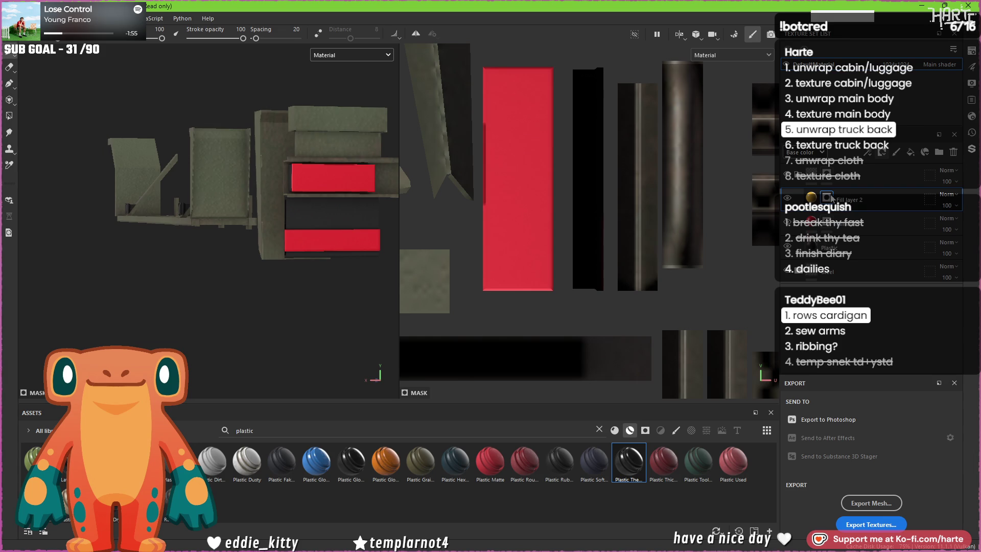
pyautogui.click(882, 151)
pyautogui.click(897, 191)
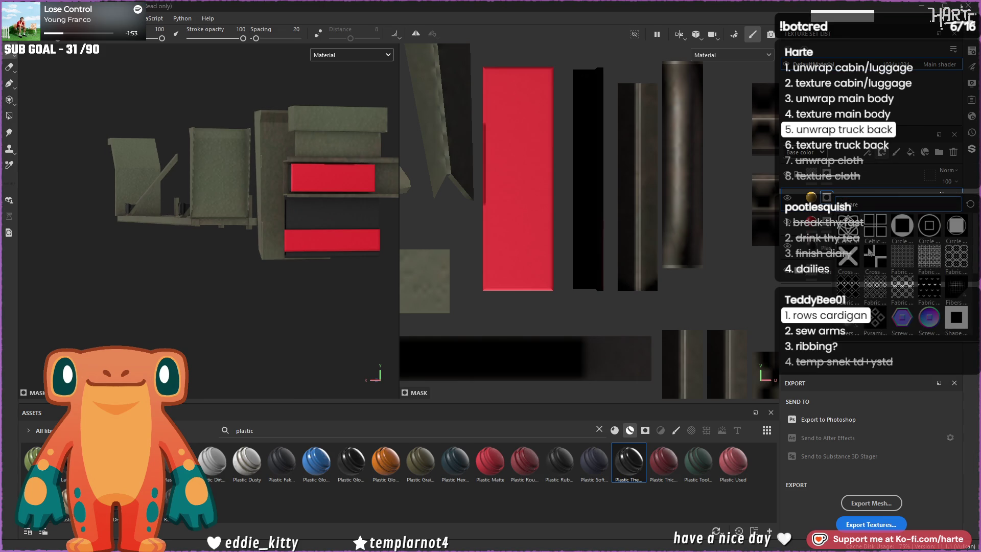
pyautogui.scroll(-3, 862, 247)
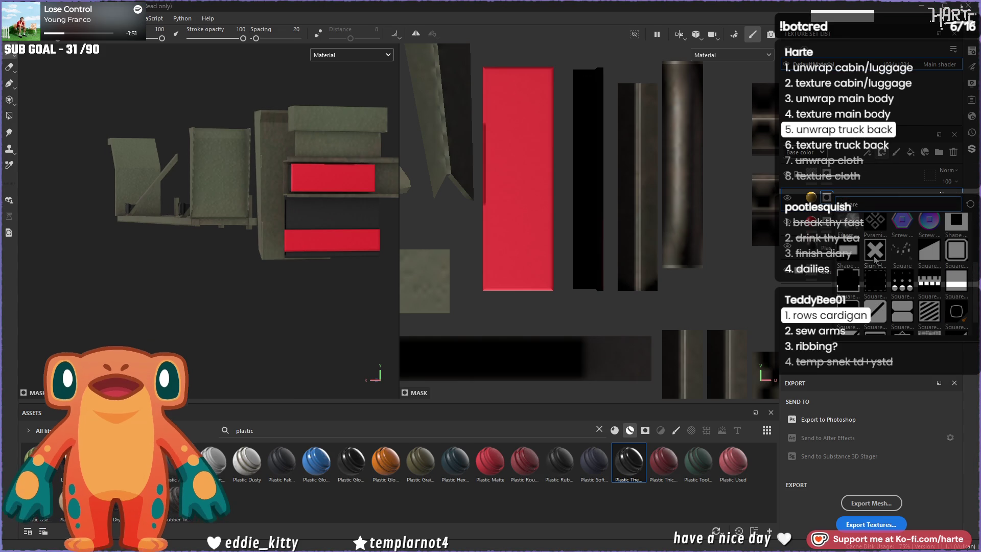
pyautogui.scroll(10, 873, 259)
pyautogui.write('tapehand')
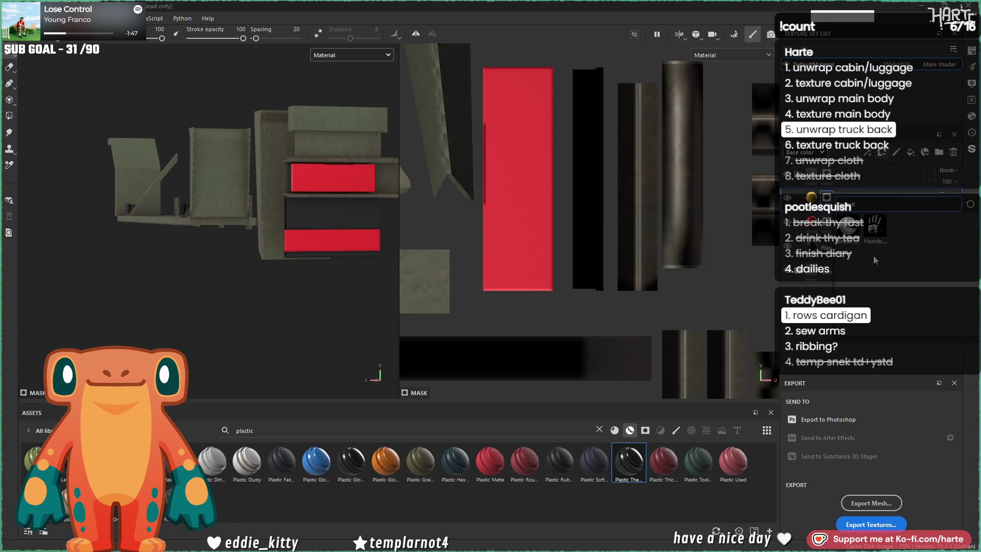
pyautogui.hotkey('ctrl', 'a')
pyautogui.press('BackSpace')
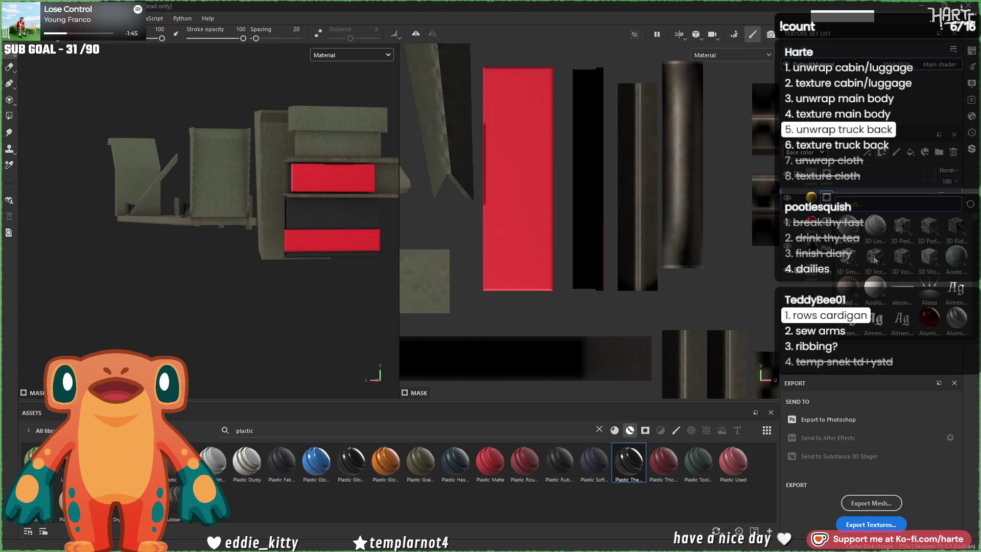
# Step: Browse the pattern picker down to the Fabric entries and choose Fabric Diagonal
pyautogui.scroll(-5, 884, 252)
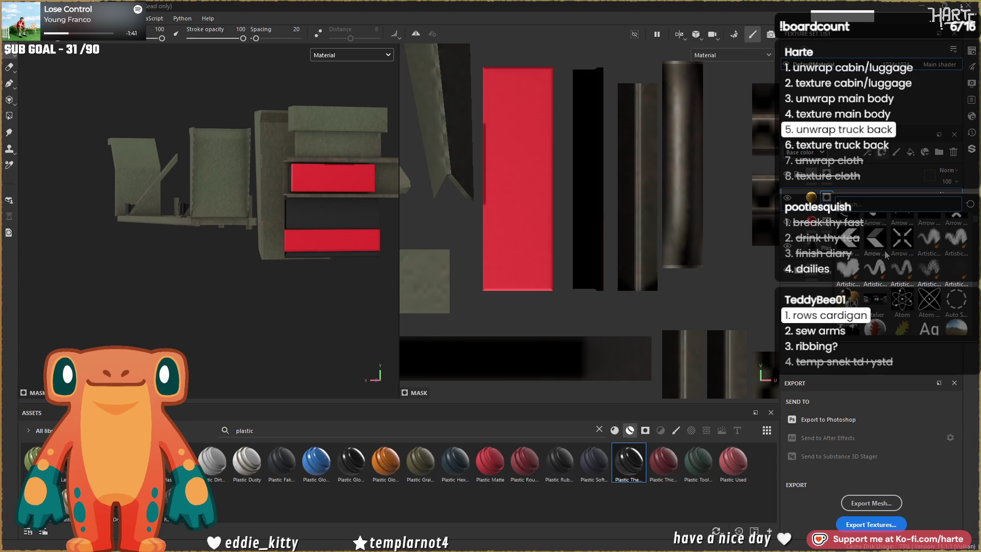
pyautogui.scroll(-3, 885, 253)
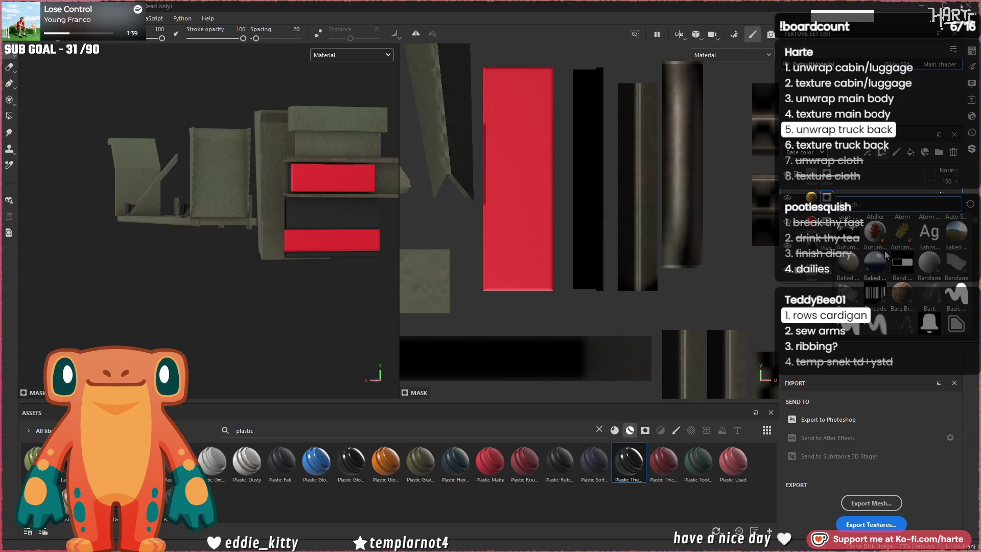
pyautogui.scroll(3, 886, 254)
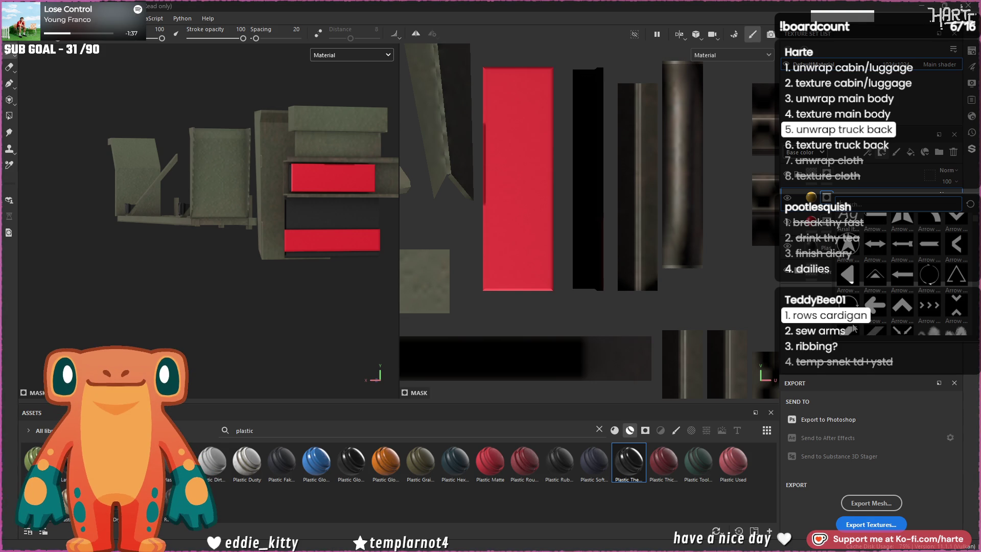
pyautogui.scroll(-3, 854, 325)
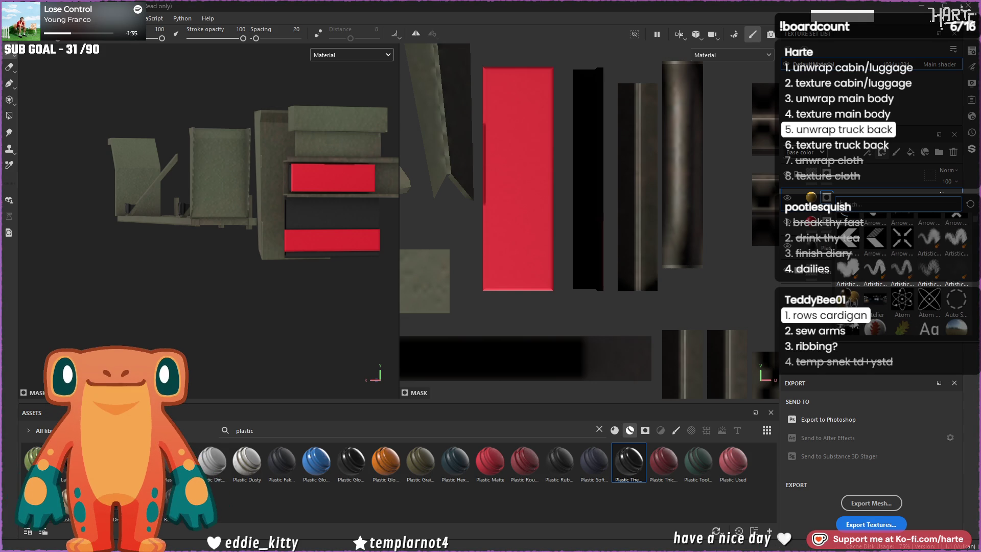
pyautogui.scroll(-3, 856, 324)
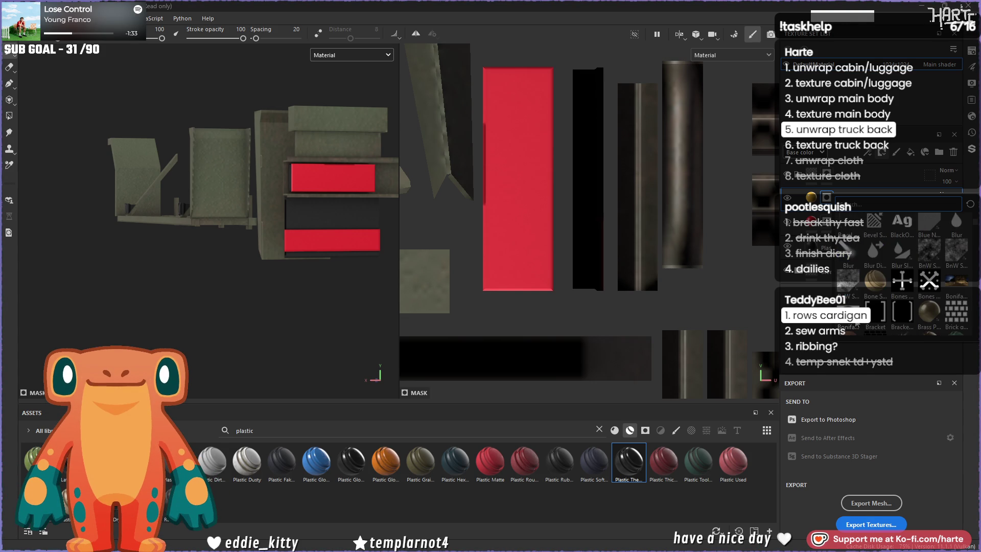
pyautogui.scroll(-4, 856, 323)
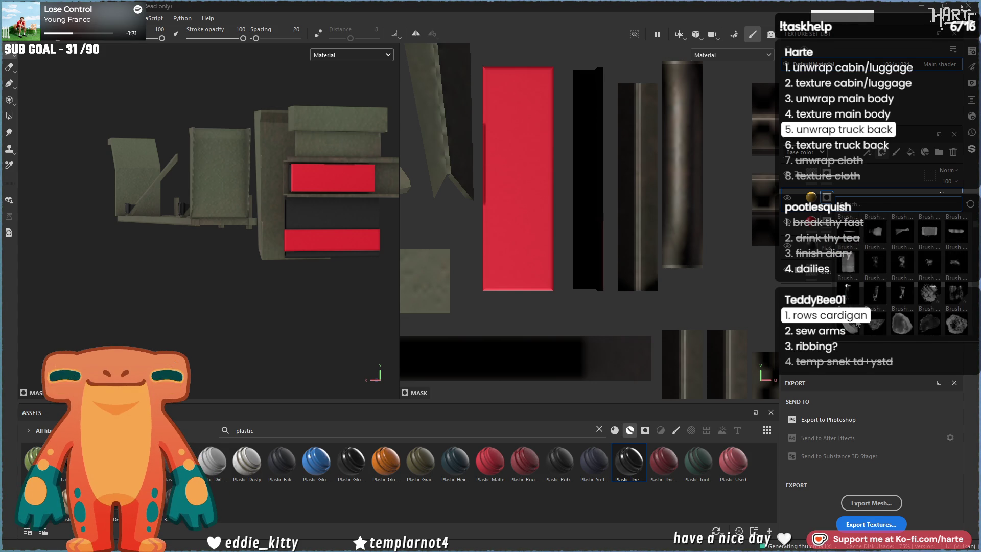
pyautogui.scroll(-5, 856, 324)
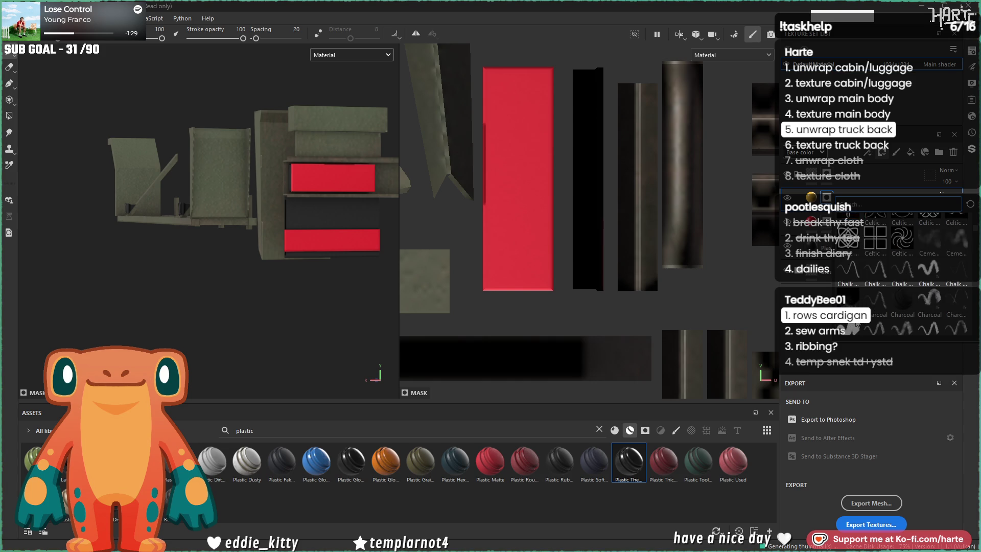
pyautogui.scroll(-3, 857, 324)
pyautogui.scroll(-5, 857, 324)
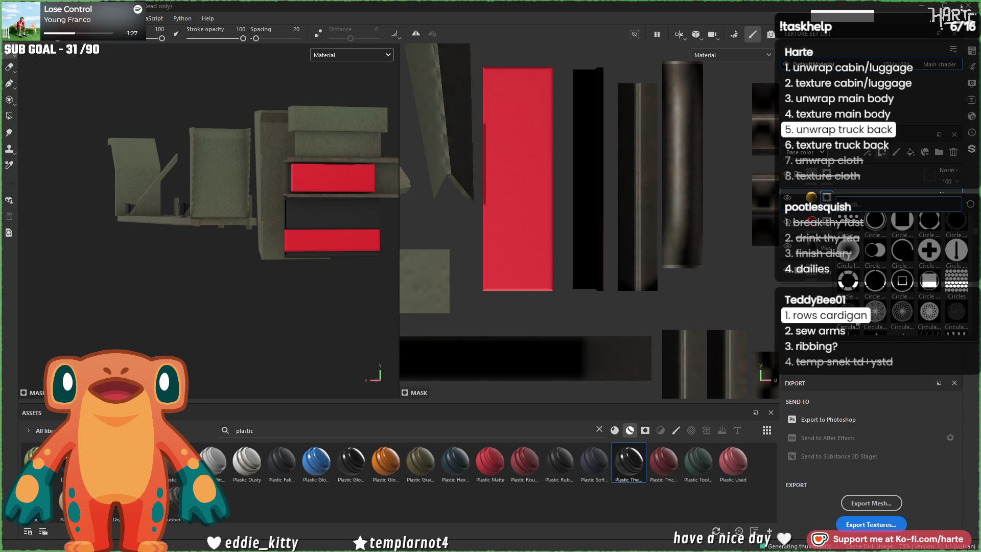
pyautogui.scroll(-3, 857, 324)
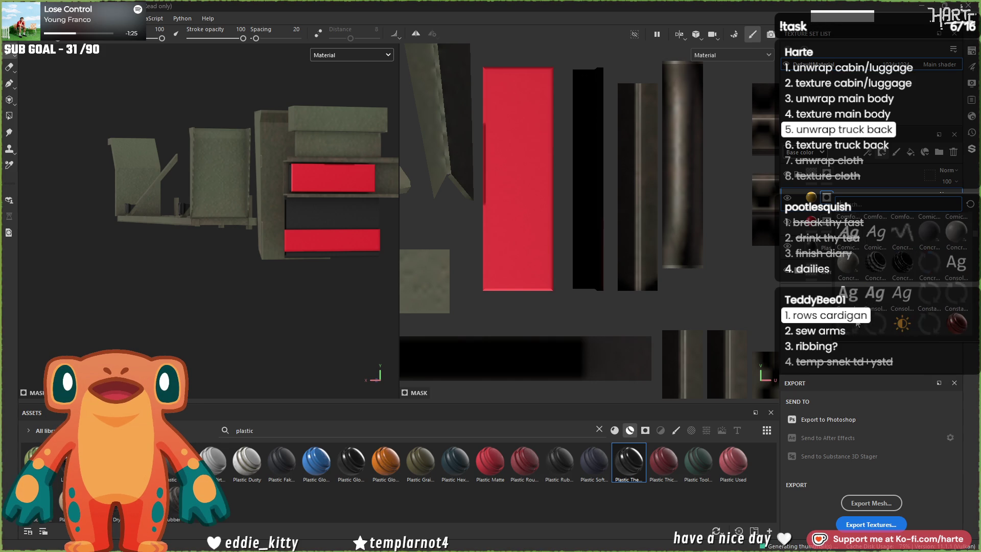
pyautogui.scroll(-6, 857, 323)
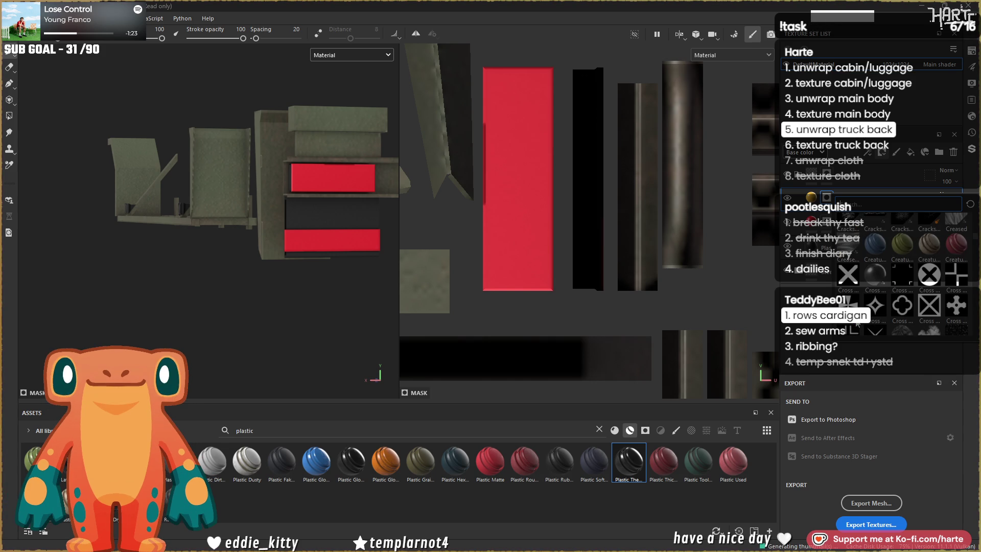
pyautogui.scroll(3, 857, 324)
pyautogui.scroll(-6, 857, 323)
pyautogui.scroll(-8, 857, 324)
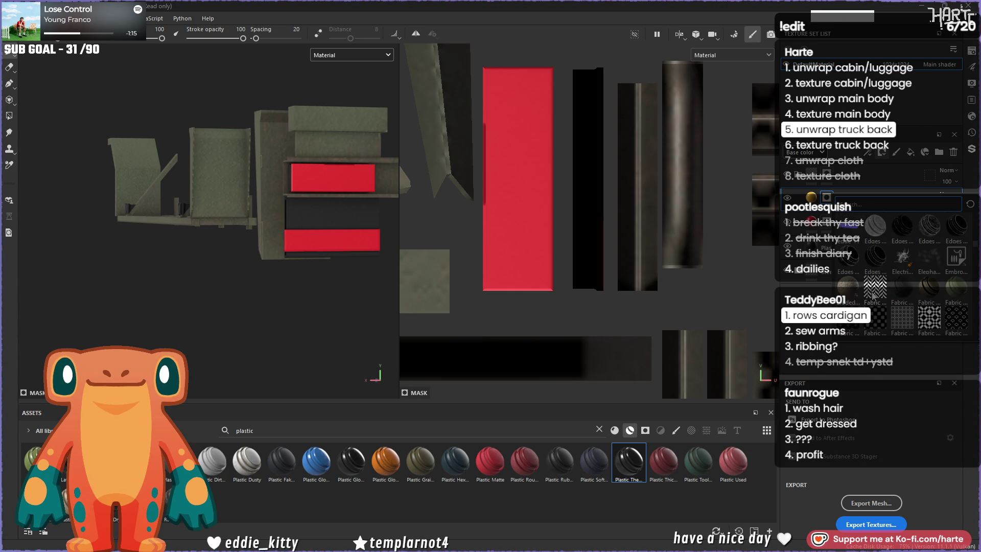
pyautogui.moveTo(873, 295)
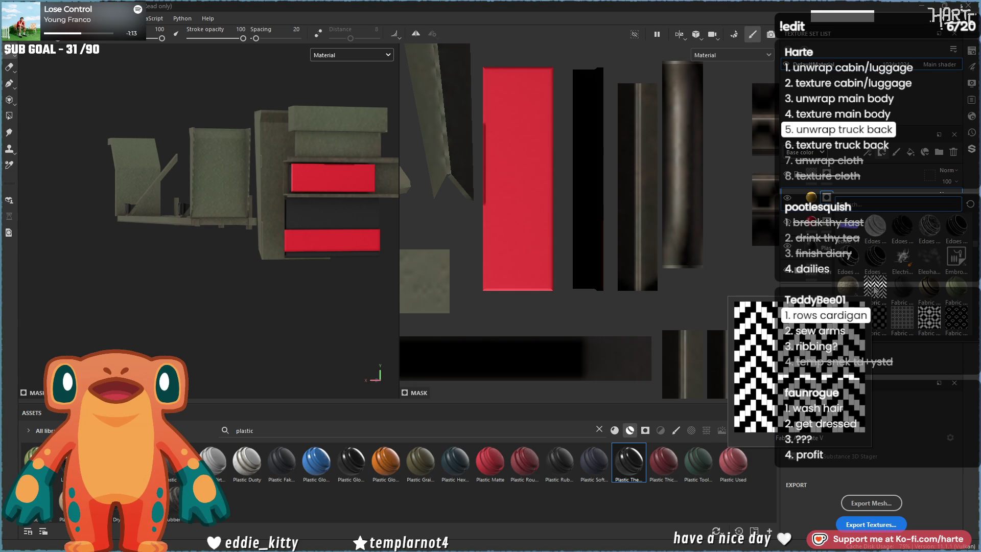
pyautogui.scroll(-3, 858, 288)
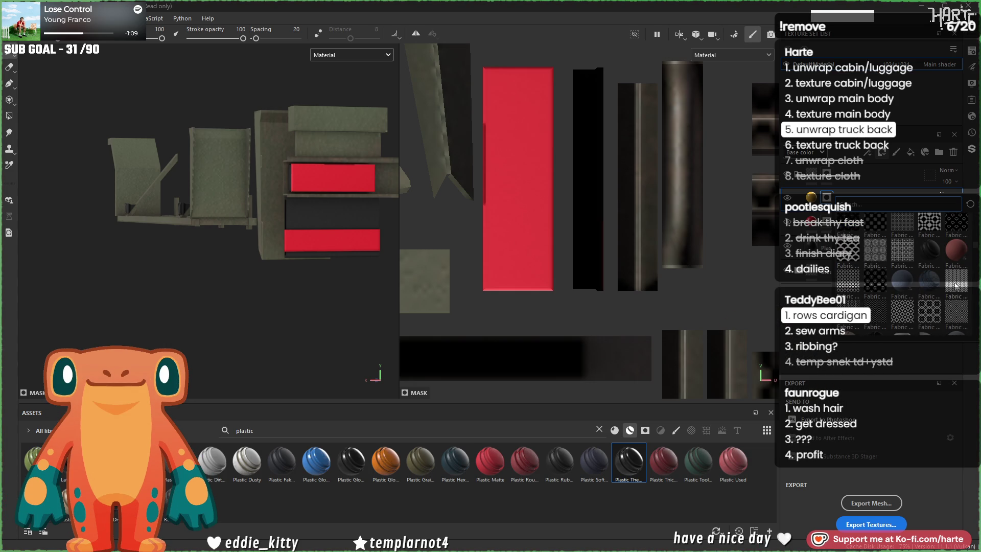
pyautogui.moveTo(955, 285)
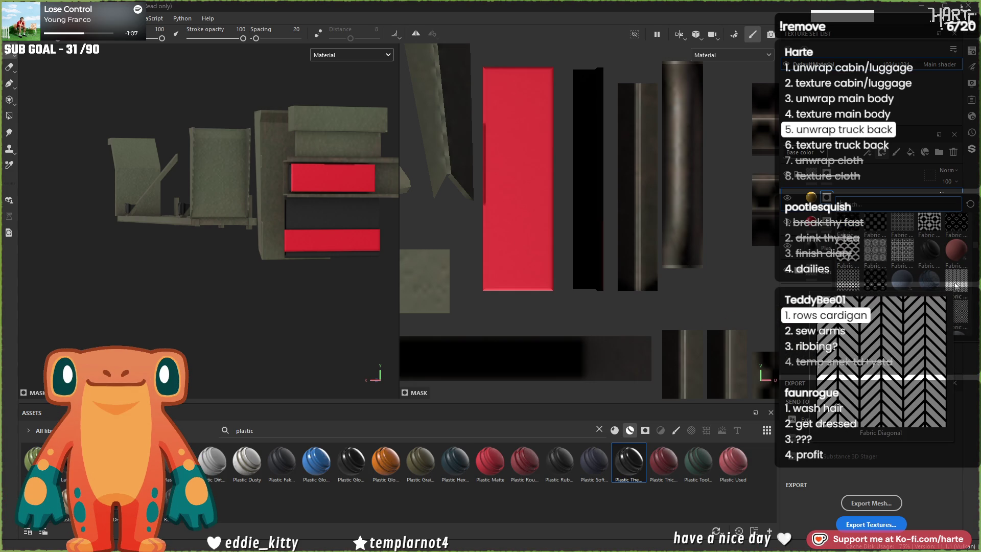
pyautogui.click(955, 285)
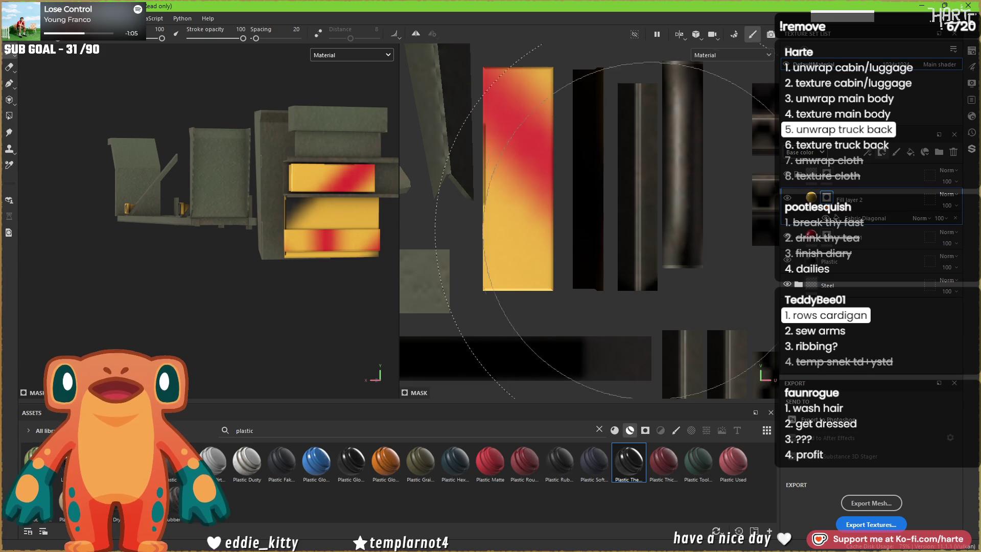
# Step: Set Fabric Diagonal's Tile to 1 and shrink its projection on the drawer strip
pyautogui.scroll(-5, 554, 293)
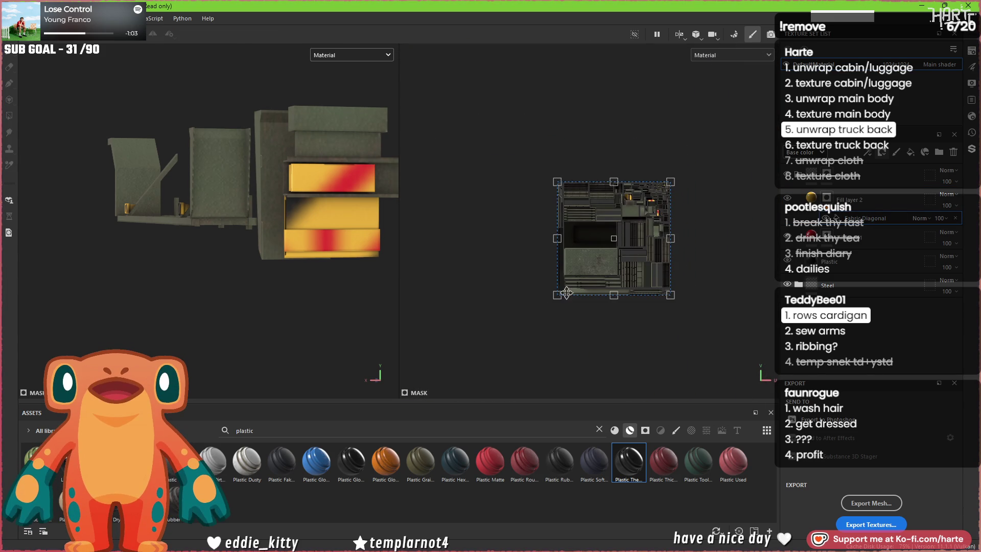
pyautogui.scroll(5, 650, 208)
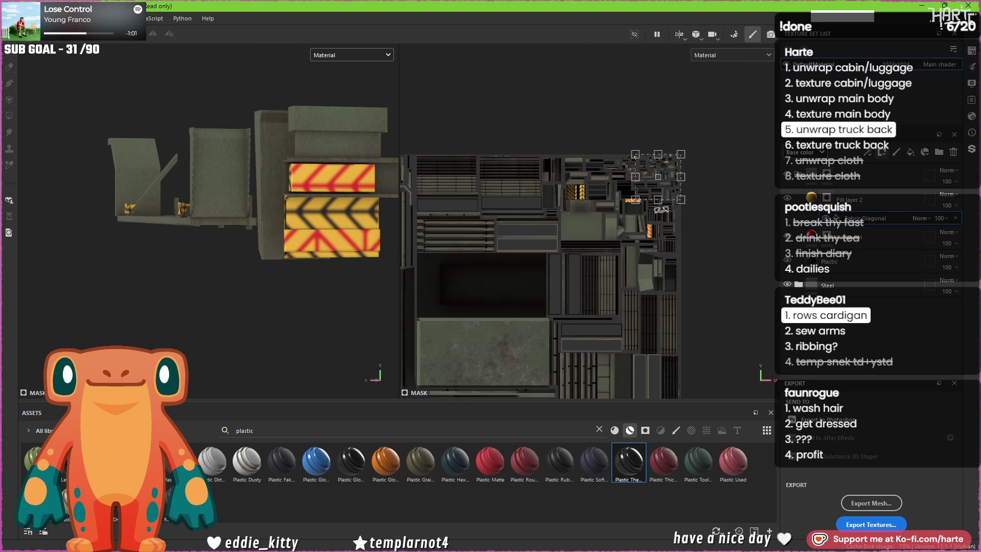
pyautogui.scroll(3, 650, 208)
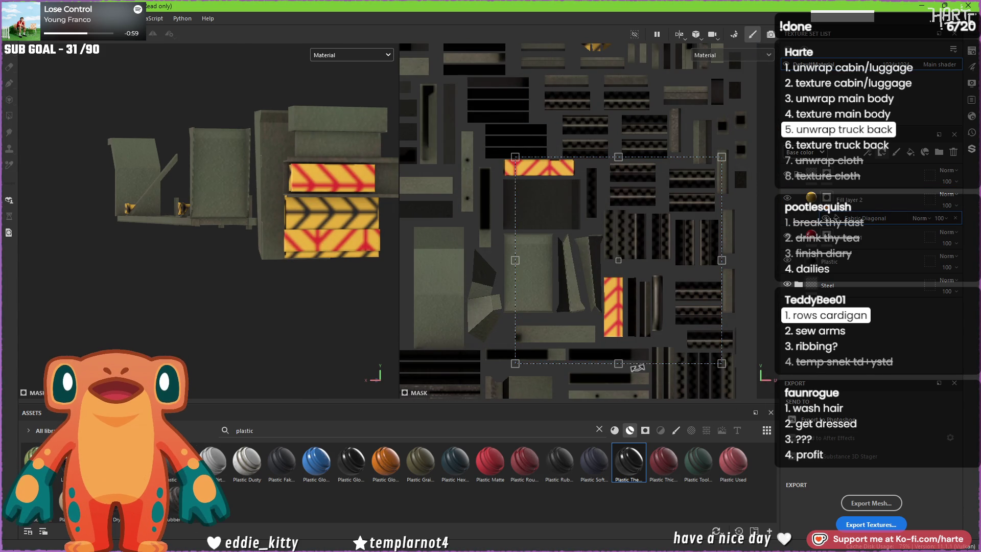
pyautogui.scroll(-2, 707, 168)
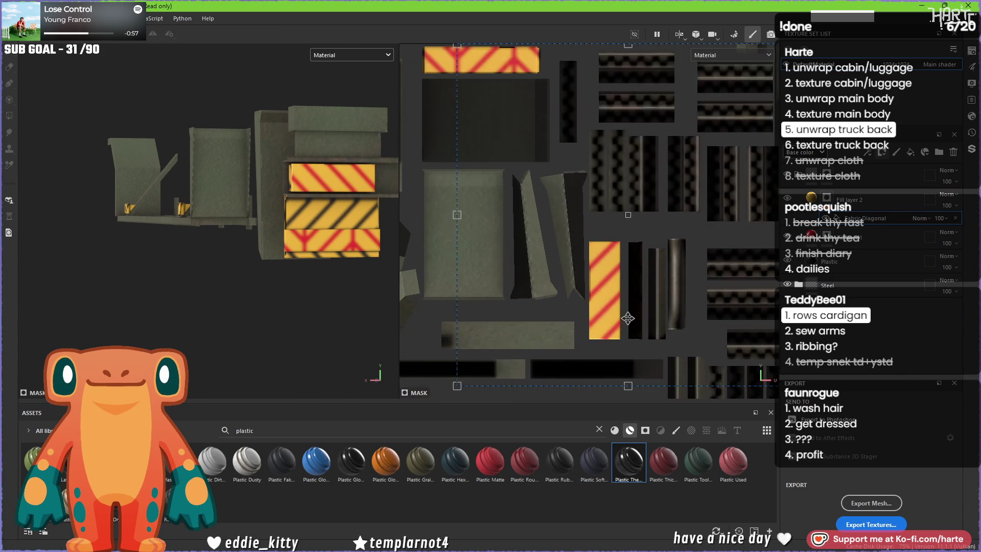
pyautogui.click(826, 218)
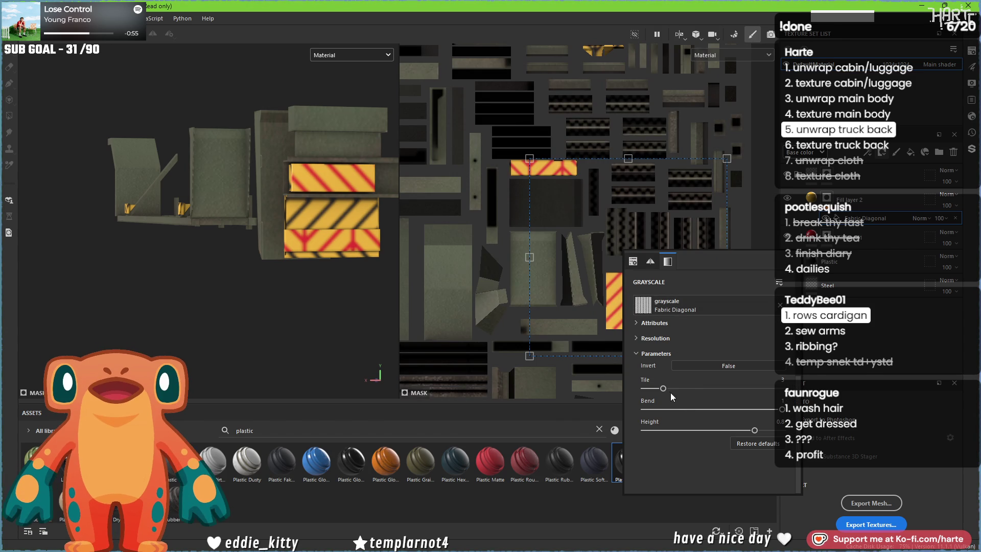
pyautogui.moveTo(657, 384); pyautogui.dragTo(627, 385)
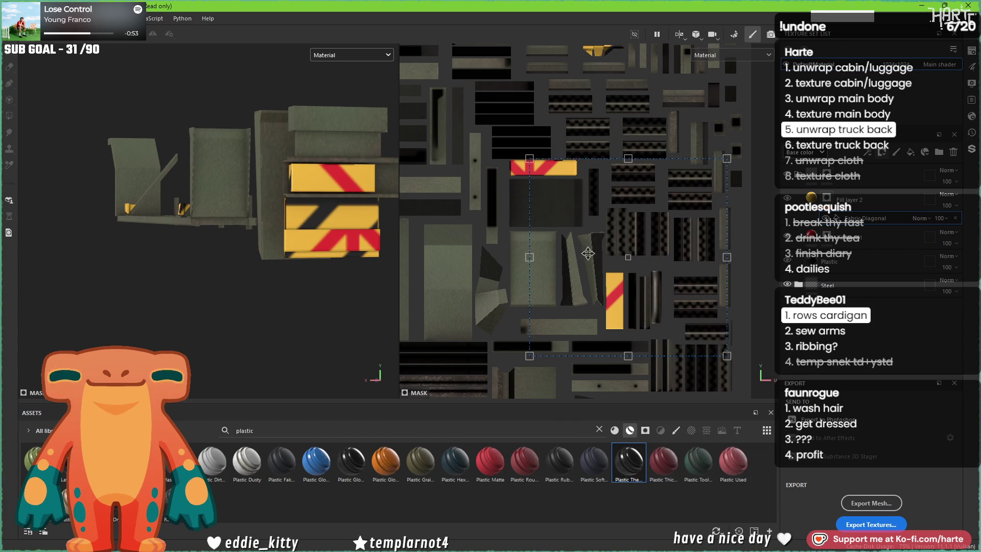
pyautogui.moveTo(721, 159)
pyautogui.mouseDown()
pyautogui.moveTo(587, 311)
pyautogui.moveTo(572, 334)
pyautogui.moveTo(585, 342)
pyautogui.moveTo(594, 331)
pyautogui.moveTo(528, 138)
pyautogui.moveTo(590, 115)
pyautogui.mouseUp()
# Step: Reposition the stripe projection and set Height to 0.44 and Bend to 1 for bold hazard stripes
pyautogui.scroll(6, 618, 313)
pyautogui.scroll(-6, 606, 306)
pyautogui.scroll(3, 528, 138)
pyautogui.scroll(2, 497, 144)
pyautogui.moveTo(504, 153); pyautogui.dragTo(519, 153)
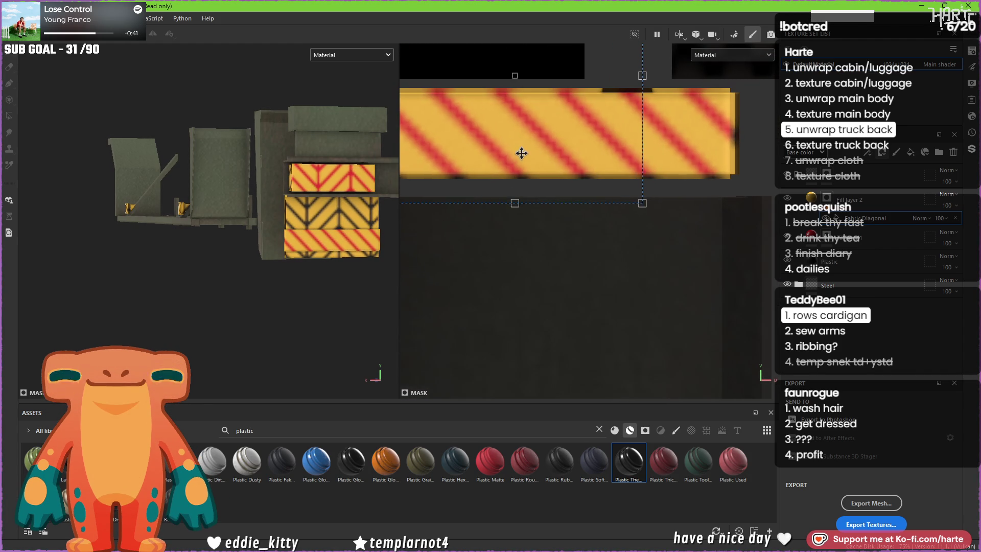
pyautogui.scroll(-2, 518, 153)
pyautogui.scroll(2, 558, 223)
pyautogui.scroll(1, 559, 223)
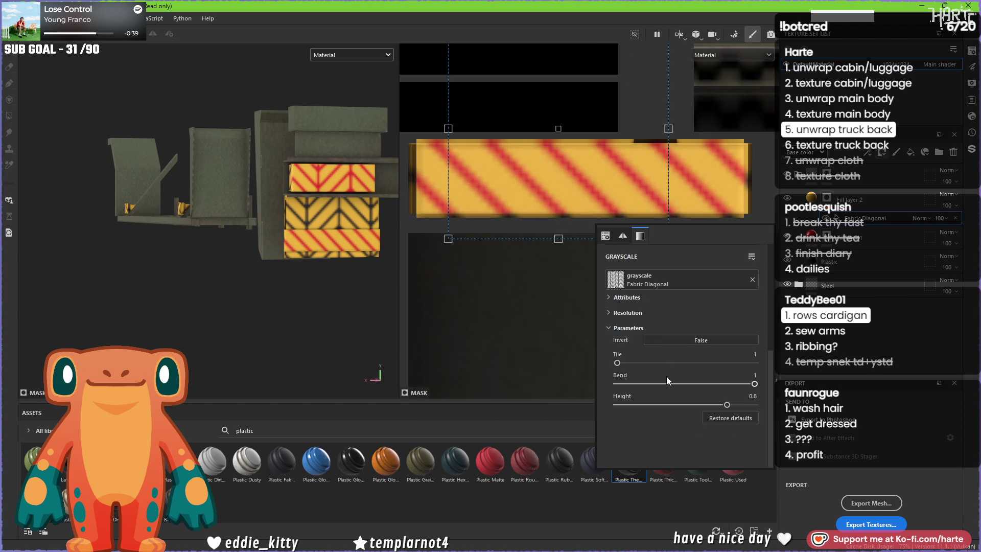
pyautogui.moveTo(692, 400); pyautogui.dragTo(677, 404)
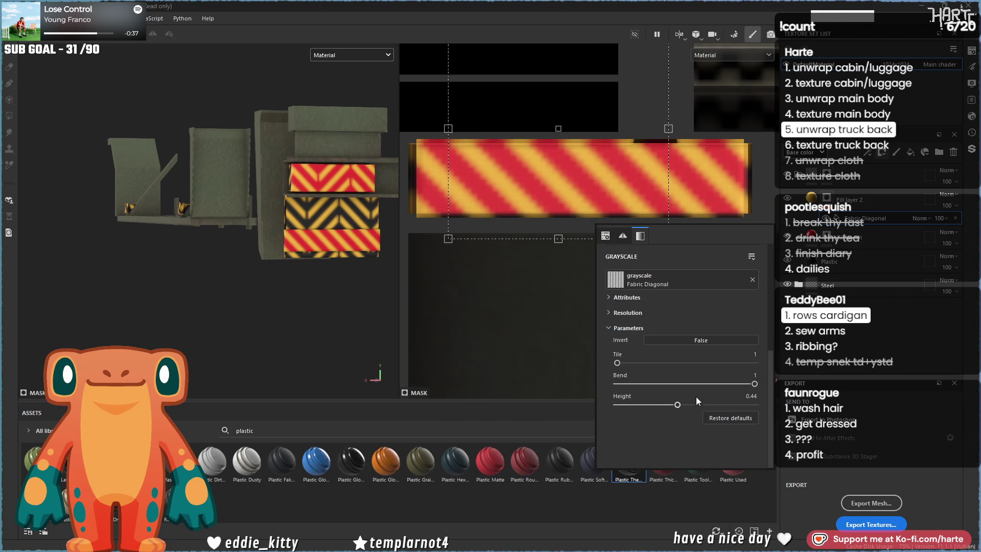
pyautogui.moveTo(627, 363); pyautogui.dragTo(612, 360)
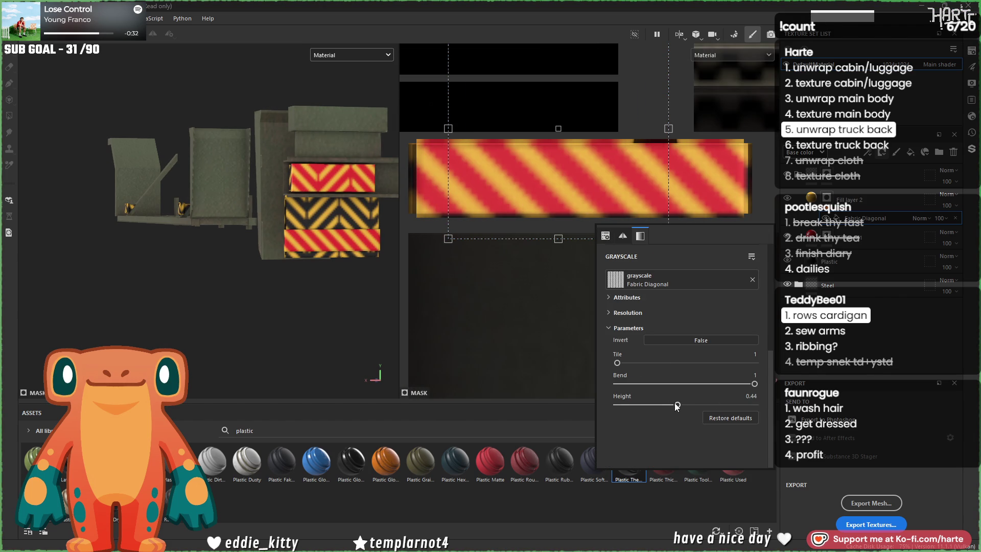
pyautogui.scroll(-2, 545, 237)
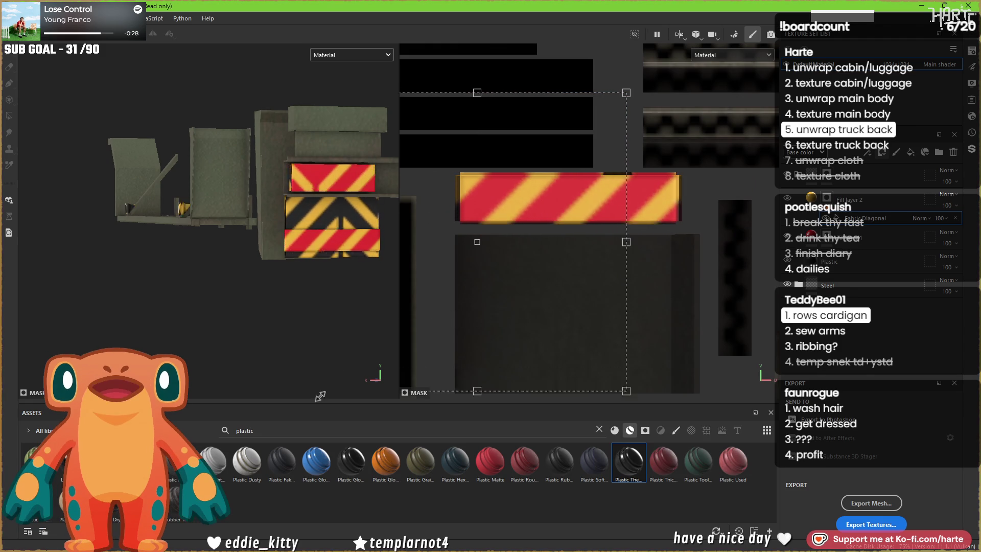
pyautogui.scroll(-2, 543, 239)
# Step: Enlarge the hazard-stripe projection, then shrink it and shift it right and up on the drawer panels
pyautogui.moveTo(581, 170)
pyautogui.mouseDown()
pyautogui.moveTo(696, 73)
pyautogui.moveTo(673, 99)
pyautogui.mouseUp()
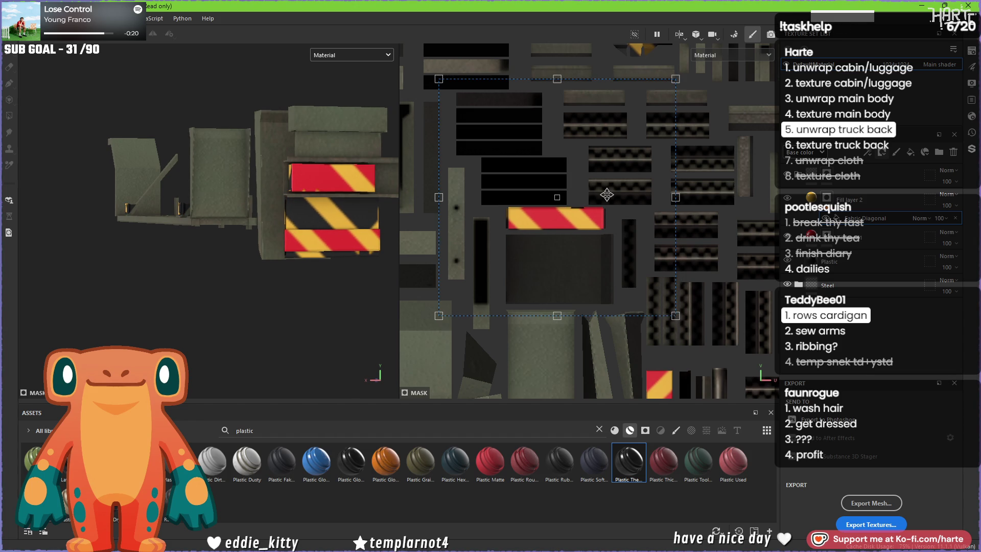
pyautogui.moveTo(606, 195); pyautogui.dragTo(613, 195)
pyautogui.moveTo(683, 80); pyautogui.dragTo(664, 100)
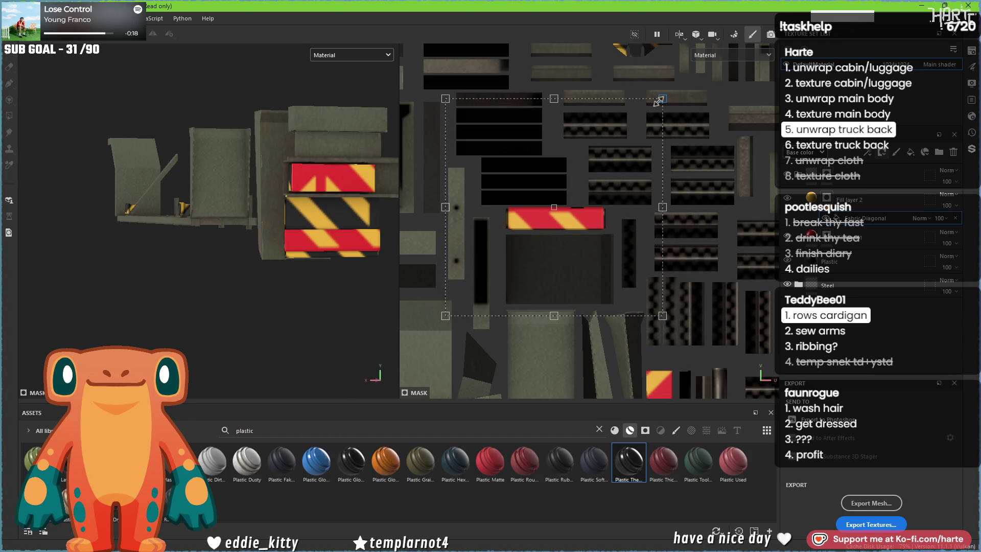
pyautogui.moveTo(599, 185); pyautogui.dragTo(603, 173)
# Step: Raise the stripe pattern's Grayscale Height to 0.53
pyautogui.scroll(2, 574, 216)
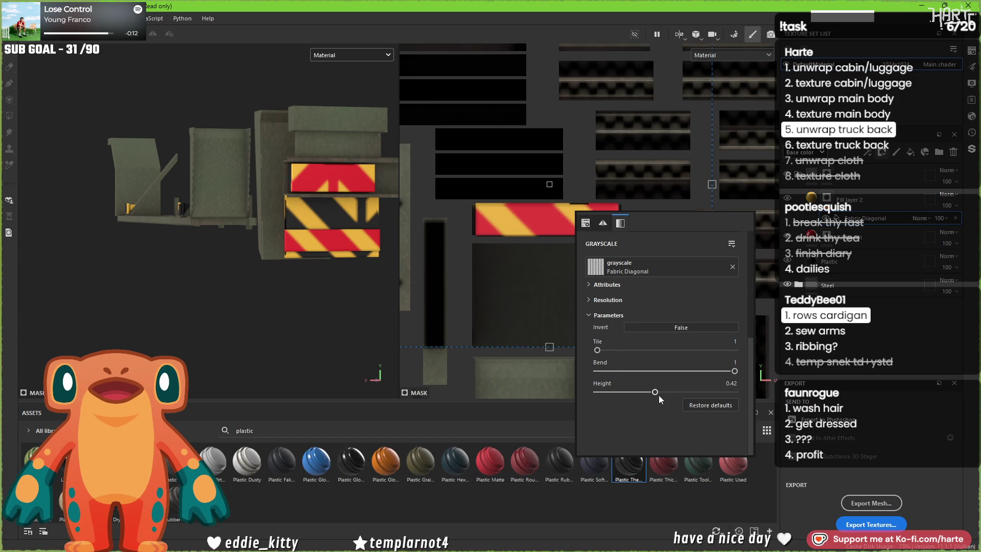
pyautogui.moveTo(650, 390); pyautogui.dragTo(668, 391)
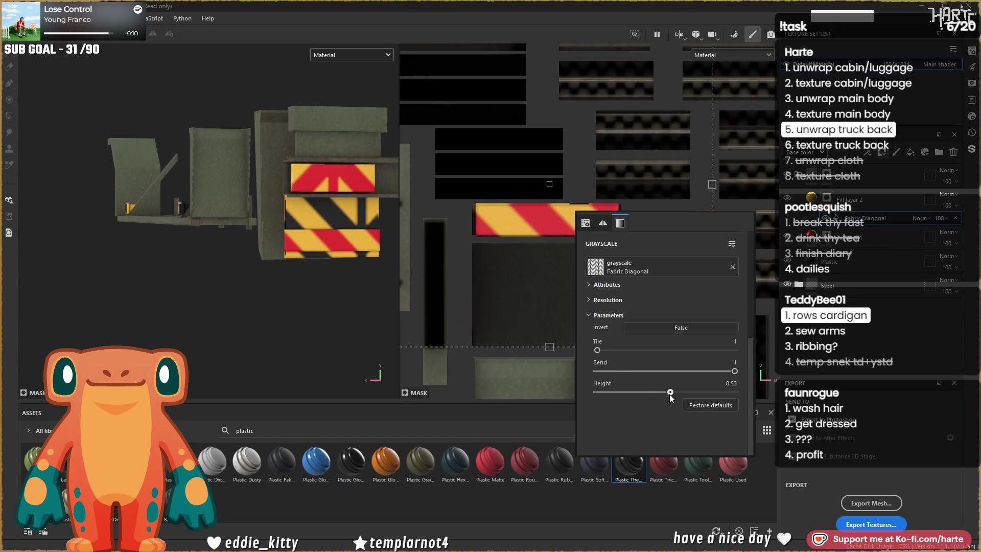
pyautogui.scroll(-1, 515, 225)
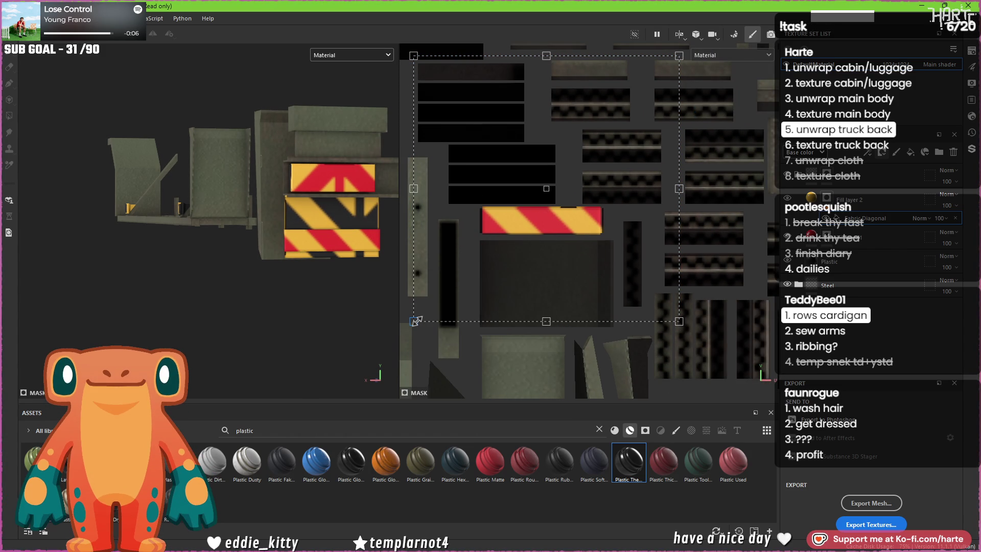
# Step: Shrink and nudge the projection again, undoing one resize, so the stripes span both drawer fronts
pyautogui.moveTo(680, 56); pyautogui.dragTo(668, 67)
pyautogui.moveTo(590, 154); pyautogui.dragTo(595, 155)
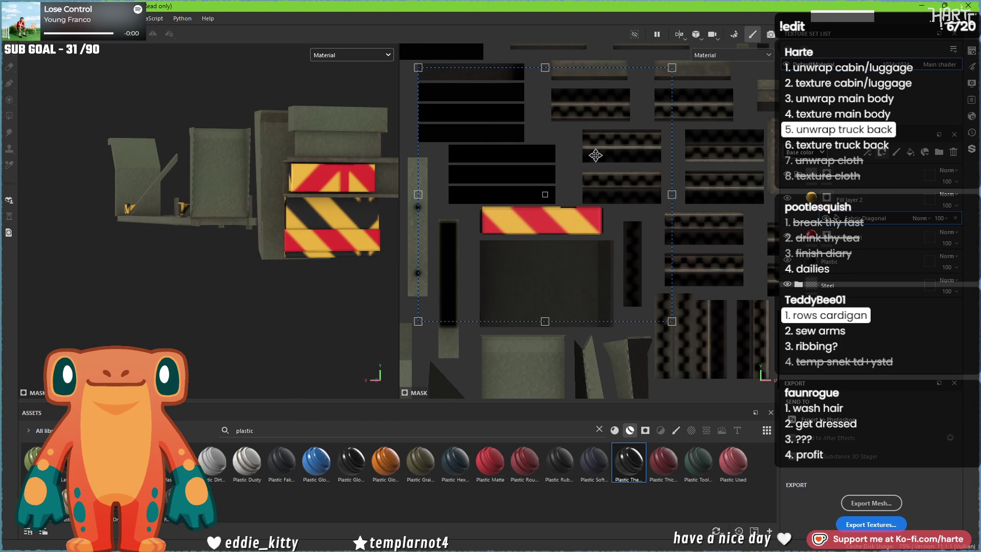
pyautogui.moveTo(675, 62); pyautogui.dragTo(670, 72)
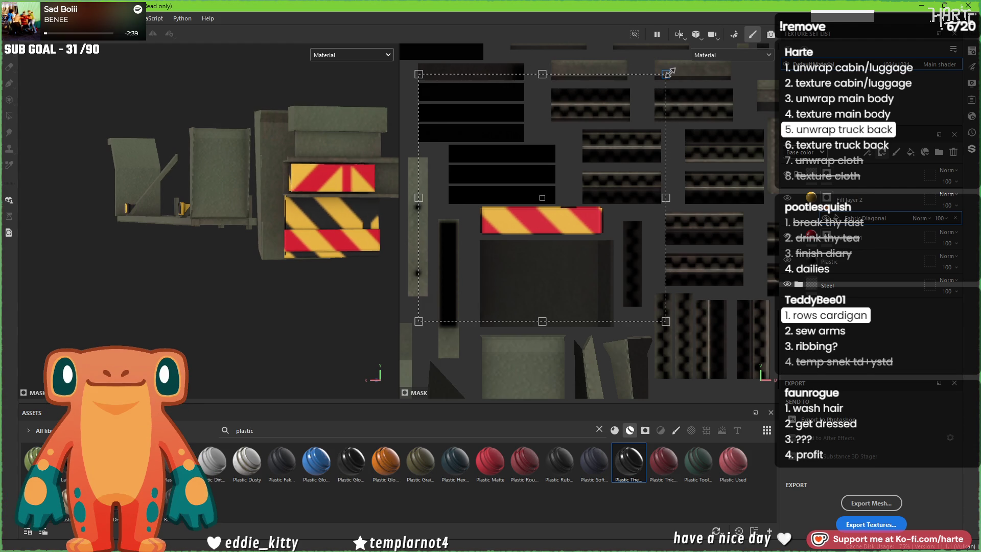
pyautogui.hotkey('ctrl', 'z')
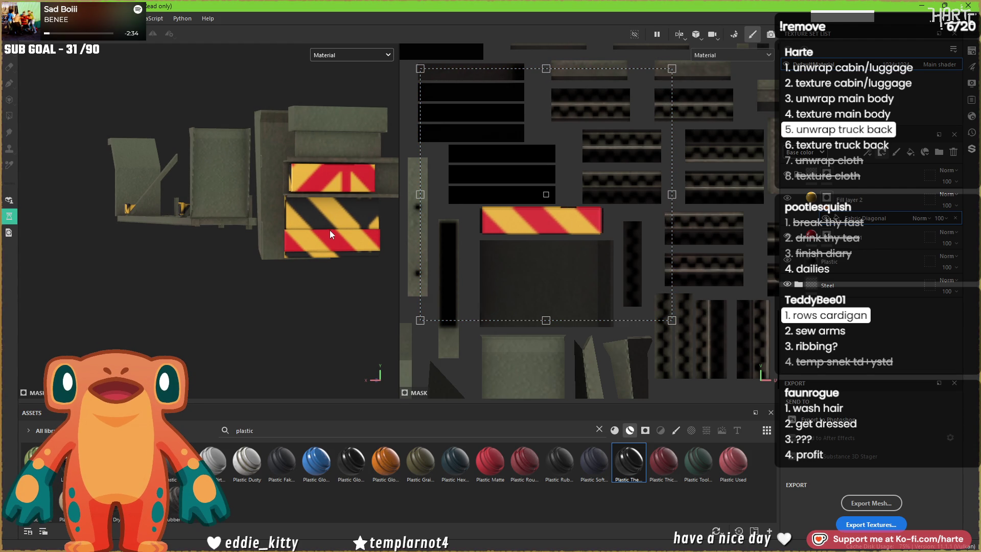
pyautogui.scroll(1, 331, 235)
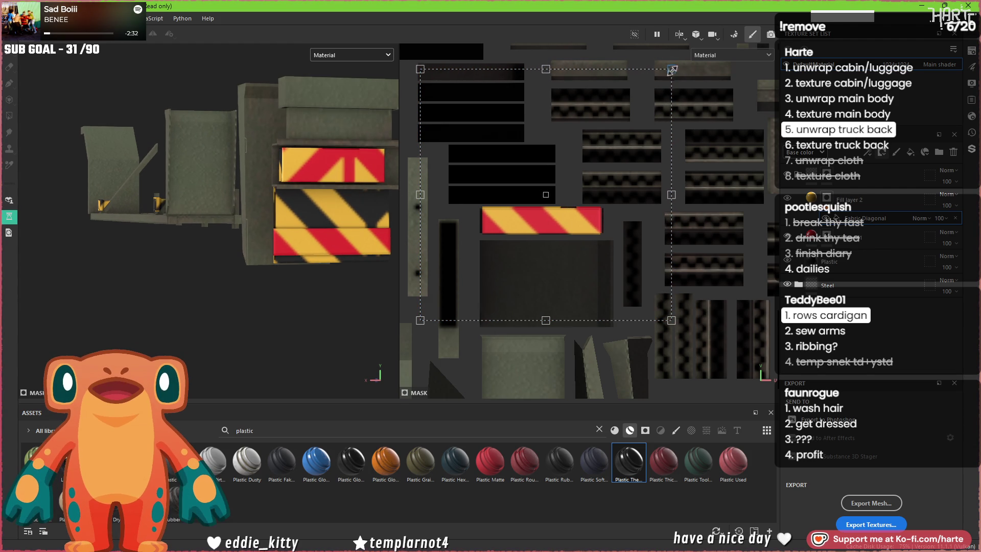
pyautogui.moveTo(672, 69); pyautogui.dragTo(659, 80)
pyautogui.moveTo(599, 179); pyautogui.dragTo(606, 176)
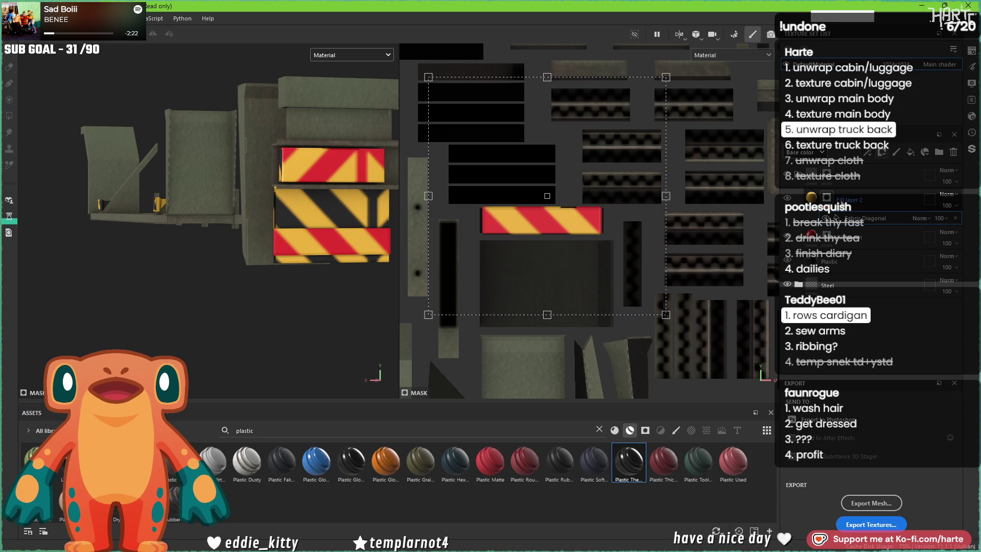
pyautogui.click(868, 151)
# Step: Add a paint layer in polygon fill mode and save the project
pyautogui.click(884, 179)
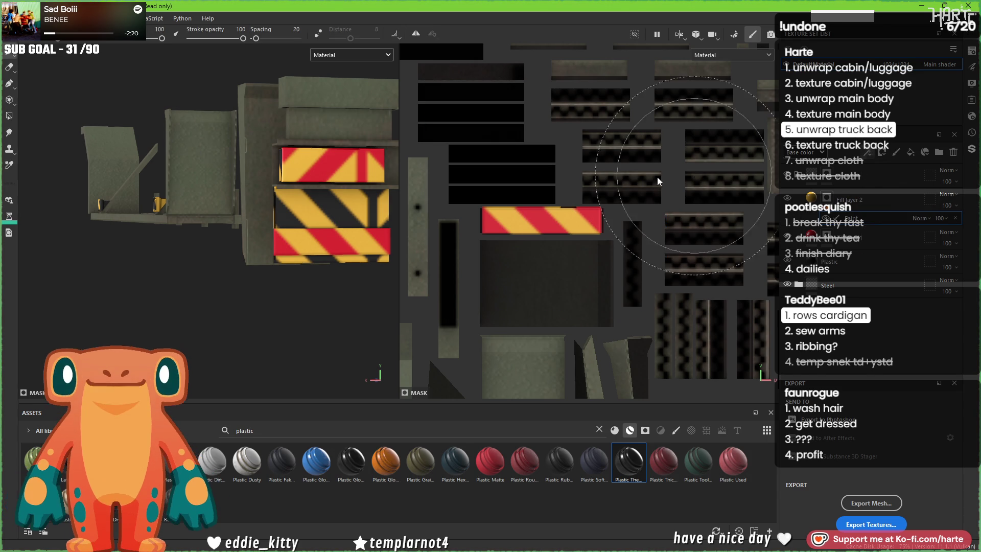
pyautogui.click(8, 117)
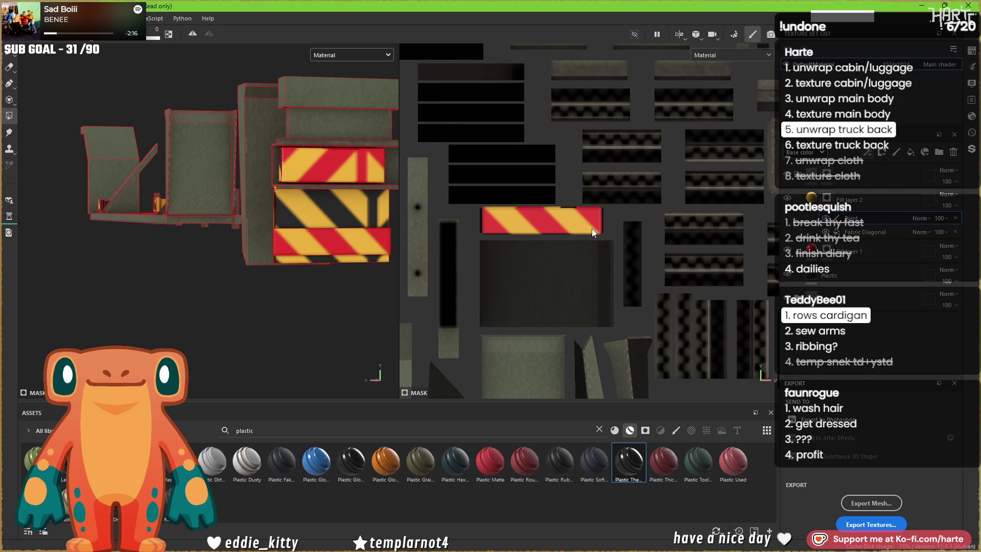
pyautogui.hotkey('ctrl', 's')
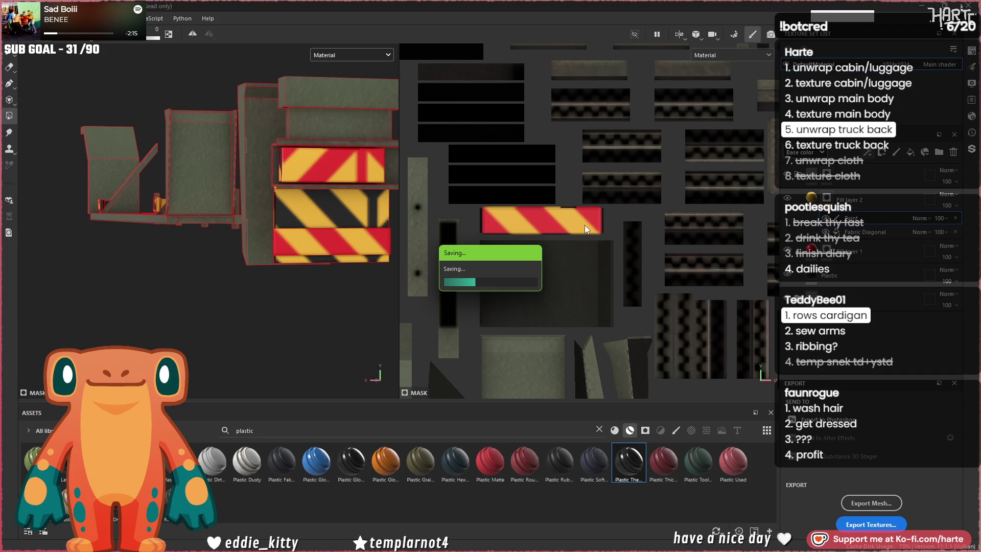
# Step: Clear the hazard stripes from the top and middle blocks' UV islands, leaving the upper drawer plain red
pyautogui.scroll(-3, 562, 256)
pyautogui.moveTo(475, 372); pyautogui.dragTo(655, 262)
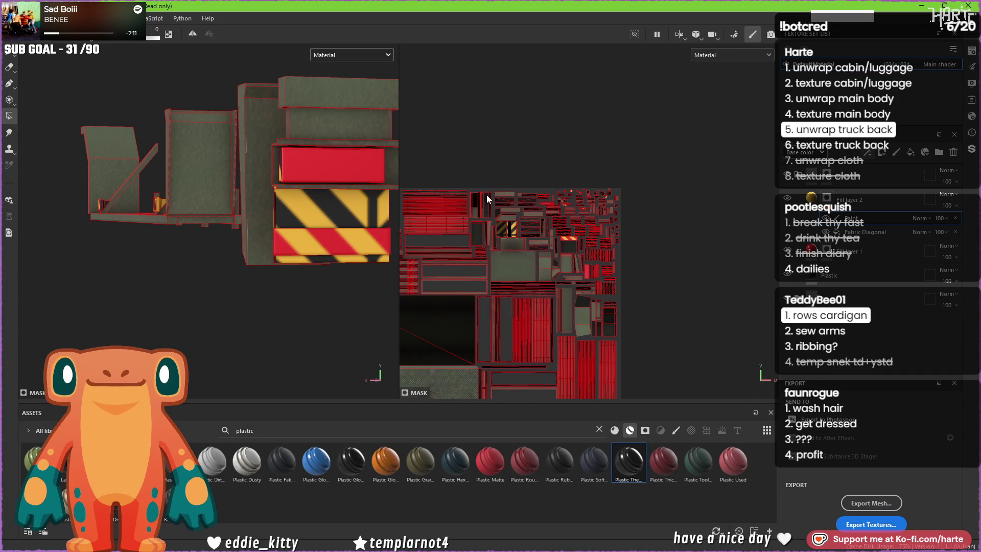
pyautogui.moveTo(499, 158); pyautogui.dragTo(636, 228)
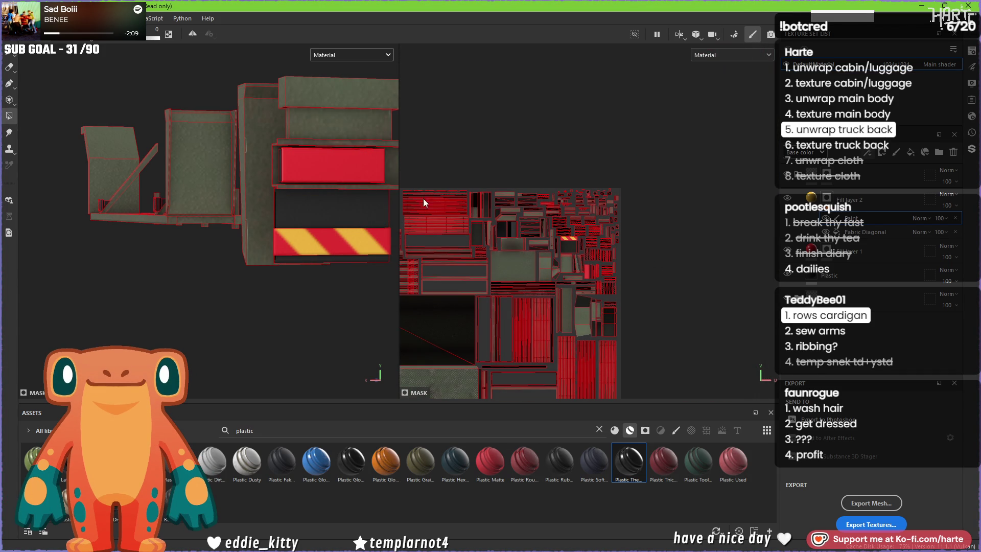
pyautogui.scroll(-3, 510, 284)
pyautogui.moveTo(435, 154); pyautogui.dragTo(582, 379)
pyautogui.moveTo(515, 380); pyautogui.dragTo(724, 213)
pyautogui.moveTo(721, 153); pyautogui.dragTo(624, 253)
pyautogui.moveTo(538, 154)
pyautogui.mouseDown()
pyautogui.moveTo(642, 203)
pyautogui.moveTo(672, 204)
pyautogui.mouseUp()
# Step: Select the Fabric Diagonal layer and nudge its stripes a few pixels right on the lower plate
pyautogui.scroll(6, 660, 197)
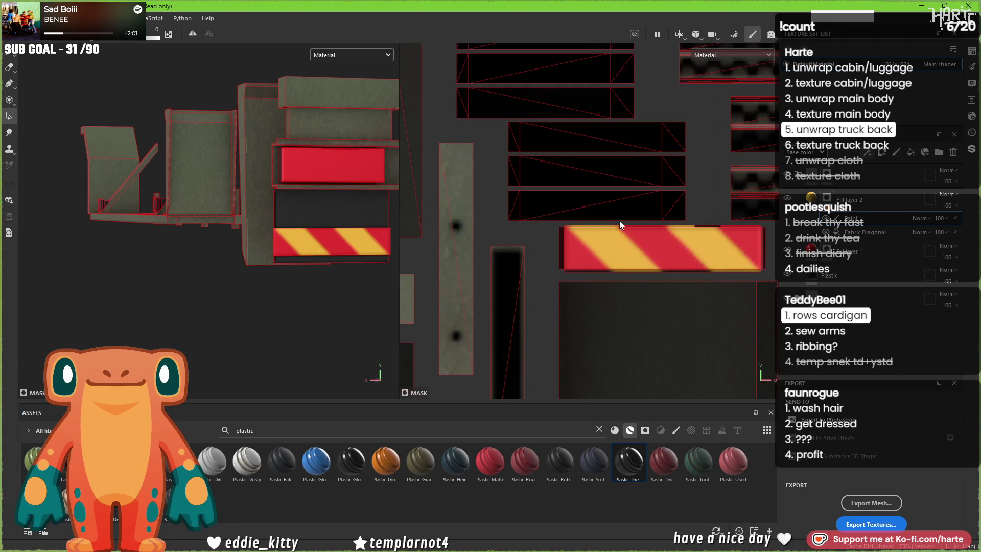
pyautogui.scroll(2, 620, 230)
pyautogui.moveTo(378, 286)
pyautogui.keyDown('alt'); pyautogui.mouseDown()
pyautogui.moveTo(357, 306)
pyautogui.moveTo(409, 312)
pyautogui.moveTo(382, 317)
pyautogui.moveTo(329, 237)
pyautogui.mouseUp(); pyautogui.keyUp('alt')
pyautogui.scroll(3, 329, 237)
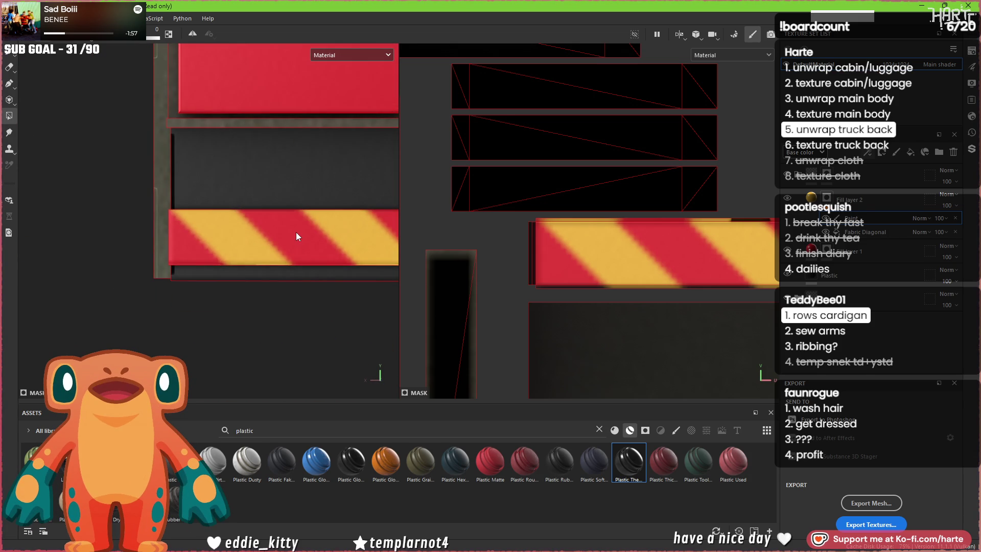
pyautogui.click(852, 231)
pyautogui.scroll(-4, 603, 255)
pyautogui.moveTo(638, 282); pyautogui.dragTo(639, 281)
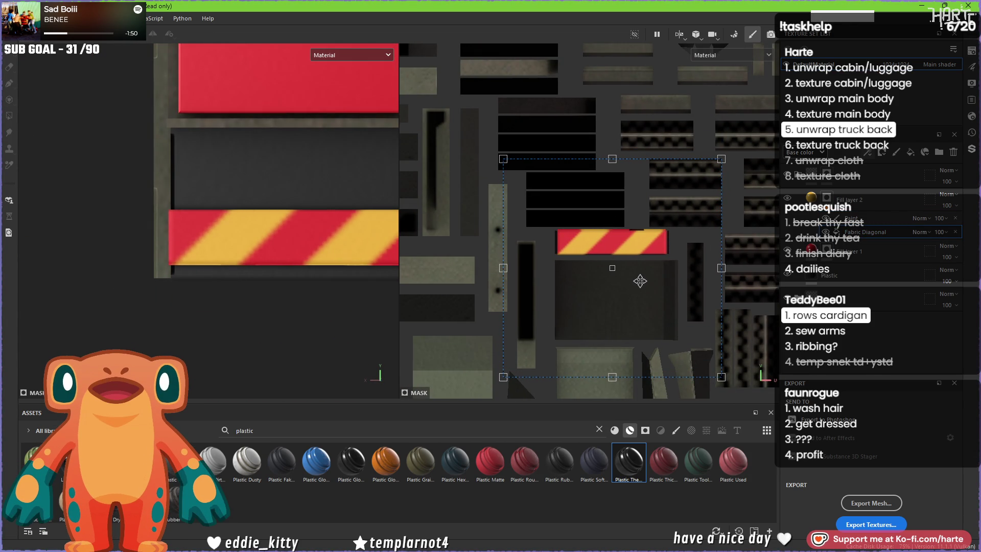
pyautogui.scroll(-2, 244, 234)
pyautogui.moveTo(244, 248)
pyautogui.mouseDown(button='middle')
pyautogui.moveTo(192, 266)
pyautogui.moveTo(211, 270)
pyautogui.mouseUp(button='middle')
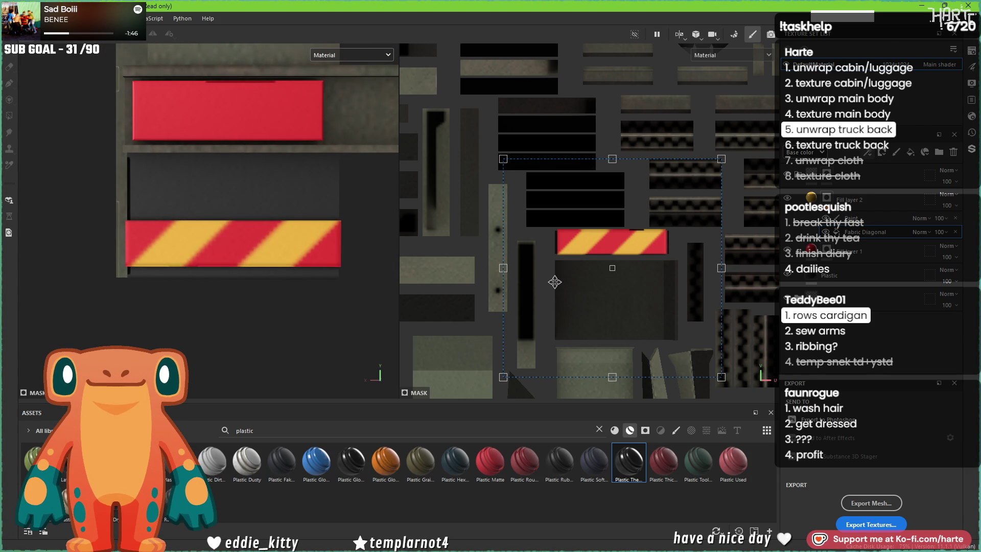
pyautogui.moveTo(554, 282); pyautogui.dragTo(556, 282)
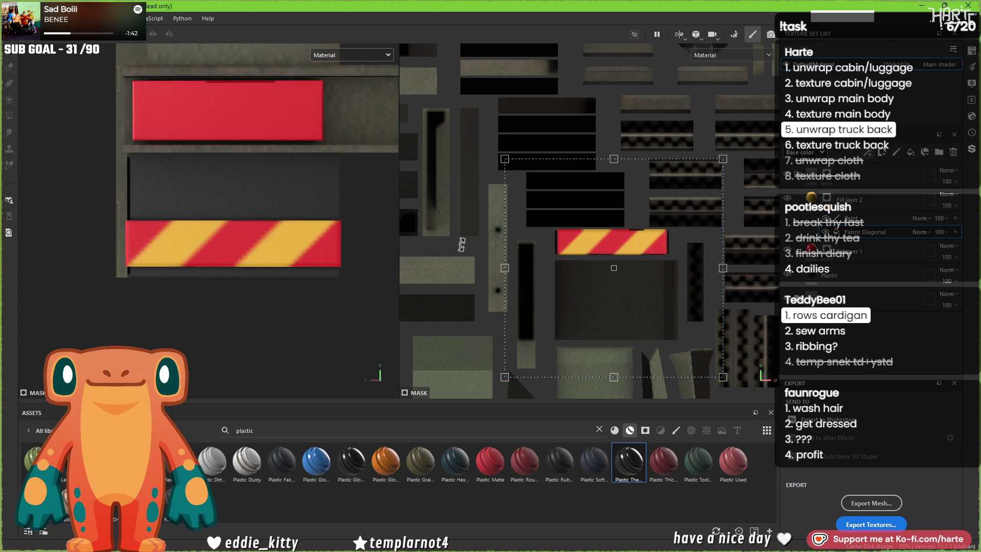
pyautogui.hotkey('alt', 'Tab')
pyautogui.hotkey('alt', 'Tab')
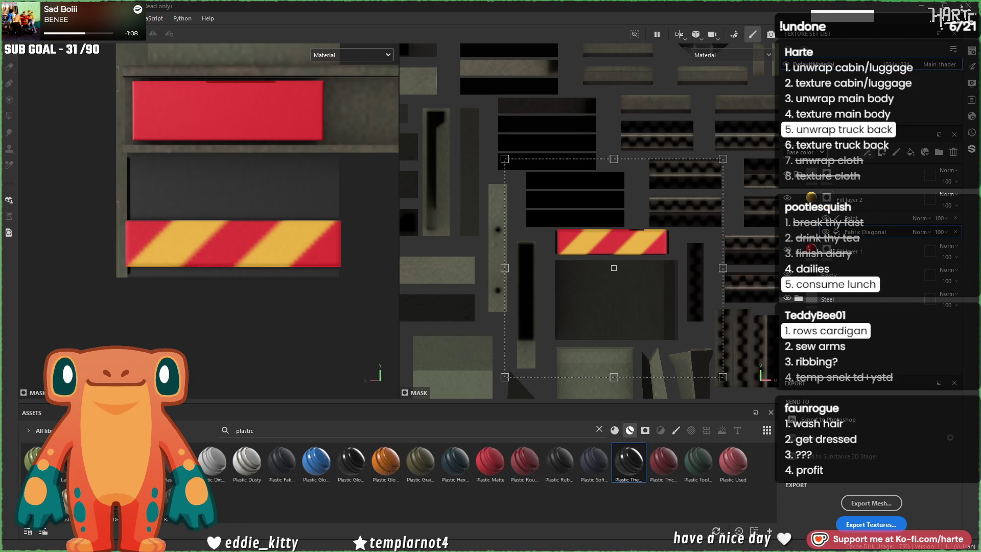
pyautogui.scroll(2, 213, 250)
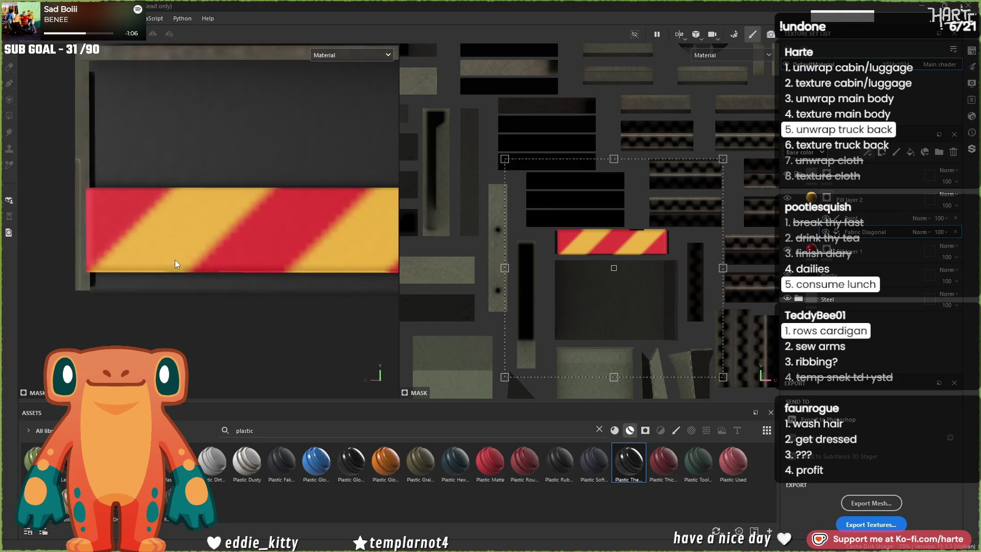
# Step: Add a new paint layer at the top of the layer stack
pyautogui.moveTo(143, 265)
pyautogui.mouseDown(button='middle')
pyautogui.moveTo(234, 274)
pyautogui.moveTo(268, 263)
pyautogui.mouseUp(button='middle')
pyautogui.click(826, 197)
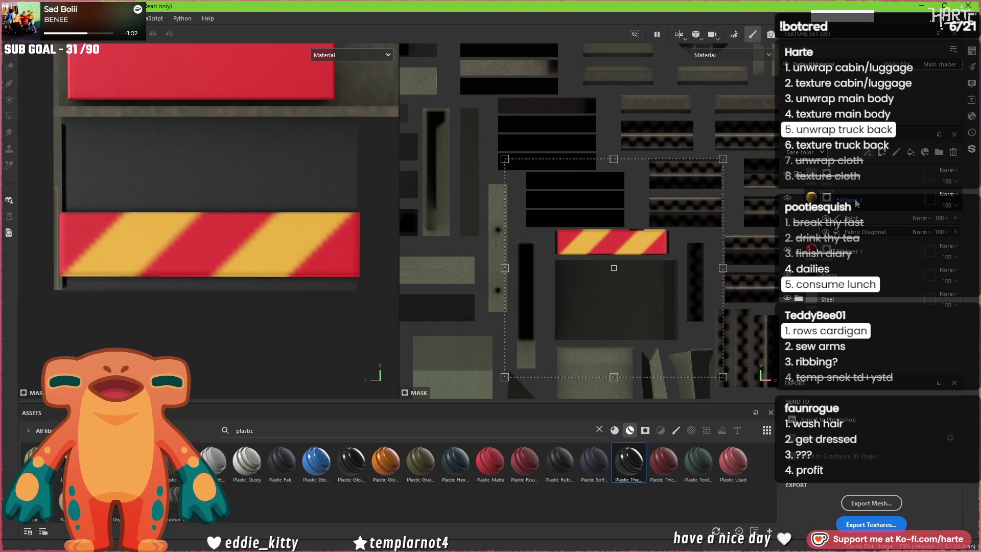
pyautogui.click(896, 155)
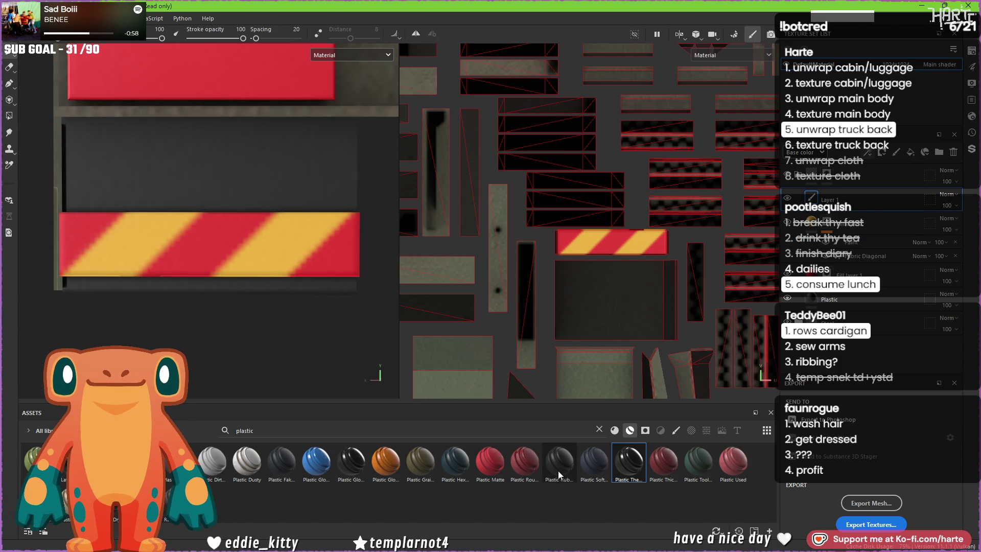
# Step: Find the 'nail' brush, shrink its size, and stamp one nail at the striped plate's left end
pyautogui.click(597, 430)
pyautogui.write('nail')
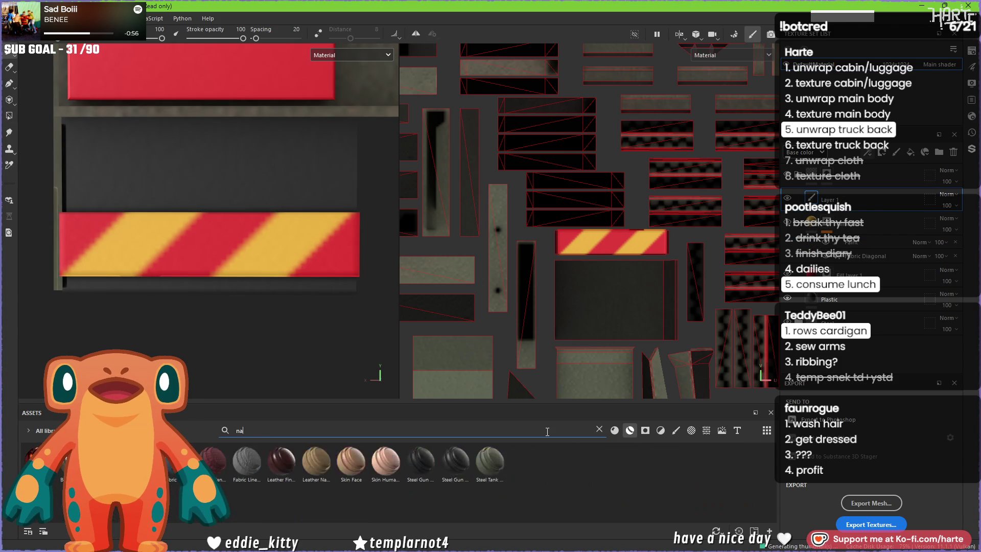
pyautogui.click(676, 430)
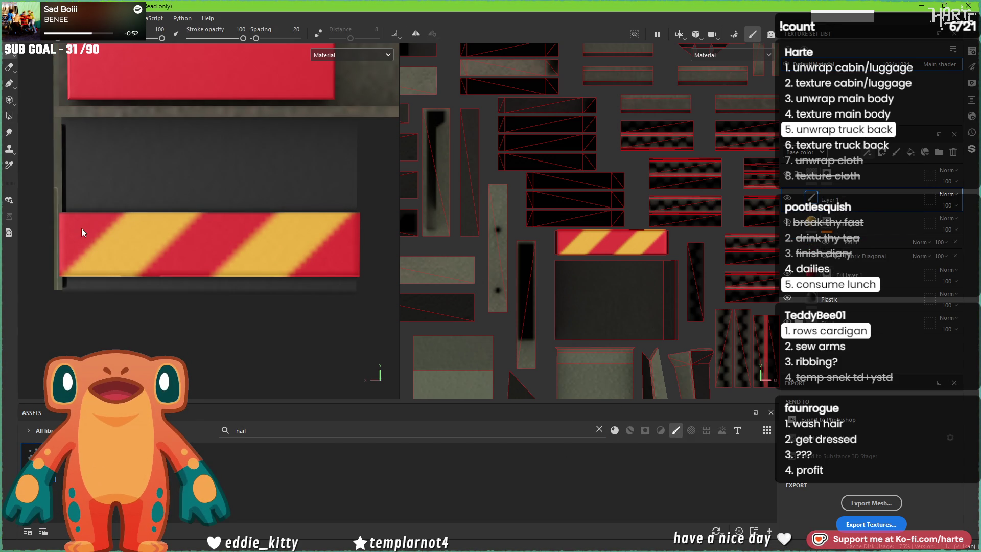
pyautogui.scroll(1, 84, 233)
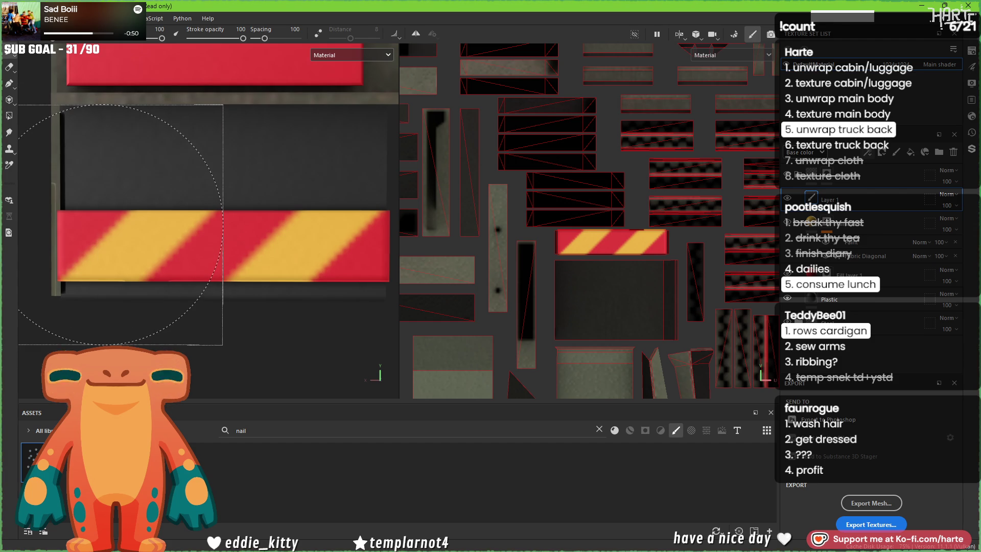
pyautogui.keyDown('ctrl'); pyautogui.moveTo(101, 223); pyautogui.dragTo(89, 224, button='right'); pyautogui.keyUp('ctrl')
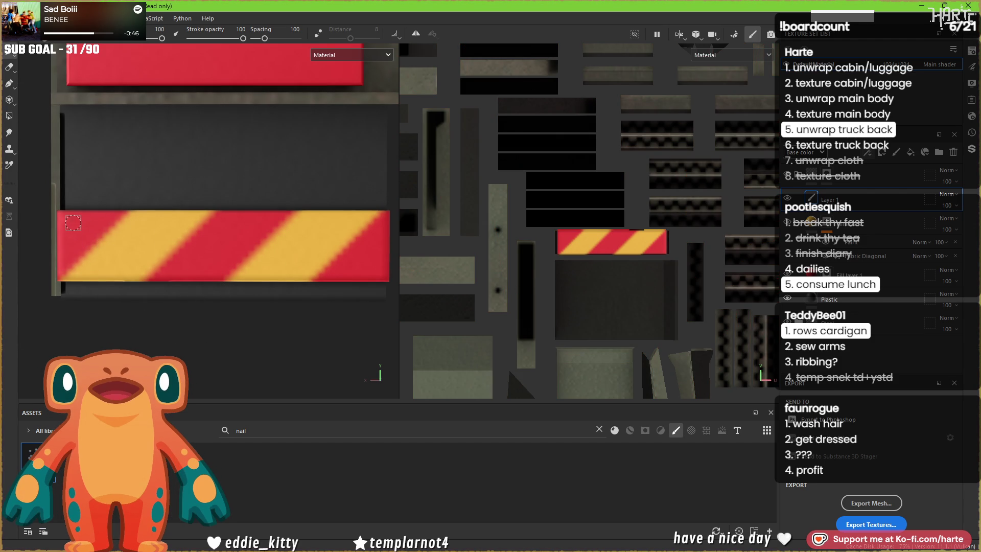
pyautogui.click(71, 224)
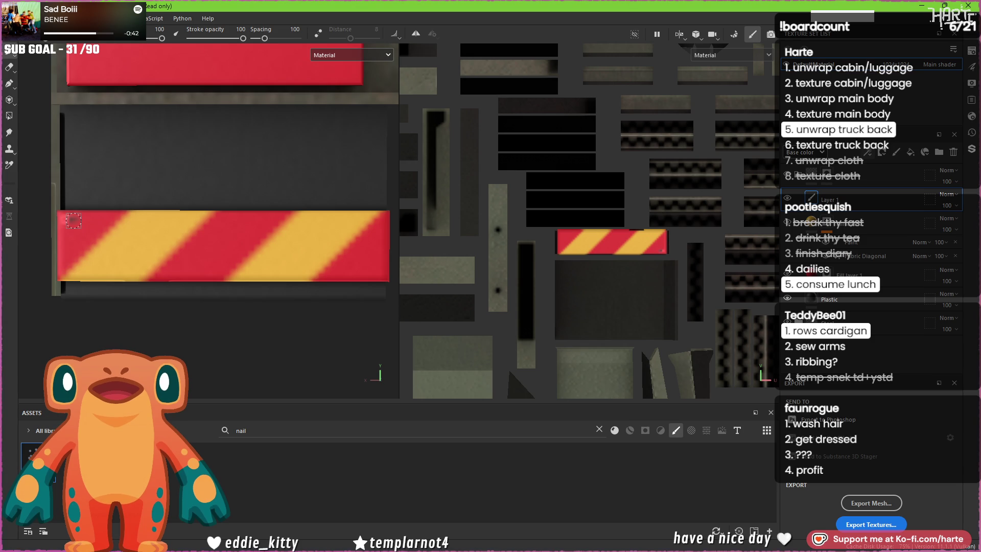
# Step: Raise the texture set resolution to 2048x2048, then to 4096x4096
pyautogui.keyDown('alt'); pyautogui.moveTo(130, 269); pyautogui.dragTo(197, 249); pyautogui.keyUp('alt')
pyautogui.click(916, 65)
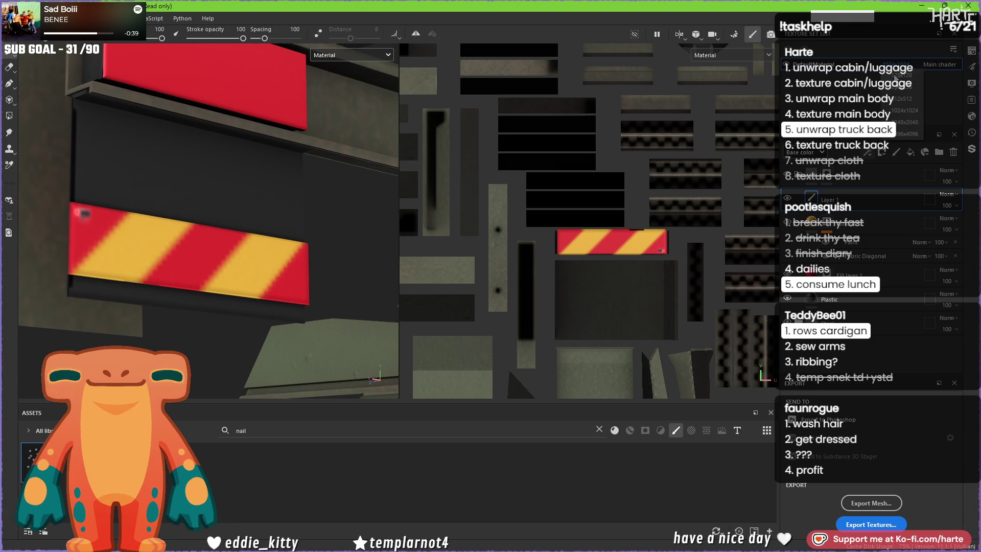
pyautogui.click(905, 123)
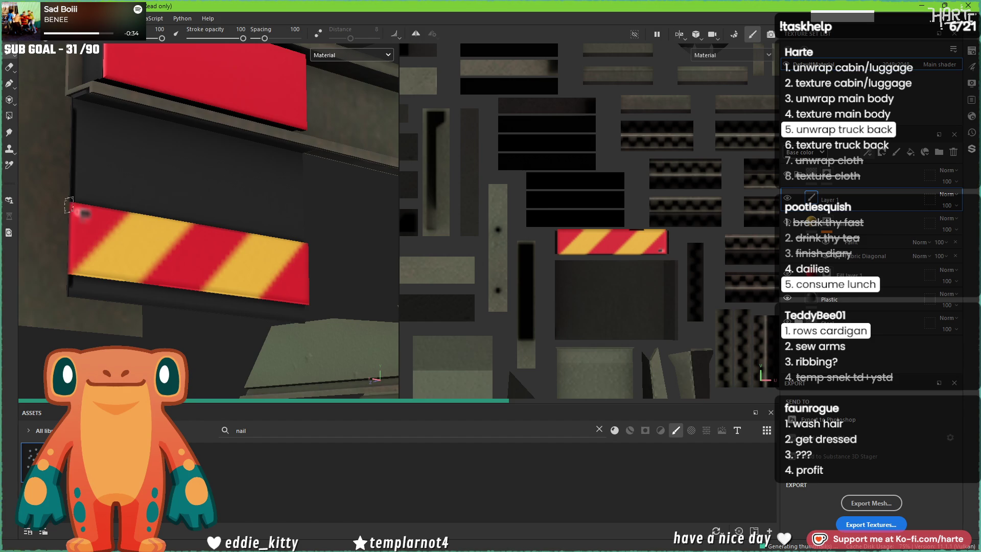
pyautogui.scroll(5, 122, 194)
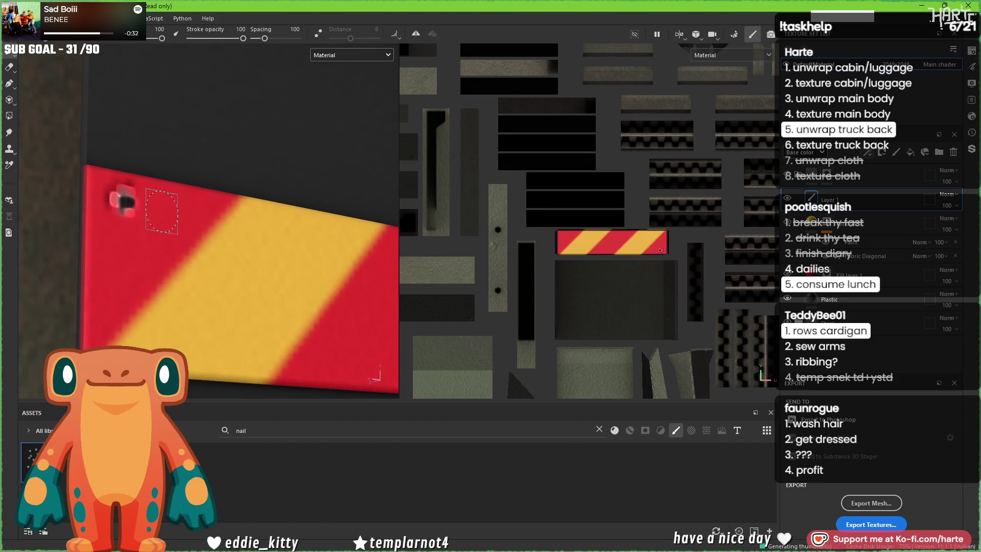
pyautogui.keyDown('alt'); pyautogui.moveTo(162, 210); pyautogui.dragTo(184, 210); pyautogui.keyUp('alt')
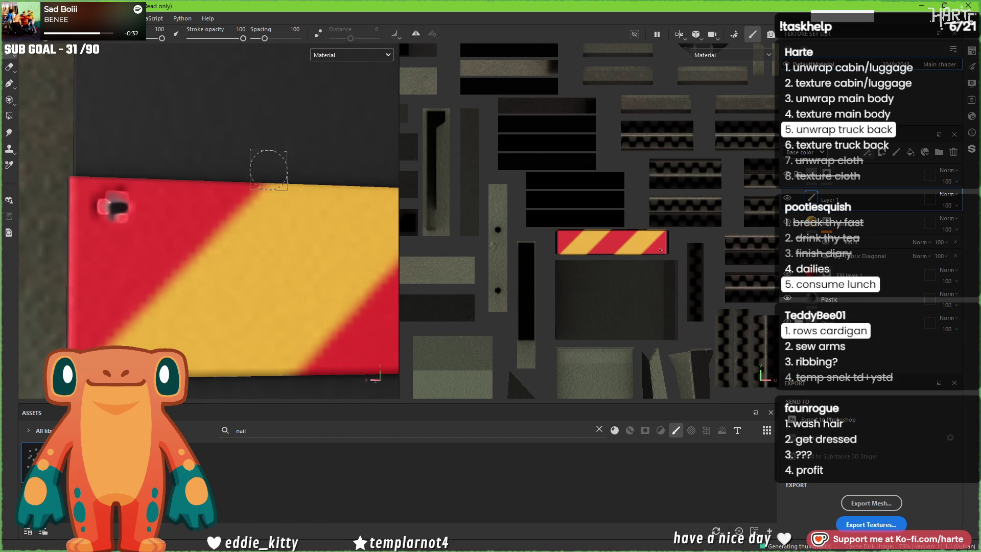
pyautogui.click(904, 134)
pyautogui.click(905, 138)
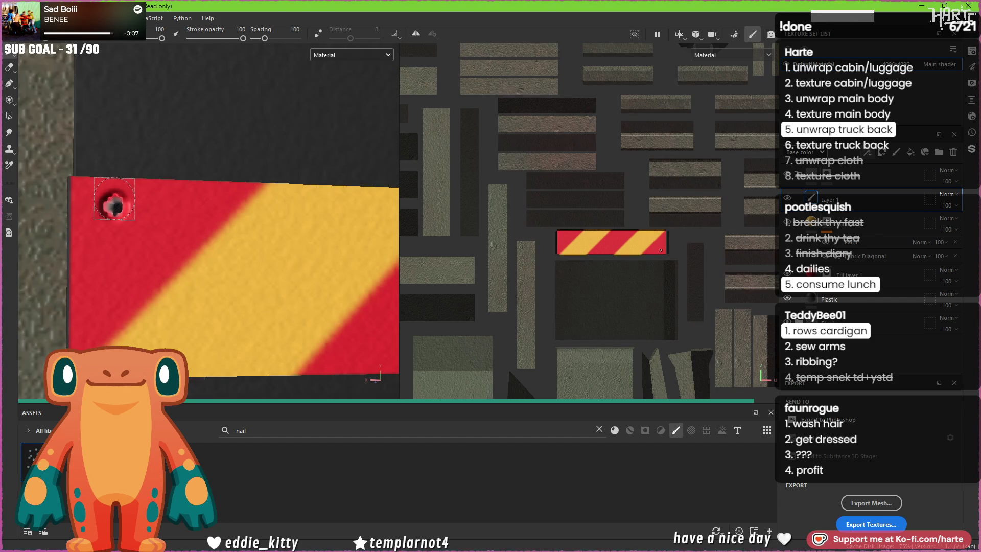
# Step: Erase the test nail mark, then stamp nails along the hazard plate's top and bottom edges
pyautogui.press('e')
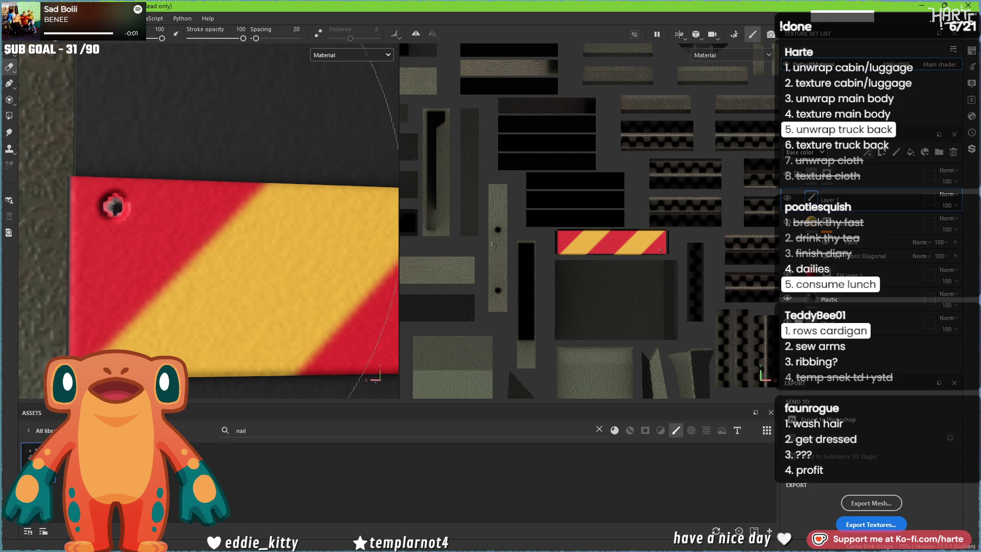
pyautogui.scroll(-5, 124, 213)
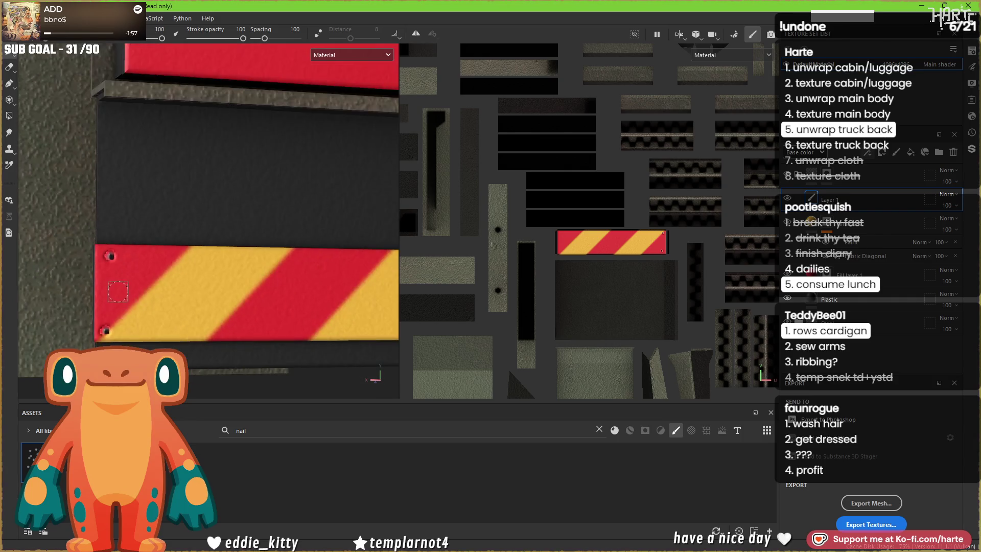
pyautogui.press('p')
pyautogui.scroll(5, 330, 295)
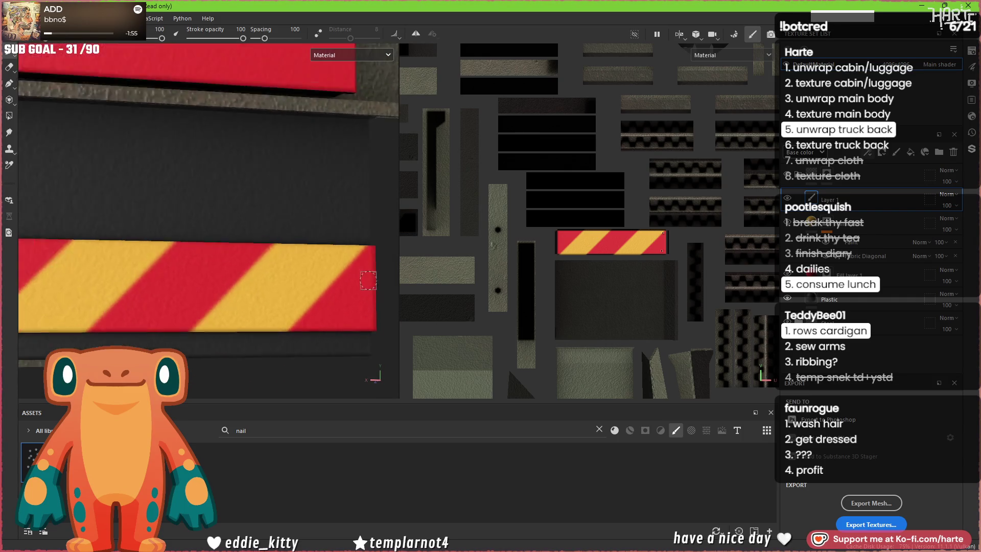
pyautogui.click(364, 248)
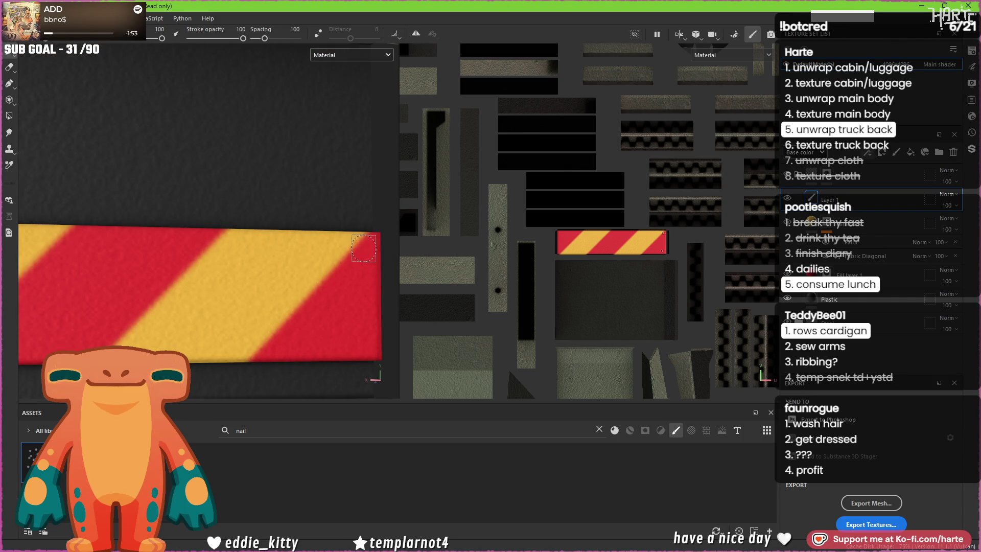
pyautogui.keyDown('alt'); pyautogui.moveTo(363, 341); pyautogui.dragTo(244, 293); pyautogui.keyUp('alt')
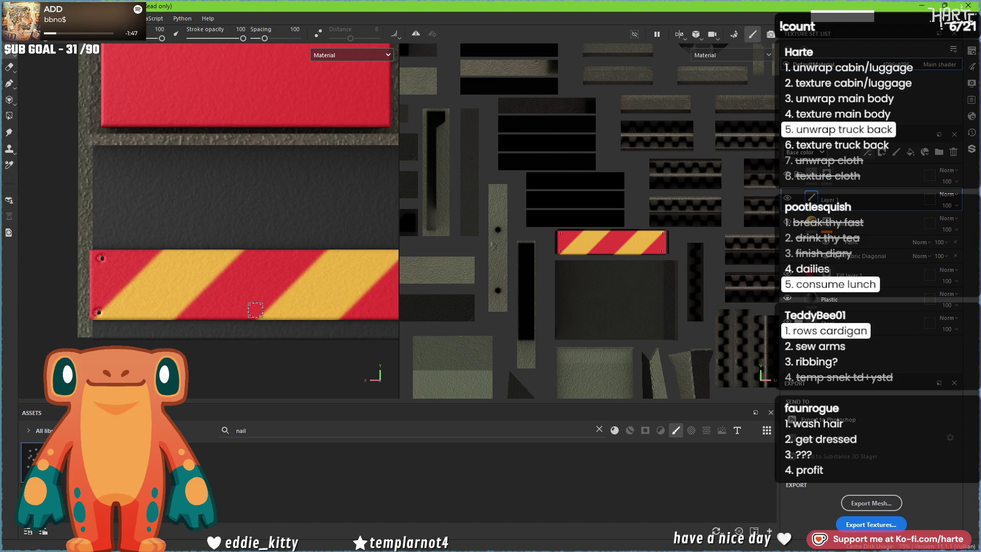
pyautogui.click(255, 310)
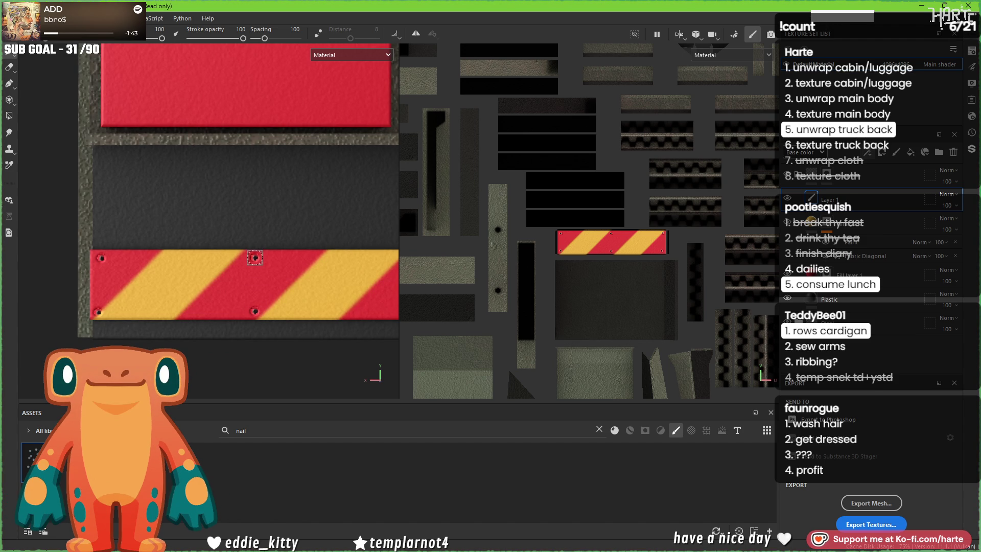
pyautogui.scroll(-3, 242, 186)
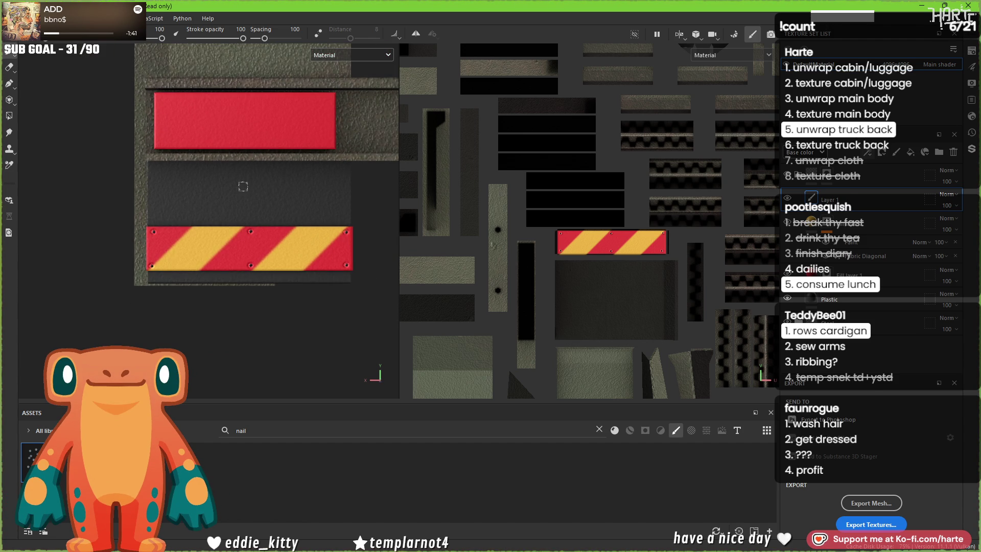
pyautogui.scroll(-3, 243, 186)
pyautogui.scroll(5, 309, 235)
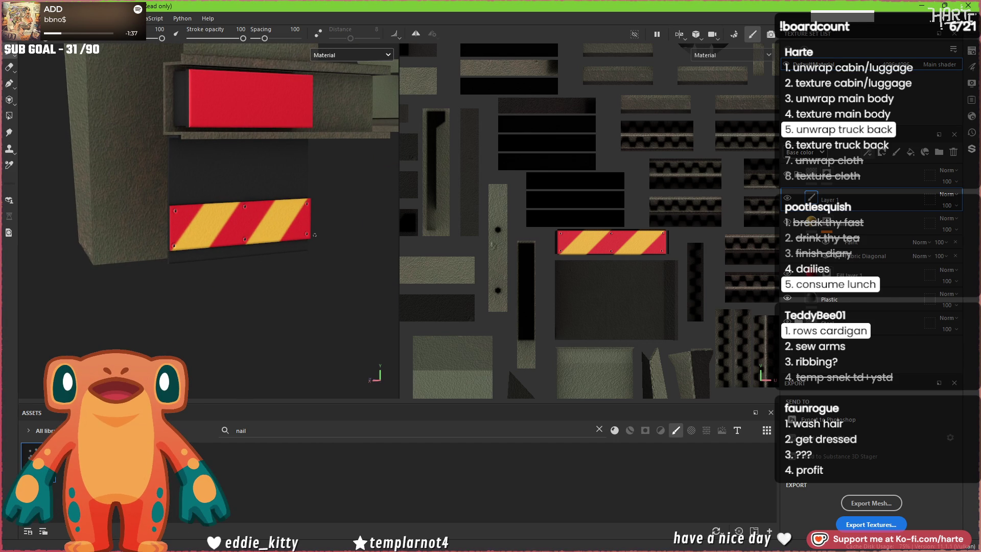
pyautogui.keyDown('alt'); pyautogui.moveTo(314, 234); pyautogui.dragTo(226, 200); pyautogui.keyUp('alt')
pyautogui.scroll(4, 227, 200)
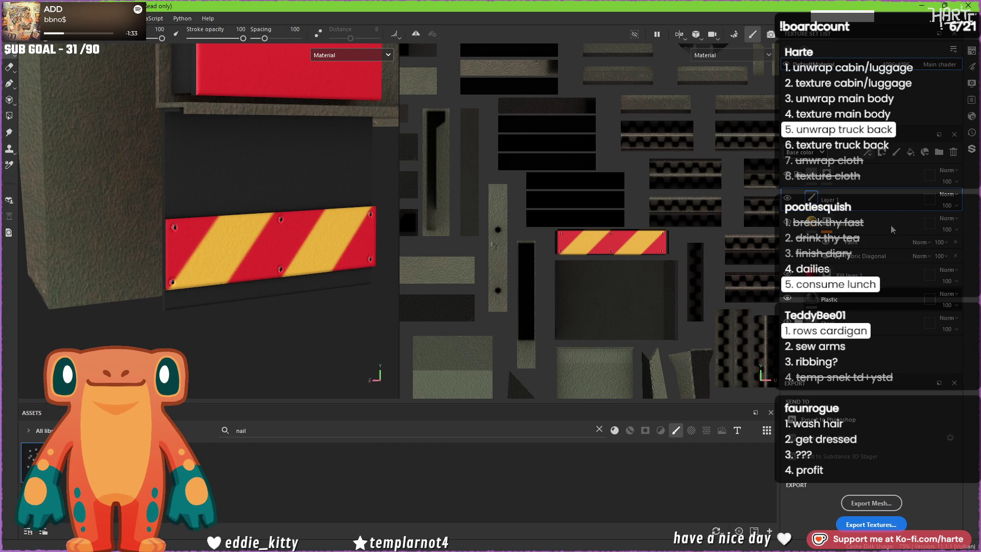
# Step: Add a fill layer and give it a Shape Square Squeeze grayscale mask
pyautogui.click(909, 153)
pyautogui.click(535, 207)
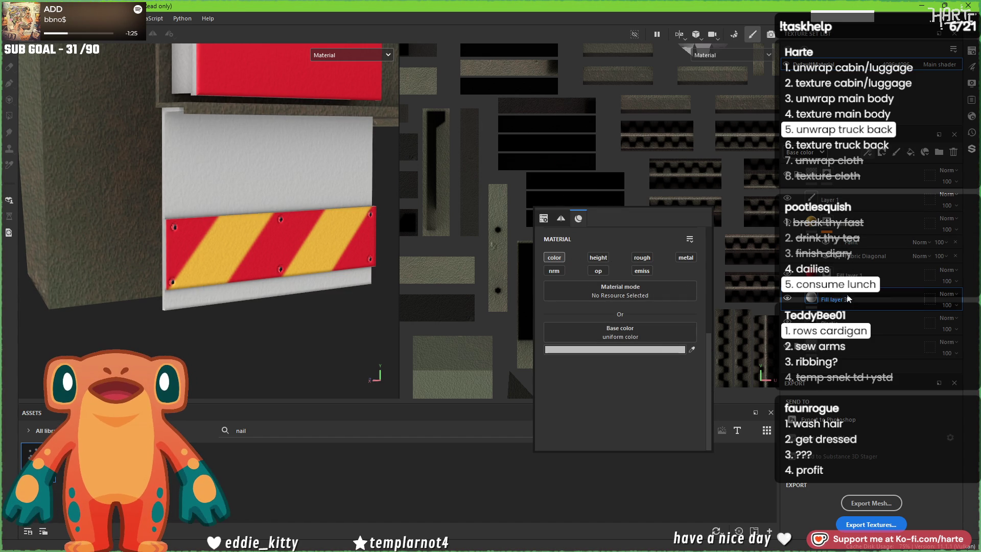
pyautogui.click(882, 152)
pyautogui.click(891, 191)
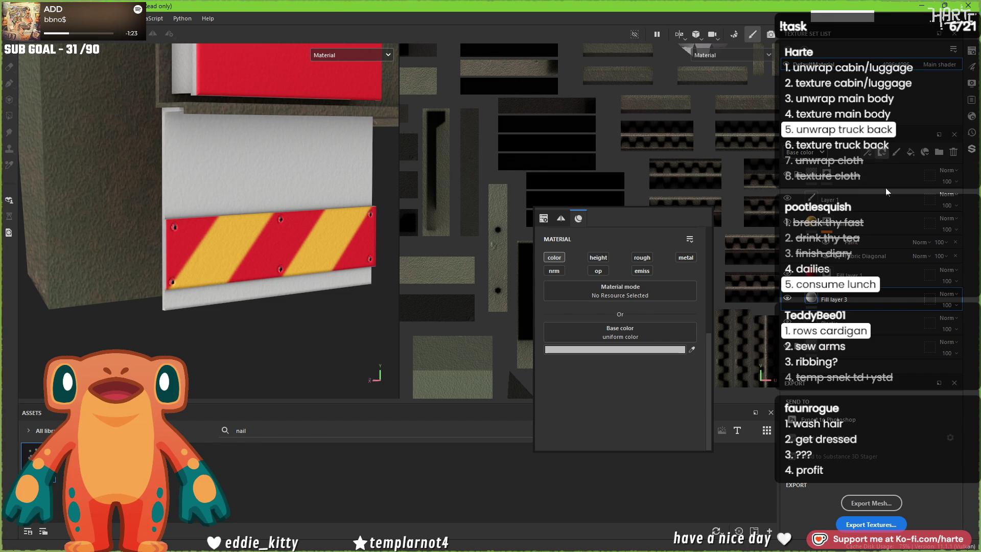
pyautogui.write('square')
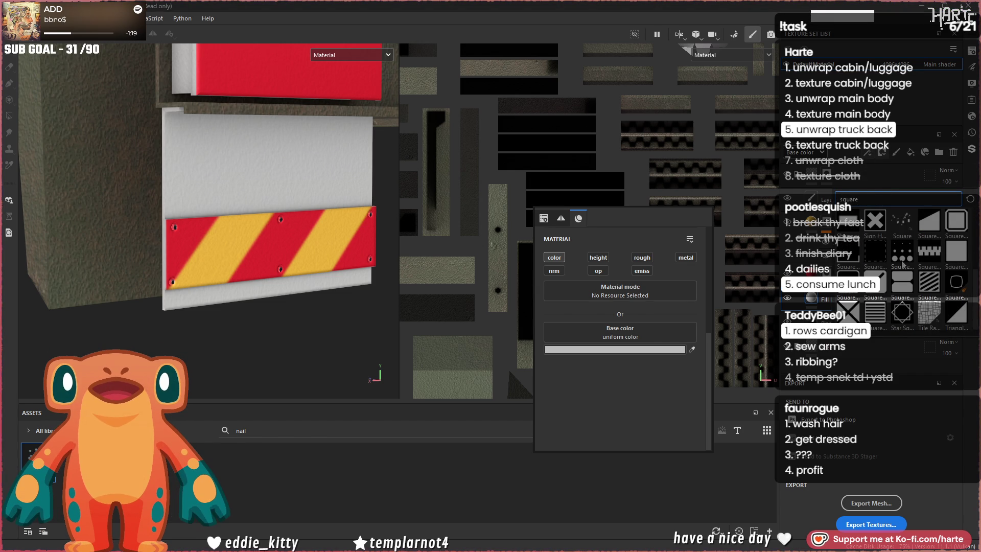
pyautogui.click(861, 235)
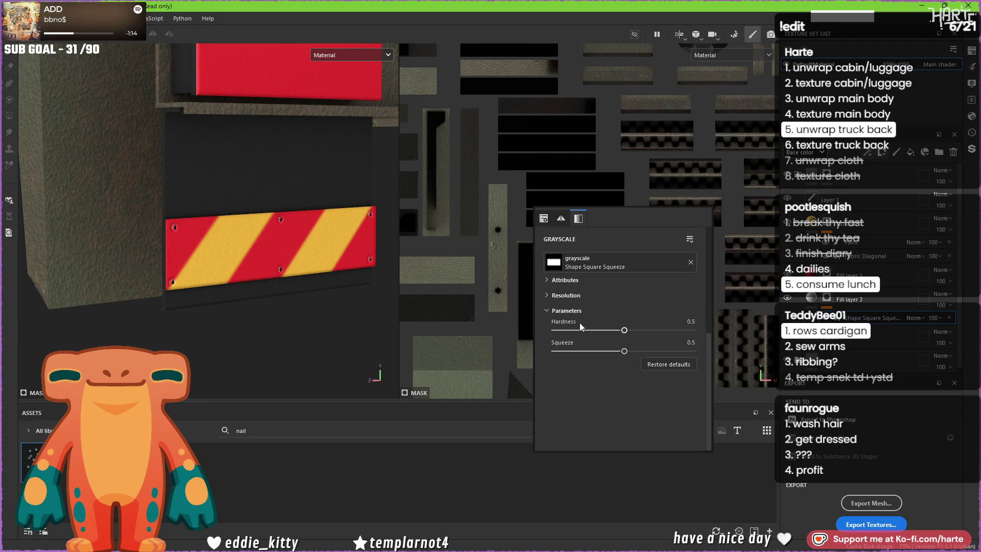
# Step: Select the lower panel's UV island and shrink and shift it so the mask forms vertical stripes
pyautogui.scroll(-3, 298, 247)
pyautogui.scroll(-5, 479, 241)
pyautogui.click(482, 241)
pyautogui.press('f')
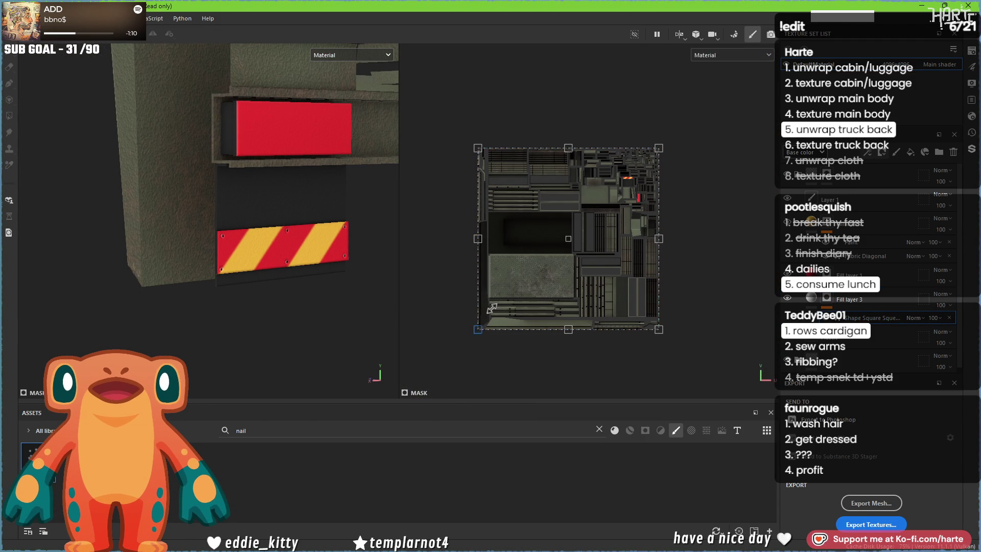
pyautogui.scroll(4, 659, 163)
pyautogui.scroll(2, 666, 158)
pyautogui.click(451, 190)
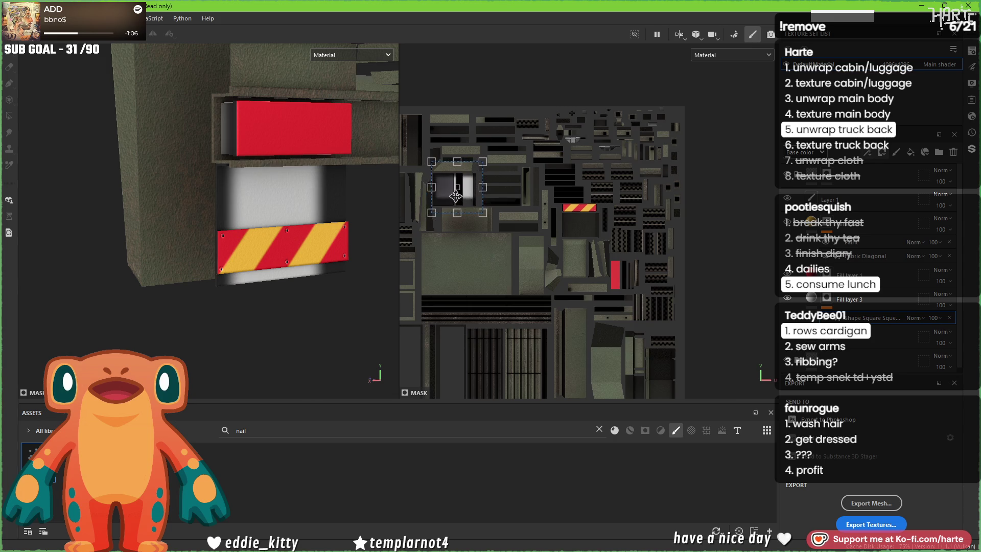
pyautogui.scroll(3, 453, 189)
pyautogui.scroll(4, 453, 187)
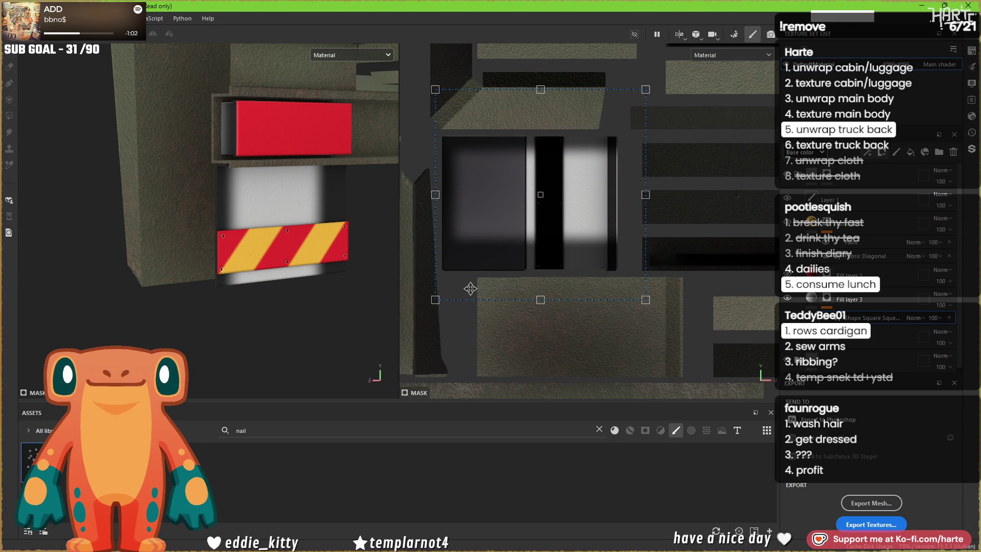
pyautogui.moveTo(437, 301)
pyautogui.mouseDown()
pyautogui.moveTo(477, 245)
pyautogui.moveTo(536, 104)
pyautogui.mouseUp()
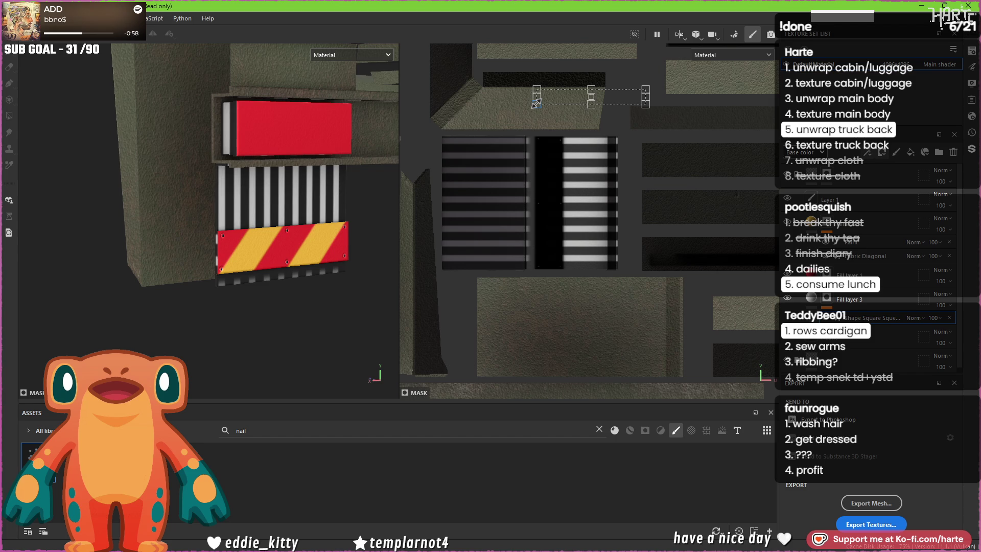
pyautogui.scroll(4, 537, 103)
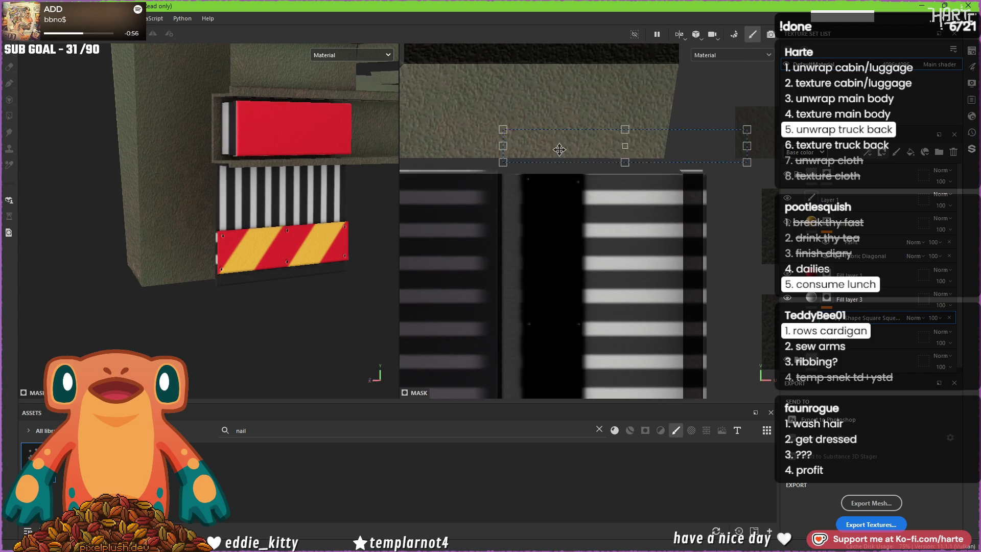
pyautogui.moveTo(556, 179); pyautogui.dragTo(565, 185)
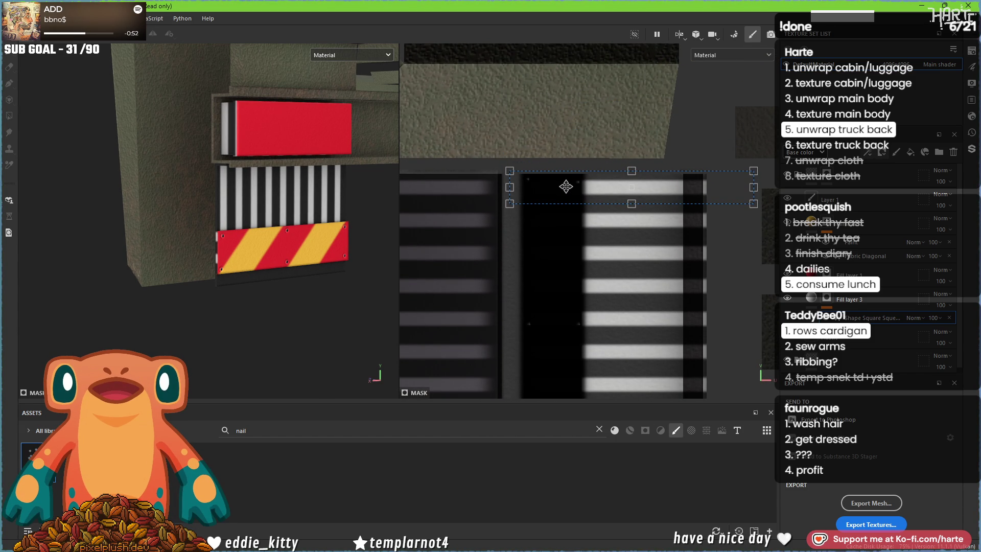
# Step: Fine-tune the stripe scale and nudge the stripes down to line them up on the panel
pyautogui.moveTo(265, 240)
pyautogui.keyDown('alt'); pyautogui.mouseDown()
pyautogui.moveTo(218, 241)
pyautogui.moveTo(294, 236)
pyautogui.moveTo(236, 274)
pyautogui.moveTo(245, 275)
pyautogui.mouseUp(); pyautogui.keyUp('alt')
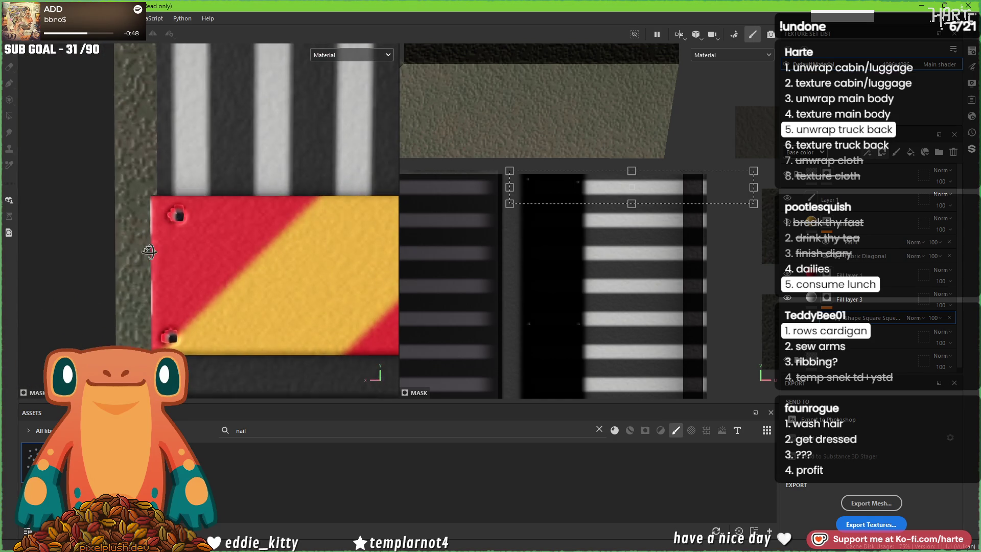
pyautogui.moveTo(632, 172); pyautogui.dragTo(632, 175)
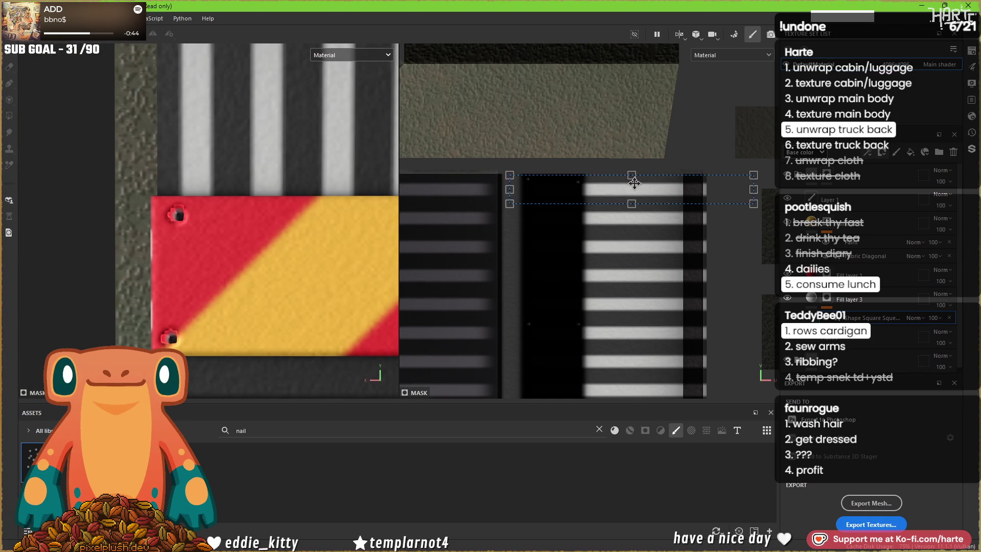
pyautogui.scroll(-2, 633, 186)
pyautogui.scroll(-3, 216, 174)
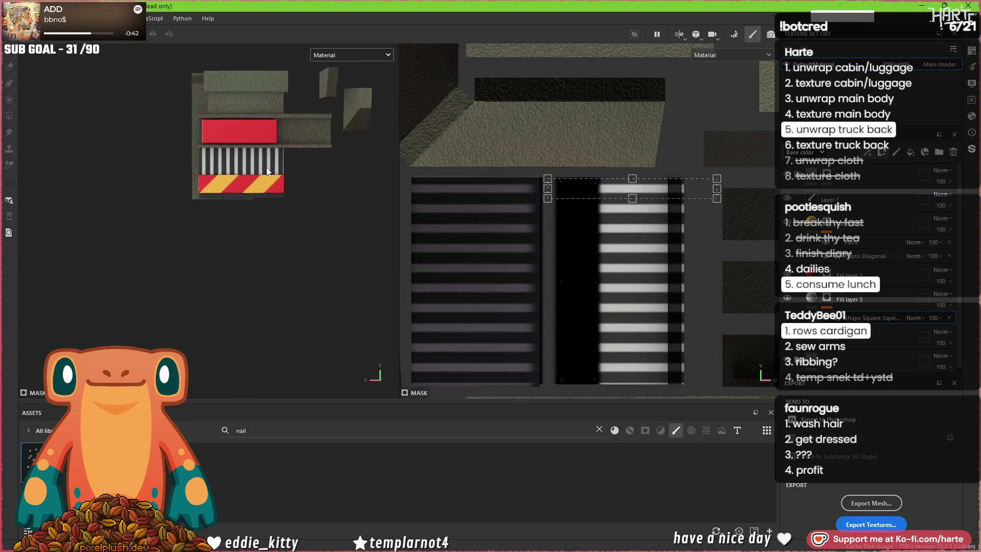
pyautogui.scroll(2, 268, 167)
pyautogui.moveTo(603, 188); pyautogui.dragTo(603, 190)
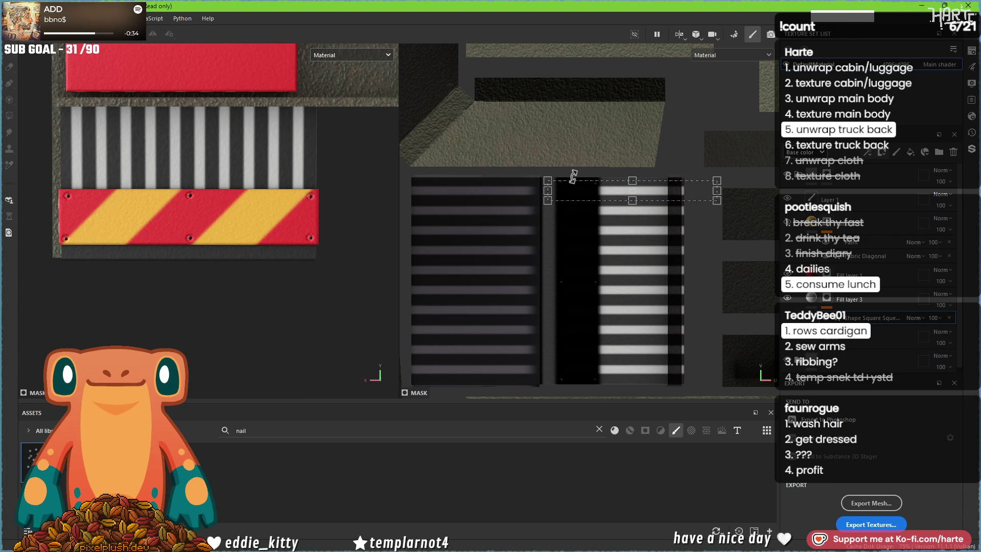
pyautogui.scroll(3, 668, 204)
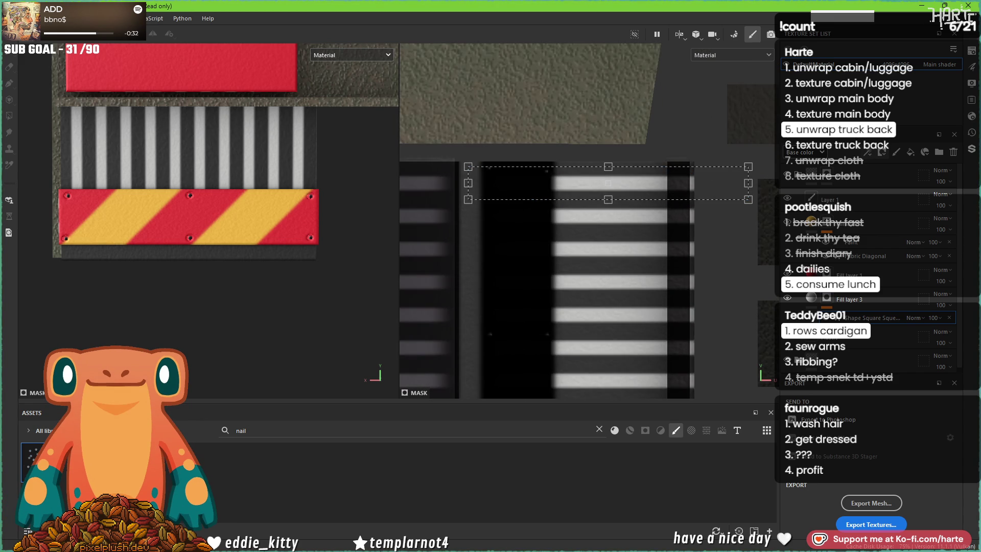
# Step: Lower the Square Squeeze Hardness to 0 for soft edges and add a Paint effect to the mask
pyautogui.click(650, 219)
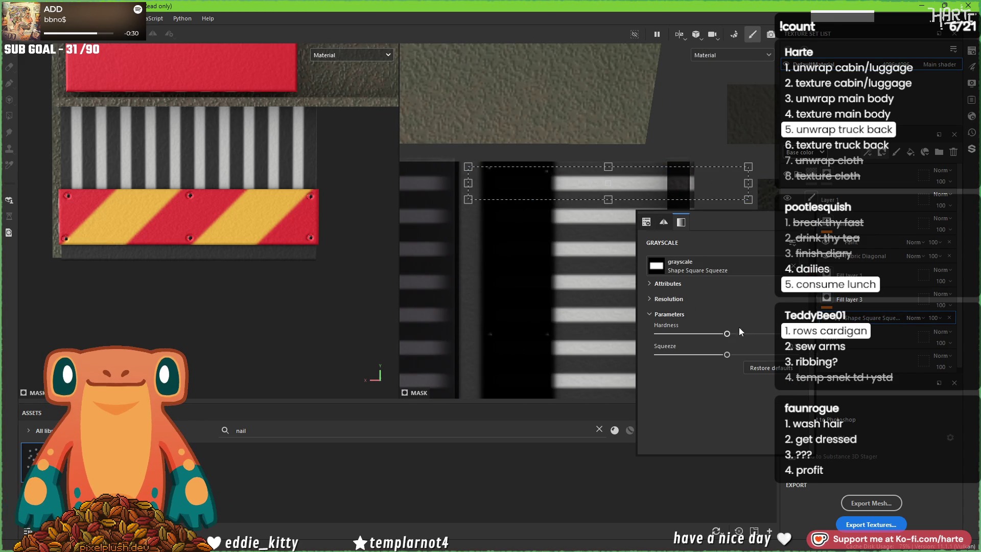
pyautogui.moveTo(723, 334); pyautogui.dragTo(624, 326)
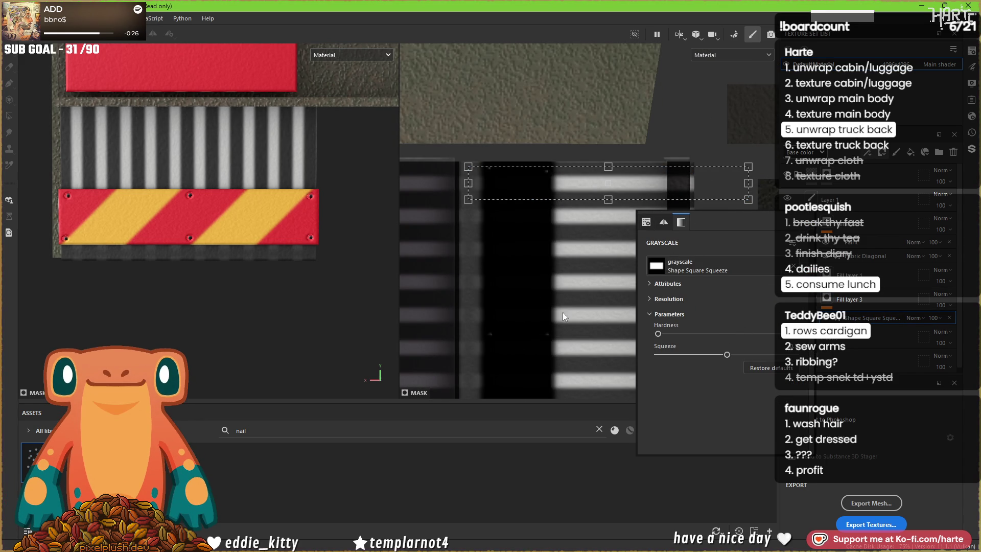
pyautogui.click(880, 154)
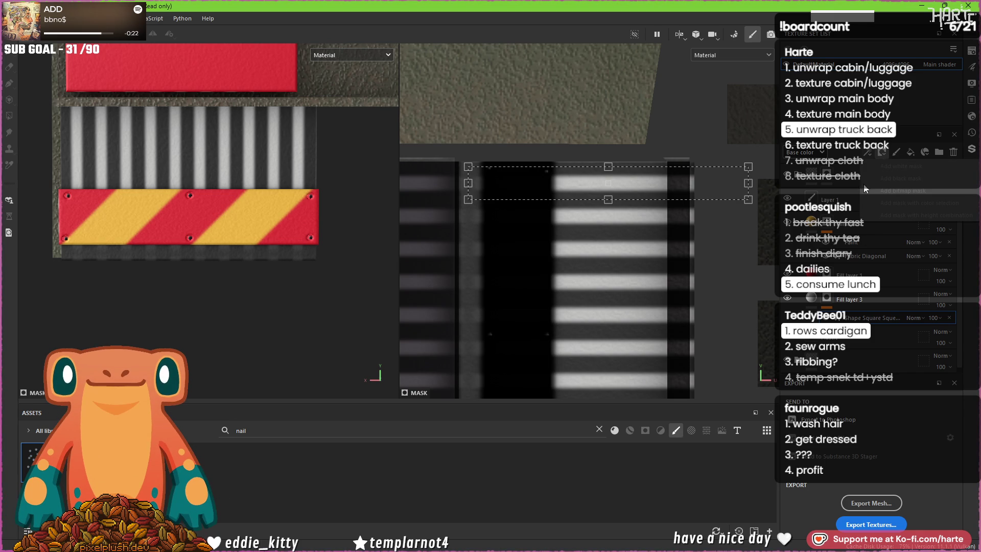
pyautogui.click(868, 155)
pyautogui.click(869, 155)
pyautogui.click(886, 179)
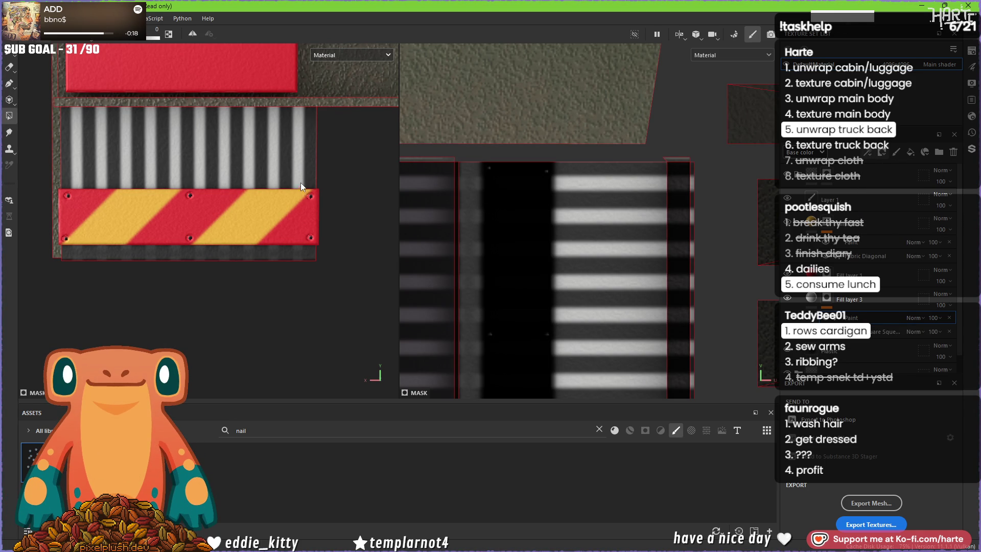
# Step: Zoom out and pan the 2D UV layout, box-selecting part of it
pyautogui.scroll(-3, 296, 164)
pyautogui.scroll(-5, 628, 224)
pyautogui.scroll(-3, 627, 223)
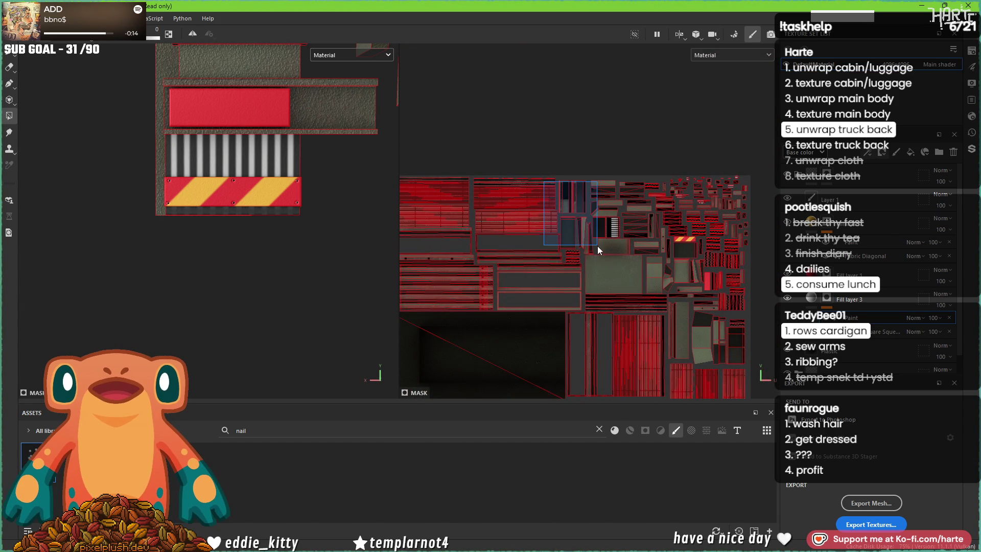
pyautogui.scroll(5, 650, 221)
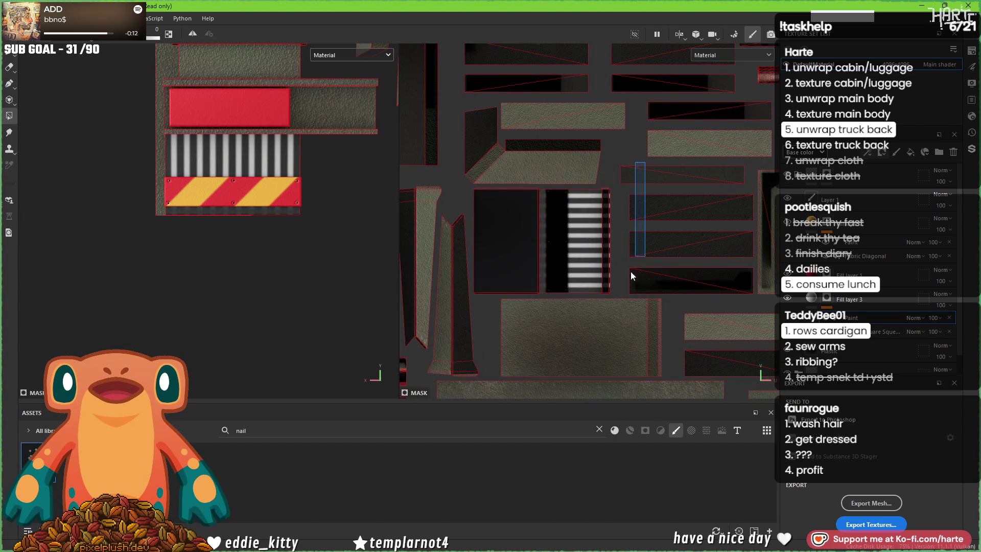
pyautogui.scroll(-5, 606, 308)
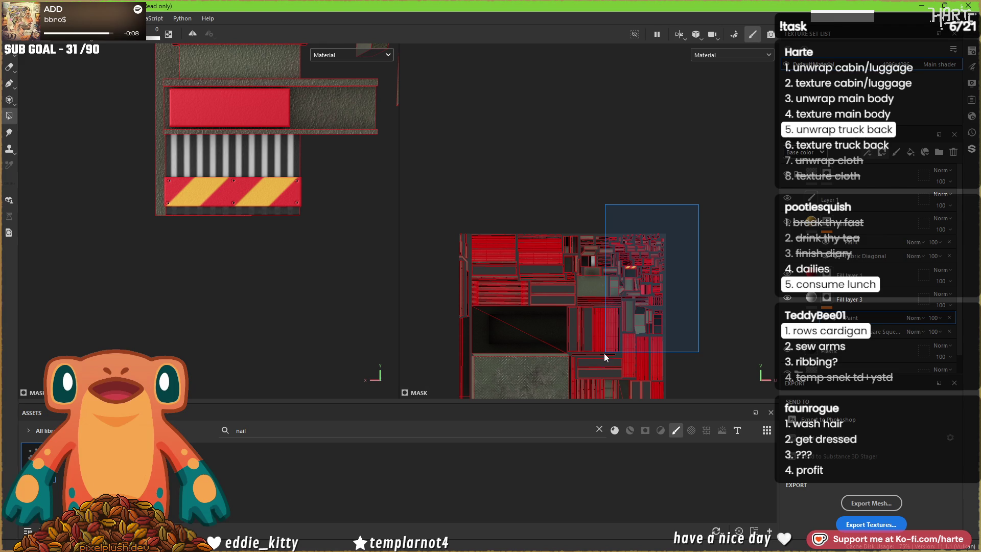
pyautogui.moveTo(604, 353); pyautogui.dragTo(549, 342, button='middle')
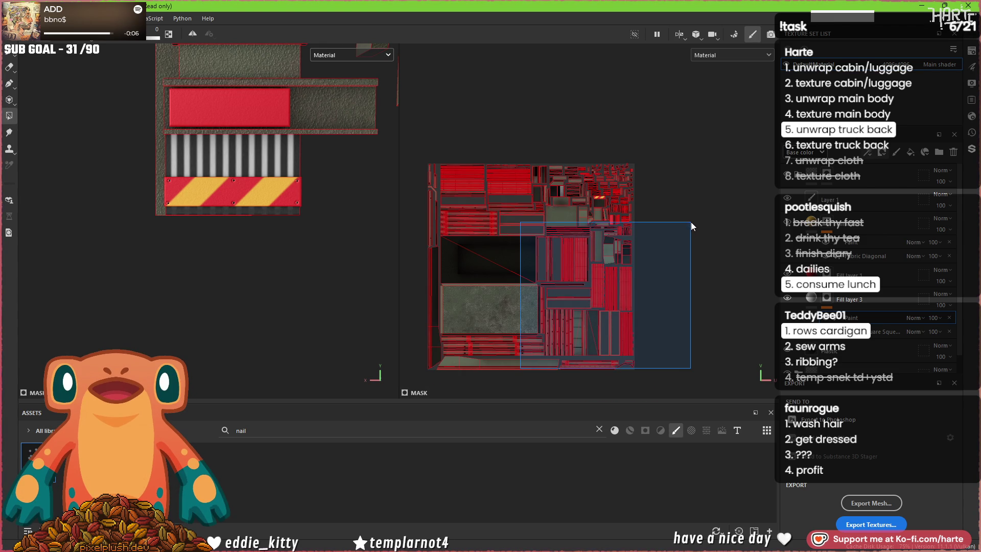
pyautogui.moveTo(691, 222); pyautogui.dragTo(691, 222)
pyautogui.moveTo(431, 162); pyautogui.dragTo(551, 354)
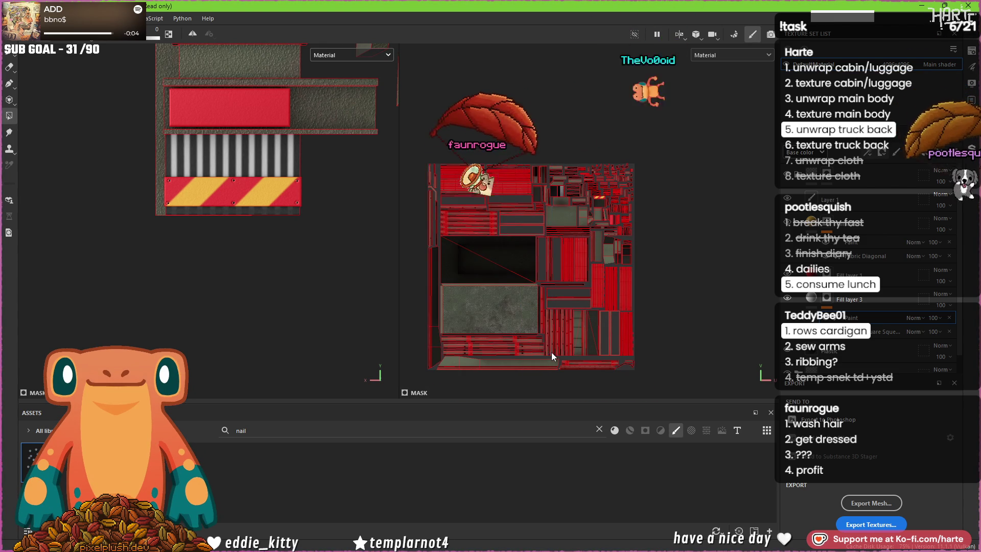
pyautogui.scroll(5, 232, 213)
pyautogui.scroll(8, 623, 173)
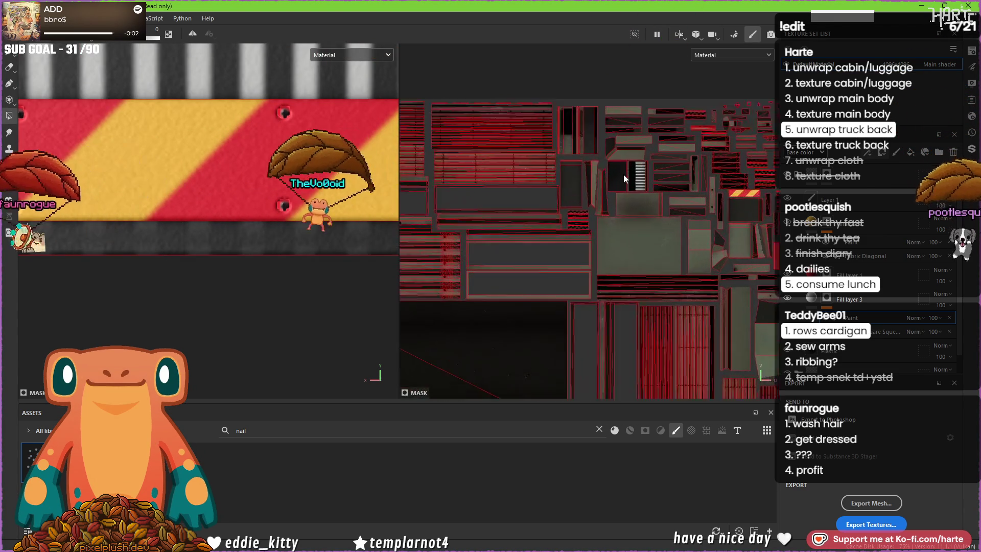
pyautogui.scroll(1, 687, 189)
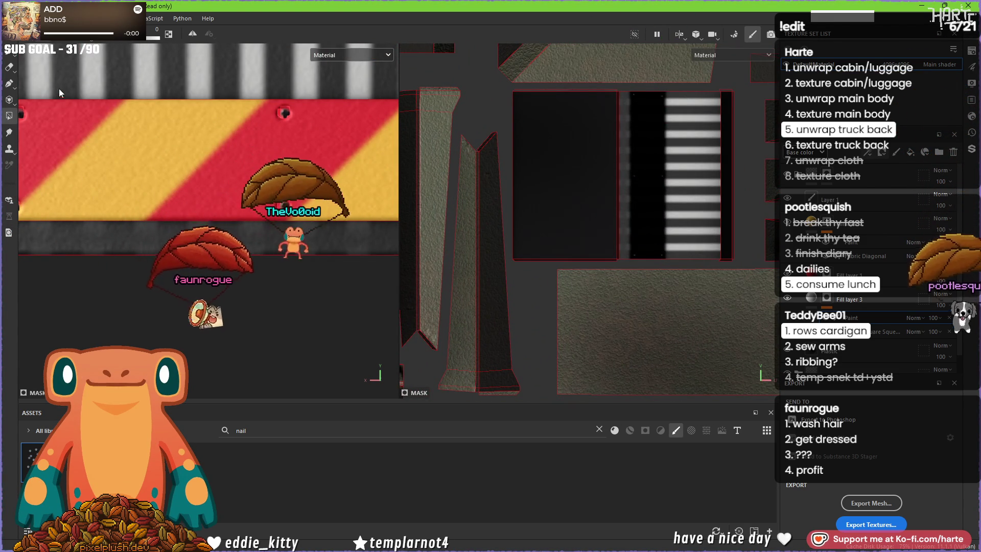
# Step: Paint a white mark on the black UV strip with a thin line brush, then show the projection gizmo
pyautogui.click(9, 67)
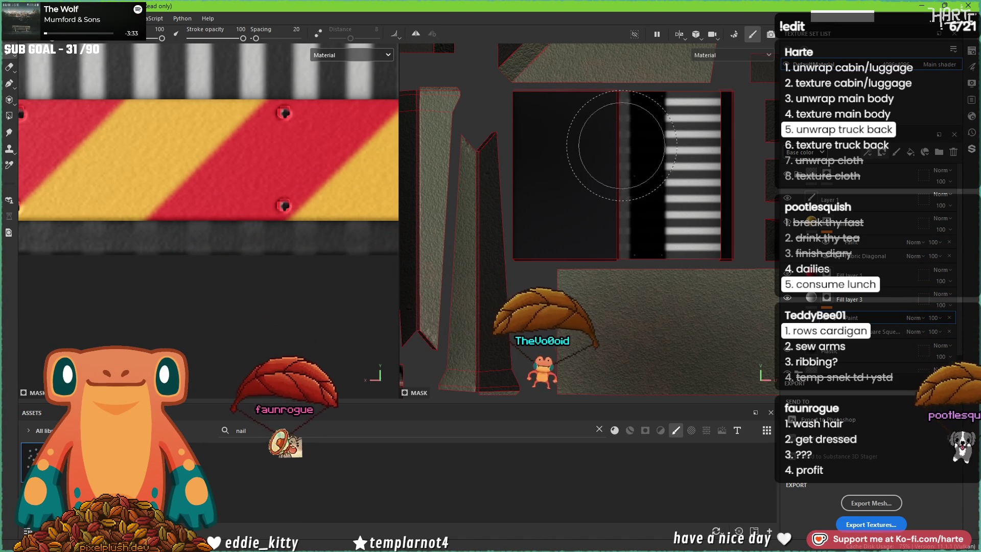
pyautogui.click(625, 102)
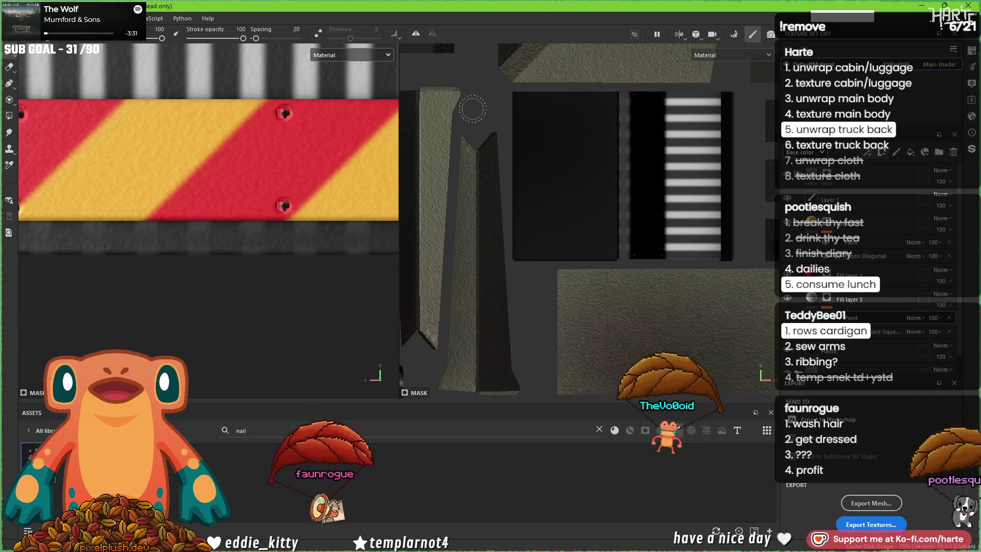
pyautogui.rightClick(581, 159)
pyautogui.scroll(-5, 636, 352)
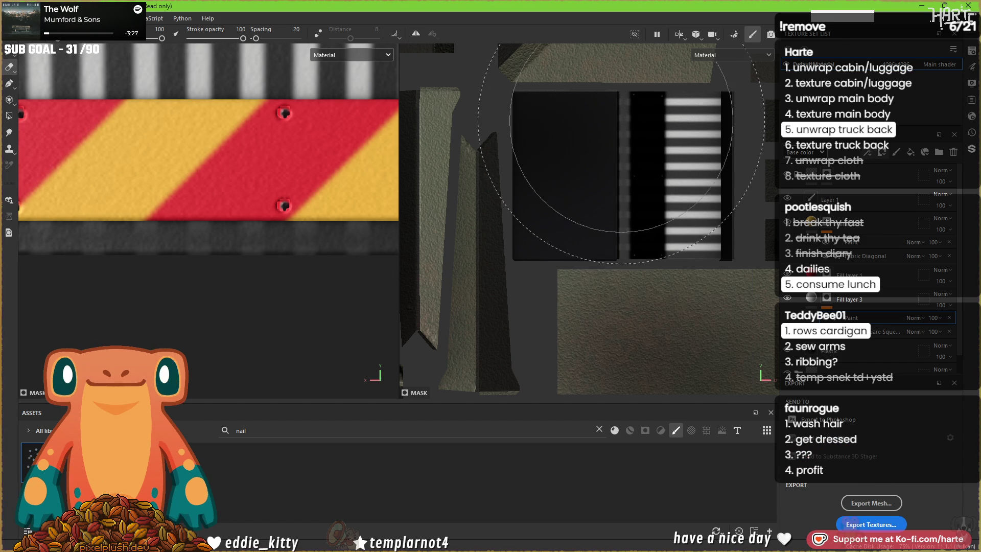
pyautogui.rightClick(622, 134)
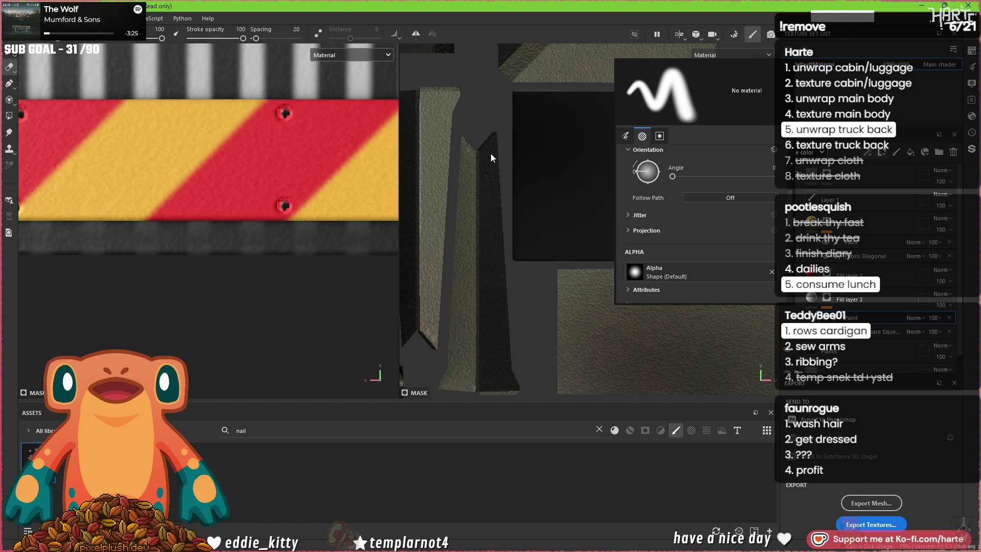
pyautogui.click(660, 258)
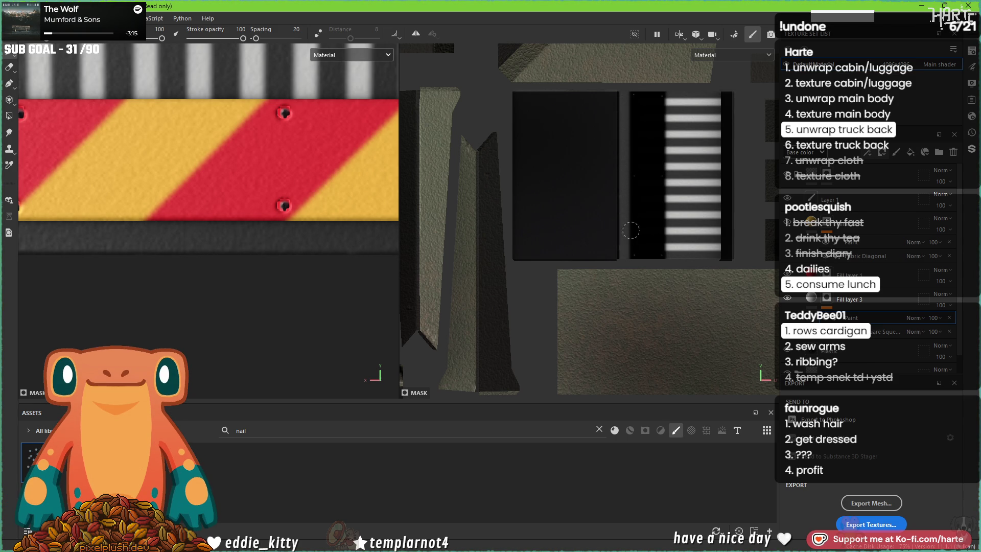
pyautogui.scroll(-3, 197, 217)
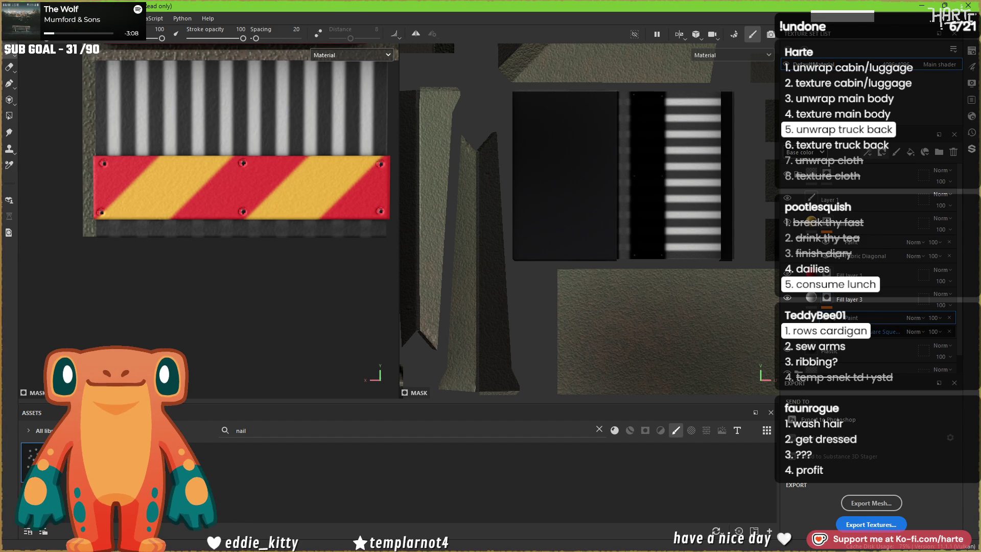
pyautogui.click(707, 240)
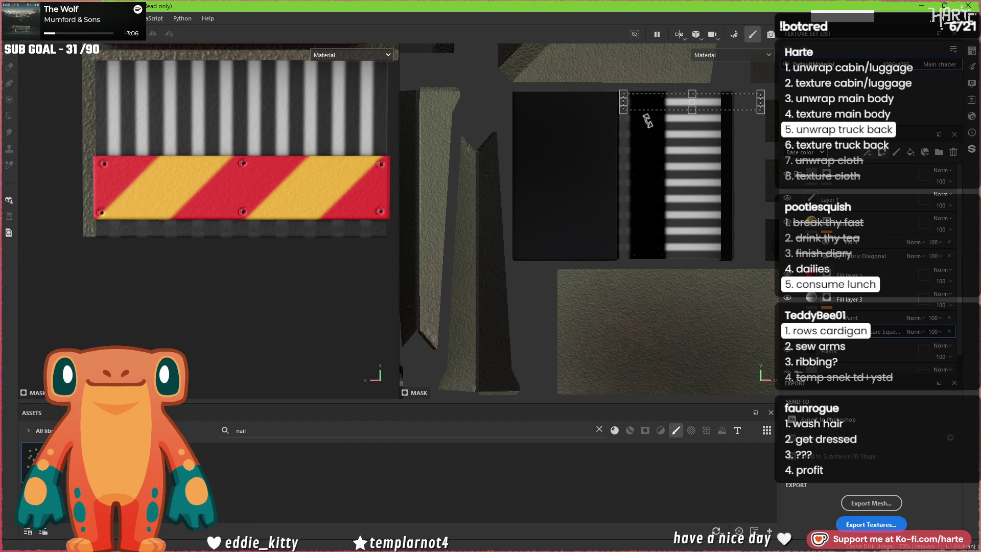
# Step: Shift the stripe pattern slightly left and make Fill layer 3 drive height only at -0.0112
pyautogui.scroll(3, 648, 121)
pyautogui.moveTo(548, 150); pyautogui.dragTo(528, 146)
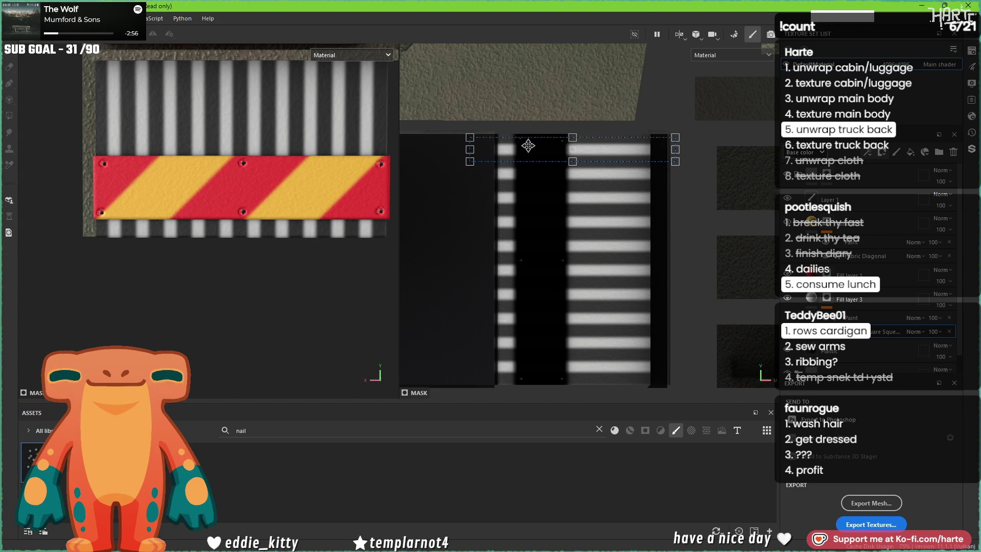
pyautogui.click(812, 298)
pyautogui.click(637, 212)
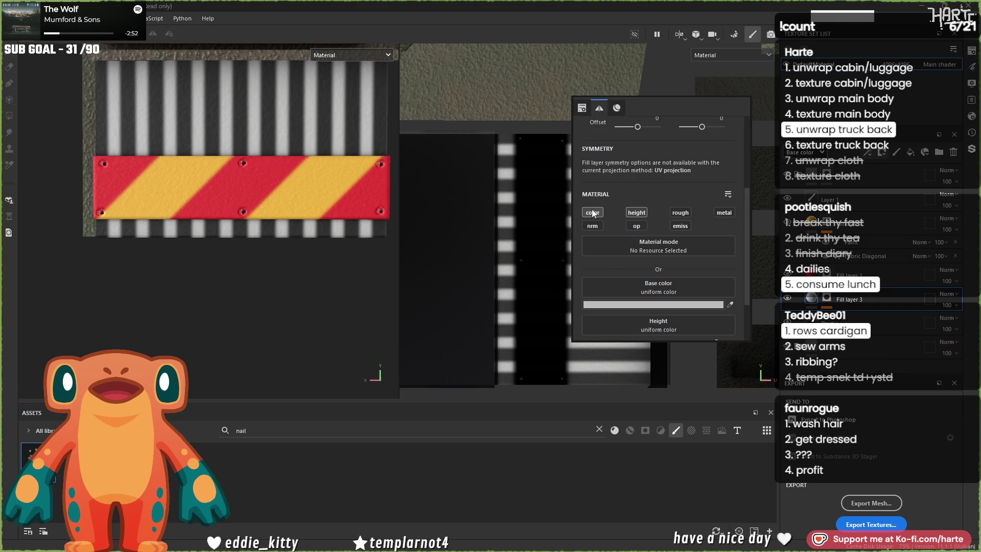
pyautogui.click(647, 312)
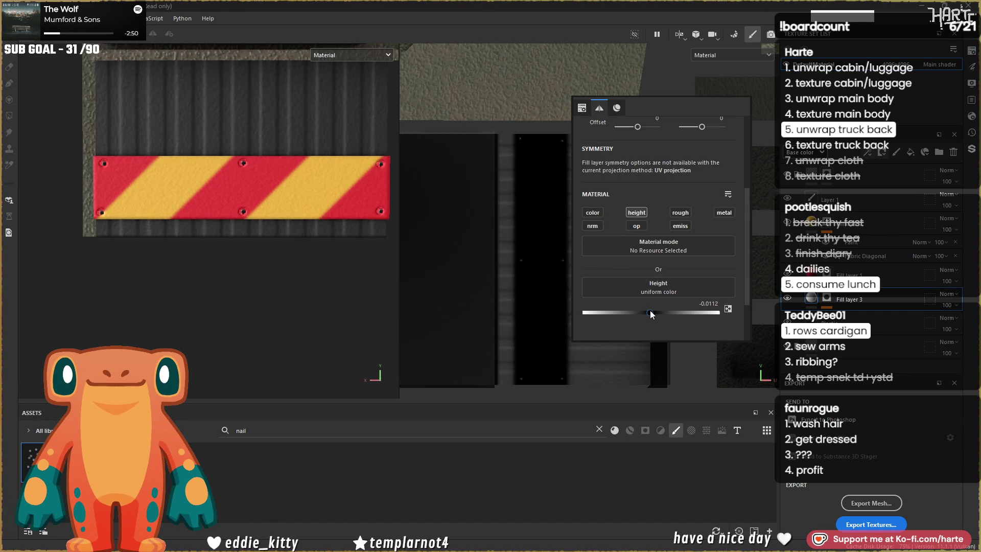
pyautogui.moveTo(266, 230)
pyautogui.keyDown('alt'); pyautogui.mouseDown()
pyautogui.moveTo(230, 241)
pyautogui.moveTo(307, 252)
pyautogui.moveTo(287, 217)
pyautogui.moveTo(221, 221)
pyautogui.mouseUp(); pyautogui.keyUp('alt')
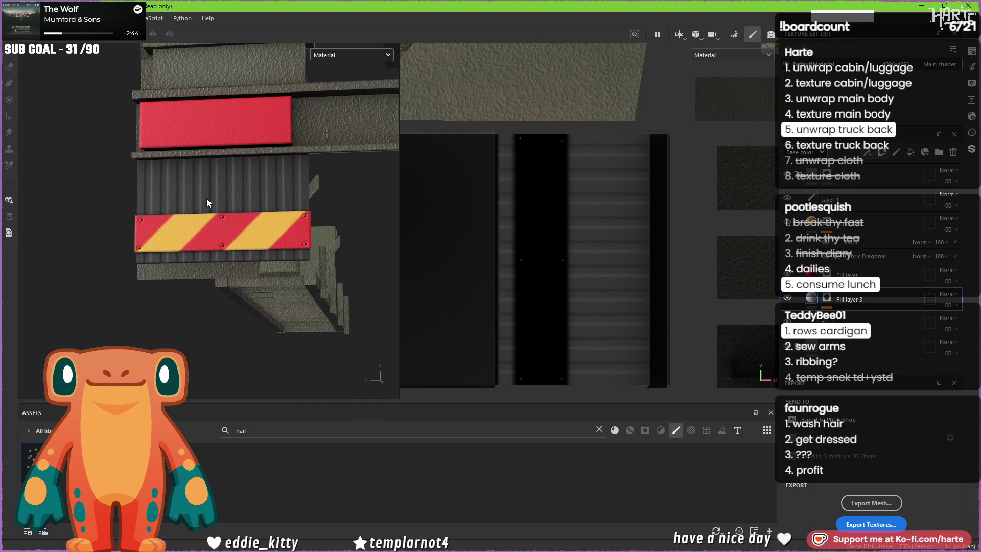
# Step: Resize the stripe mask's projection box by moving its left and right edges
pyautogui.click(825, 297)
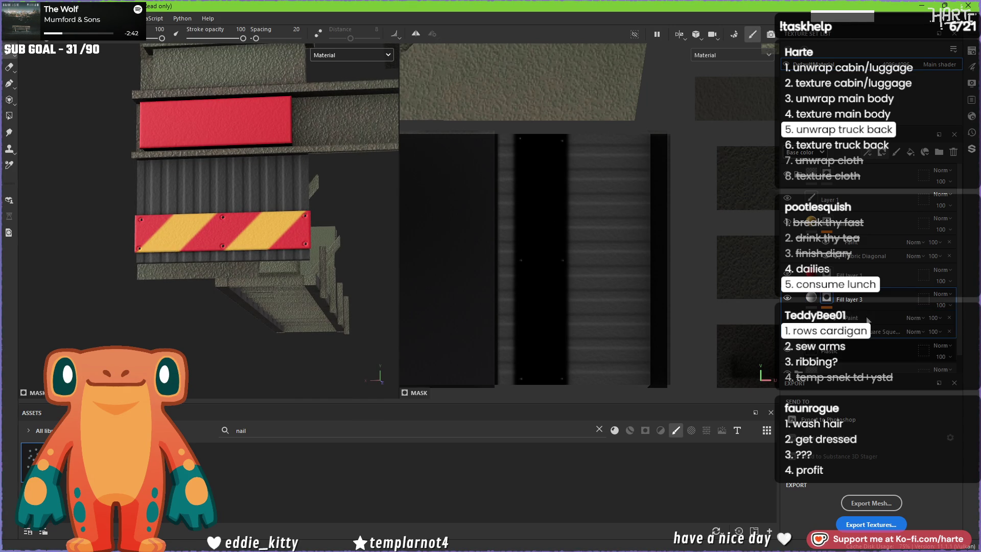
pyautogui.scroll(2, 458, 140)
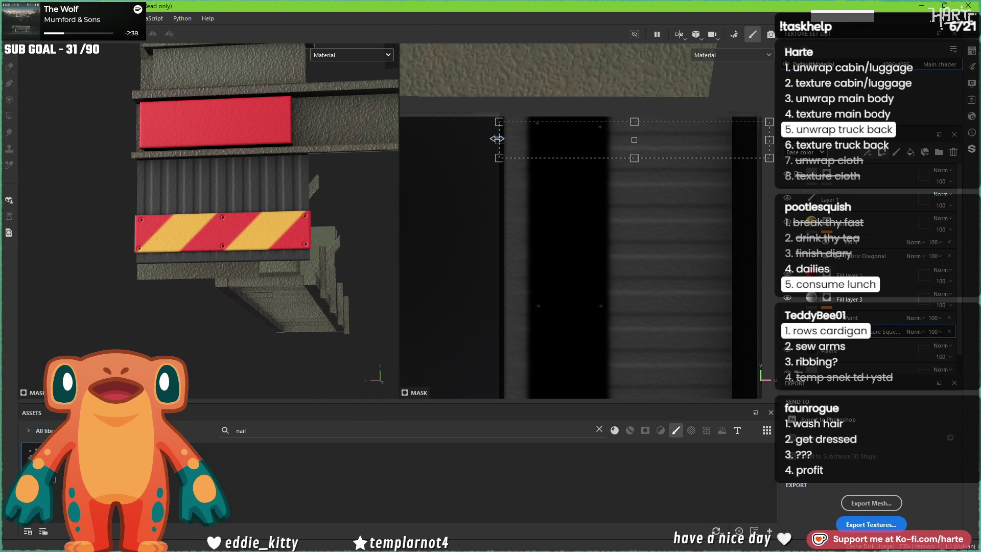
pyautogui.moveTo(629, 195); pyautogui.dragTo(530, 199, button='middle')
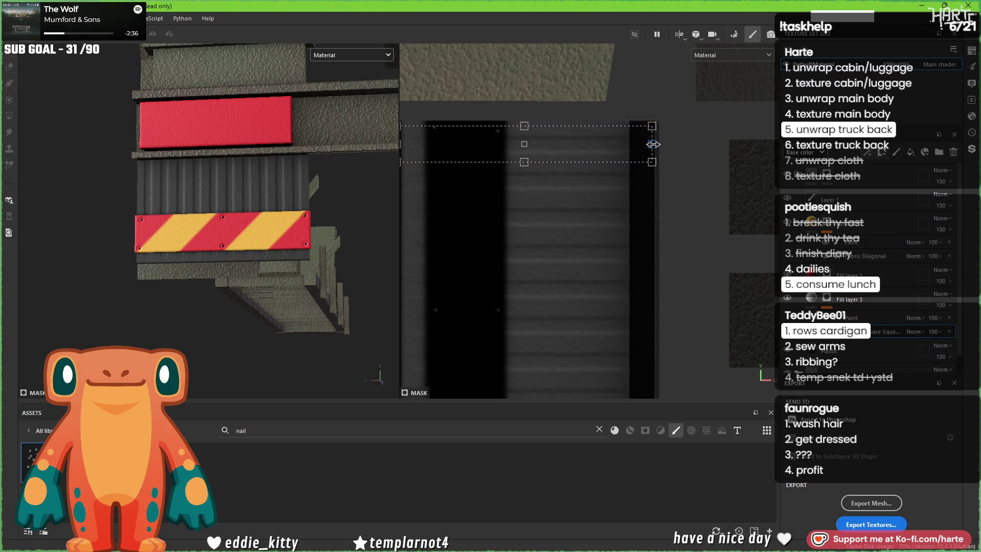
pyautogui.scroll(-2, 647, 147)
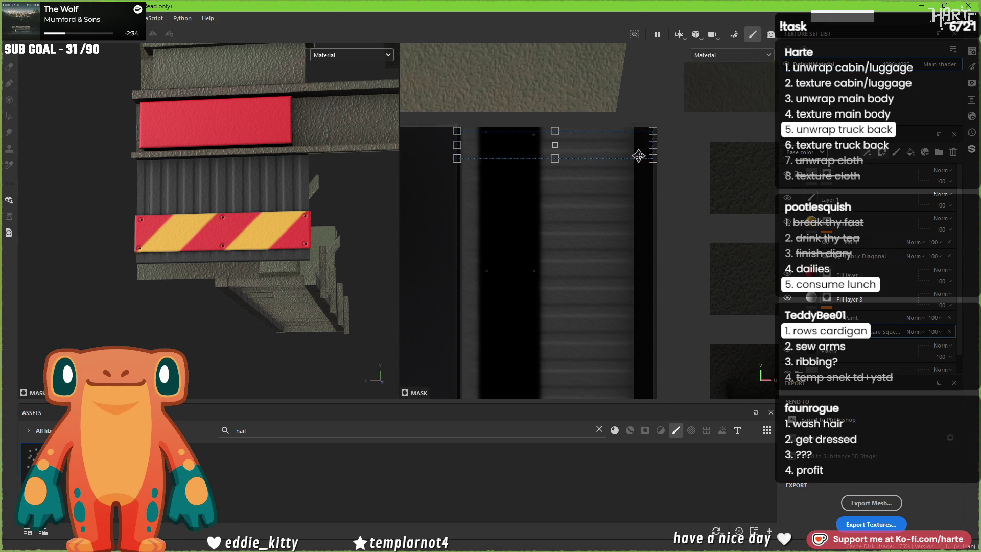
pyautogui.click(863, 331)
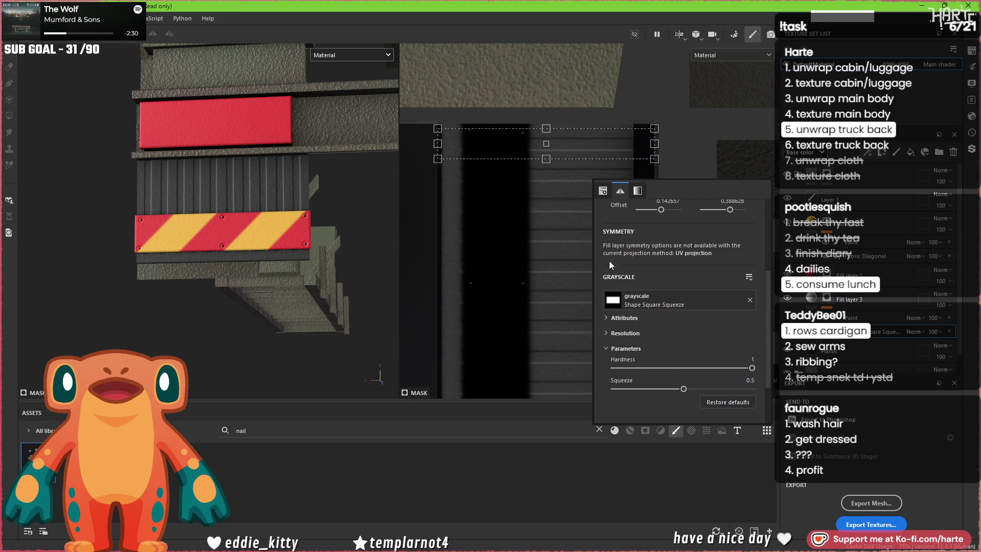
pyautogui.moveTo(437, 143); pyautogui.dragTo(430, 142)
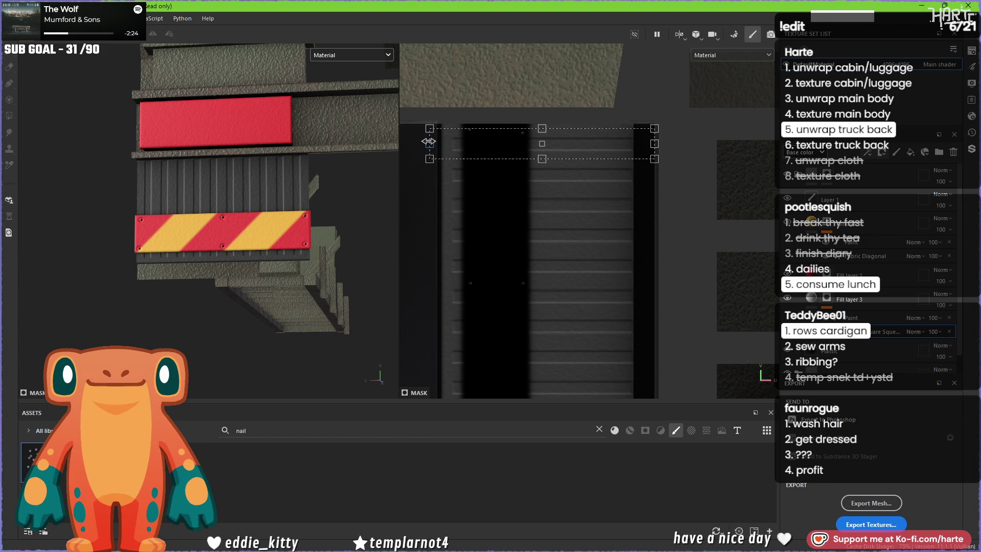
pyautogui.moveTo(634, 144); pyautogui.dragTo(631, 144)
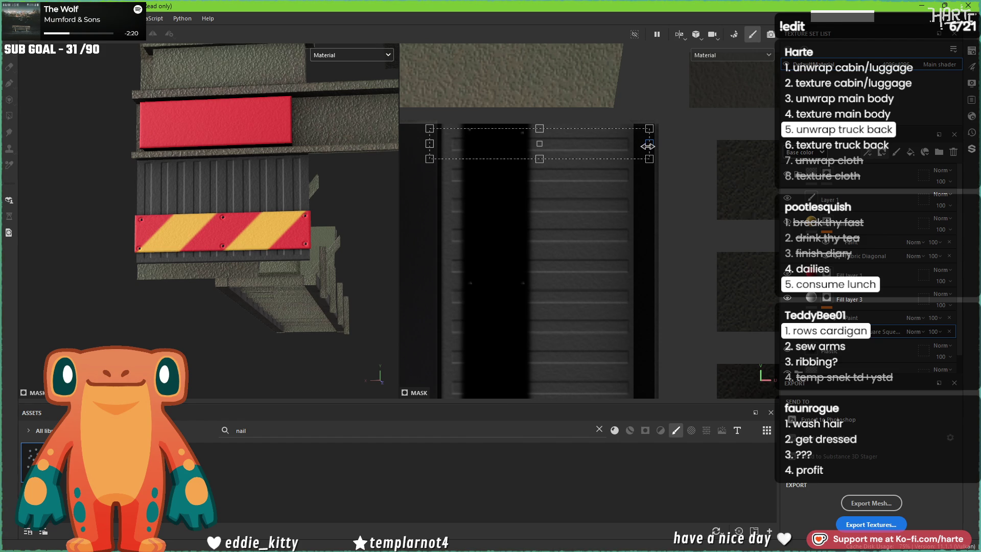
# Step: Increase the stripe shape's Squeeze and adjust its Hardness to form soft corrugated ridges
pyautogui.moveTo(761, 374); pyautogui.dragTo(780, 376)
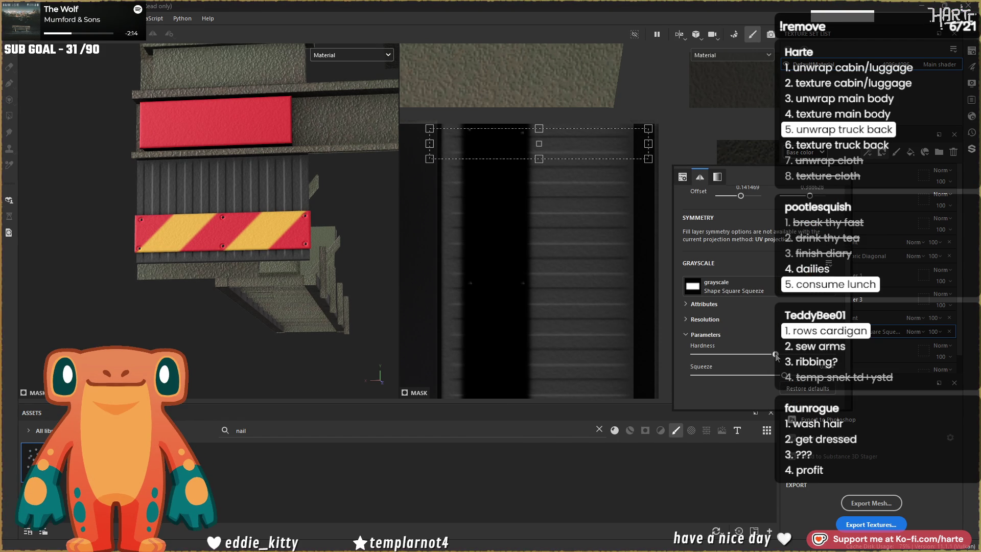
pyautogui.moveTo(832, 354); pyautogui.dragTo(771, 357)
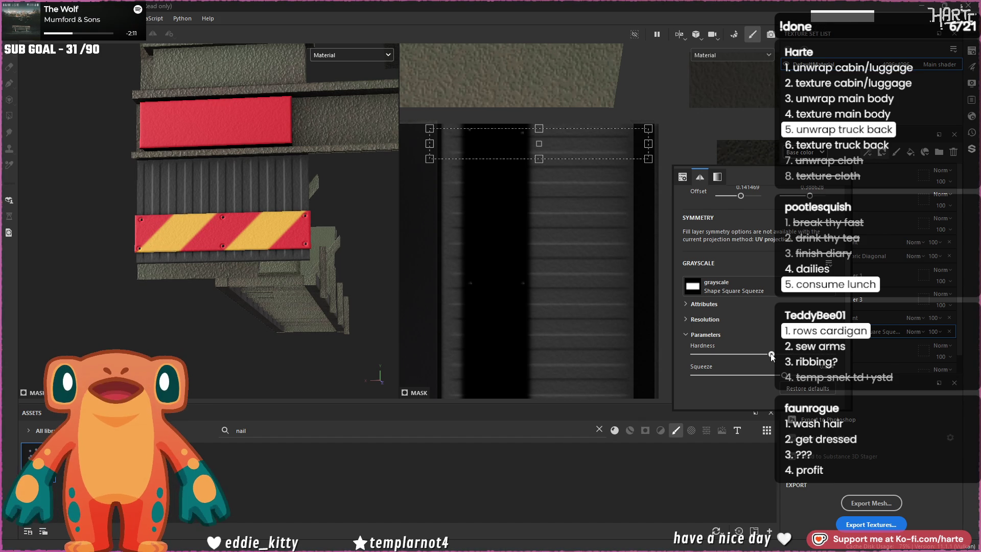
pyautogui.scroll(2, 200, 253)
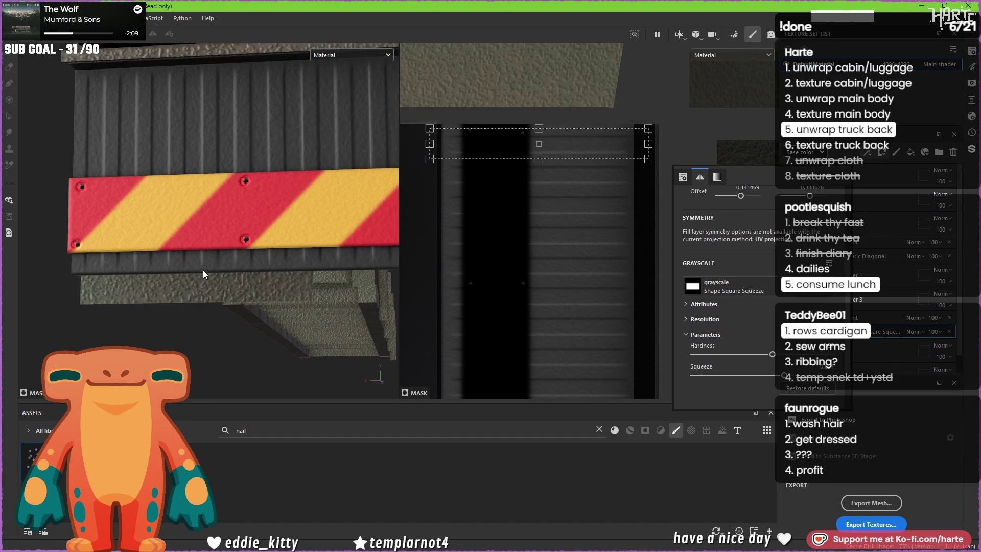
pyautogui.scroll(-1, 203, 270)
pyautogui.moveTo(263, 256)
pyautogui.keyDown('alt'); pyautogui.mouseDown()
pyautogui.moveTo(335, 262)
pyautogui.moveTo(76, 233)
pyautogui.mouseUp(); pyautogui.keyUp('alt')
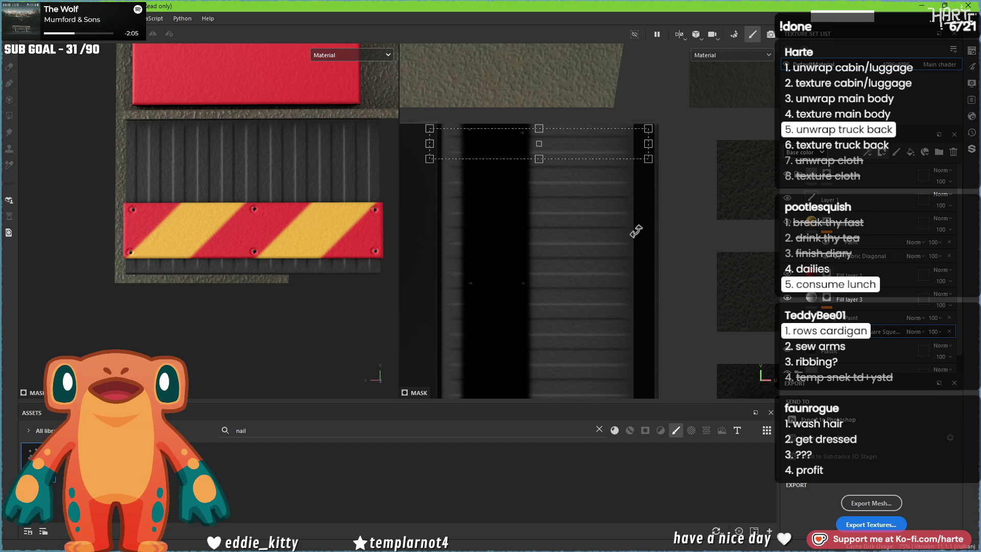
pyautogui.click(805, 299)
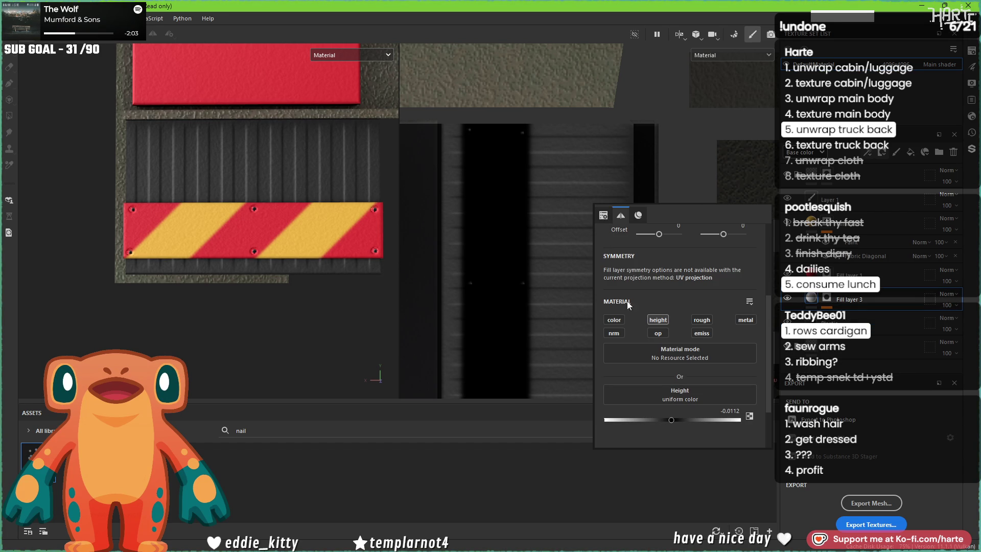
# Step: Re-enable colour on Fill layer 3, set its base colour to 000000, and lower opacity to 38 in Base color view
pyautogui.click(614, 320)
pyautogui.click(652, 413)
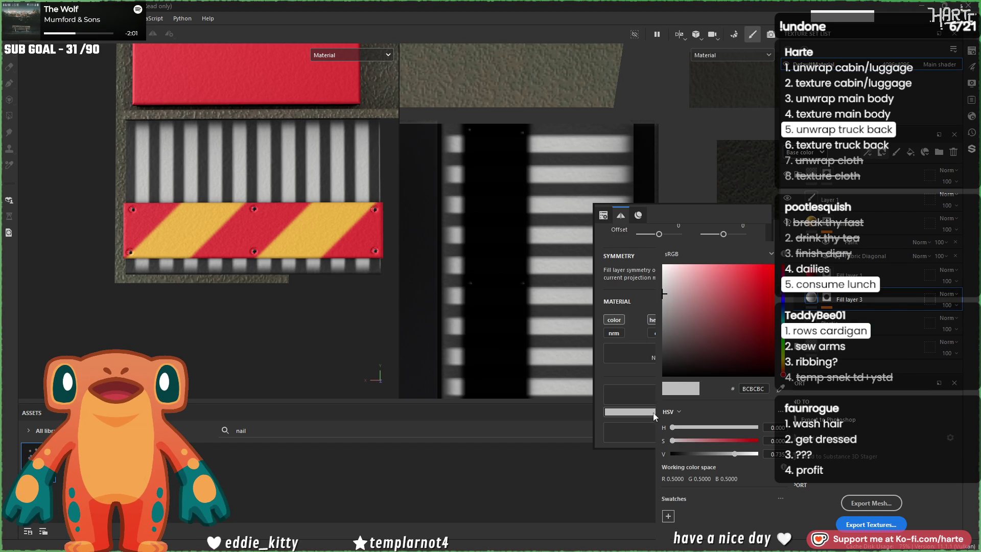
pyautogui.click(692, 362)
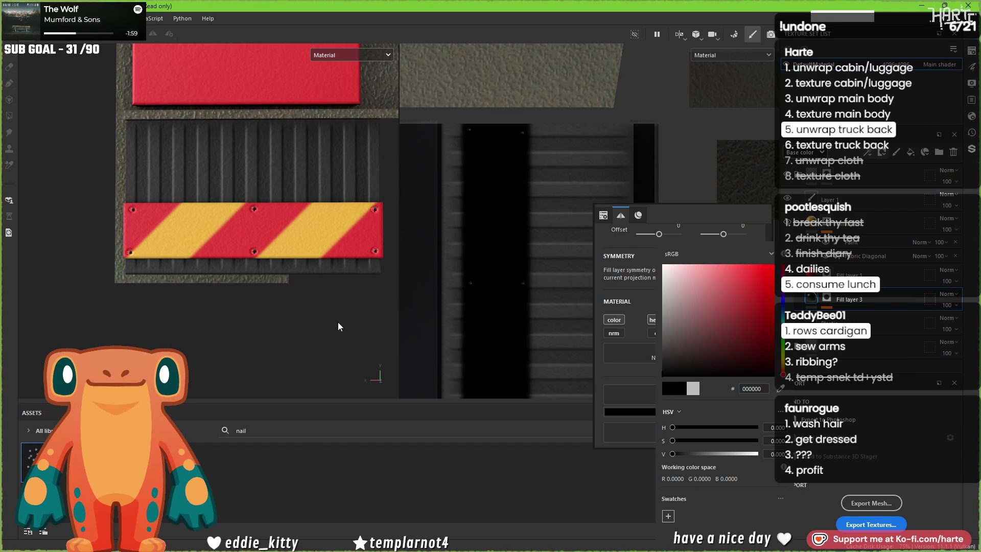
pyautogui.press('c')
pyautogui.scroll(2, 300, 273)
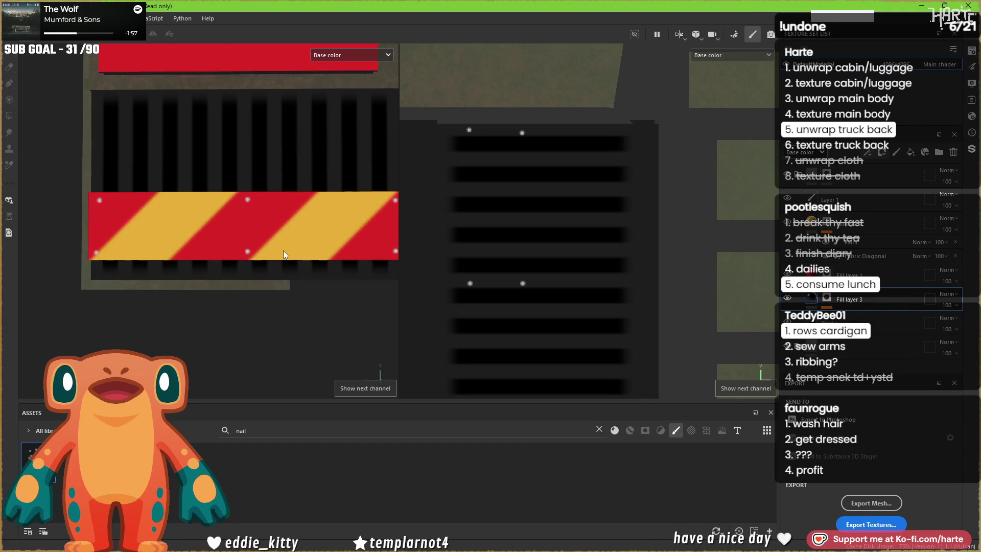
pyautogui.moveTo(947, 305); pyautogui.dragTo(949, 324)
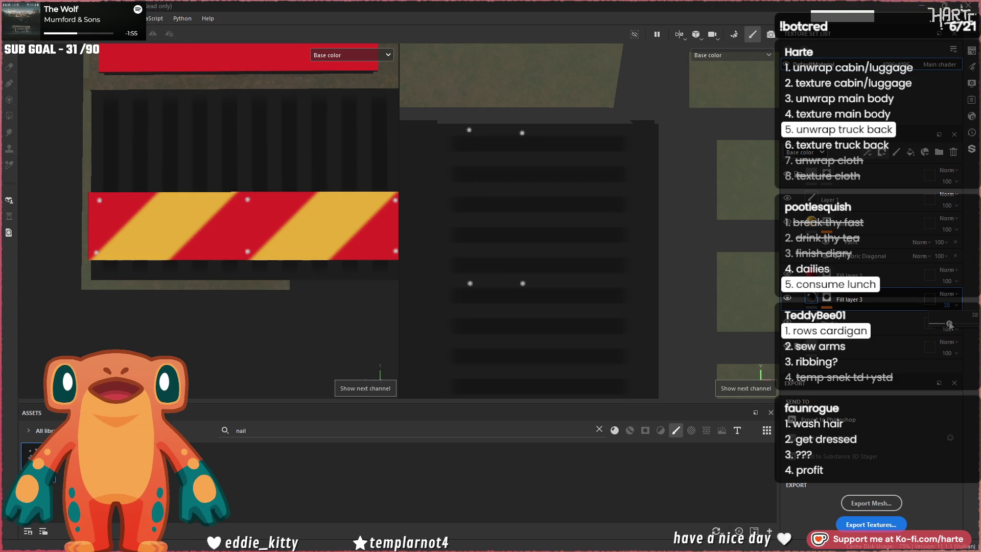
pyautogui.scroll(-5, 306, 211)
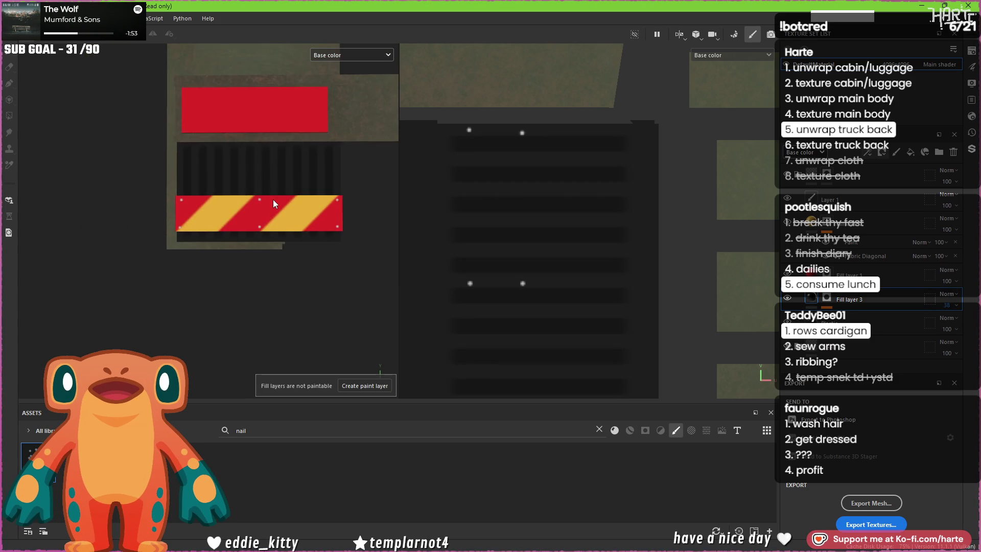
# Step: Orbit and pan across the truck back to inspect the dark stripes, then select Fill layer 1's mask
pyautogui.moveTo(319, 209)
pyautogui.keyDown('alt'); pyautogui.mouseDown()
pyautogui.moveTo(281, 164)
pyautogui.moveTo(271, 204)
pyautogui.moveTo(281, 234)
pyautogui.mouseUp(); pyautogui.keyUp('alt')
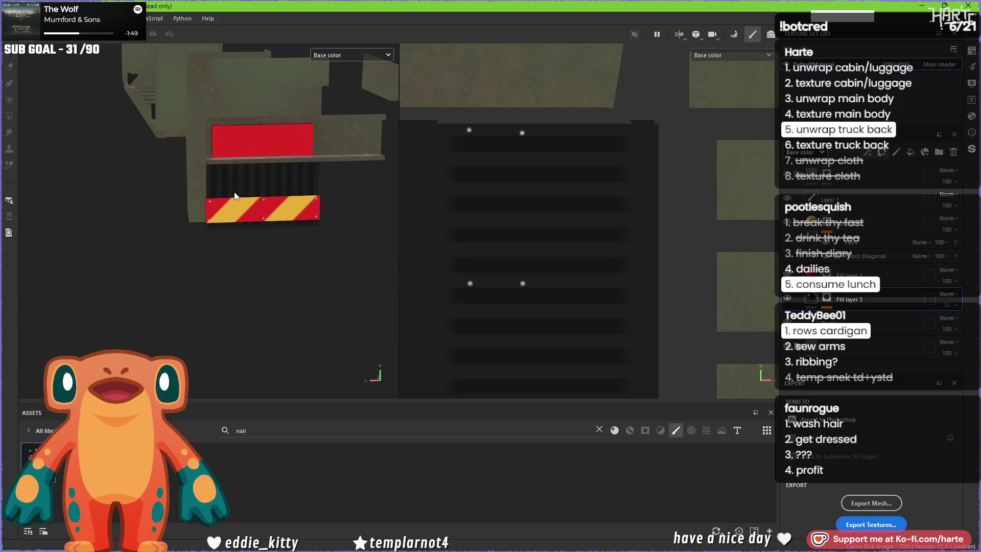
pyautogui.scroll(3, 242, 187)
pyautogui.moveTo(241, 186); pyautogui.dragTo(219, 233, button='middle')
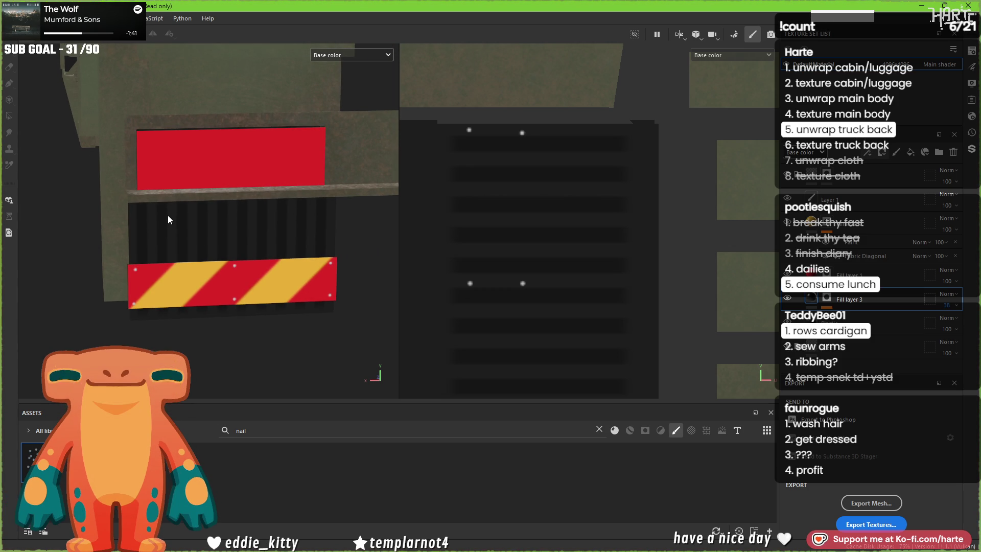
pyautogui.scroll(-4, 168, 213)
pyautogui.scroll(5, 169, 221)
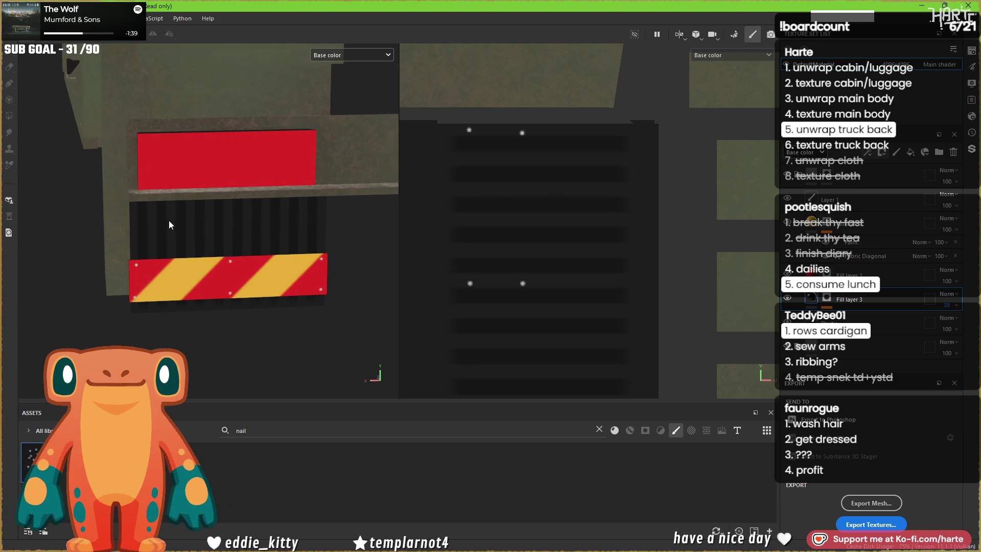
pyautogui.moveTo(169, 221)
pyautogui.keyDown('alt'); pyautogui.mouseDown()
pyautogui.moveTo(225, 193)
pyautogui.moveTo(307, 203)
pyautogui.moveTo(219, 200)
pyautogui.moveTo(189, 213)
pyautogui.moveTo(158, 208)
pyautogui.moveTo(230, 208)
pyautogui.moveTo(178, 193)
pyautogui.moveTo(156, 200)
pyautogui.mouseUp(); pyautogui.keyUp('alt')
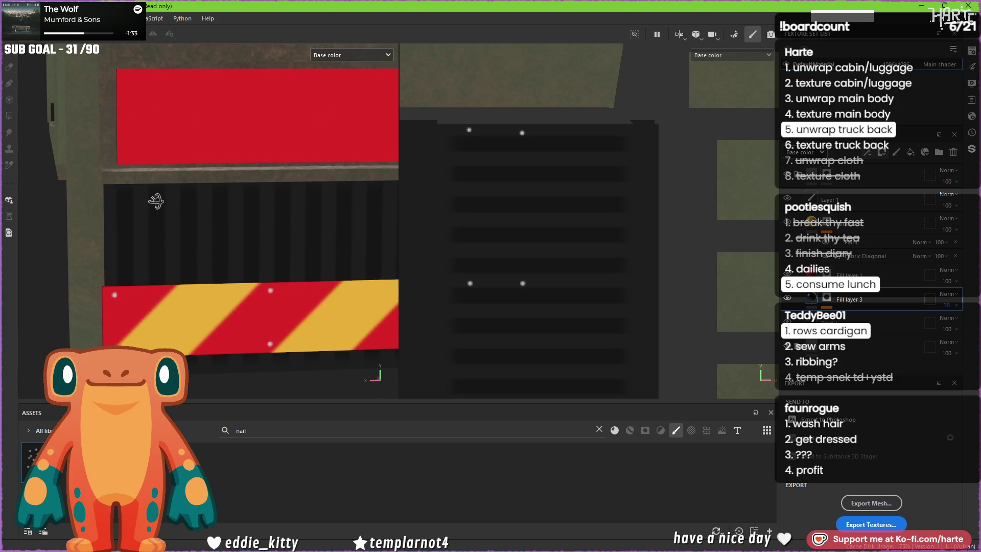
pyautogui.click(825, 275)
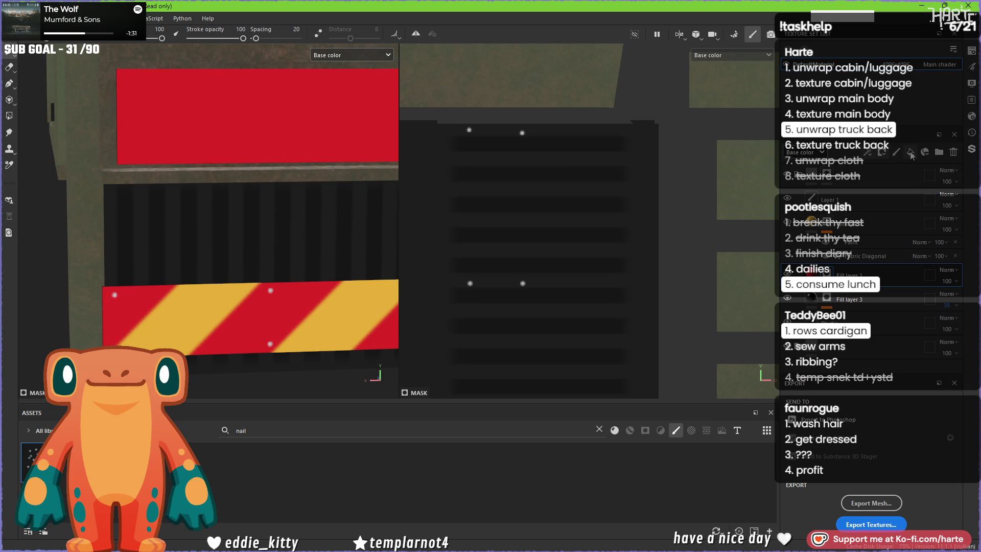
# Step: Add a new fill layer above the red parts and give it a deep orange base colour (F69038)
pyautogui.click(911, 153)
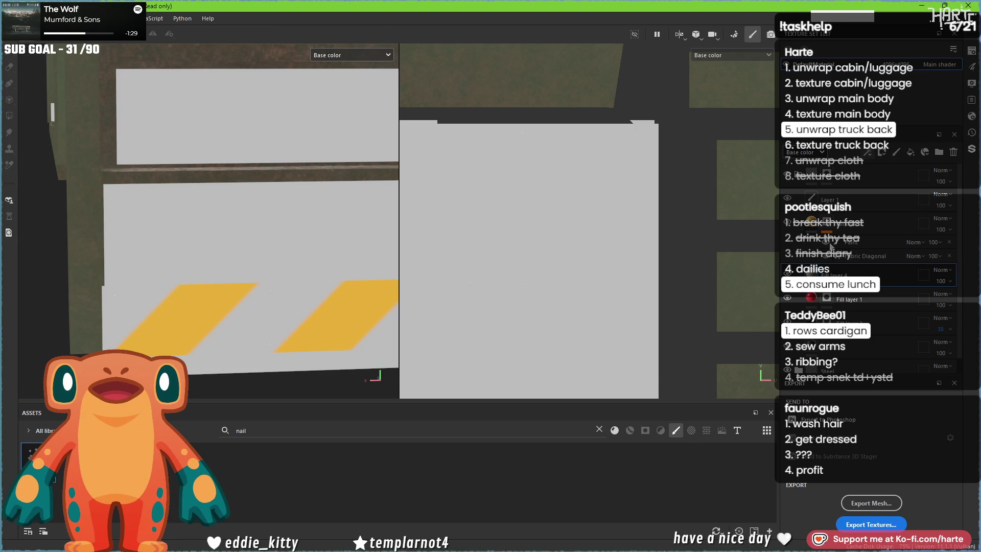
pyautogui.click(833, 271)
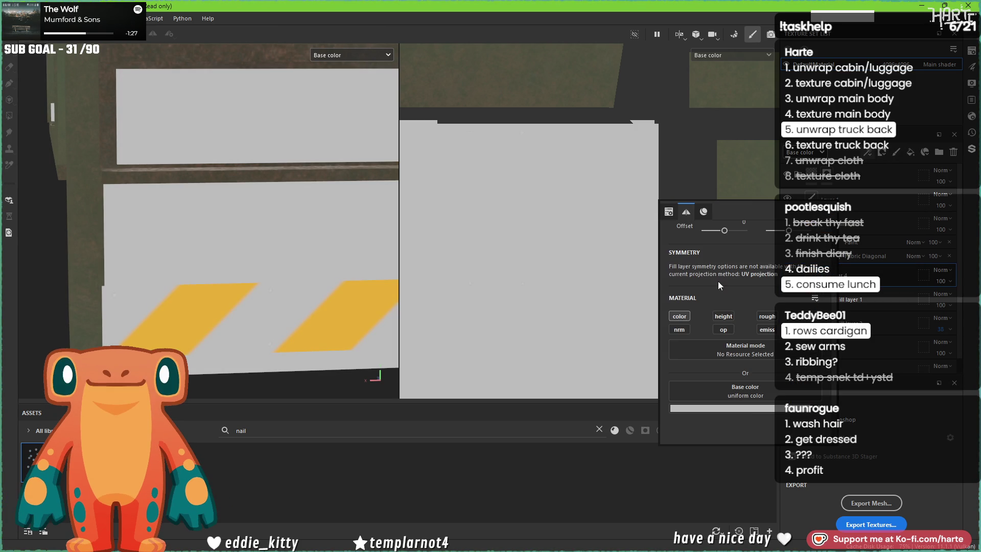
pyautogui.click(750, 408)
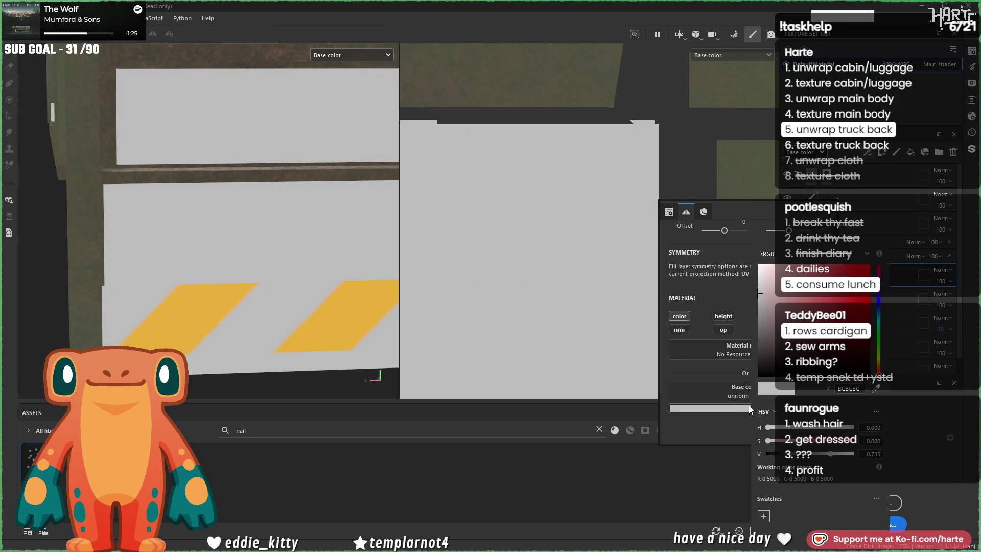
pyautogui.click(878, 366)
pyautogui.click(822, 273)
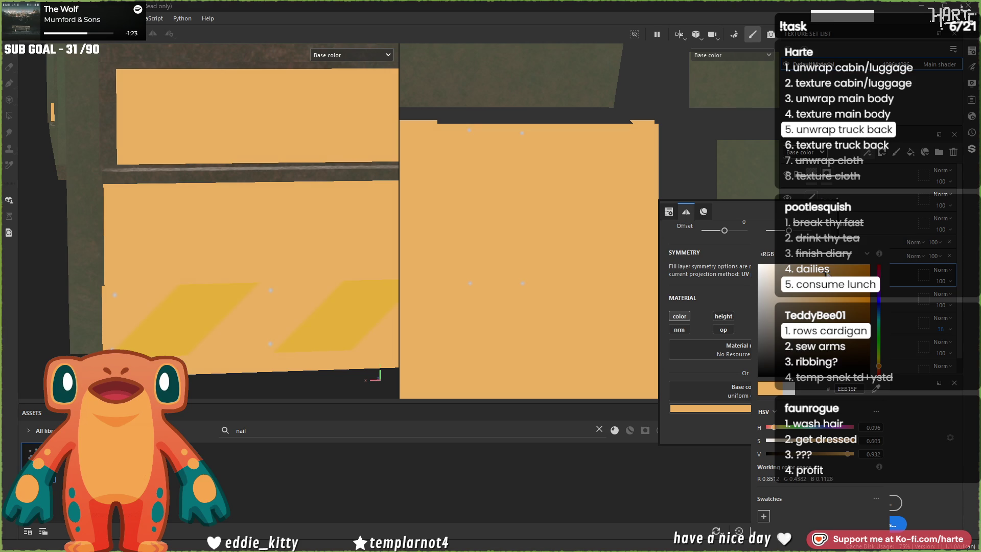
pyautogui.click(843, 268)
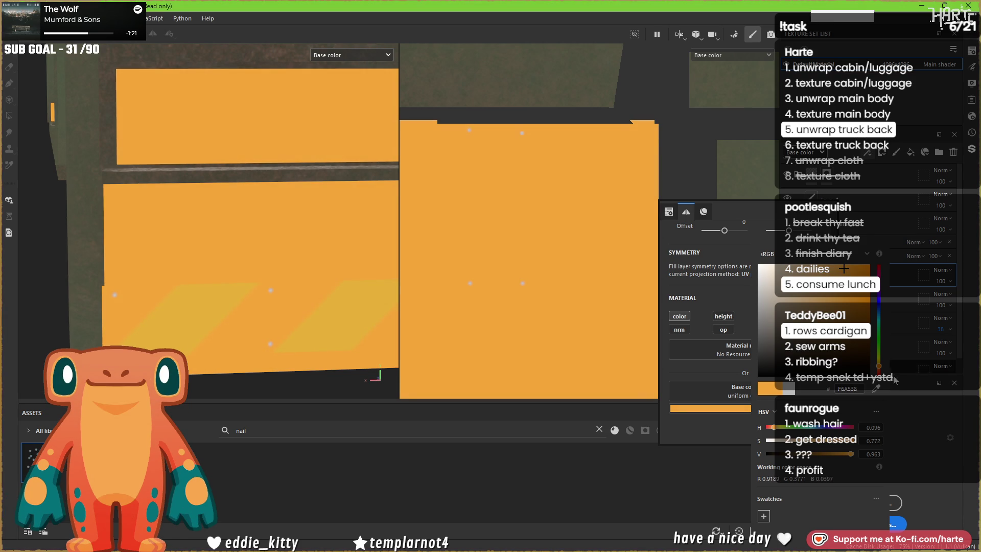
pyautogui.click(879, 372)
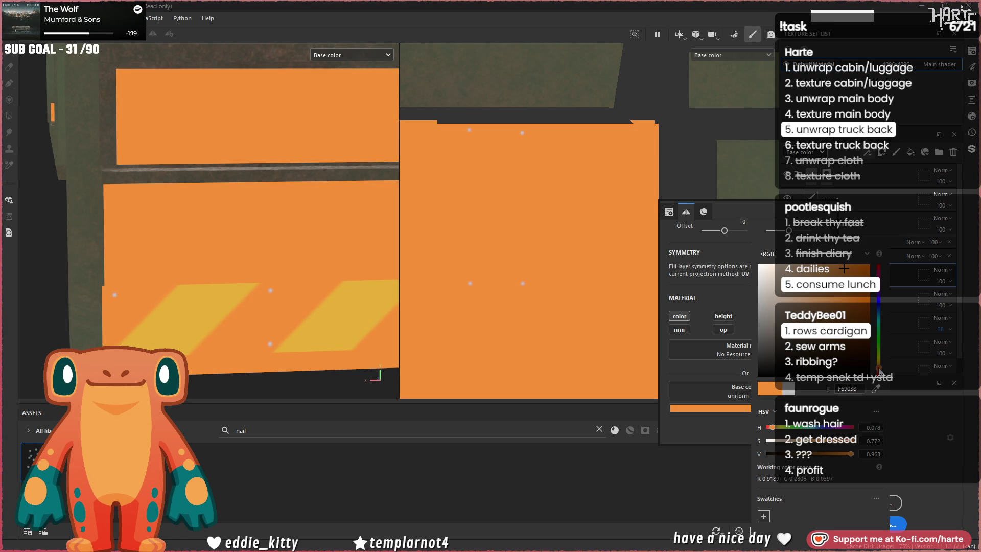
pyautogui.click(645, 280)
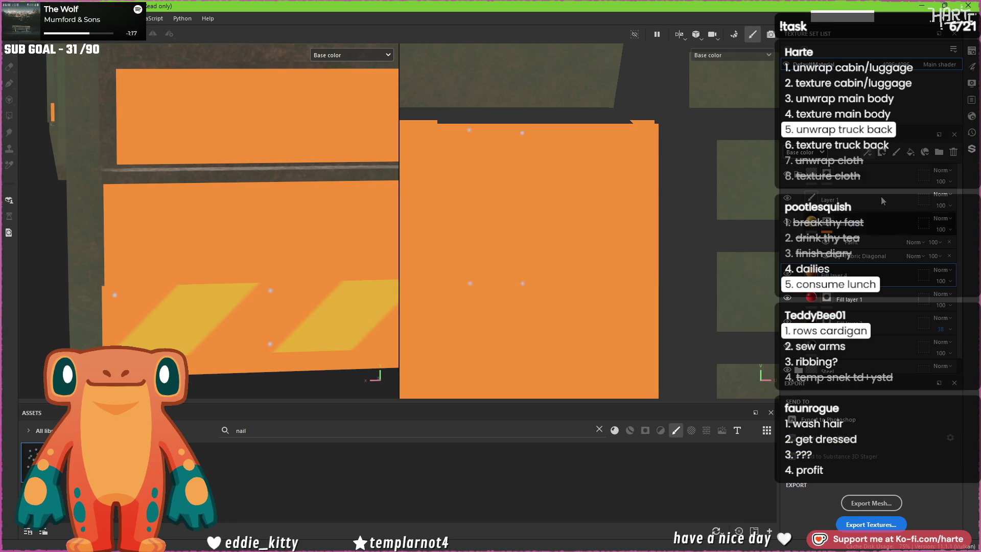
pyautogui.click(899, 179)
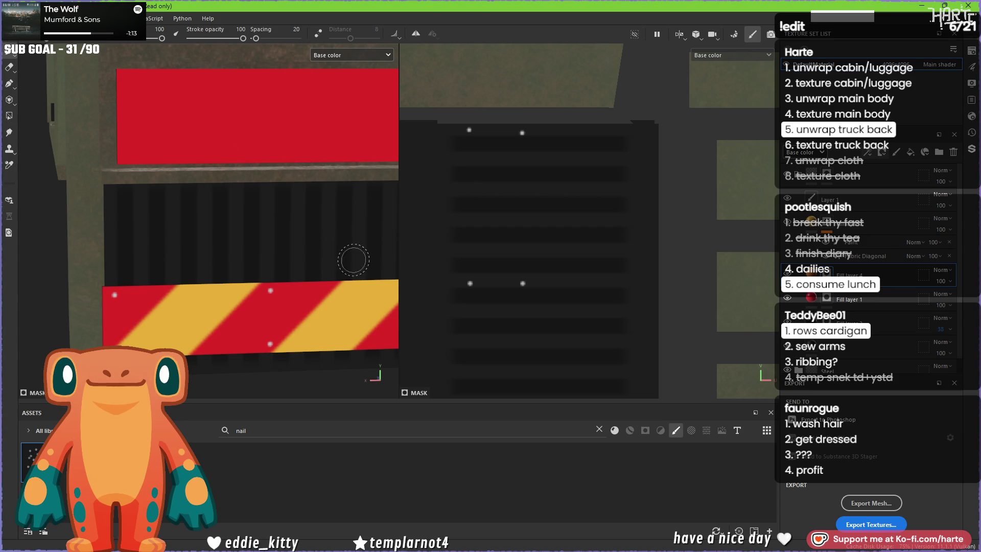
# Step: Polygon-fill the small box on the frame with the orange layer
pyautogui.click(9, 119)
pyautogui.scroll(-5, 298, 262)
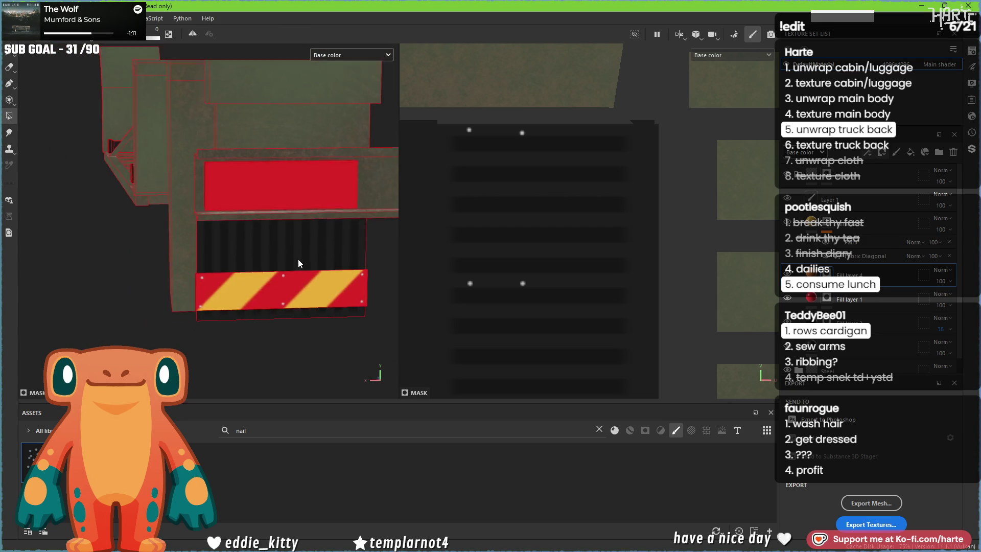
pyautogui.moveTo(234, 271)
pyautogui.keyDown('alt'); pyautogui.mouseDown()
pyautogui.moveTo(172, 259)
pyautogui.moveTo(540, 255)
pyautogui.moveTo(214, 247)
pyautogui.moveTo(87, 74)
pyautogui.mouseUp(); pyautogui.keyUp('alt')
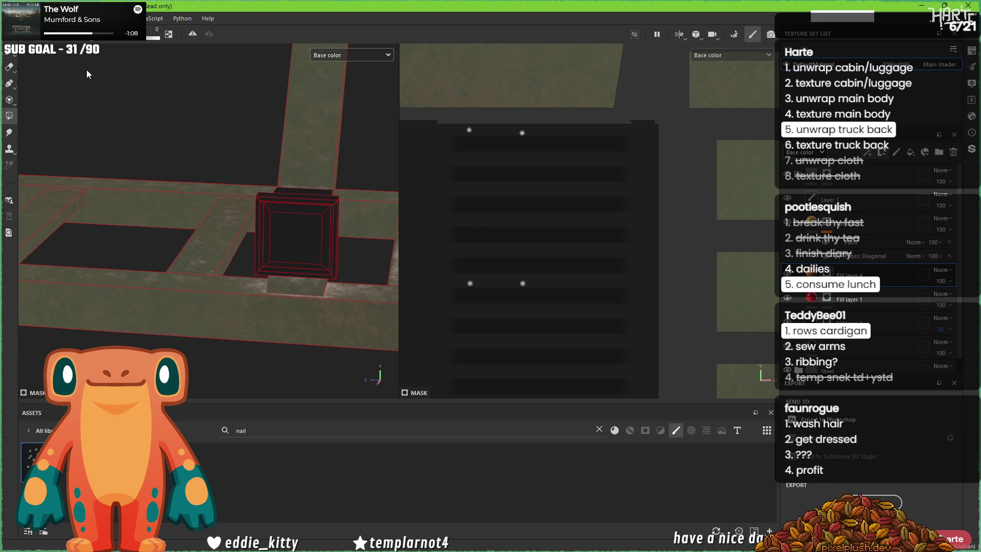
pyautogui.click(293, 228)
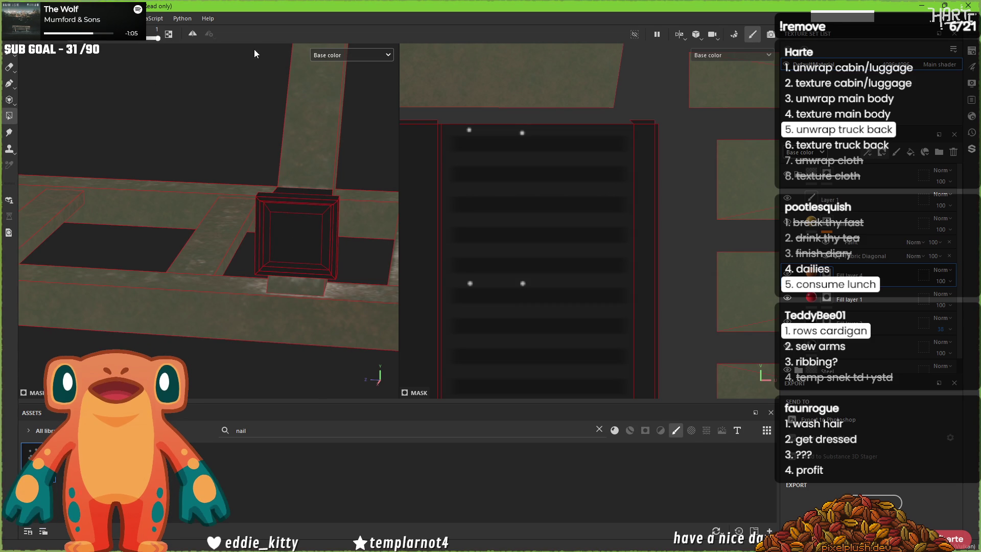
pyautogui.scroll(-5, 310, 230)
pyautogui.moveTo(310, 230)
pyautogui.keyDown('alt'); pyautogui.mouseDown()
pyautogui.moveTo(180, 251)
pyautogui.moveTo(127, 236)
pyautogui.moveTo(188, 234)
pyautogui.mouseUp(); pyautogui.keyUp('alt')
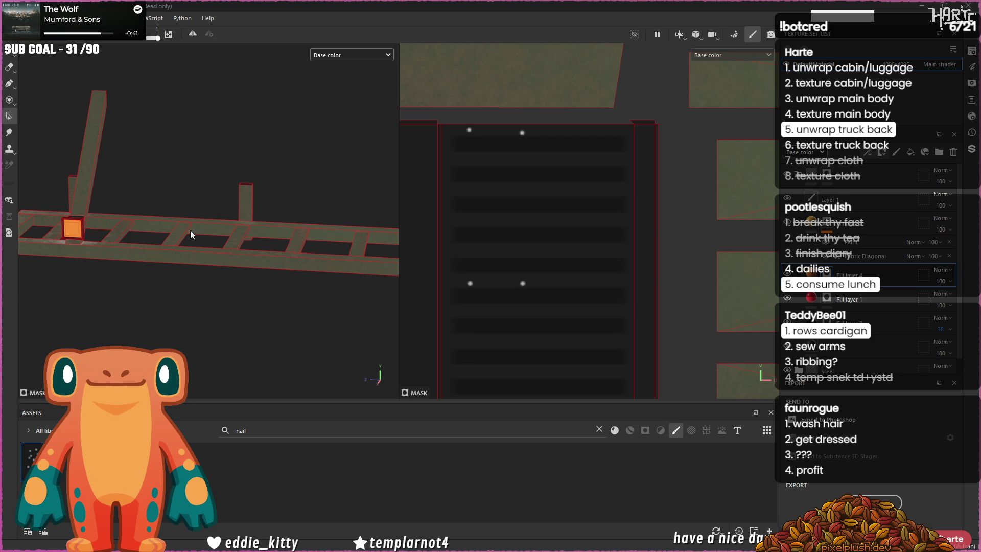
pyautogui.scroll(-3, 204, 256)
pyautogui.scroll(-5, 205, 254)
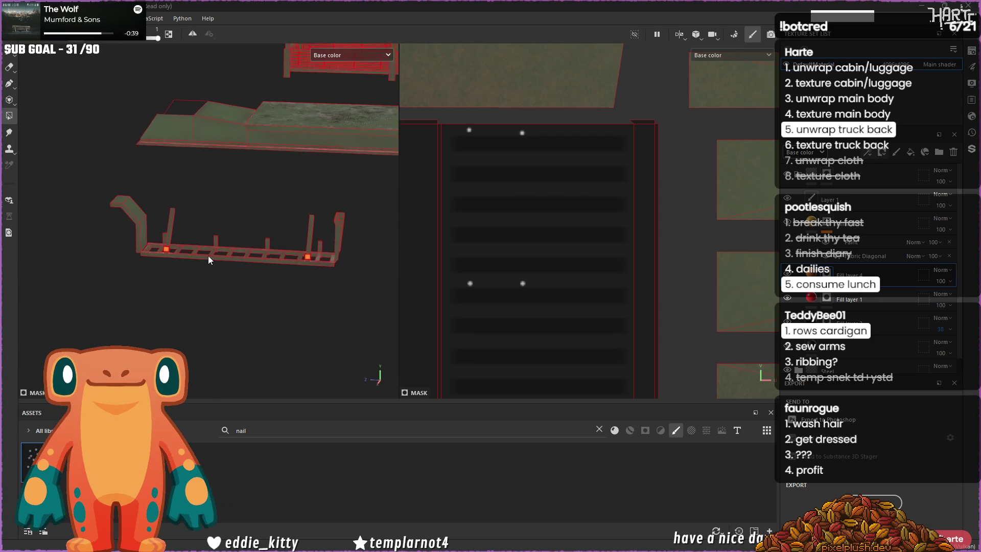
pyautogui.scroll(10, 219, 228)
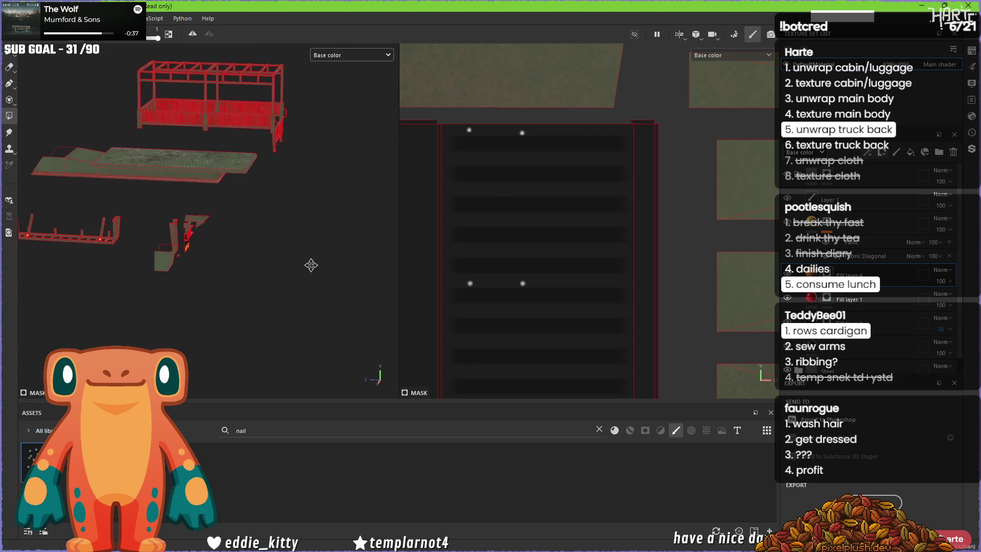
# Step: Switch to the Paint brush and set its alpha to Square Rectangle
pyautogui.keyDown('alt'); pyautogui.moveTo(220, 229); pyautogui.dragTo(250, 221); pyautogui.keyUp('alt')
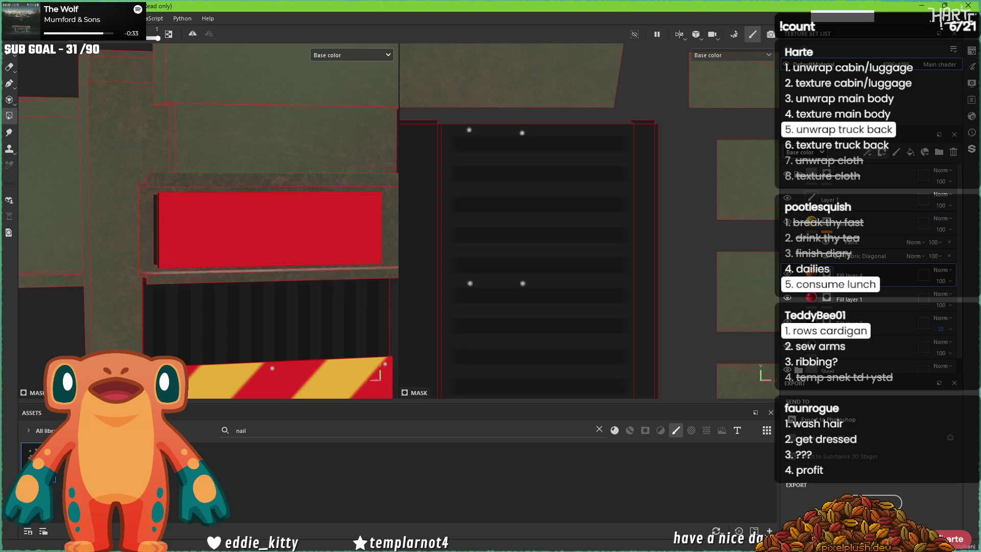
pyautogui.moveTo(558, 546)
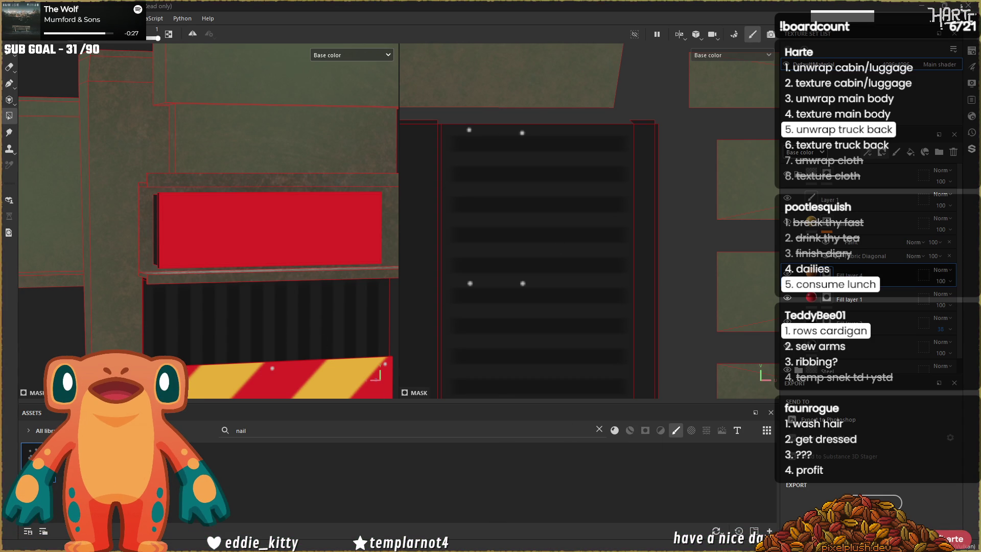
pyautogui.rightClick(455, 184)
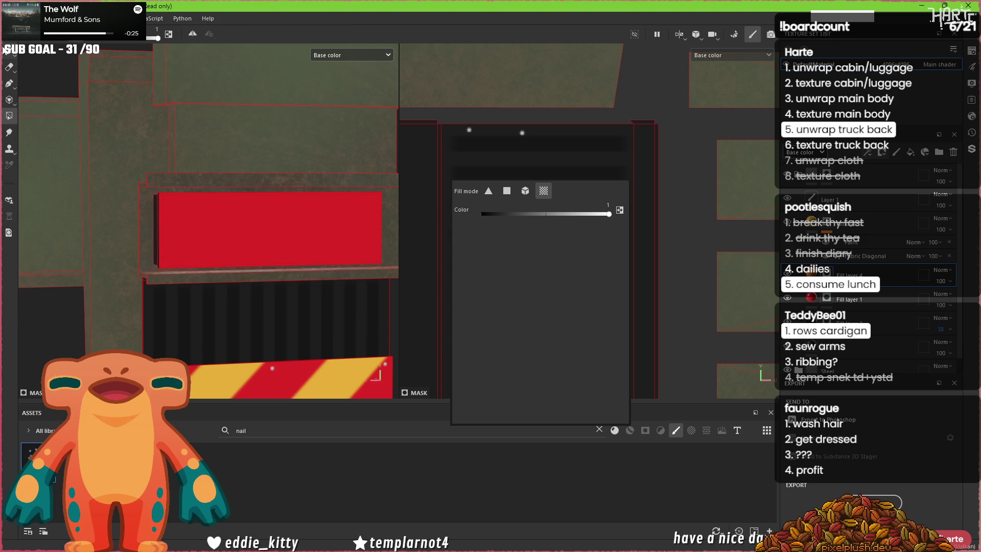
pyautogui.click(9, 67)
pyautogui.scroll(6, 526, 339)
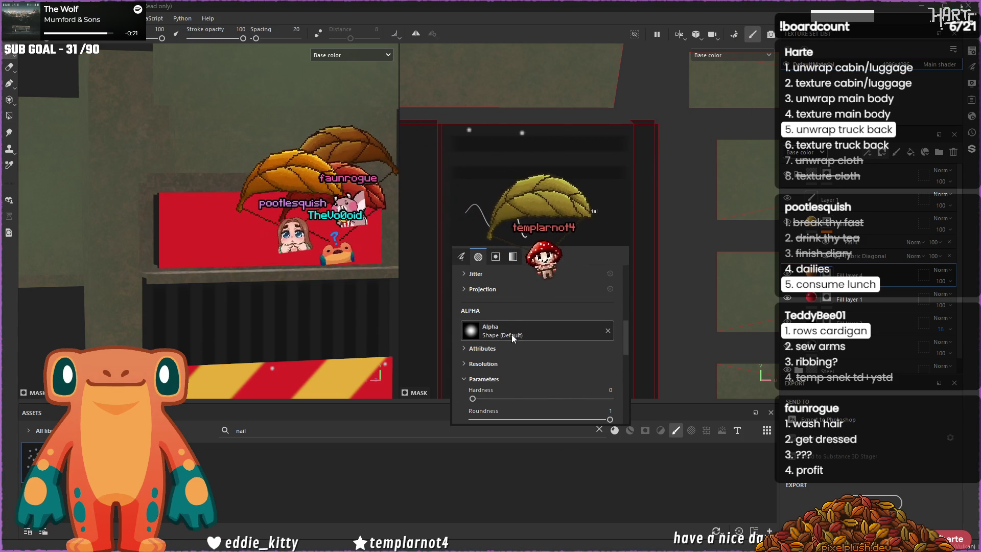
pyautogui.click(512, 336)
pyautogui.scroll(-5, 566, 392)
pyautogui.scroll(-5, 559, 387)
pyautogui.write('square')
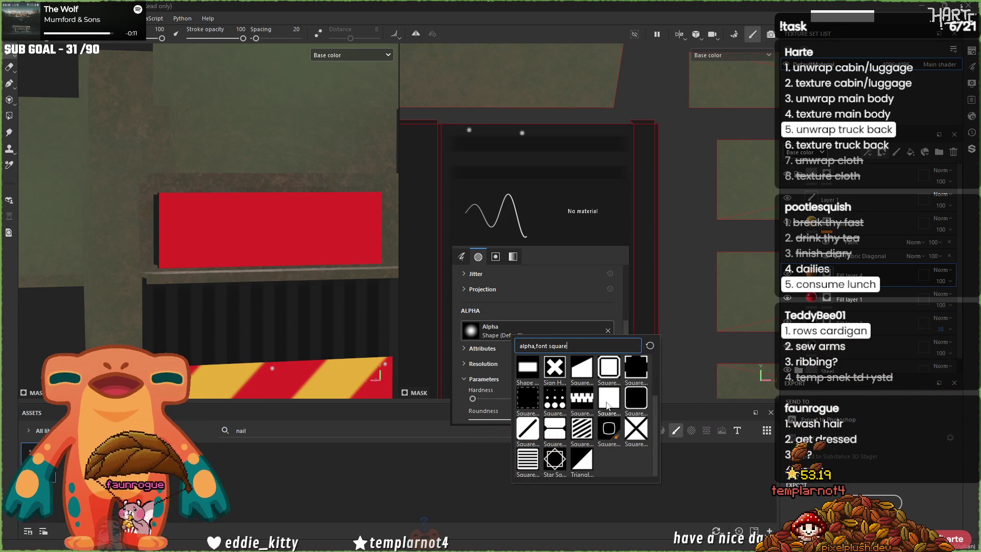
pyautogui.click(602, 399)
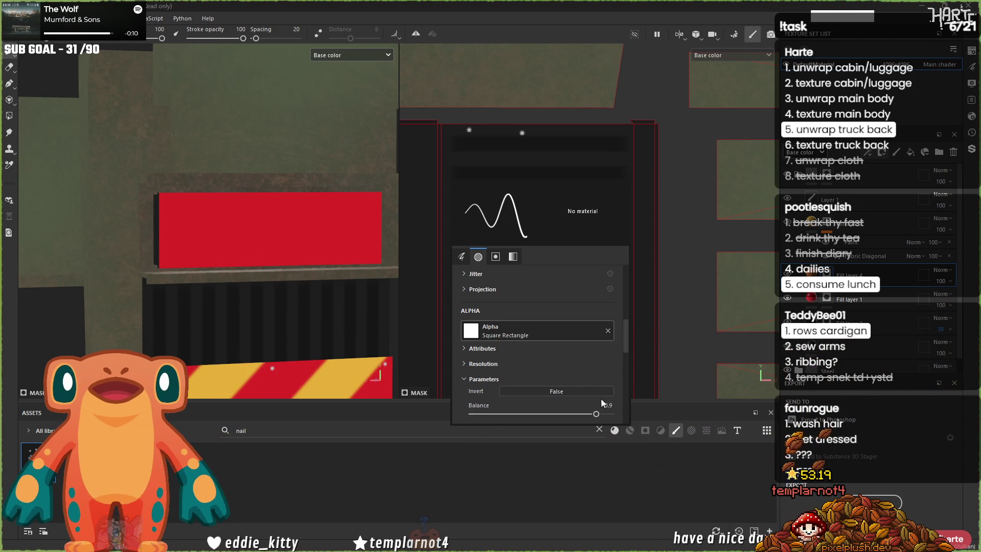
pyautogui.scroll(-1, 586, 400)
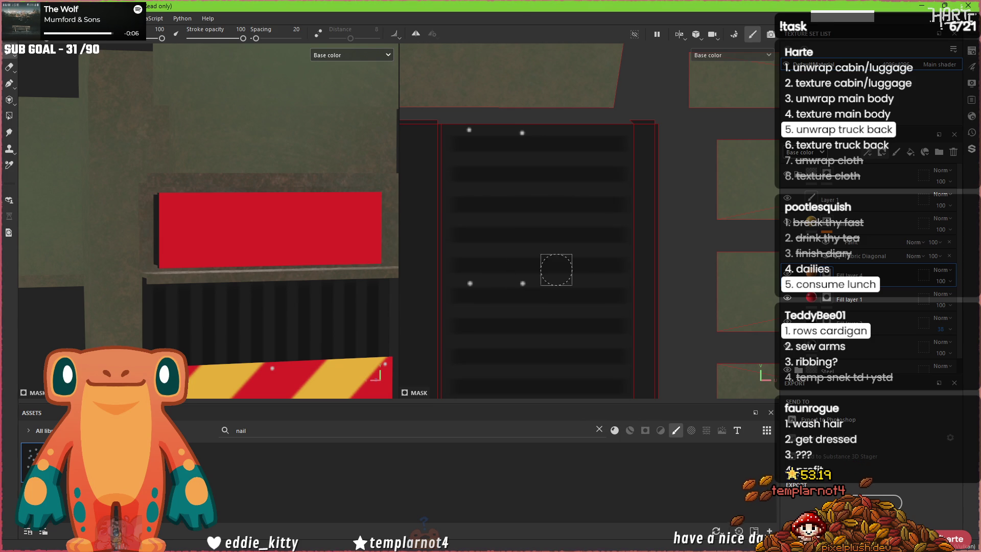
pyautogui.scroll(-5, 536, 274)
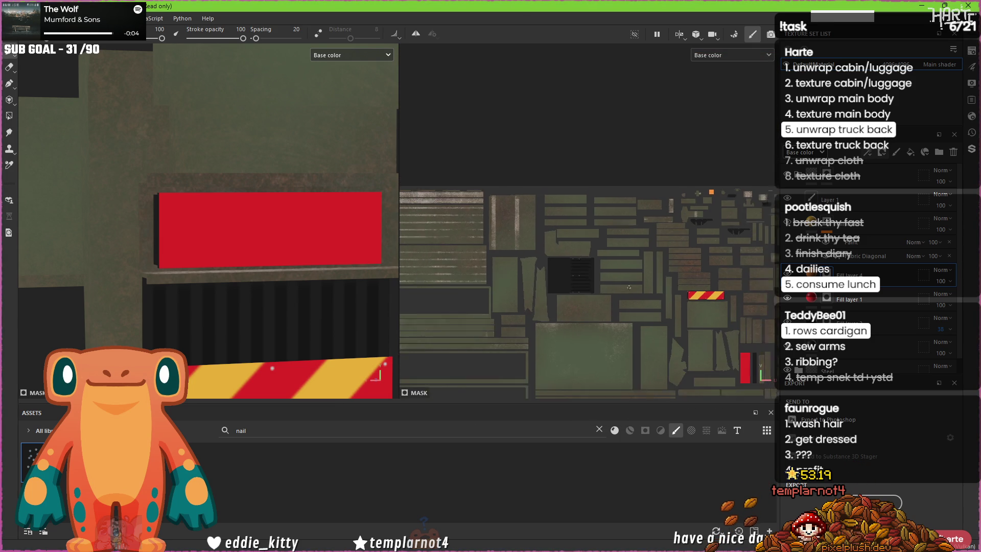
pyautogui.scroll(5, 726, 353)
pyautogui.moveTo(715, 338); pyautogui.dragTo(723, 350)
pyautogui.hotkey('ctrl', 'z')
pyautogui.scroll(5, 715, 337)
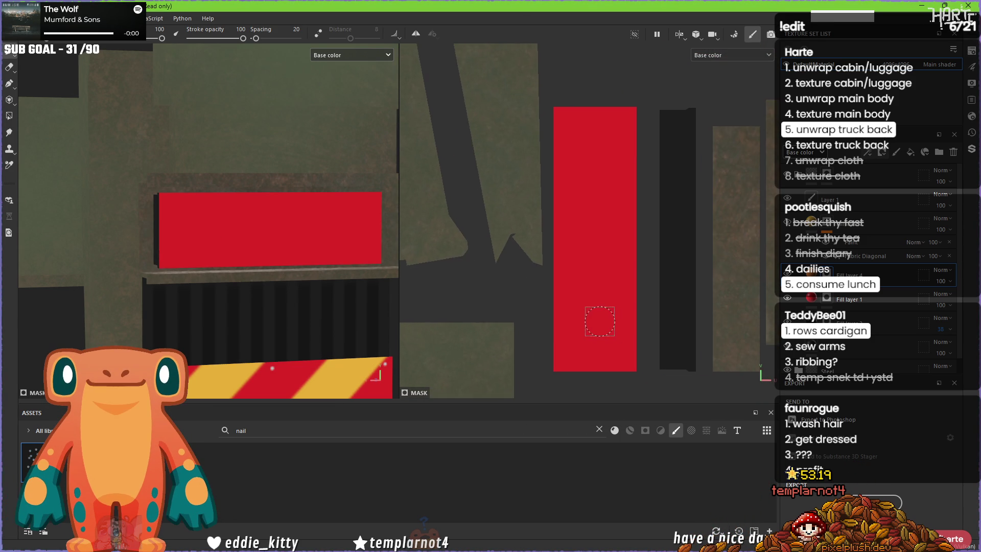
pyautogui.scroll(1, 601, 323)
pyautogui.click(559, 325)
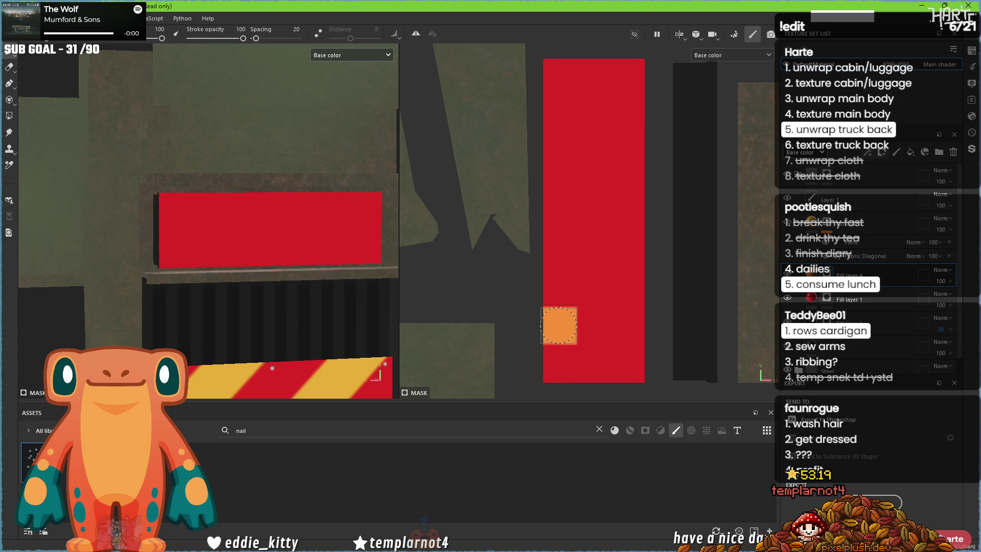
pyautogui.keyDown('shift'); pyautogui.click(640, 325); pyautogui.keyUp('shift')
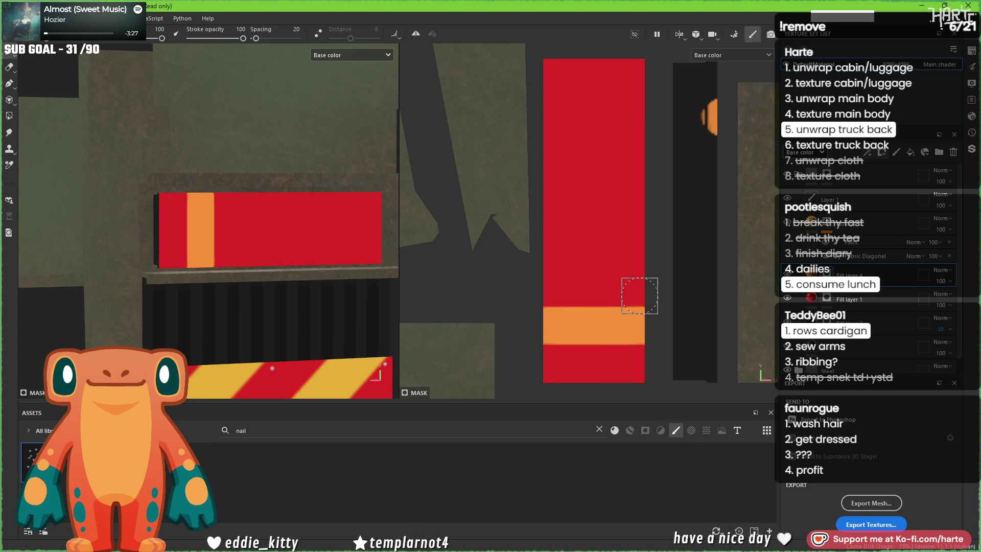
pyautogui.keyDown('shift'); pyautogui.click(546, 292); pyautogui.keyUp('shift')
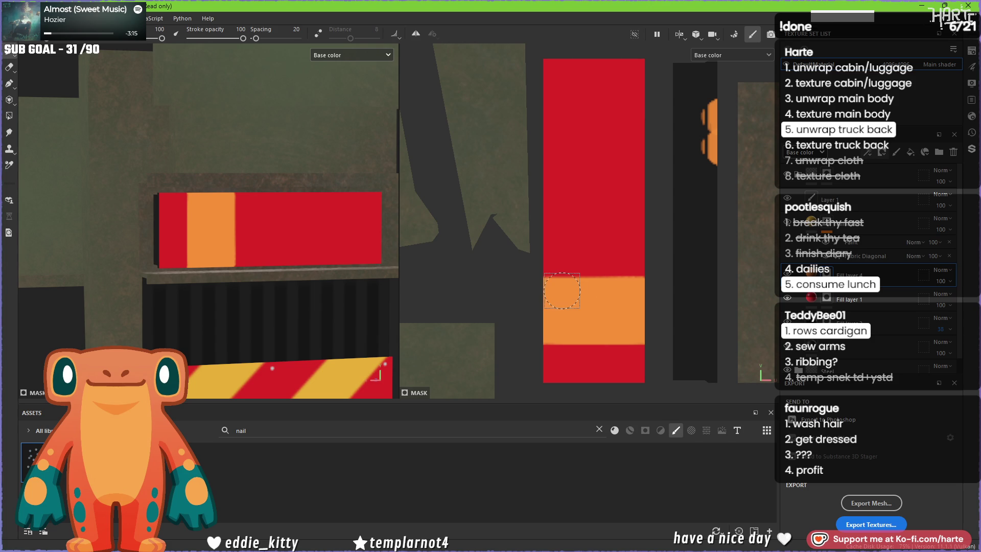
pyautogui.moveTo(559, 290); pyautogui.dragTo(642, 293)
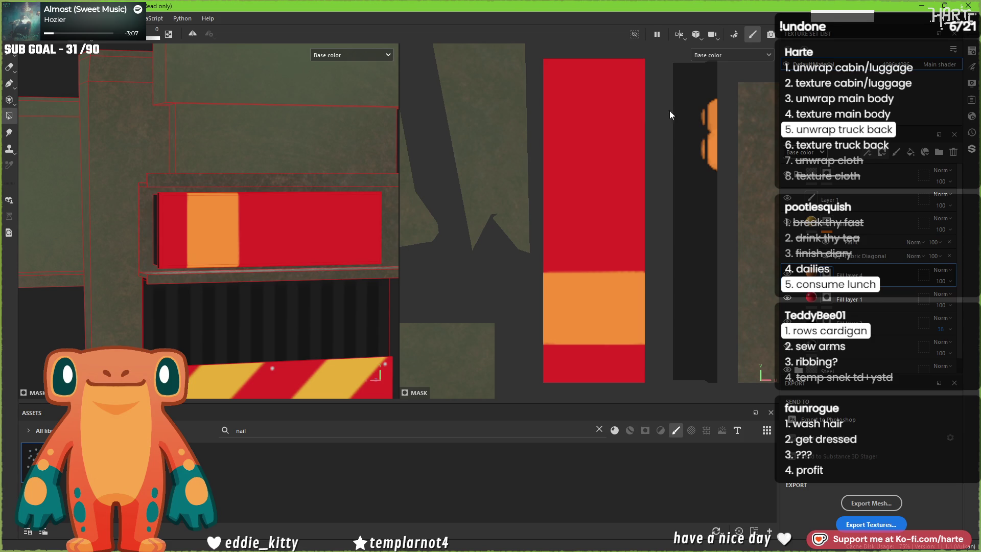
pyautogui.scroll(-6, 709, 146)
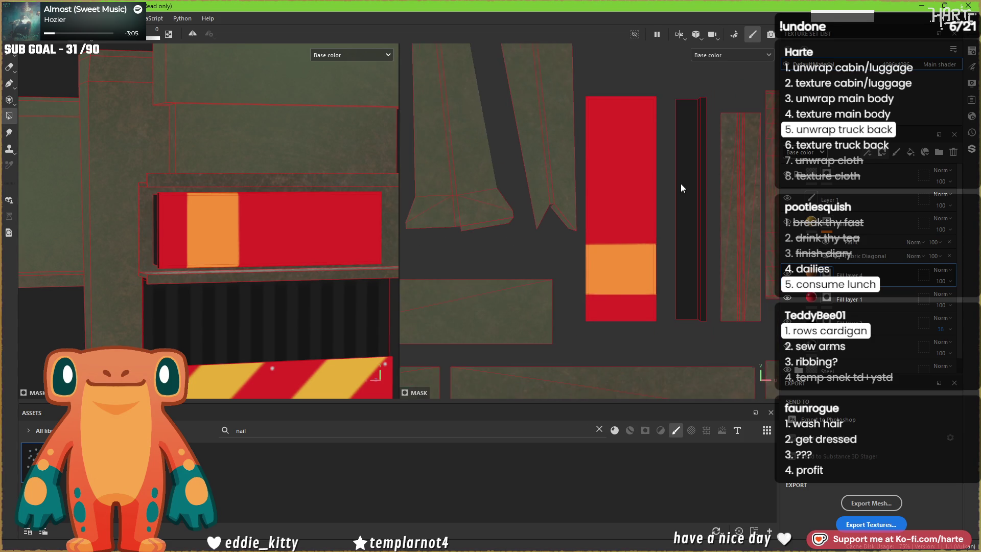
pyautogui.scroll(-8, 634, 225)
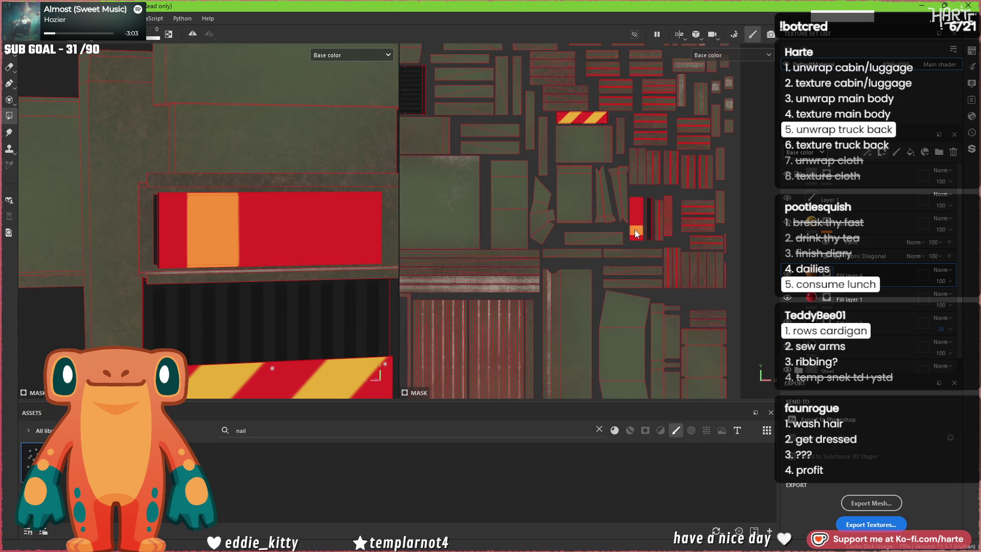
pyautogui.scroll(6, 631, 100)
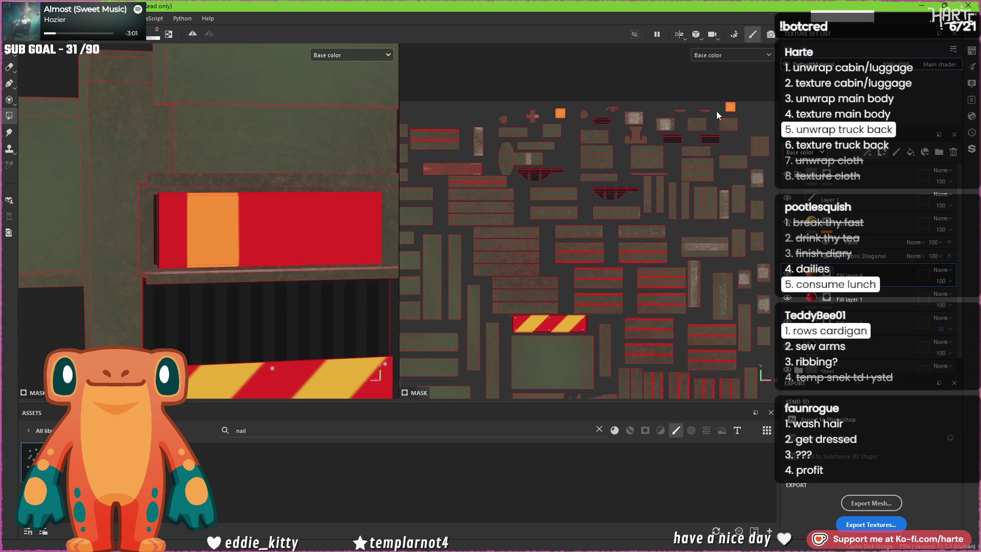
pyautogui.moveTo(226, 245)
pyautogui.keyDown('alt'); pyautogui.mouseDown()
pyautogui.moveTo(236, 174)
pyautogui.moveTo(243, 255)
pyautogui.mouseUp(); pyautogui.keyUp('alt')
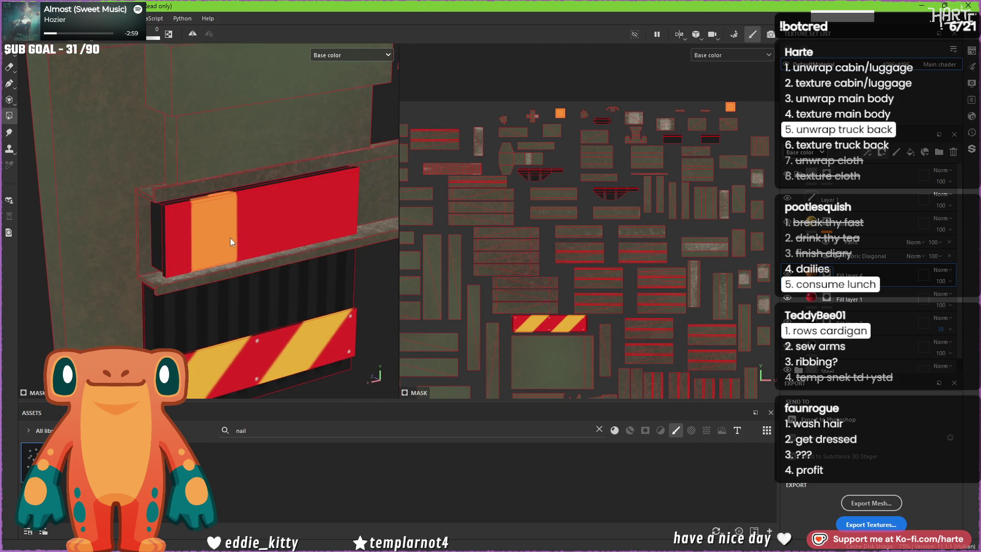
pyautogui.scroll(6, 214, 195)
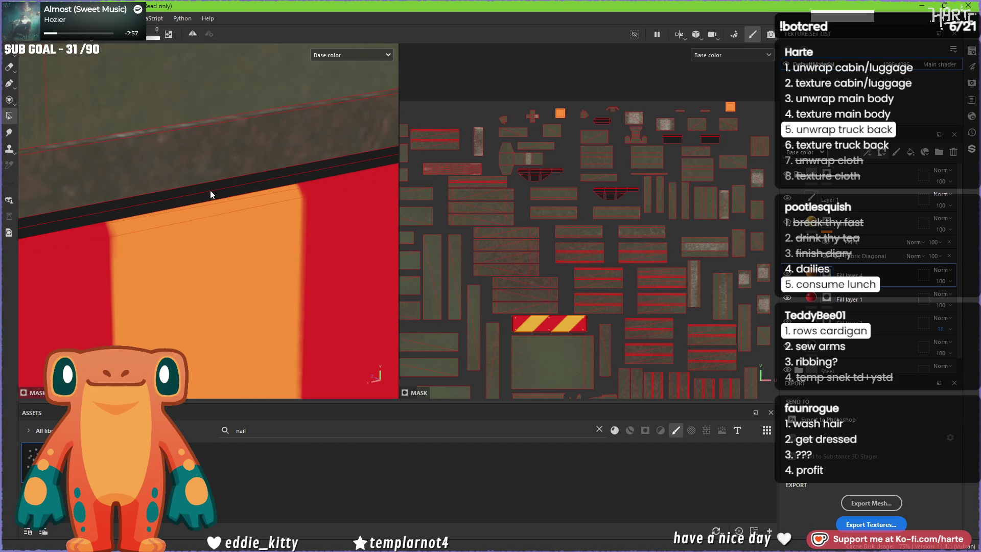
pyautogui.scroll(-5, 224, 197)
pyautogui.moveTo(225, 196)
pyautogui.keyDown('alt'); pyautogui.mouseDown()
pyautogui.moveTo(266, 232)
pyautogui.moveTo(186, 227)
pyautogui.moveTo(203, 233)
pyautogui.mouseUp(); pyautogui.keyUp('alt')
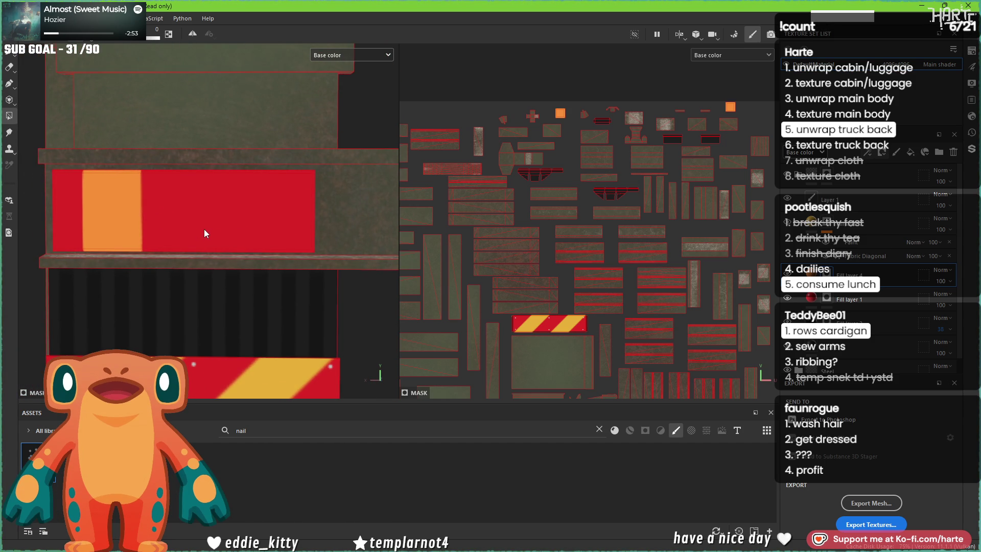
pyautogui.scroll(-1, 659, 214)
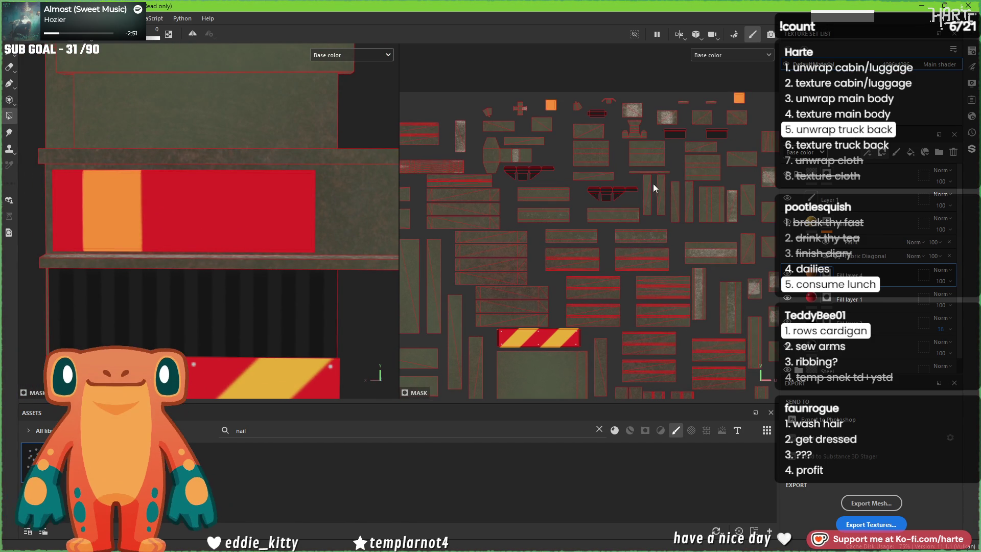
pyautogui.scroll(-1, 664, 271)
pyautogui.scroll(-1, 628, 263)
pyautogui.scroll(2, 648, 363)
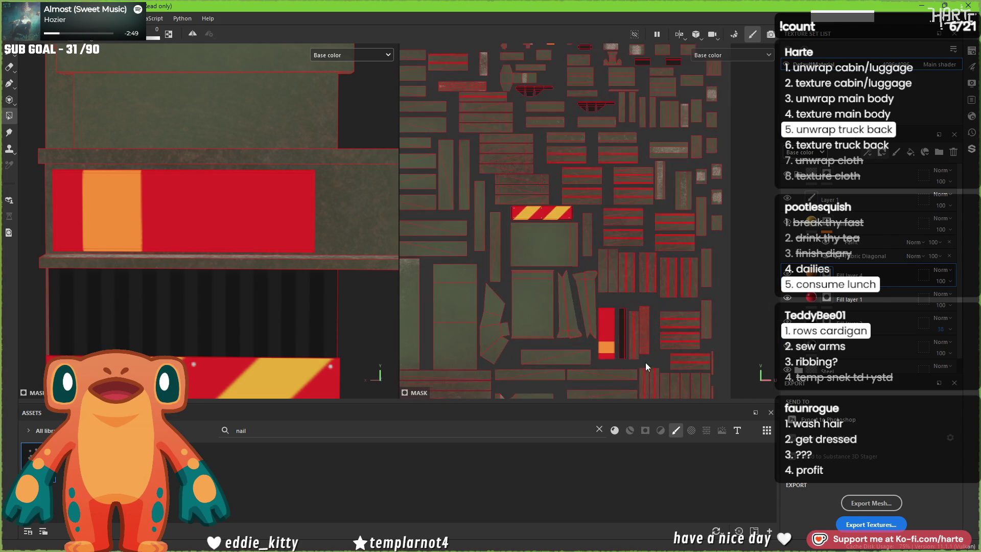
pyautogui.scroll(4, 615, 321)
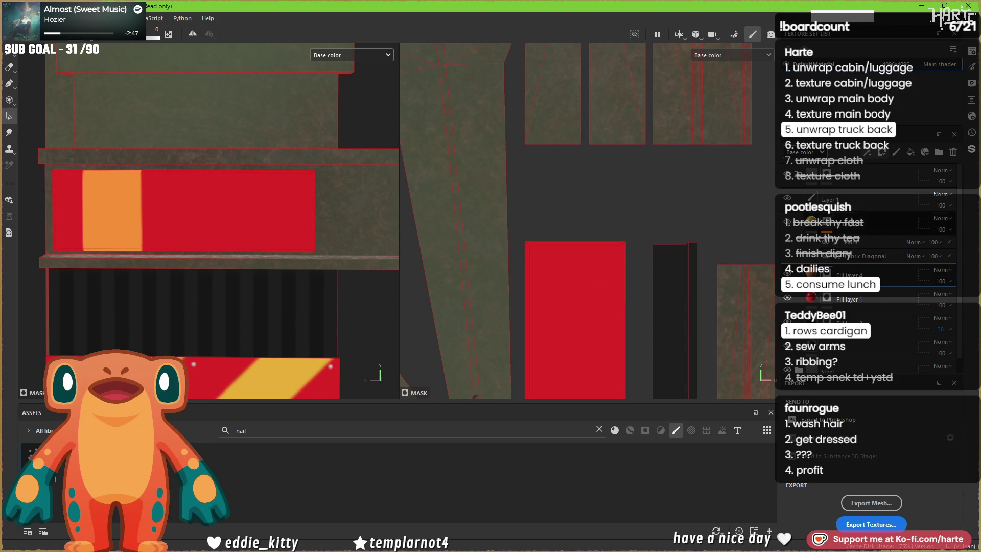
# Step: Add a fill layer with light grey base colour DCDCDC and a black mask
pyautogui.click(910, 152)
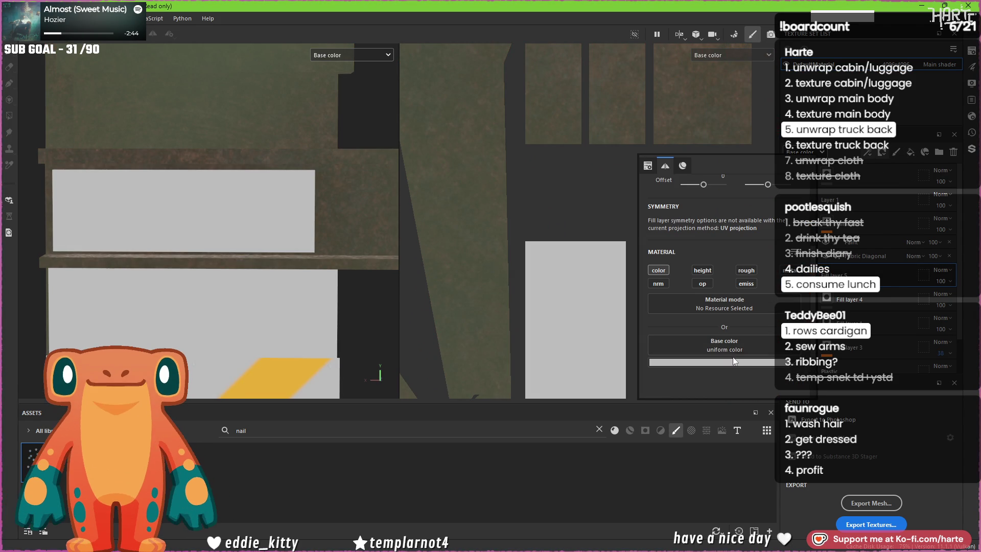
pyautogui.click(740, 363)
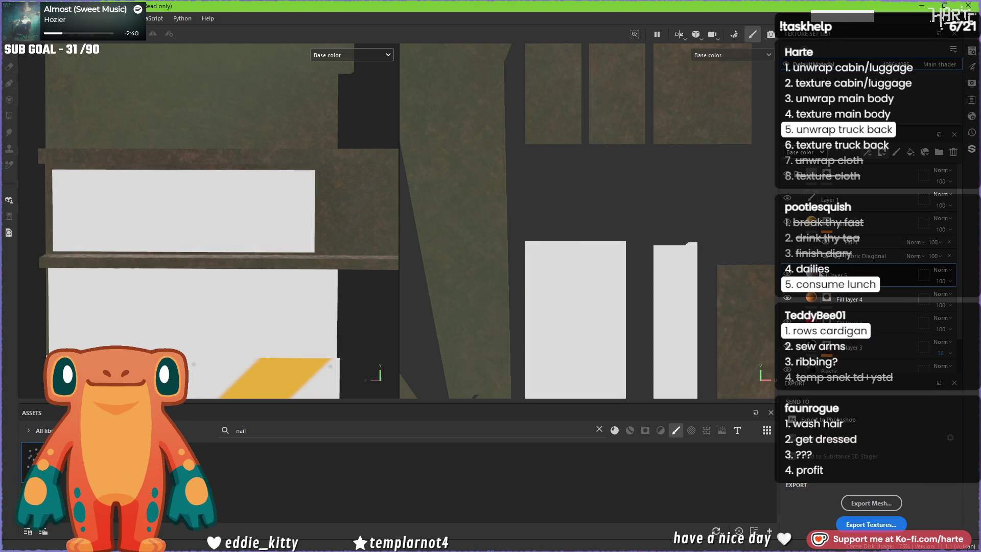
pyautogui.click(881, 152)
pyautogui.click(892, 179)
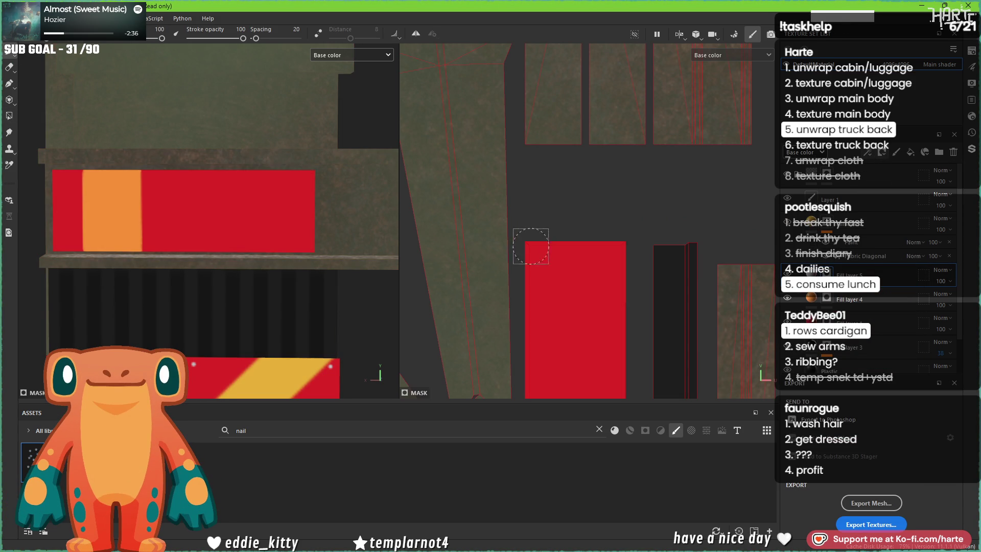
# Step: Paint white mask strokes over the red drawer's right end to reveal the grey strip
pyautogui.keyDown('shift'); pyautogui.click(618, 254); pyautogui.keyUp('shift')
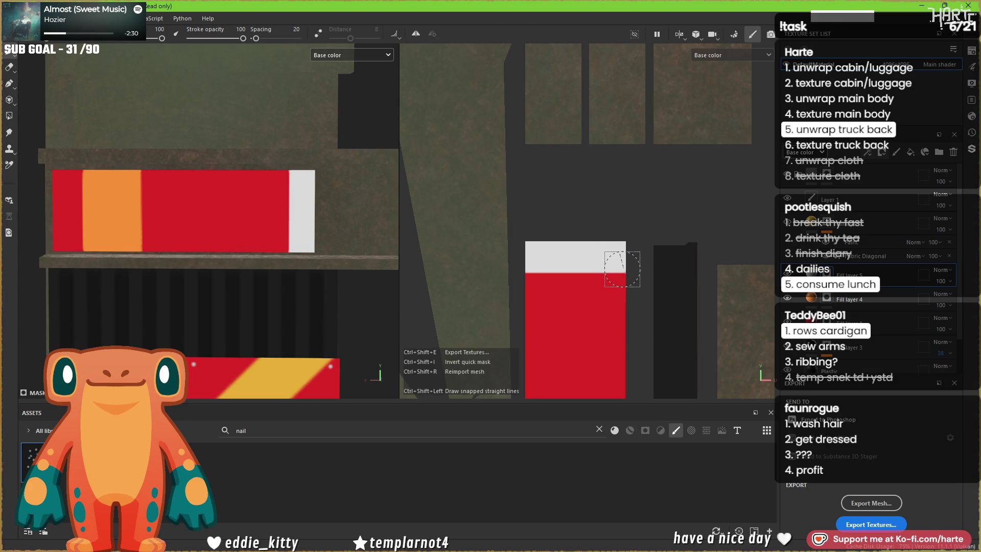
pyautogui.moveTo(622, 269); pyautogui.dragTo(595, 268)
pyautogui.keyDown('shift'); pyautogui.click(527, 264); pyautogui.keyUp('shift')
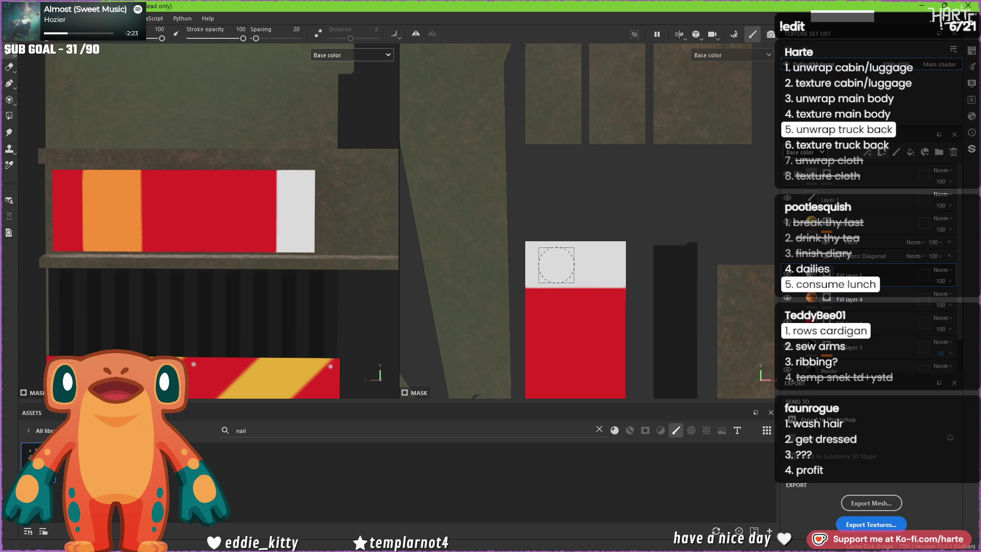
pyautogui.scroll(-5, 551, 117)
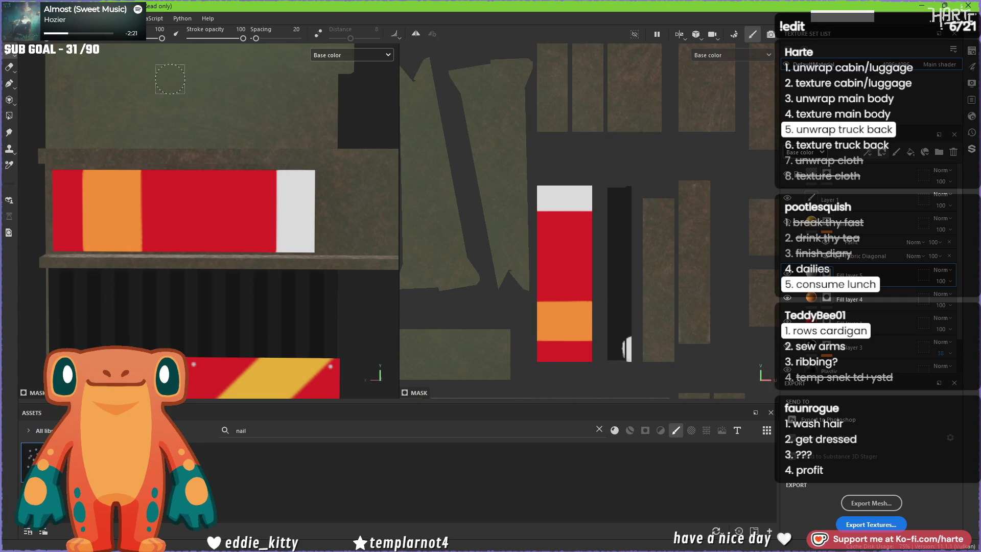
pyautogui.click(17, 117)
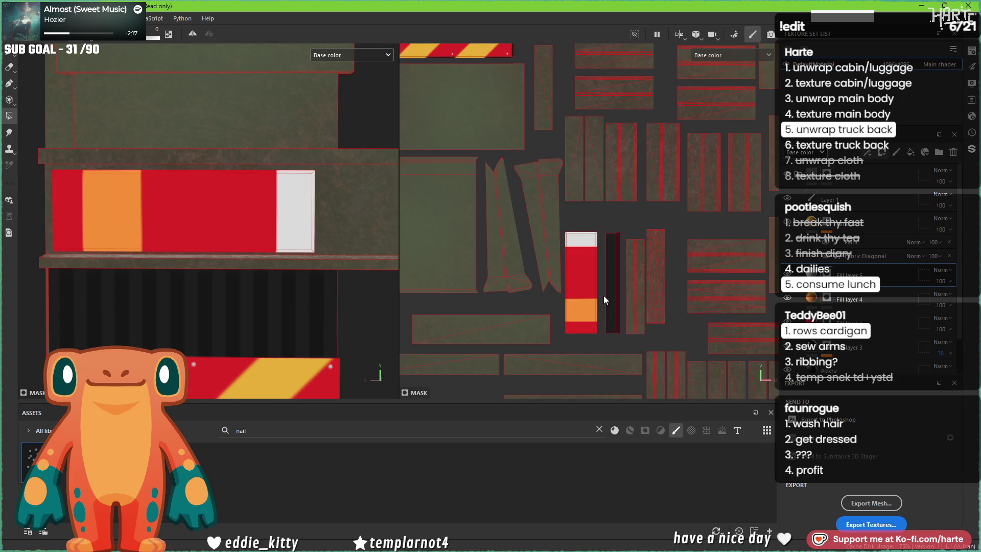
pyautogui.scroll(-5, 600, 293)
pyautogui.scroll(5, 642, 90)
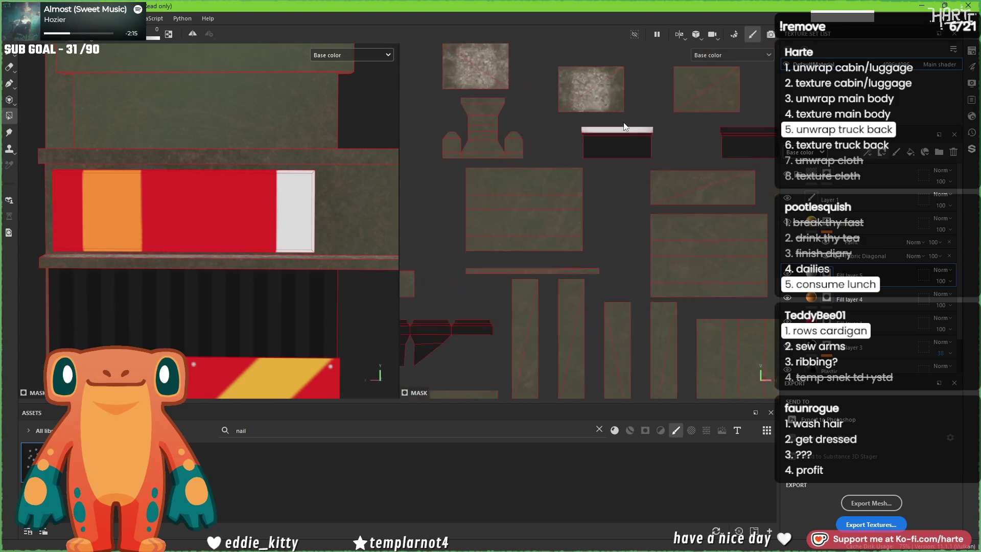
# Step: Switch the viewport back to full Material view and face the drawer panel head-on
pyautogui.moveTo(234, 218)
pyautogui.keyDown('alt'); pyautogui.mouseDown()
pyautogui.moveTo(267, 169)
pyautogui.moveTo(192, 201)
pyautogui.moveTo(207, 167)
pyautogui.moveTo(255, 182)
pyautogui.mouseUp(); pyautogui.keyUp('alt')
pyautogui.scroll(3, 283, 163)
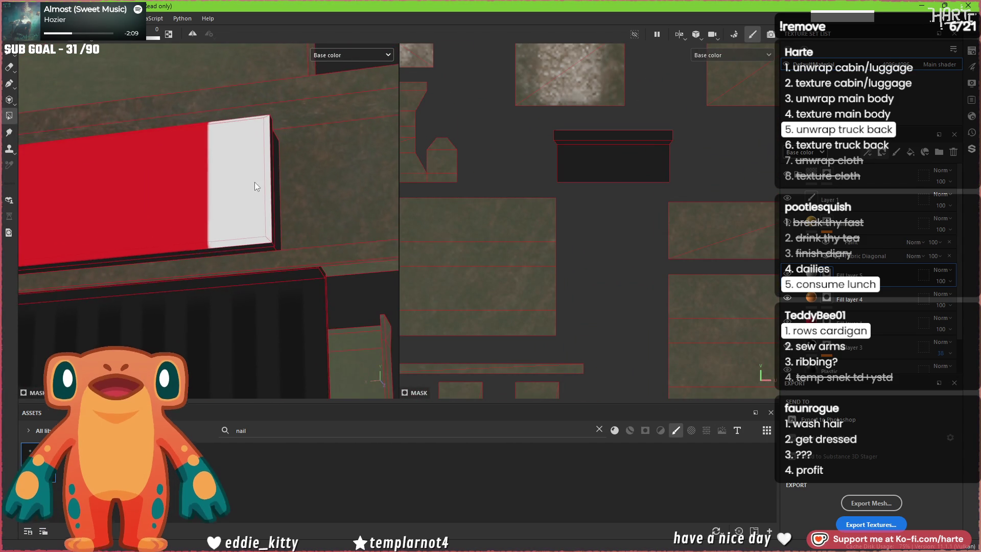
pyautogui.scroll(-3, 247, 186)
pyautogui.scroll(-1, 245, 187)
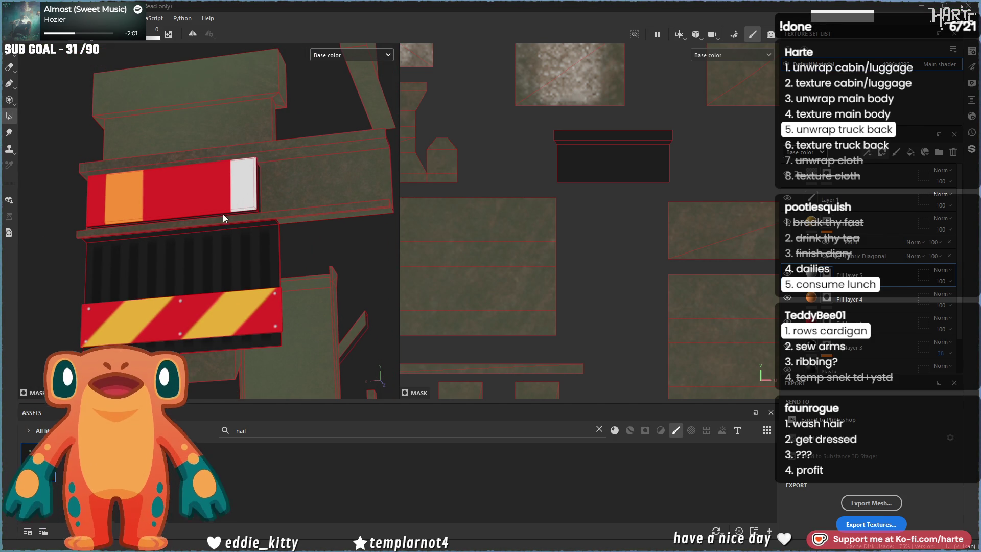
pyautogui.scroll(5, 286, 241)
pyautogui.moveTo(276, 240)
pyautogui.keyDown('alt'); pyautogui.mouseDown()
pyautogui.moveTo(292, 244)
pyautogui.moveTo(274, 228)
pyautogui.mouseUp(); pyautogui.keyUp('alt')
pyautogui.scroll(2, 204, 209)
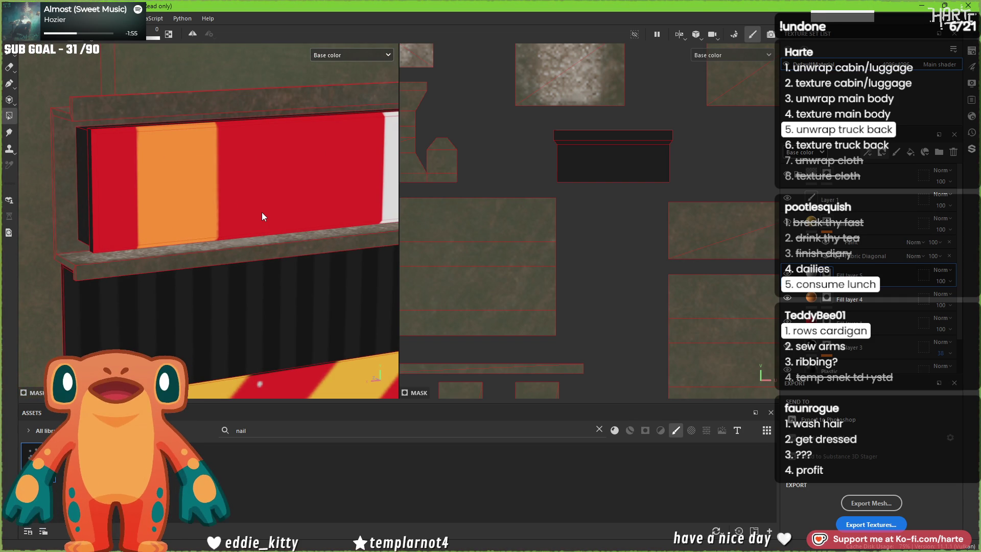
pyautogui.press('m')
pyautogui.moveTo(168, 207)
pyautogui.keyDown('alt'); pyautogui.mouseDown()
pyautogui.moveTo(164, 182)
pyautogui.moveTo(455, 221)
pyautogui.mouseUp(); pyautogui.keyUp('alt')
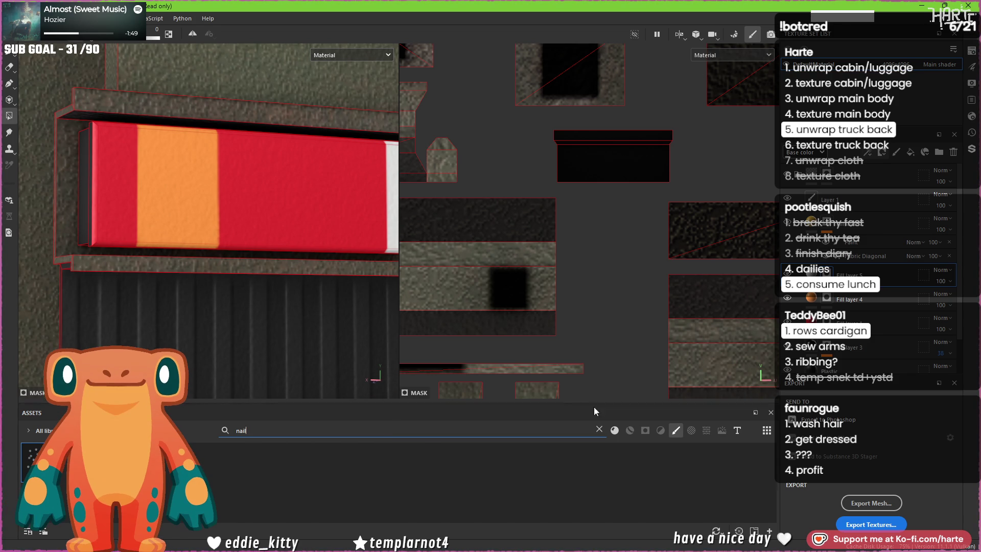
# Step: Search the assets for 'plastic', filter to Materials, and drop a plastic material onto the truck mesh
pyautogui.click(599, 429)
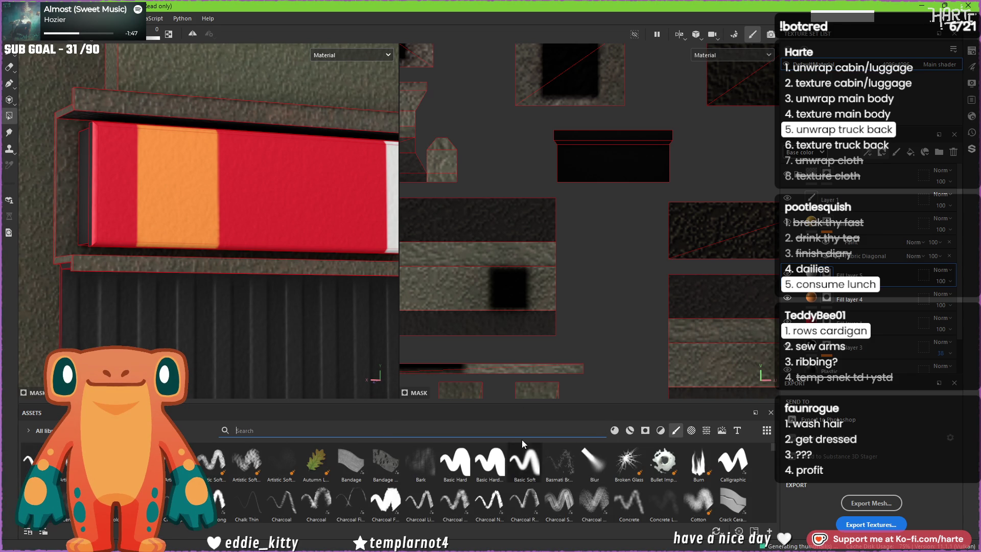
pyautogui.write('oplas')
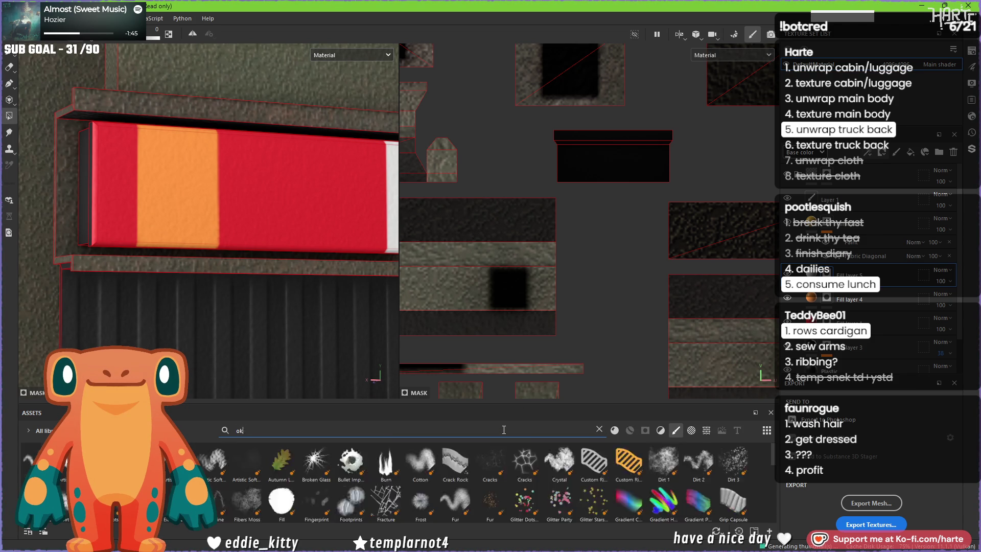
pyautogui.write('tic')
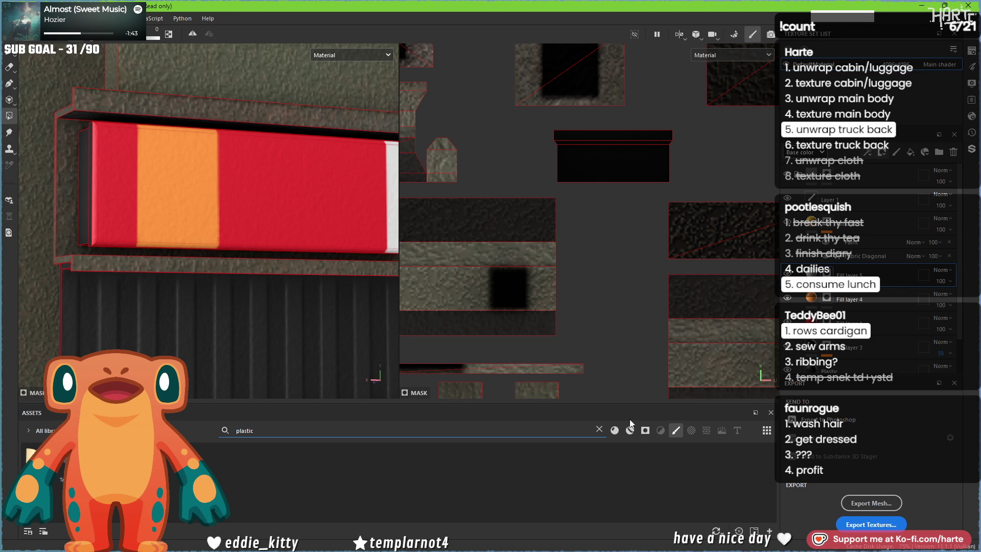
pyautogui.click(615, 432)
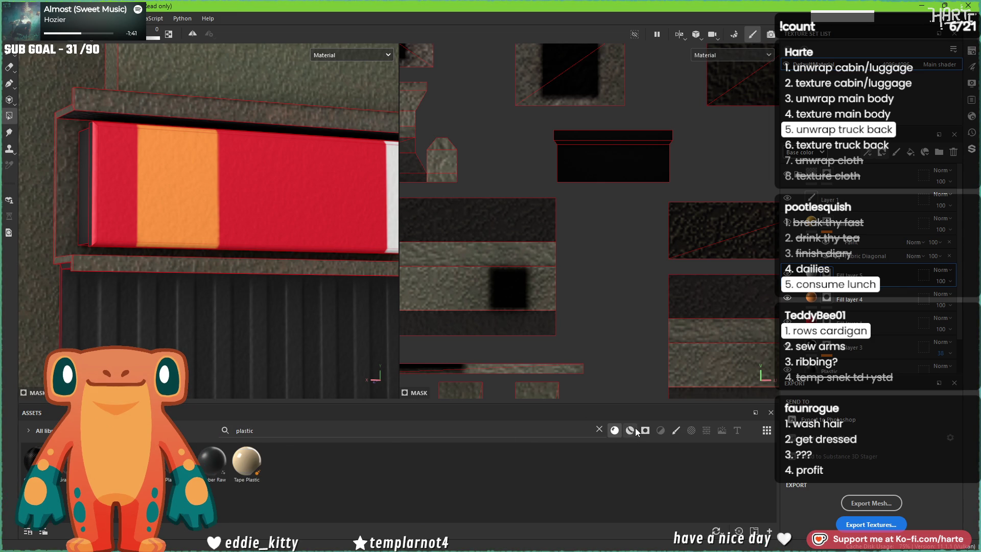
pyautogui.click(631, 432)
pyautogui.click(613, 430)
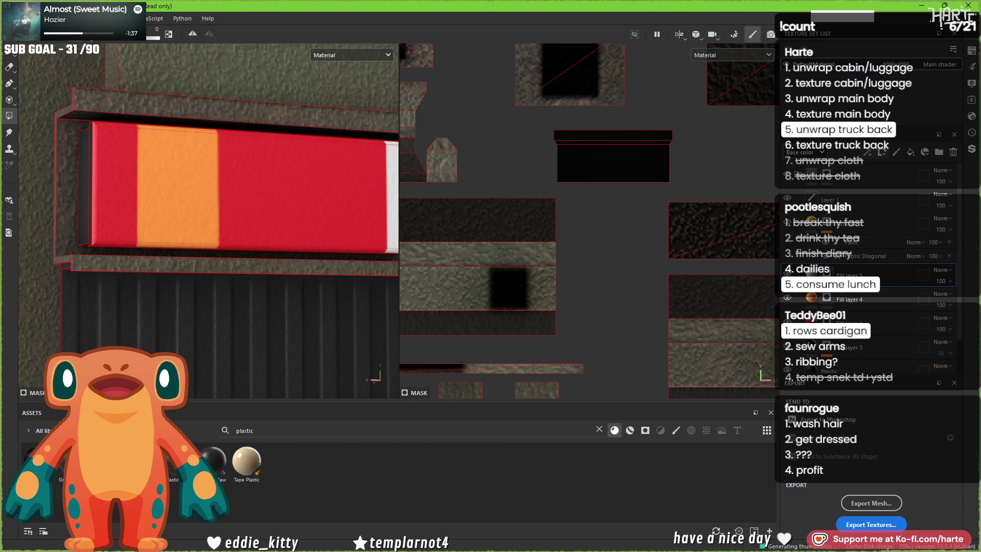
pyautogui.moveTo(178, 462)
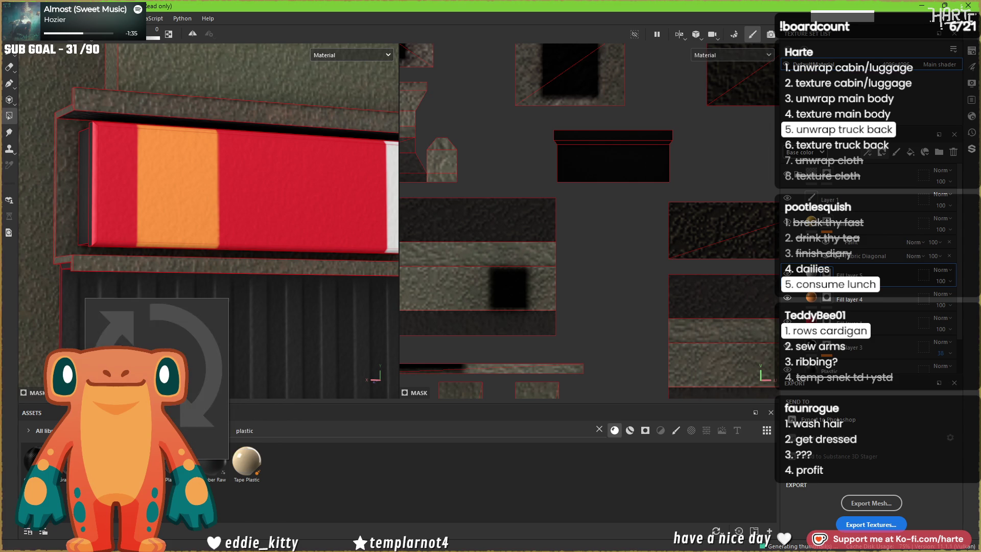
pyautogui.moveTo(177, 462); pyautogui.dragTo(333, 204)
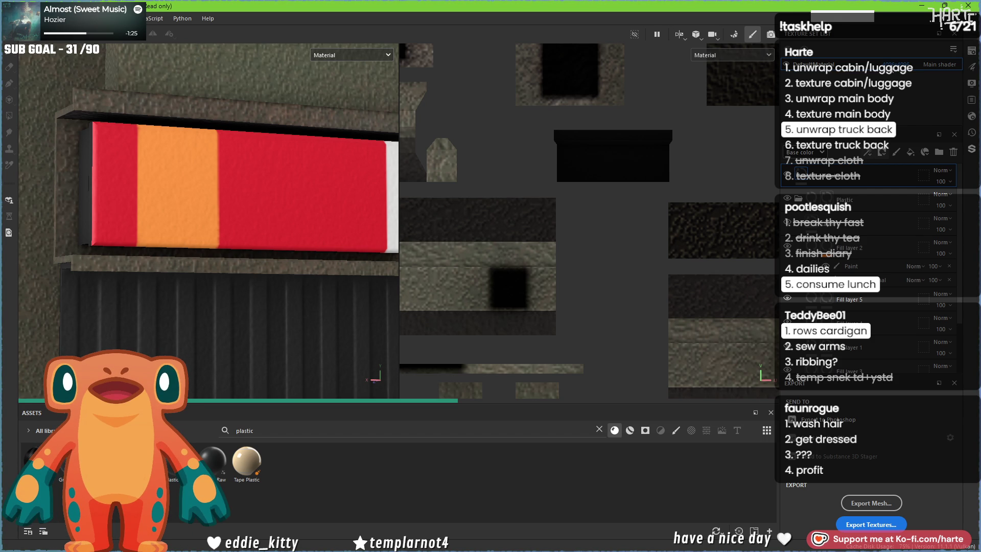
# Step: Set the texture set size to 1024x1024 and delete the unwanted layer
pyautogui.click(899, 64)
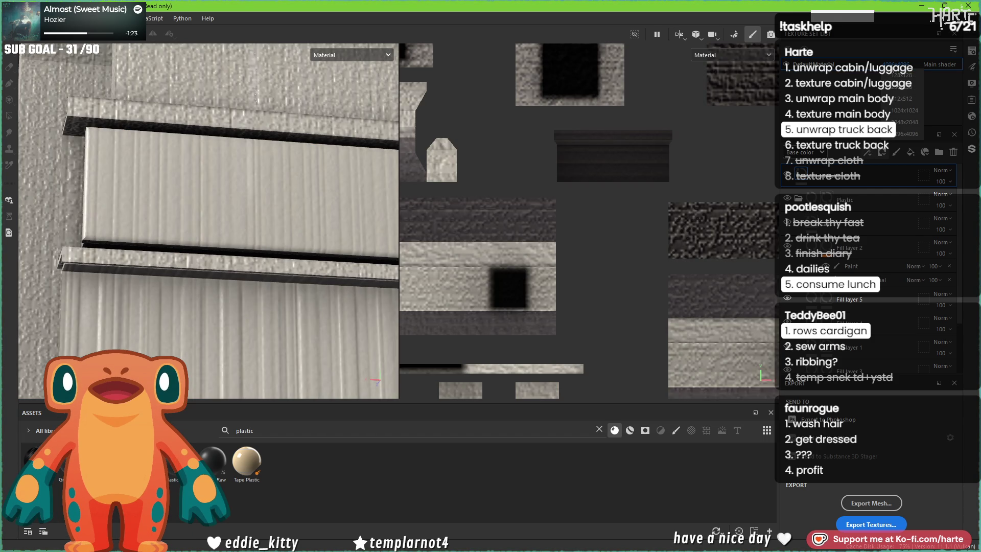
pyautogui.click(893, 111)
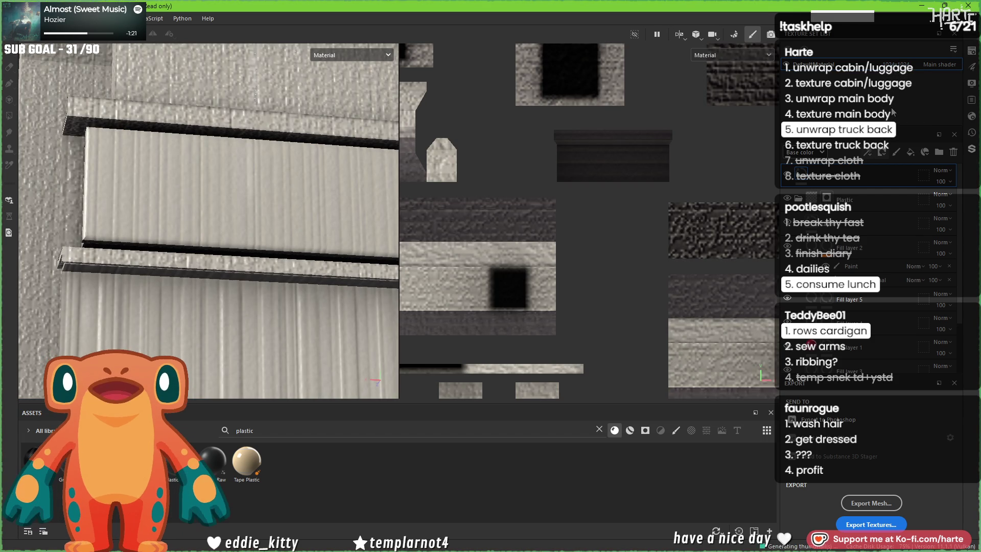
pyautogui.moveTo(306, 267)
pyautogui.keyDown('alt'); pyautogui.mouseDown()
pyautogui.moveTo(201, 240)
pyautogui.moveTo(230, 233)
pyautogui.mouseUp(); pyautogui.keyUp('alt')
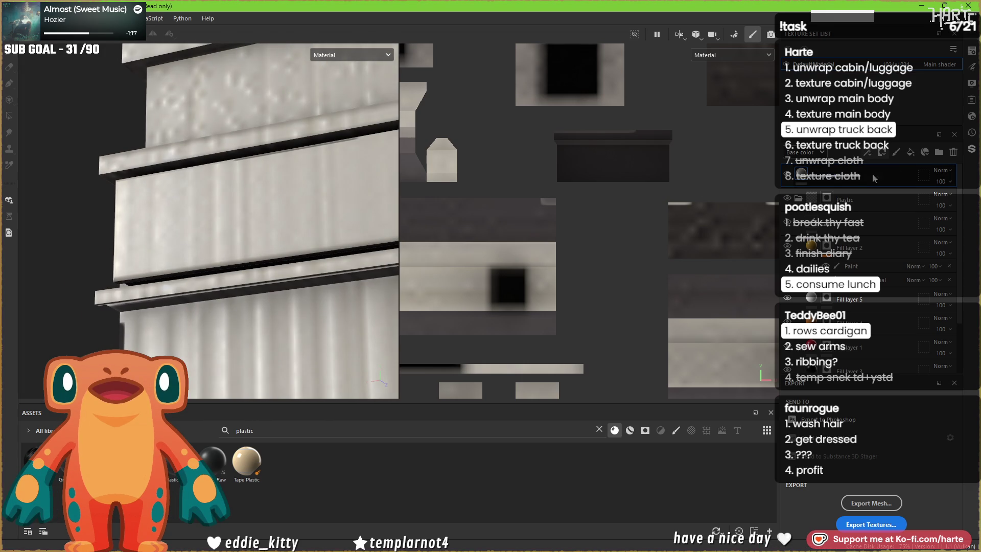
pyautogui.click(953, 152)
# Step: Drop a dark plastic material onto the truck mesh
pyautogui.moveTo(246, 460)
pyautogui.mouseDown()
pyautogui.moveTo(240, 506)
pyautogui.moveTo(221, 281)
pyautogui.moveTo(228, 204)
pyautogui.mouseUp()
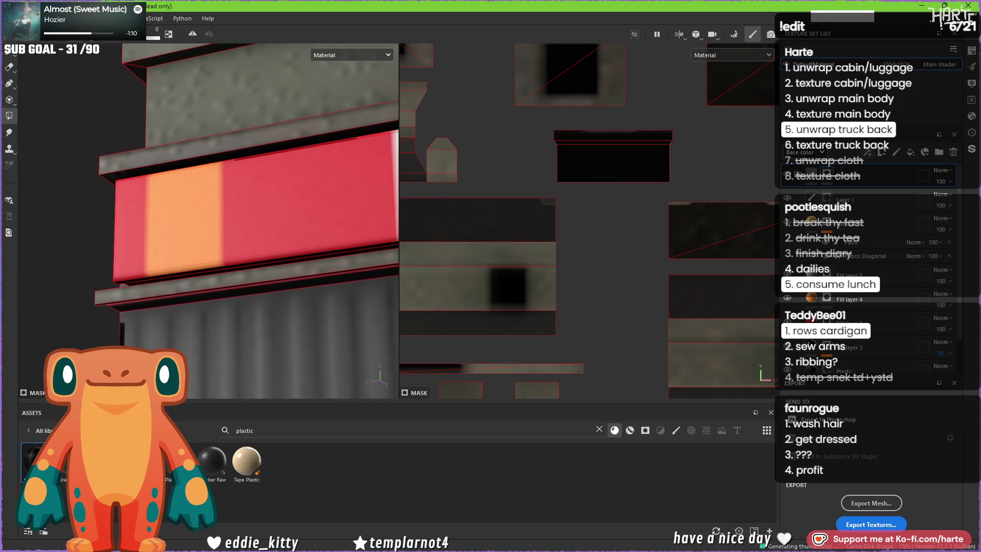
pyautogui.moveTo(36, 460); pyautogui.dragTo(282, 207)
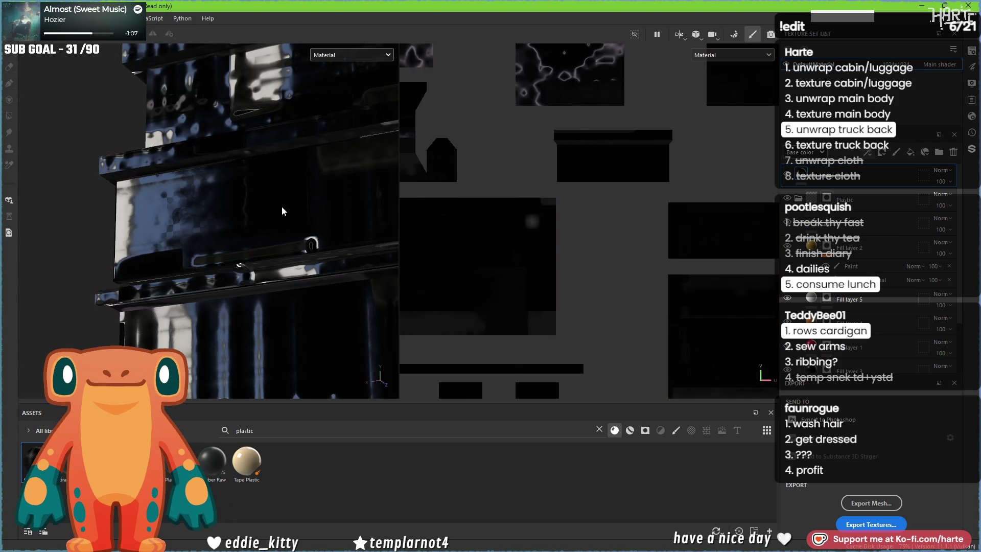
pyautogui.scroll(-3, 642, 268)
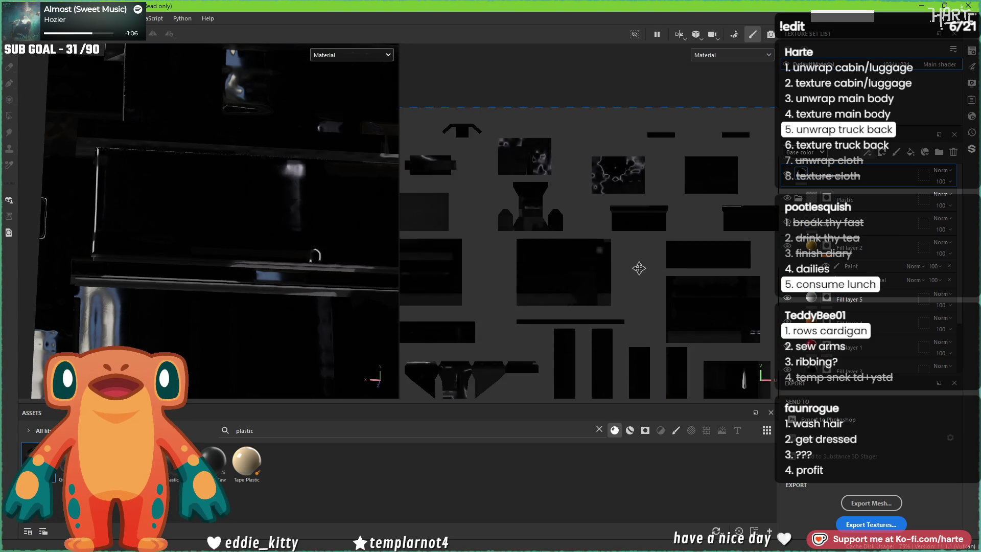
pyautogui.scroll(-3, 642, 269)
pyautogui.scroll(5, 219, 265)
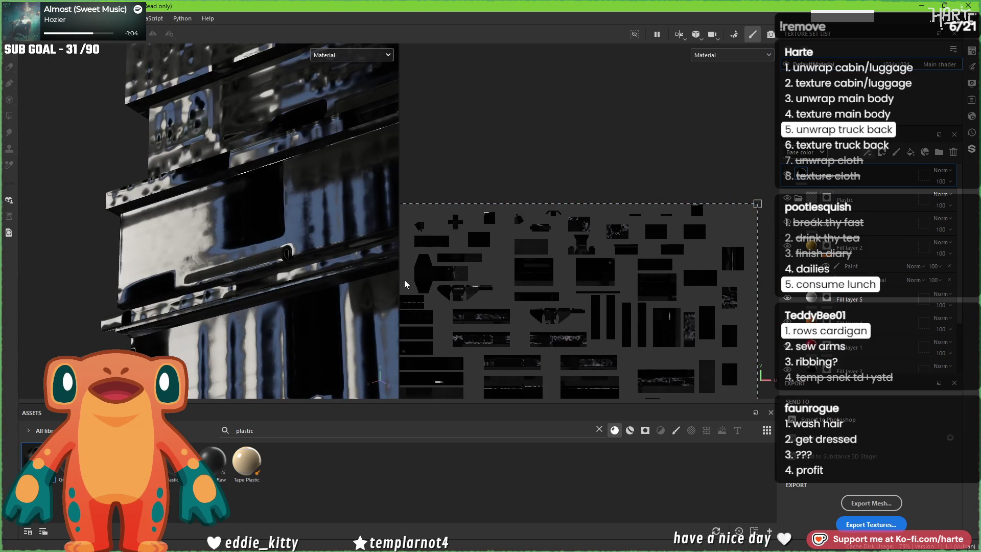
pyautogui.scroll(-5, 527, 209)
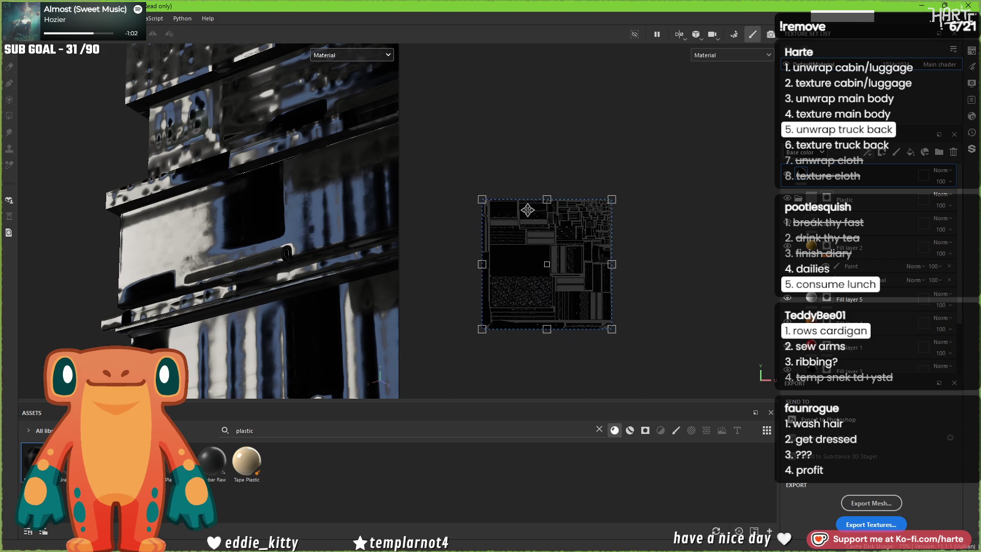
# Step: Frame the UV tile and raise the texture set resolution to 4096x4096
pyautogui.press('f')
pyautogui.click(896, 65)
pyautogui.click(895, 135)
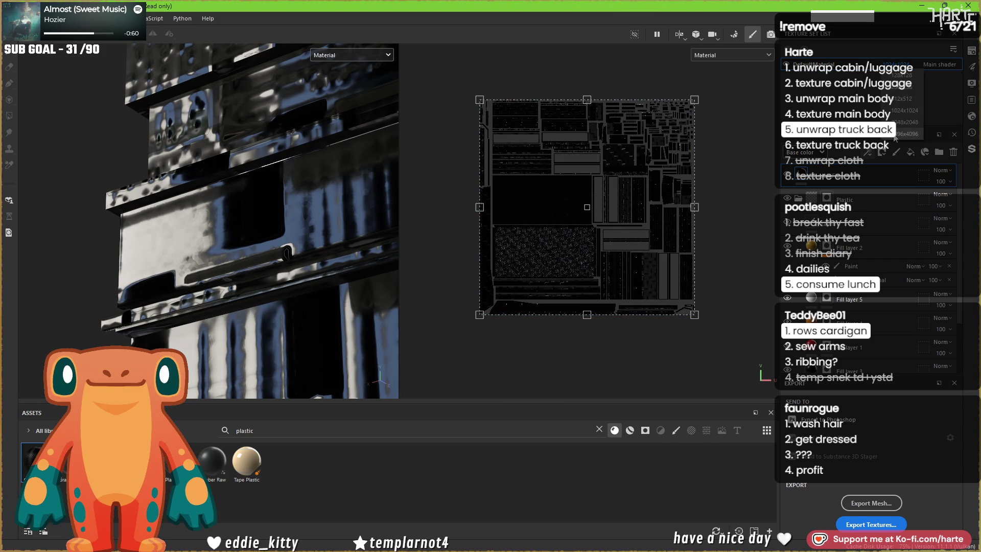
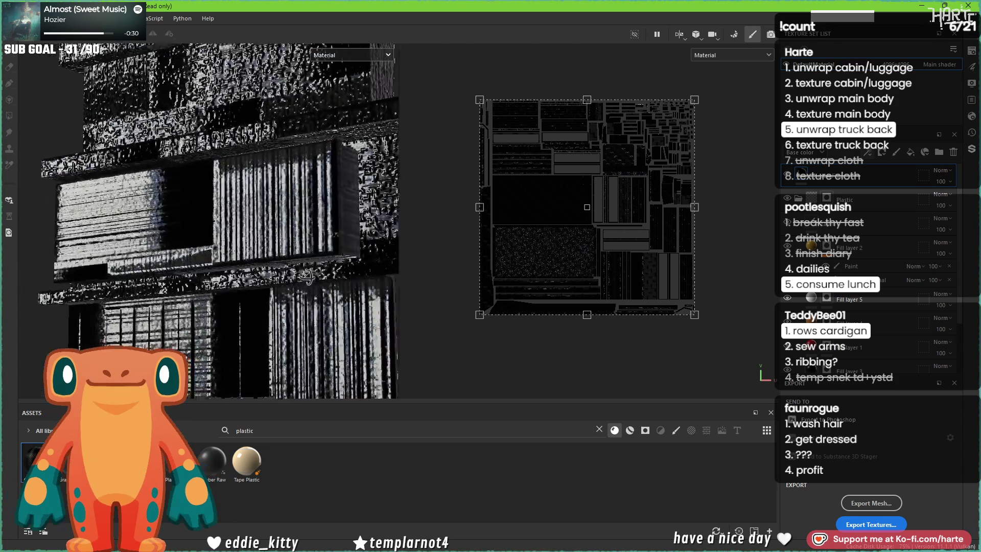
# Step: Shrink the grainy fill's UV projection so it tiles finer, then add a Carbon Fiber material layer
pyautogui.moveTo(483, 311); pyautogui.dragTo(659, 139)
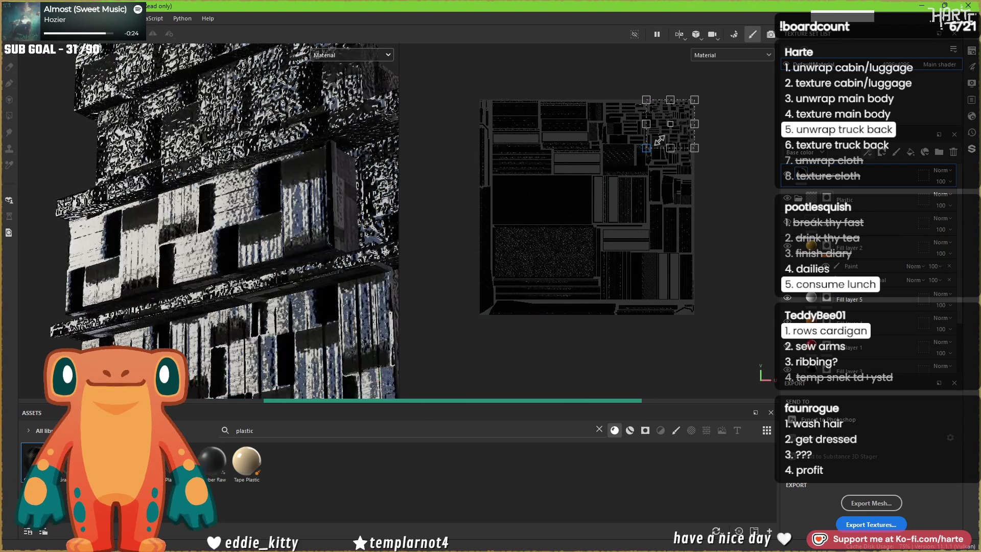
pyautogui.moveTo(668, 132); pyautogui.dragTo(671, 130)
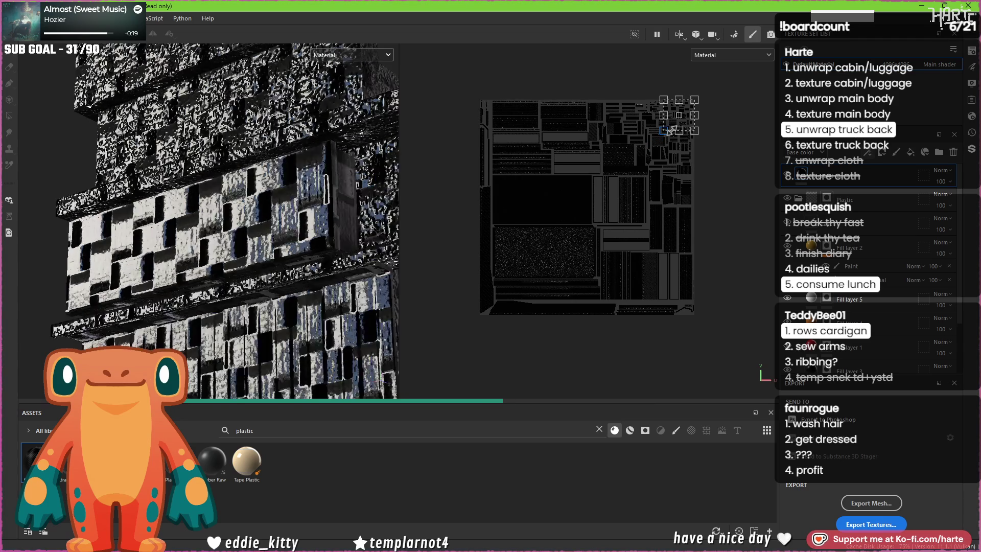
pyautogui.moveTo(676, 128); pyautogui.dragTo(685, 118)
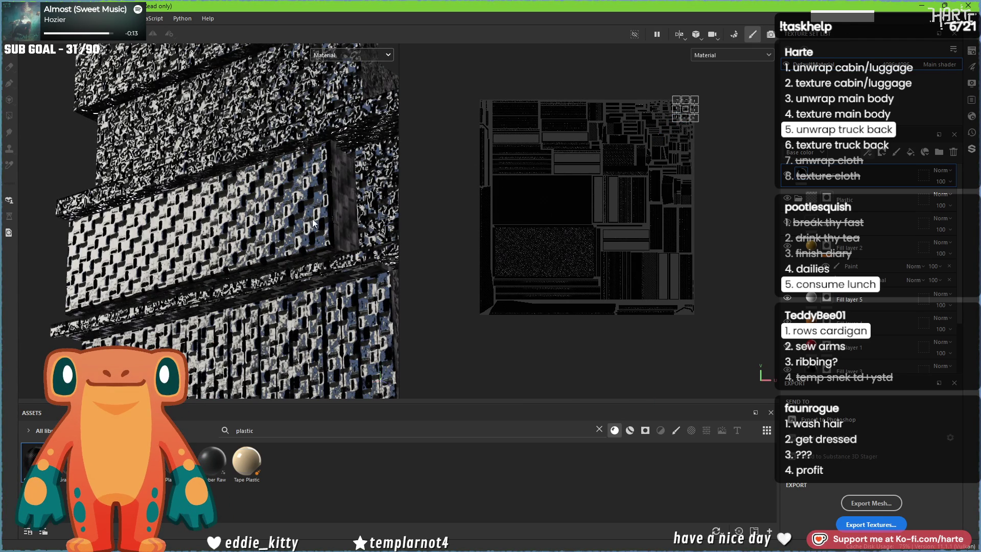
pyautogui.moveTo(292, 246)
pyautogui.keyDown('alt'); pyautogui.mouseDown()
pyautogui.moveTo(367, 219)
pyautogui.moveTo(247, 272)
pyautogui.mouseUp(); pyautogui.keyUp('alt')
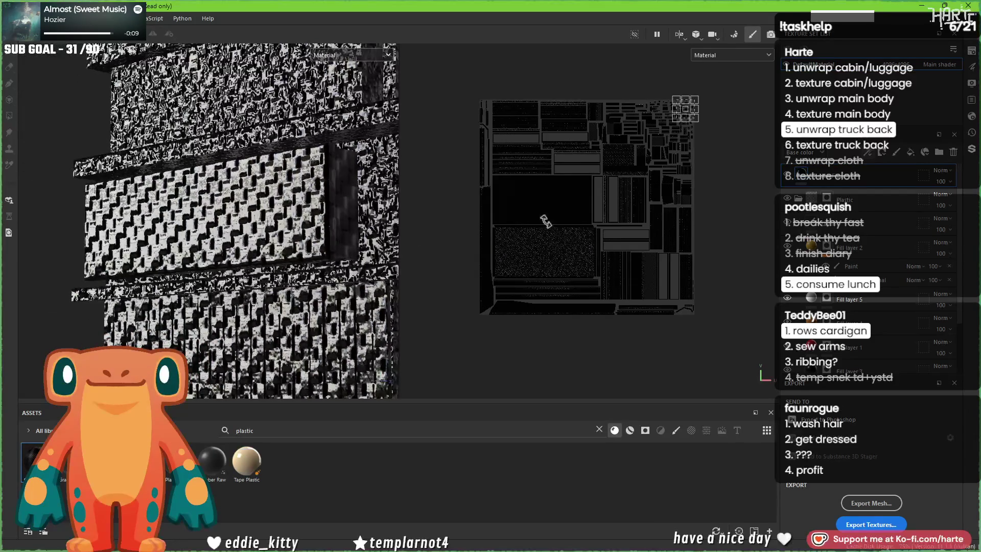
pyautogui.moveTo(851, 204); pyautogui.dragTo(851, 204)
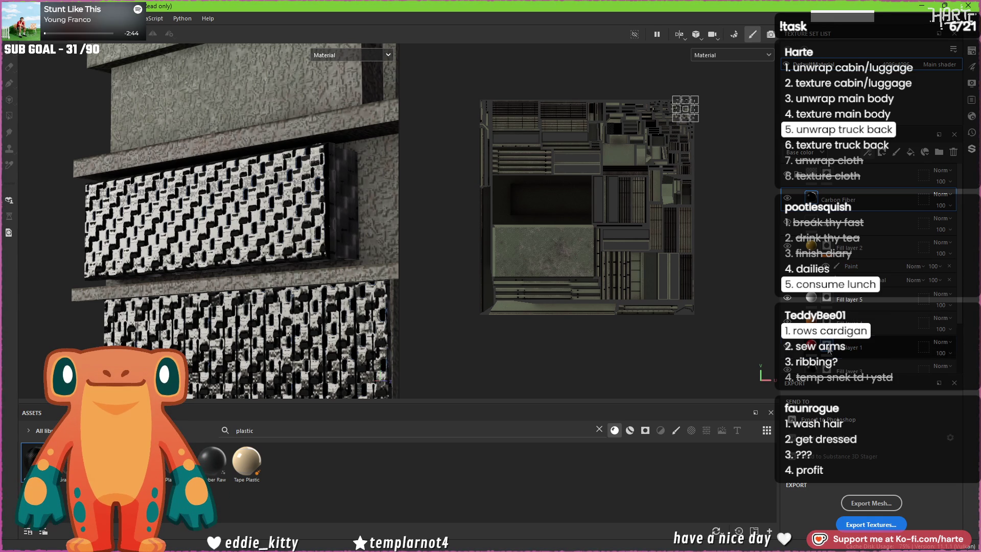
# Step: Paste the copied content into the Carbon Fiber layer's mask
pyautogui.rightClick(829, 350)
pyautogui.click(880, 285)
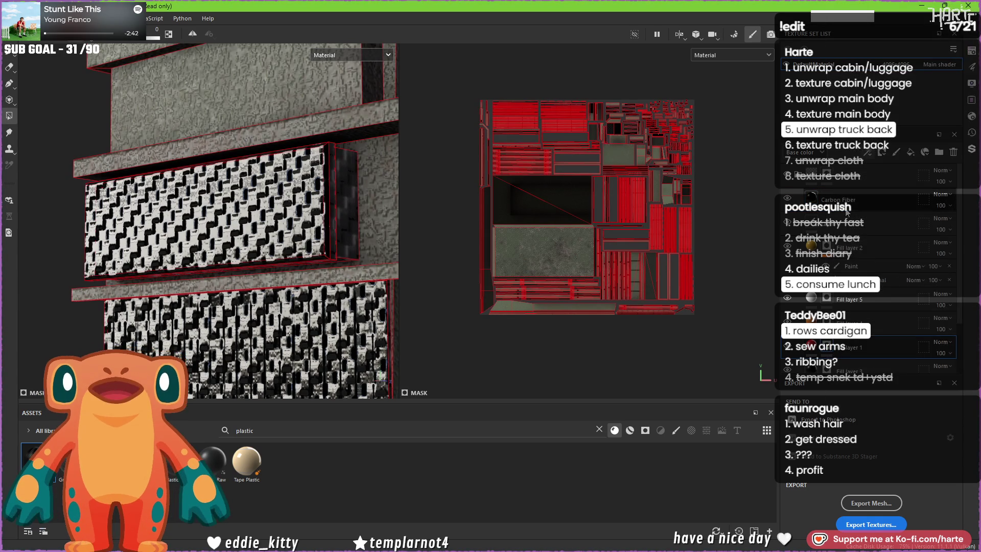
pyautogui.rightClick(895, 283)
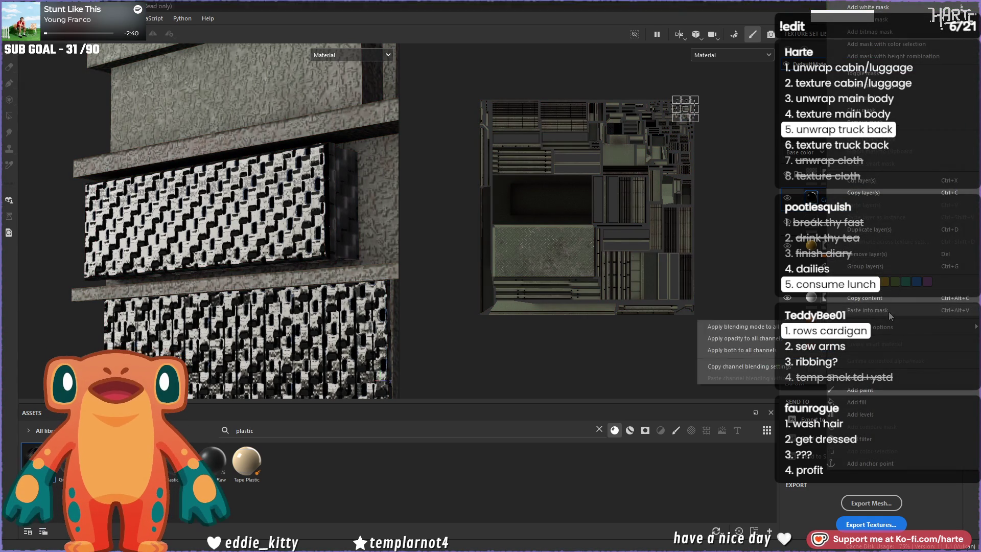
pyautogui.click(887, 312)
# Step: Set the Carbon Fiber layer's blend mode to Multiply, tinting the panels red-orange
pyautogui.moveTo(249, 274)
pyautogui.keyDown('alt'); pyautogui.mouseDown()
pyautogui.moveTo(317, 262)
pyautogui.moveTo(291, 228)
pyautogui.moveTo(251, 264)
pyautogui.moveTo(290, 259)
pyautogui.moveTo(306, 241)
pyautogui.mouseUp(); pyautogui.keyUp('alt')
pyautogui.scroll(3, 251, 265)
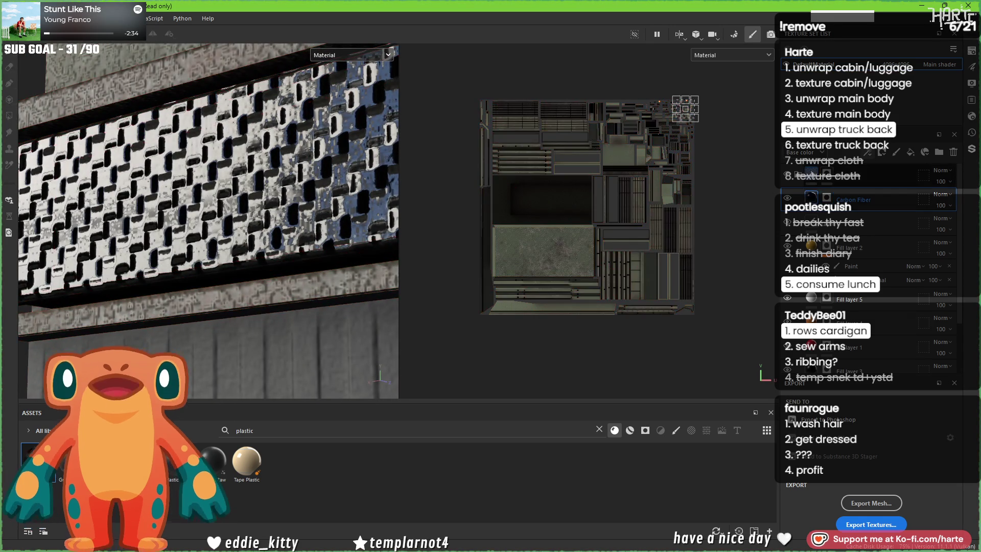
pyautogui.click(941, 194)
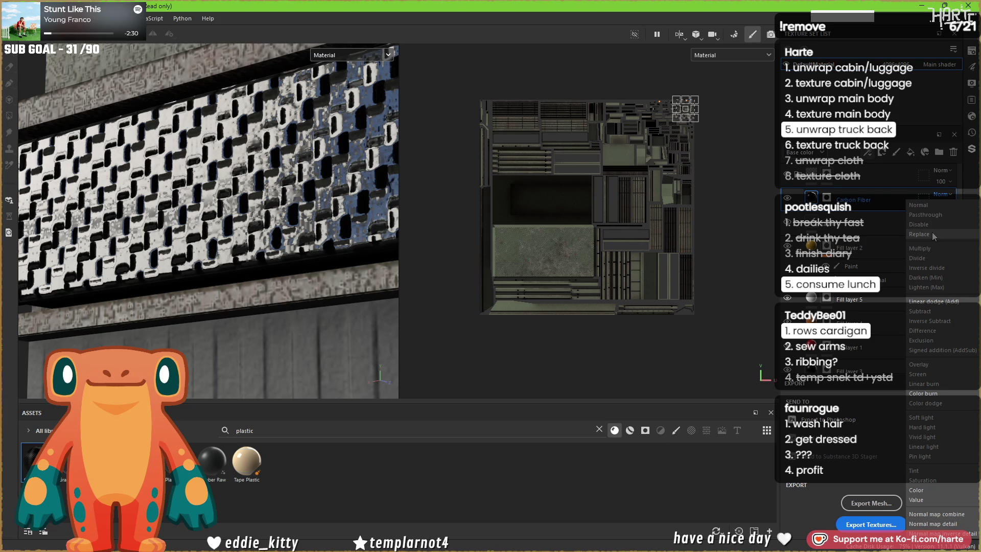
pyautogui.click(927, 247)
pyautogui.moveTo(352, 240)
pyautogui.keyDown('alt'); pyautogui.mouseDown()
pyautogui.moveTo(414, 257)
pyautogui.moveTo(322, 221)
pyautogui.moveTo(269, 245)
pyautogui.mouseUp(); pyautogui.keyUp('alt')
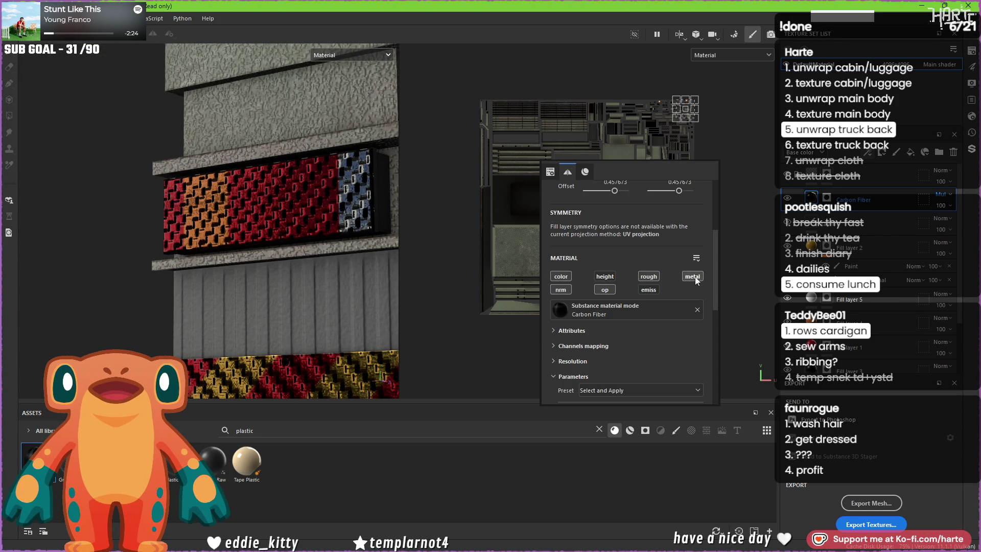
# Step: Disable the metal channel on Carbon Fiber and switch its blend mode to Linear dodge (Add)
pyautogui.click(695, 278)
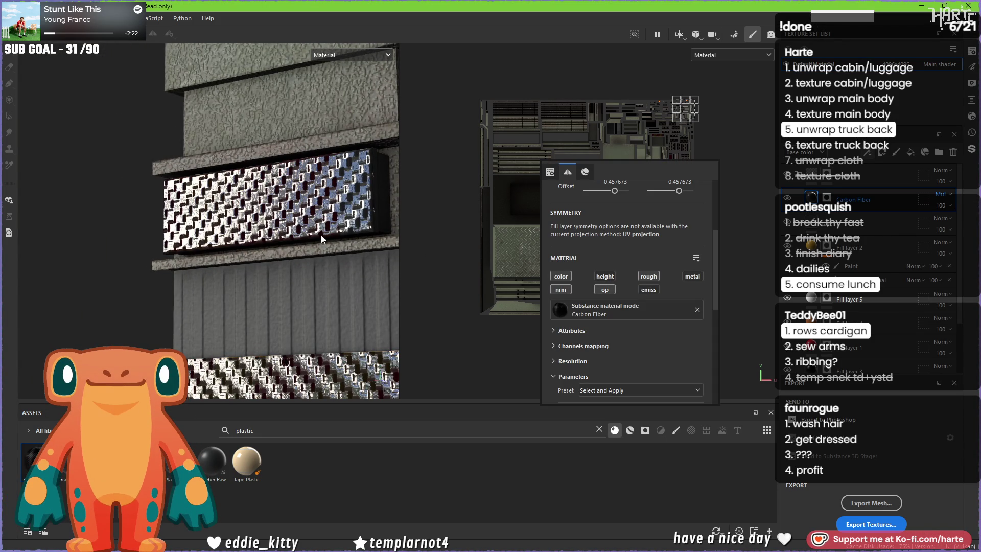
pyautogui.moveTo(317, 234)
pyautogui.keyDown('alt'); pyautogui.mouseDown()
pyautogui.moveTo(347, 212)
pyautogui.moveTo(375, 234)
pyautogui.mouseUp(); pyautogui.keyUp('alt')
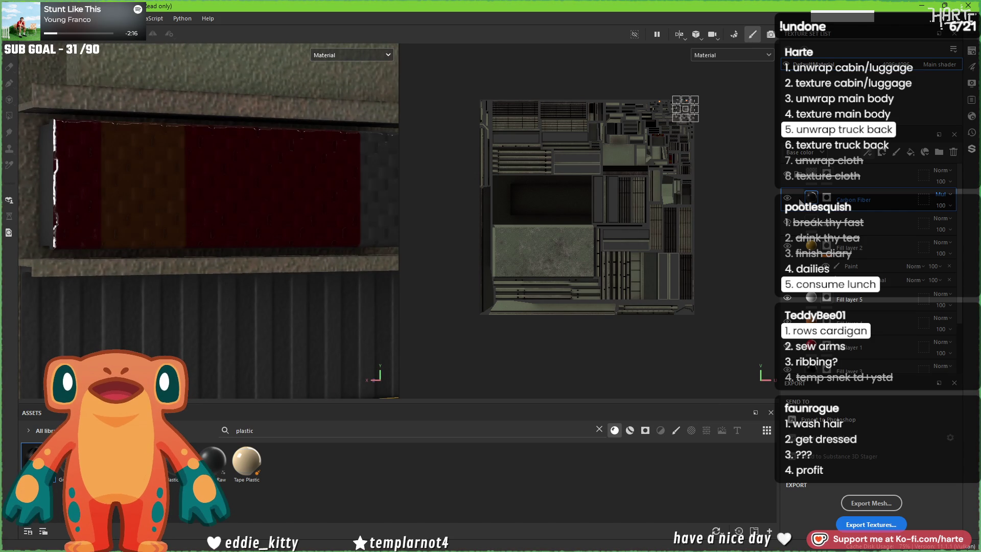
pyautogui.click(954, 194)
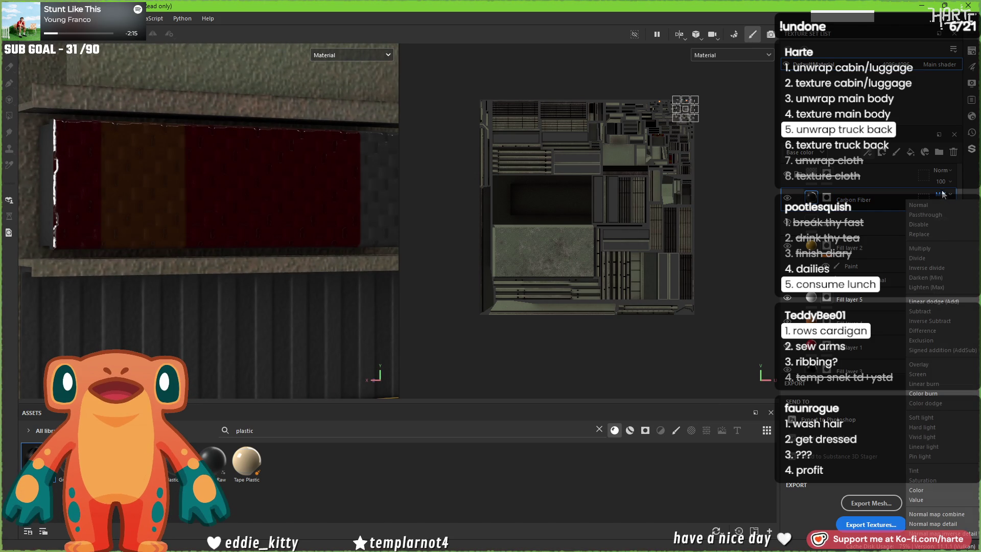
pyautogui.click(945, 280)
pyautogui.keyDown('alt'); pyautogui.moveTo(256, 259); pyautogui.dragTo(249, 266); pyautogui.keyUp('alt')
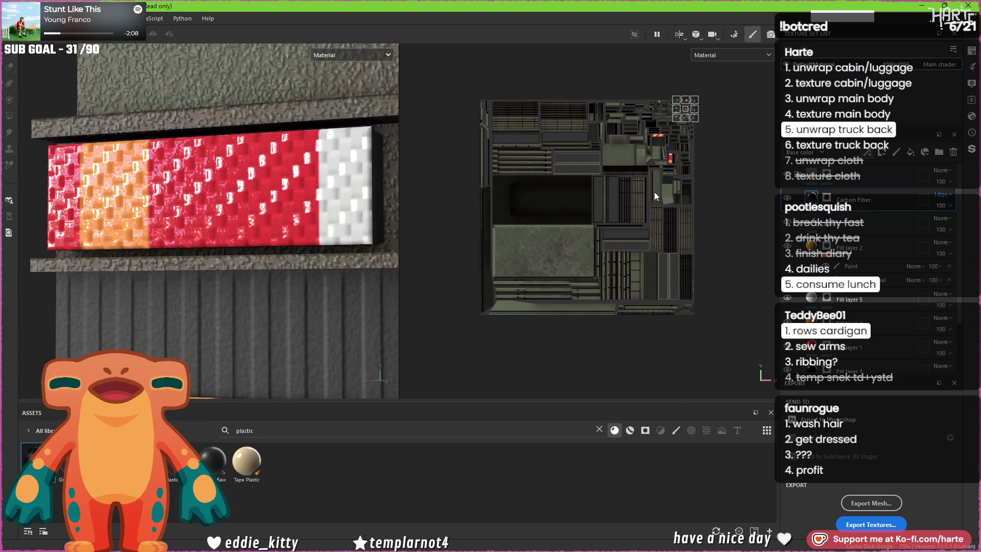
pyautogui.moveTo(764, 308)
pyautogui.scroll(-3, 709, 353)
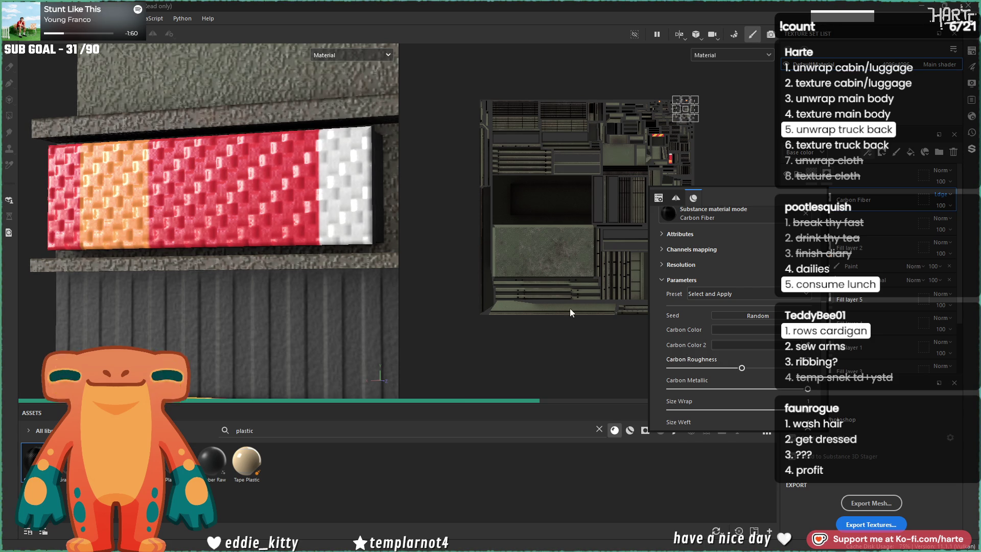
pyautogui.click(469, 280)
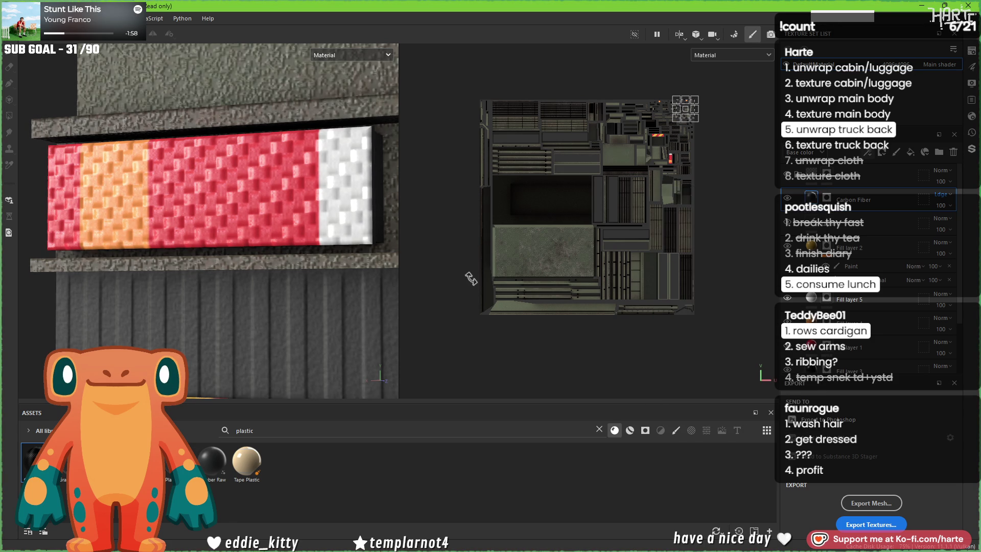
# Step: Scale down the Carbon Fiber projection for a much finer weave and select the layer's mask
pyautogui.scroll(5, 577, 257)
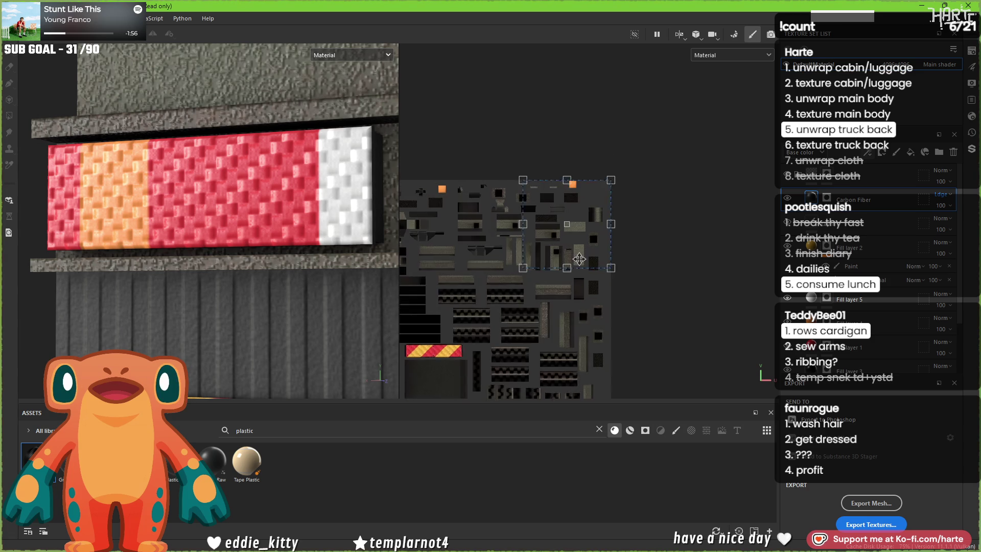
pyautogui.scroll(2, 577, 257)
pyautogui.moveTo(489, 274); pyautogui.dragTo(568, 191)
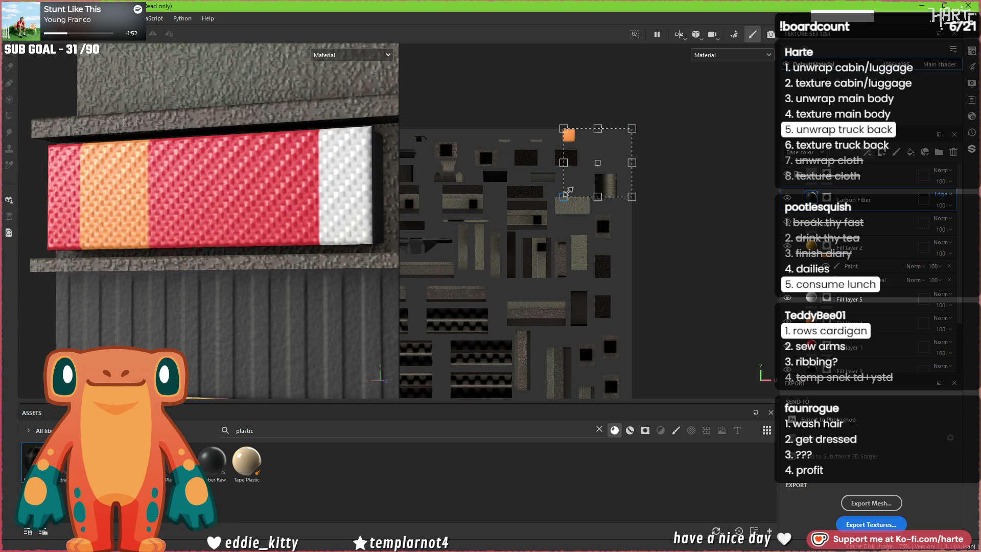
pyautogui.scroll(-5, 321, 183)
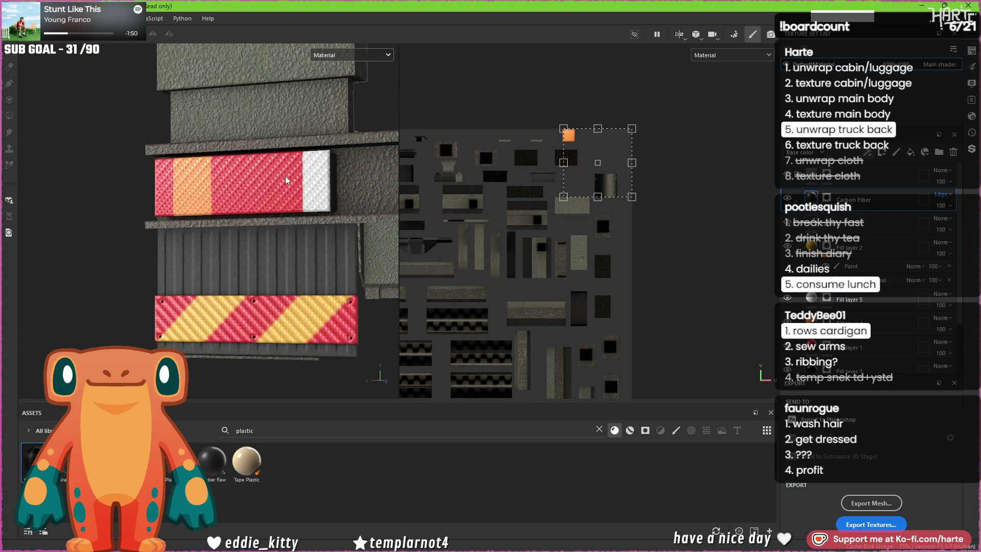
pyautogui.moveTo(320, 182)
pyautogui.keyDown('alt'); pyautogui.mouseDown()
pyautogui.moveTo(361, 208)
pyautogui.moveTo(289, 269)
pyautogui.mouseUp(); pyautogui.keyUp('alt')
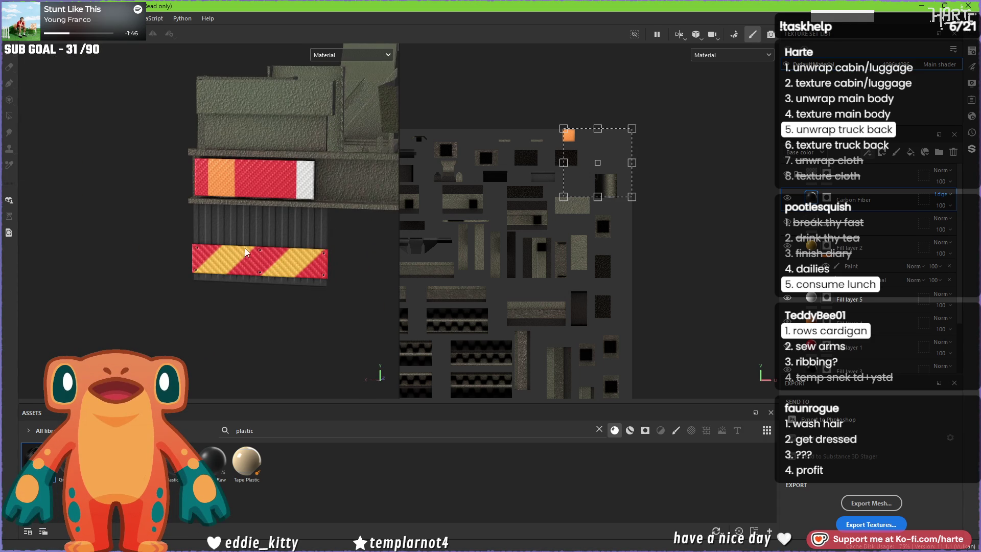
pyautogui.scroll(3, 262, 237)
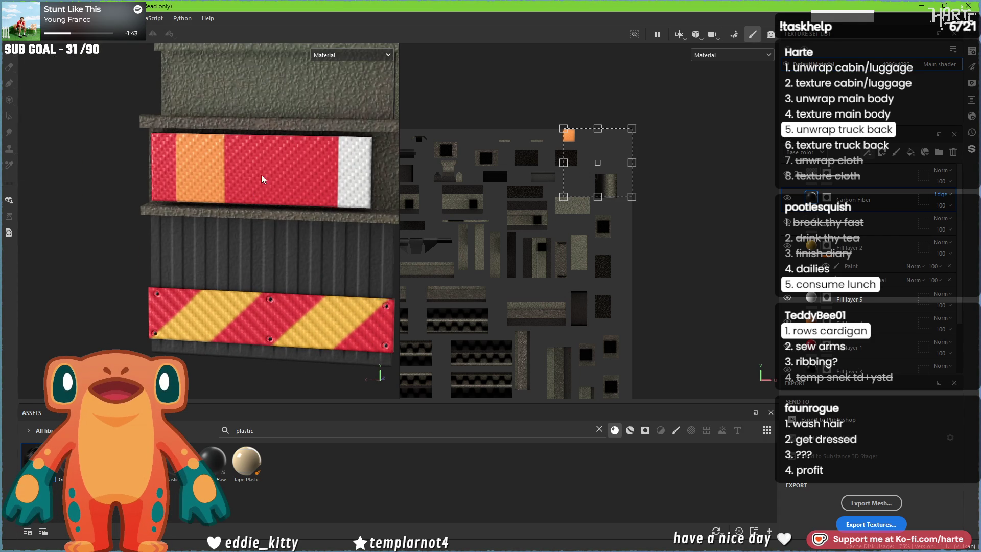
pyautogui.click(826, 198)
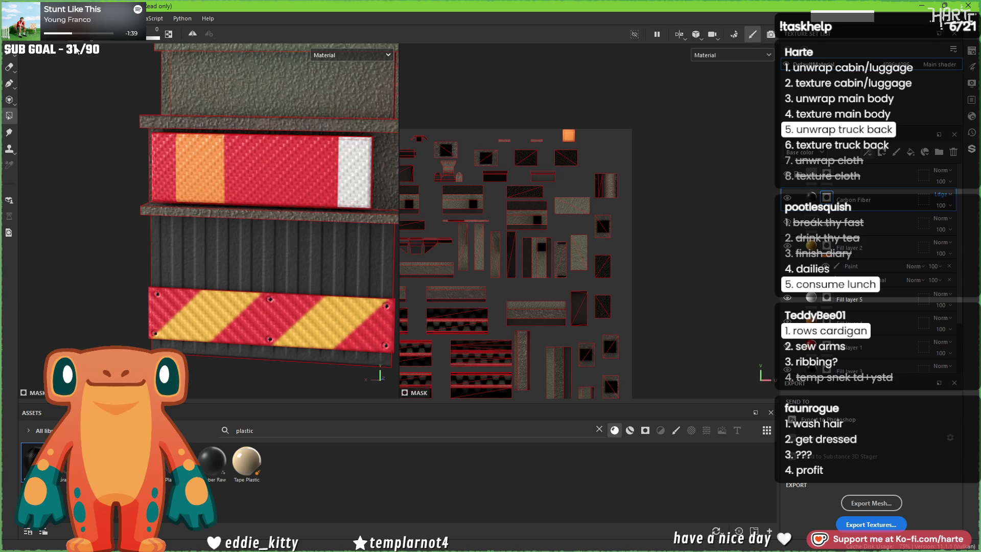
# Step: Polygon-fill the striped rear plate to mask the carbon fibre off it
pyautogui.click(220, 298)
pyautogui.scroll(-3, 221, 278)
pyautogui.scroll(-2, 514, 262)
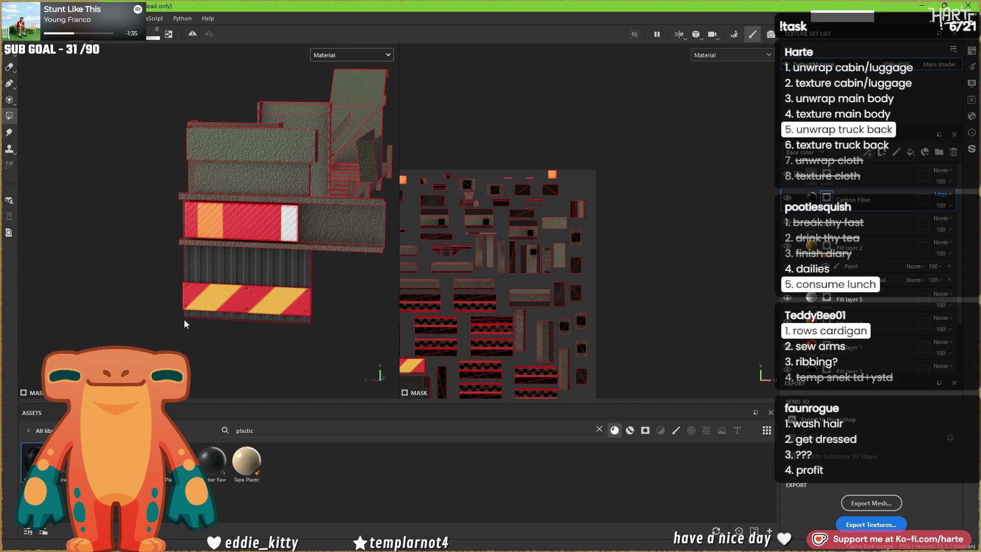
pyautogui.keyDown('alt'); pyautogui.moveTo(182, 319); pyautogui.dragTo(198, 279); pyautogui.keyUp('alt')
# Step: Add the small orange lamp face on the frame to the Carbon Fiber mask
pyautogui.click(9, 67)
pyautogui.keyDown('alt'); pyautogui.moveTo(98, 136); pyautogui.dragTo(164, 230); pyautogui.keyUp('alt')
pyautogui.scroll(3, 234, 295)
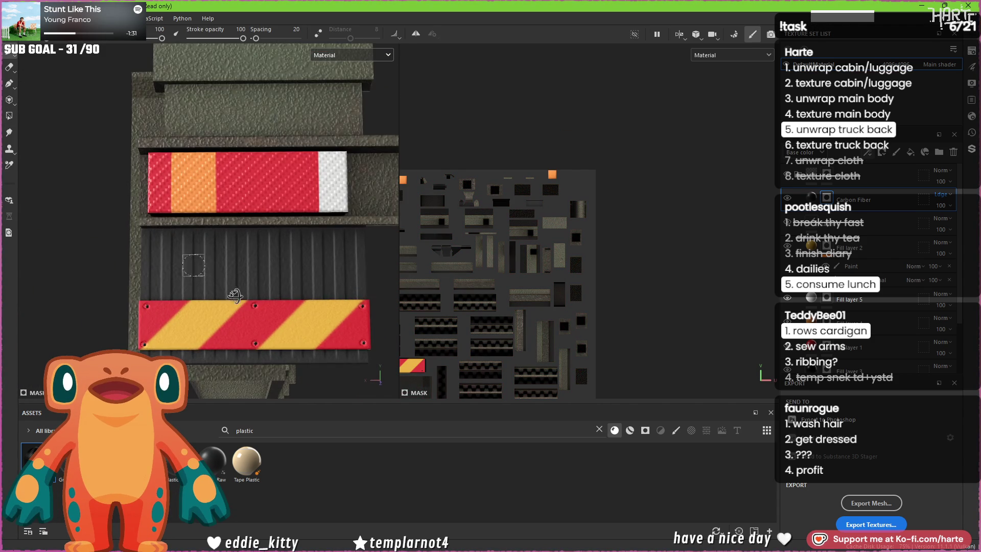
pyautogui.scroll(-5, 234, 294)
pyautogui.moveTo(234, 294)
pyautogui.keyDown('alt'); pyautogui.mouseDown()
pyautogui.moveTo(227, 225)
pyautogui.moveTo(361, 203)
pyautogui.moveTo(446, 233)
pyautogui.mouseUp(); pyautogui.keyUp('alt')
pyautogui.scroll(5, 227, 224)
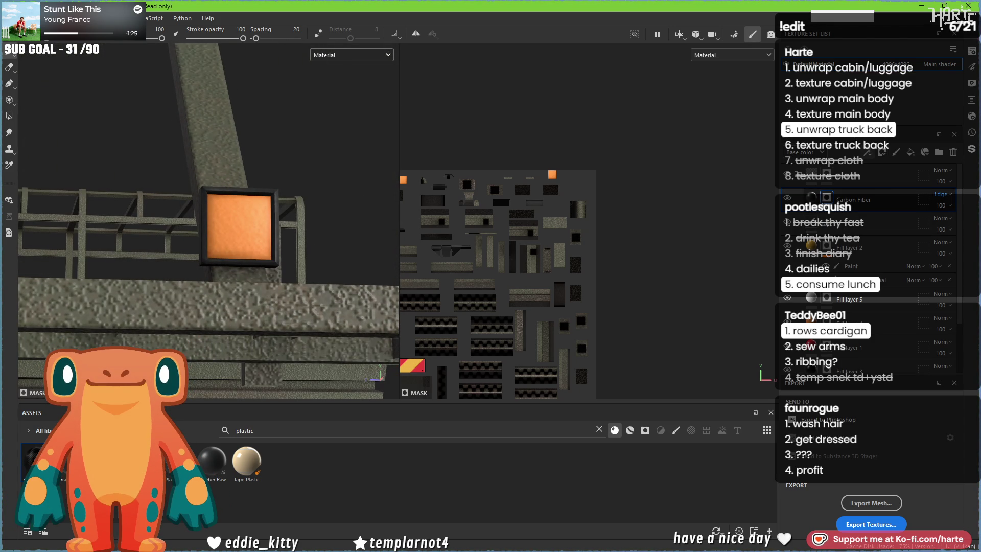
pyautogui.click(9, 116)
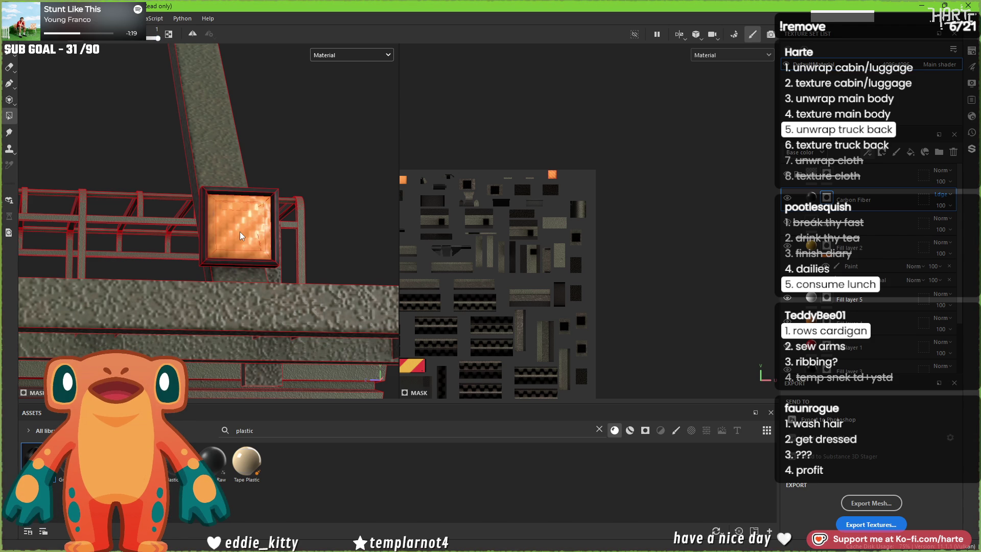
pyautogui.scroll(-5, 222, 243)
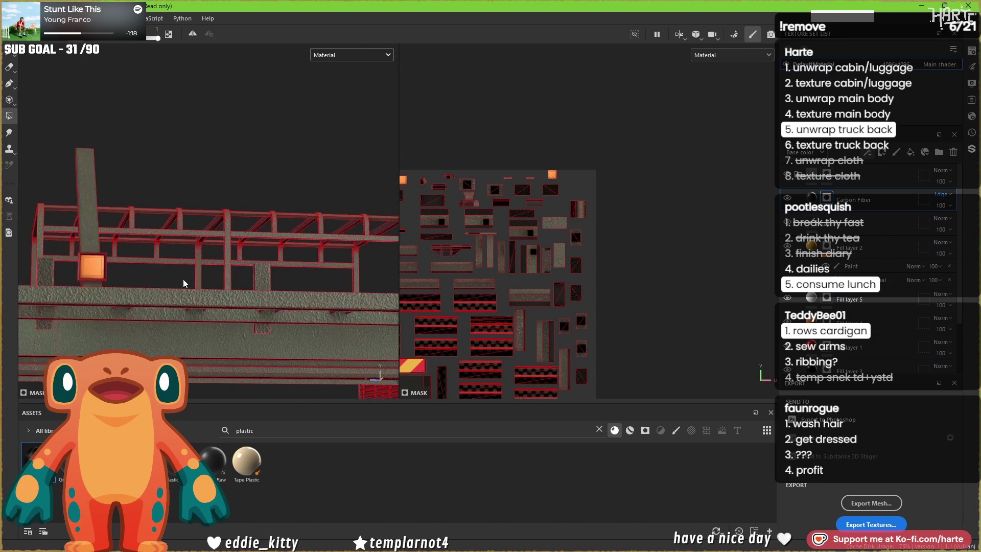
pyautogui.click(94, 263)
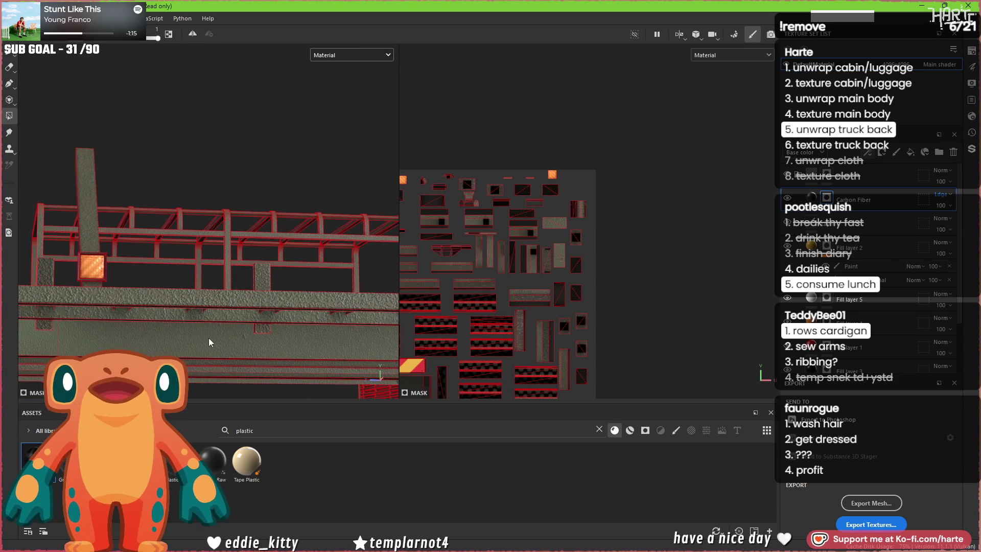
pyautogui.keyDown('alt'); pyautogui.moveTo(210, 339); pyautogui.dragTo(201, 332); pyautogui.keyUp('alt')
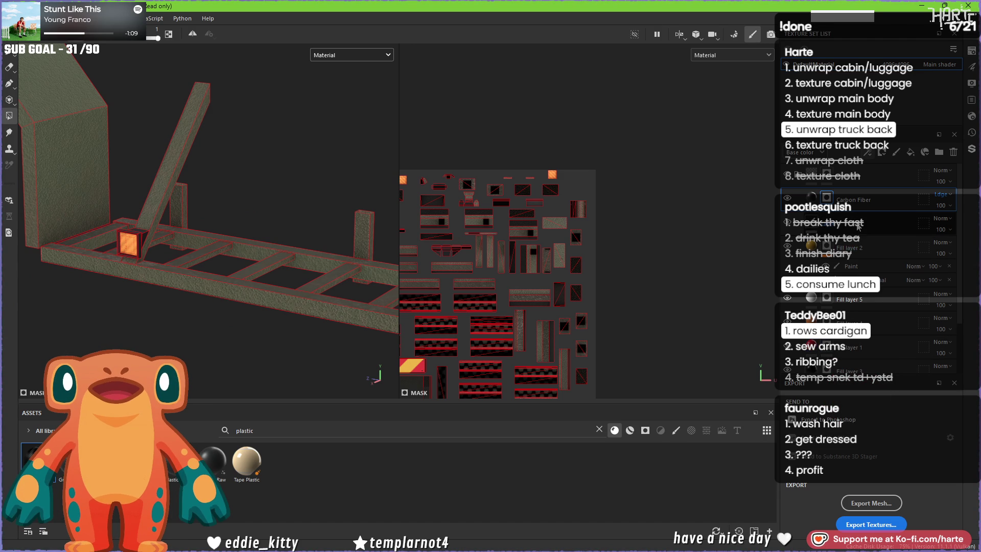
pyautogui.click(811, 217)
pyautogui.click(812, 199)
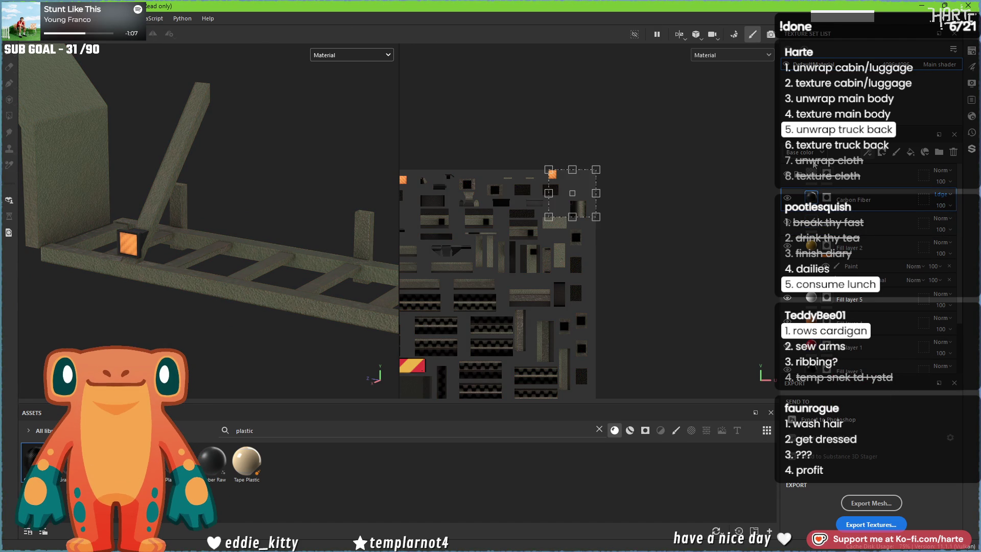
# Step: Return Carbon Fiber to Normal blending and lower its opacity to 71 so orange shows through
pyautogui.click(930, 197)
pyautogui.click(942, 205)
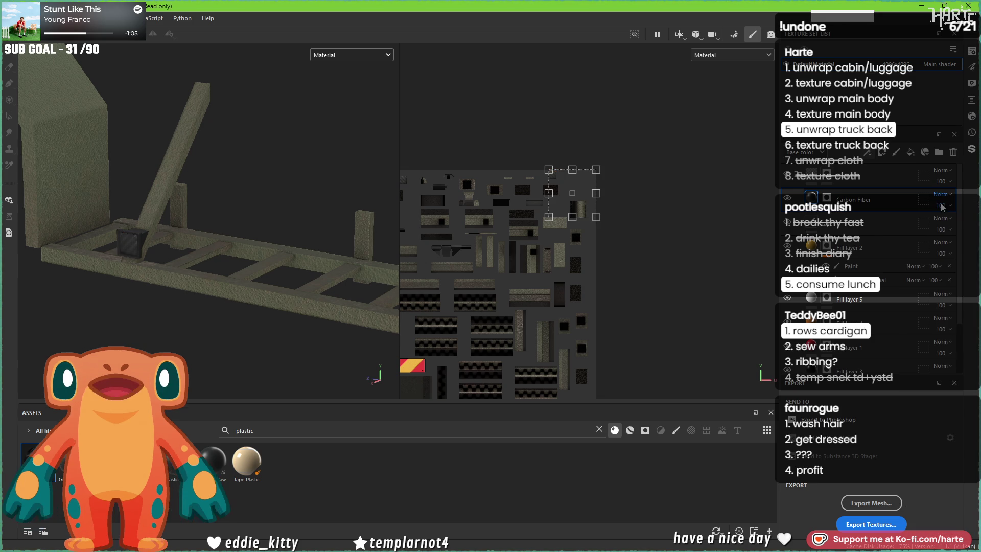
pyautogui.scroll(5, 121, 252)
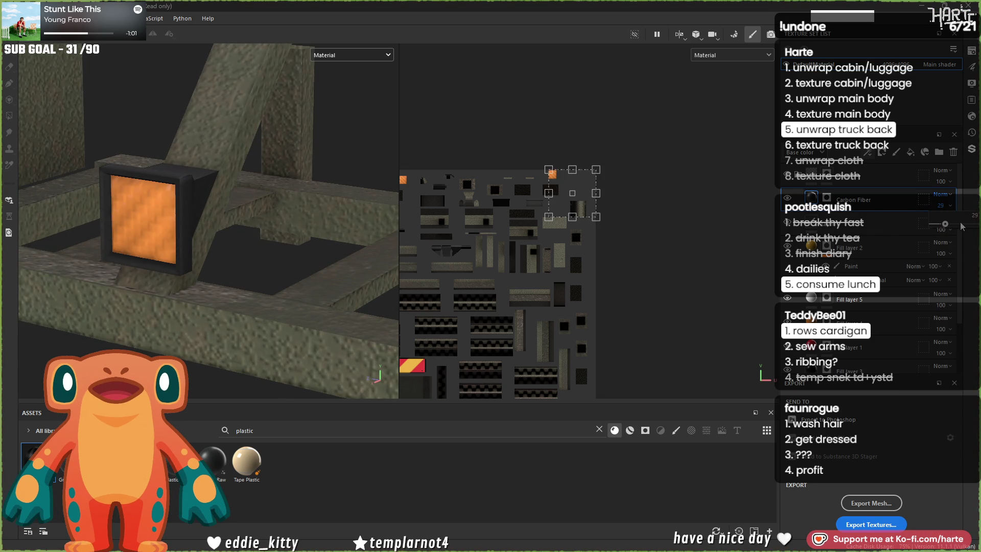
pyautogui.moveTo(975, 224); pyautogui.dragTo(964, 223)
pyautogui.scroll(-10, 216, 222)
pyautogui.scroll(10, 270, 260)
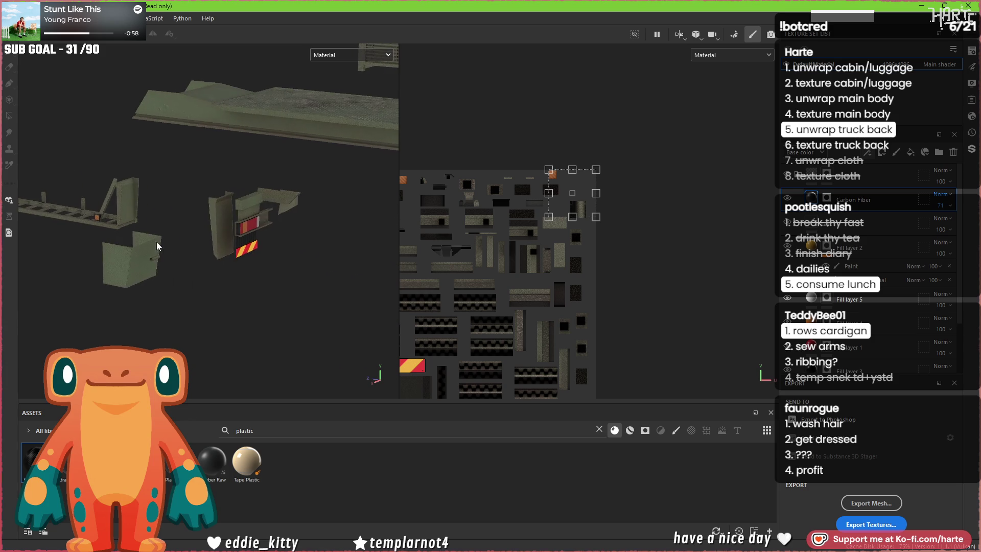
pyautogui.moveTo(178, 228)
pyautogui.keyDown('alt'); pyautogui.mouseDown()
pyautogui.moveTo(271, 241)
pyautogui.moveTo(278, 254)
pyautogui.moveTo(265, 255)
pyautogui.mouseUp(); pyautogui.keyUp('alt')
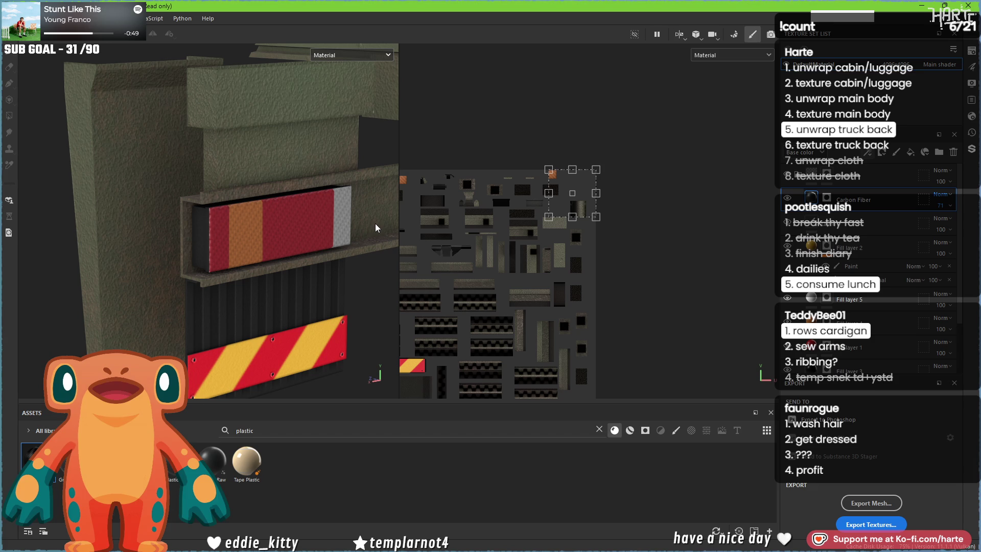
# Step: Add a new paint layer and make the brush plain black, removing the Nail material
pyautogui.click(896, 152)
pyautogui.rightClick(282, 280)
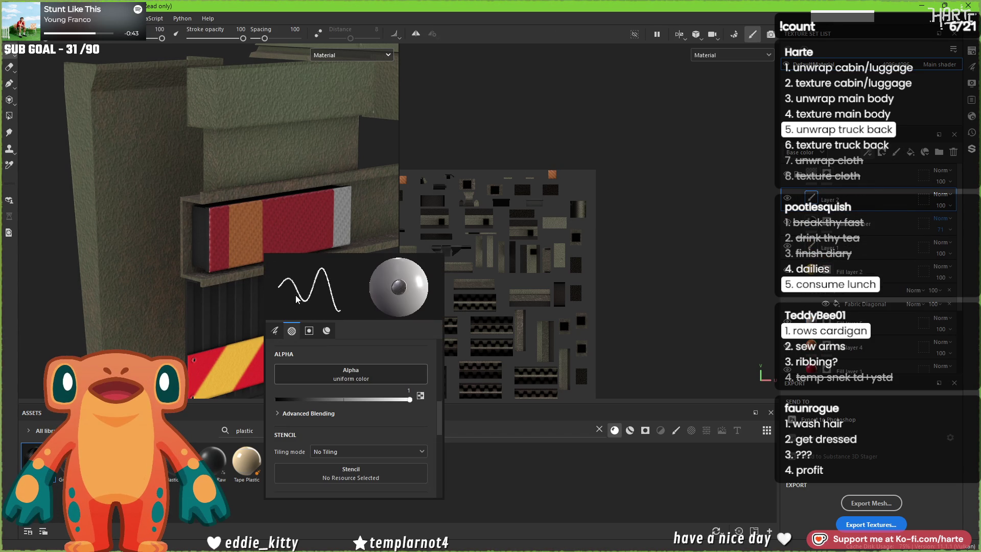
pyautogui.scroll(2, 337, 420)
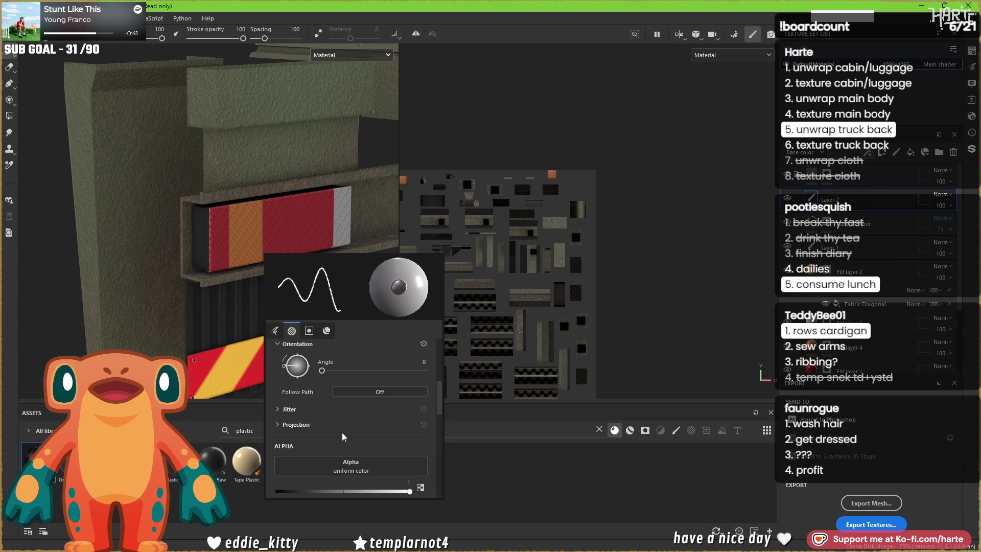
pyautogui.scroll(-6, 350, 430)
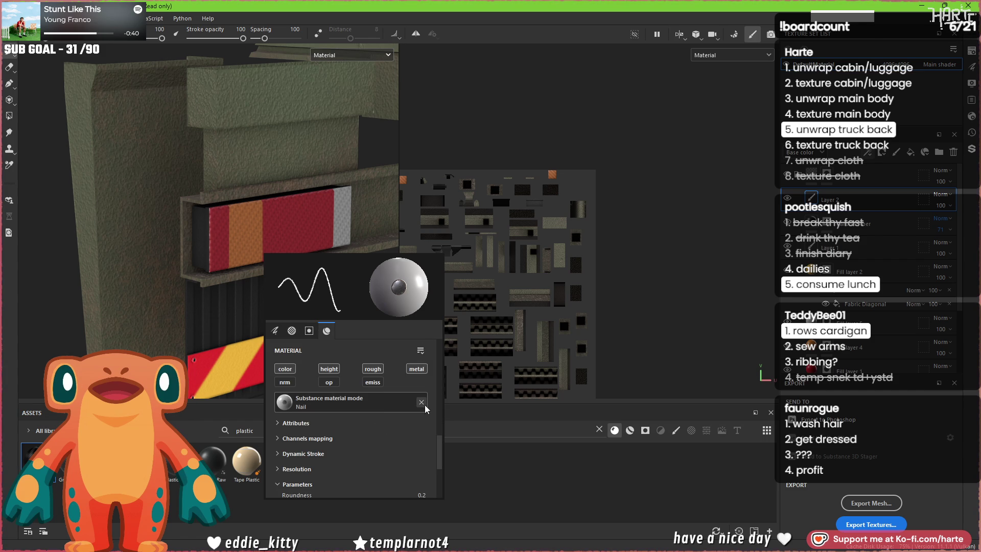
pyautogui.click(423, 403)
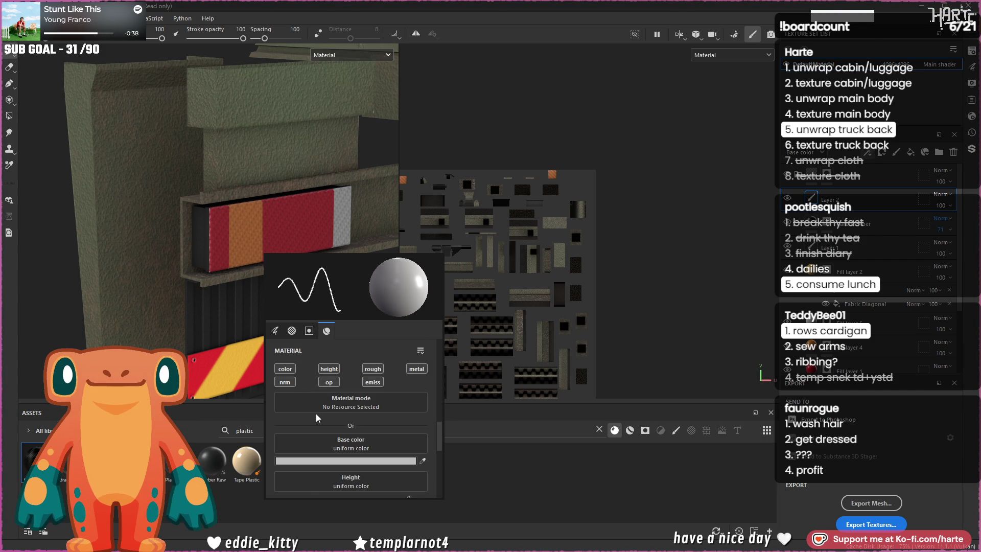
pyautogui.scroll(-2, 315, 413)
pyautogui.click(336, 399)
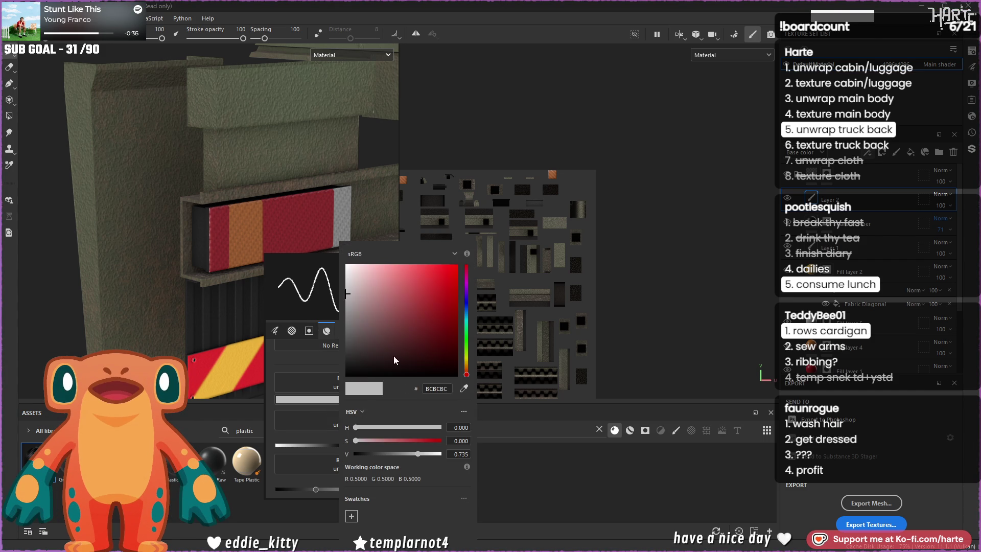
pyautogui.click(284, 366)
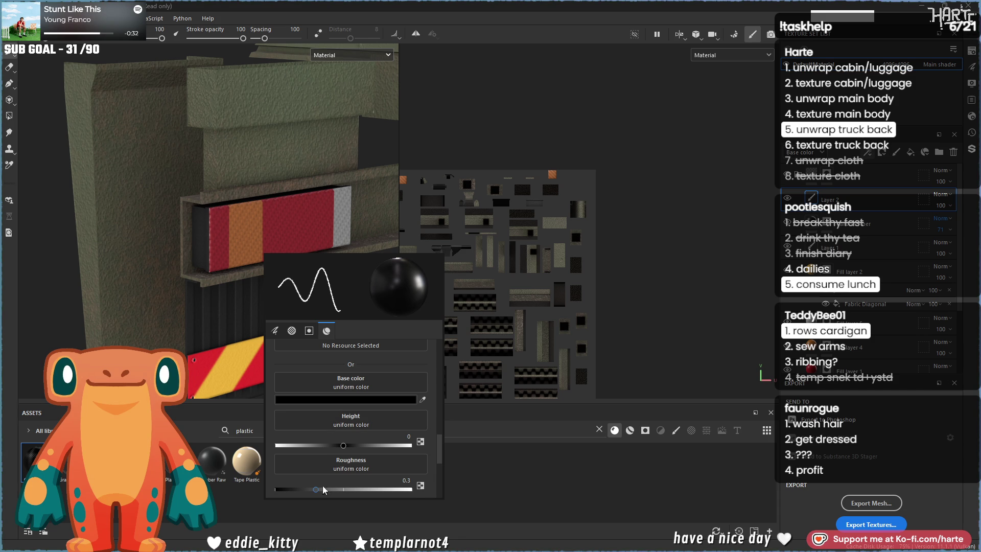
# Step: Search the brush alphas for 'circle' and apply the Circle alpha
pyautogui.scroll(3, 317, 449)
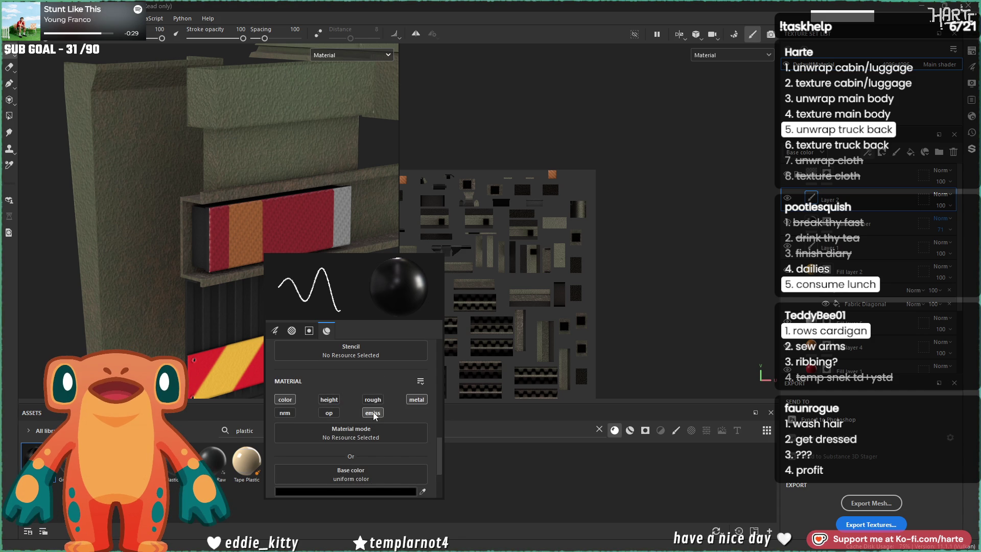
pyautogui.scroll(5, 367, 413)
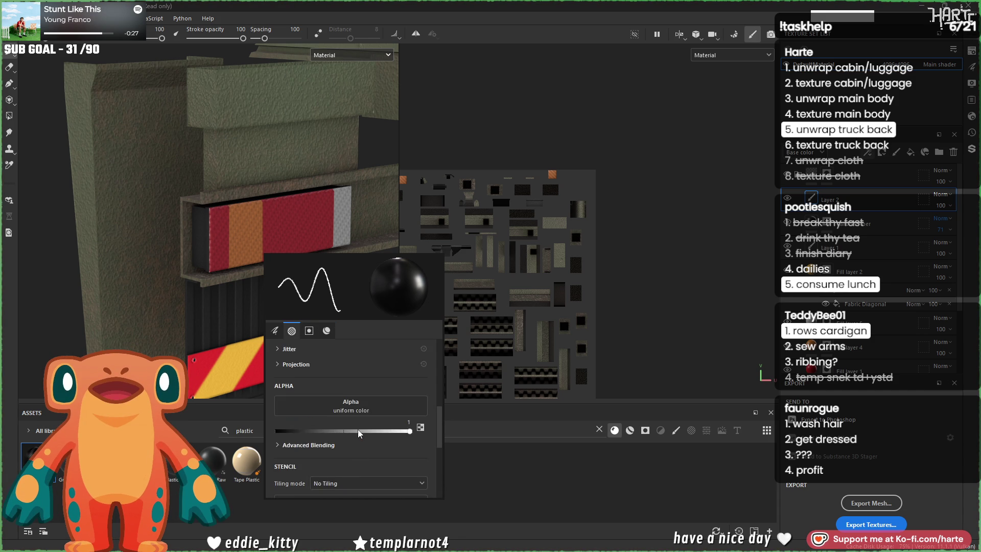
pyautogui.scroll(1, 357, 431)
pyautogui.click(352, 432)
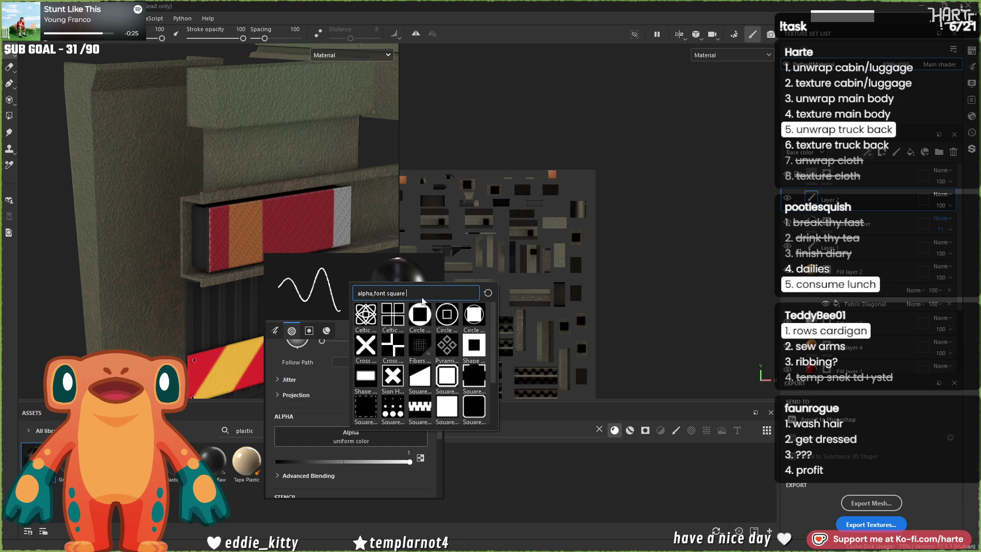
pyautogui.press('BackSpace')
pyautogui.press('BackSpace')
pyautogui.press('BackSpace')
pyautogui.write('cor')
pyautogui.press('BackSpace')
pyautogui.press('BackSpace')
pyautogui.write('ircle')
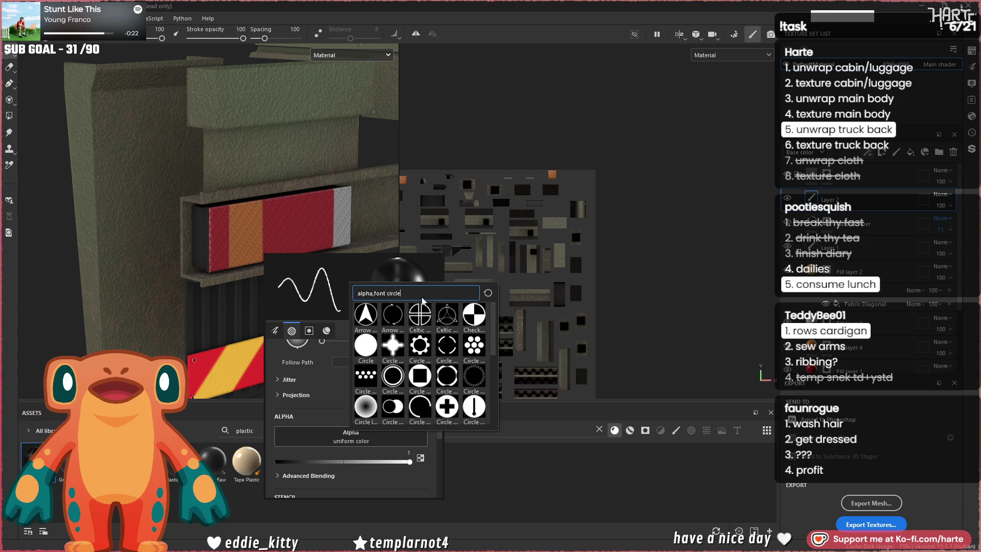
pyautogui.click(364, 349)
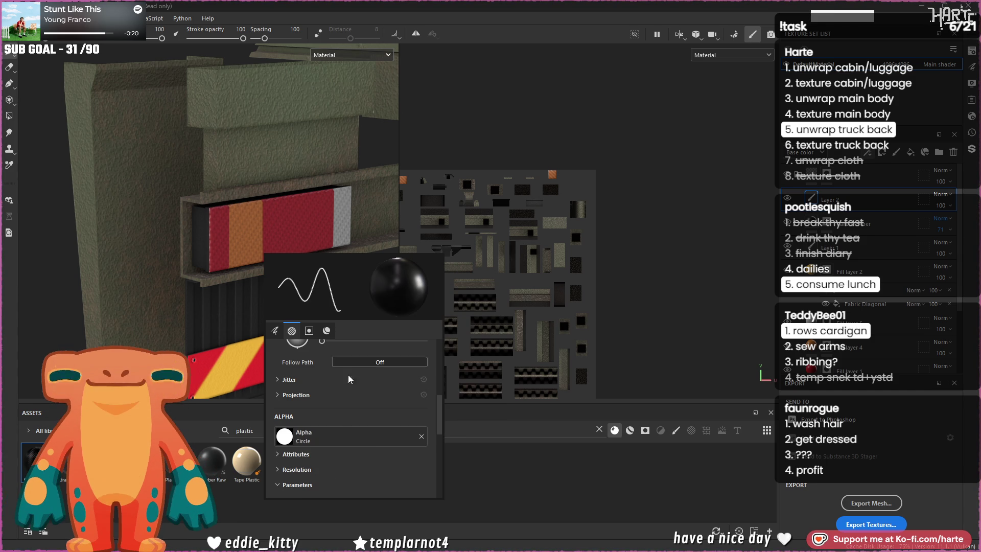
# Step: Replace the brush alpha with Shape (Default) found by searching 'shape'
pyautogui.scroll(-1, 350, 439)
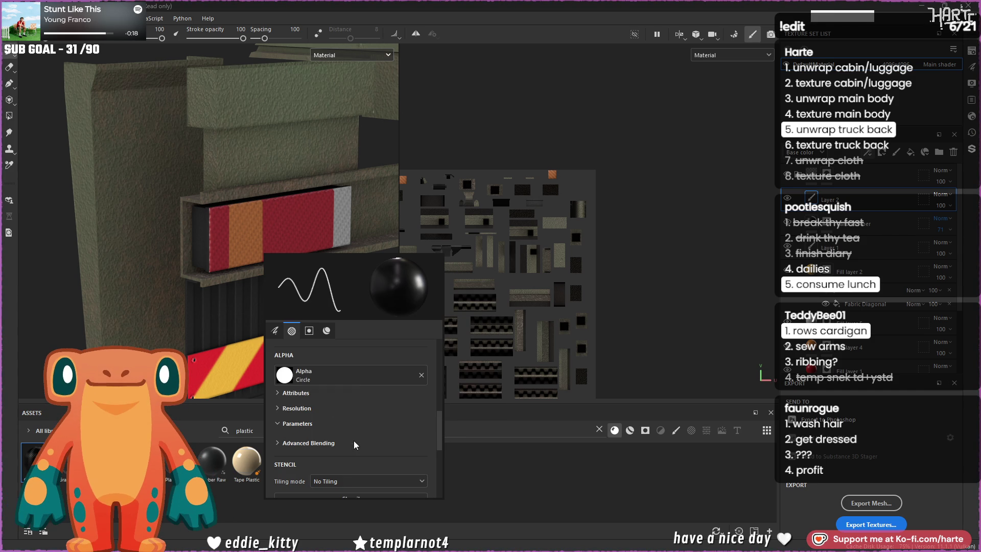
pyautogui.click(354, 375)
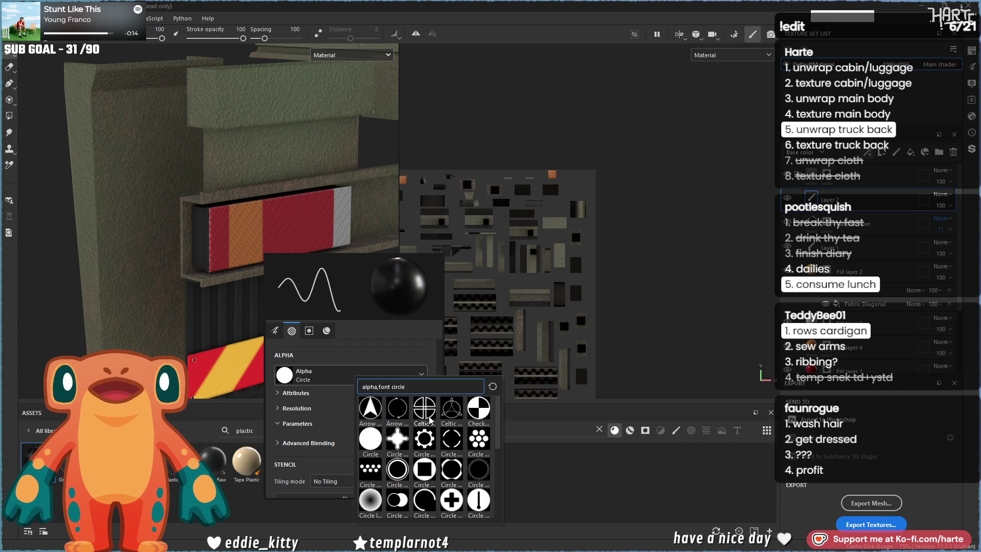
pyautogui.press('BackSpace')
pyautogui.press('BackSpace')
pyautogui.press('BackSpace')
pyautogui.press('BackSpace')
pyautogui.write('shape')
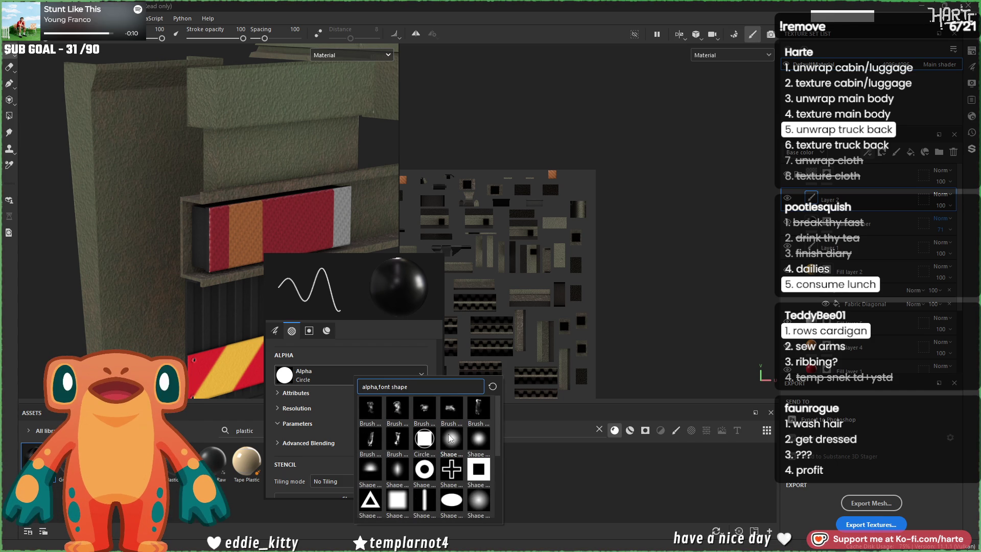
pyautogui.click(449, 438)
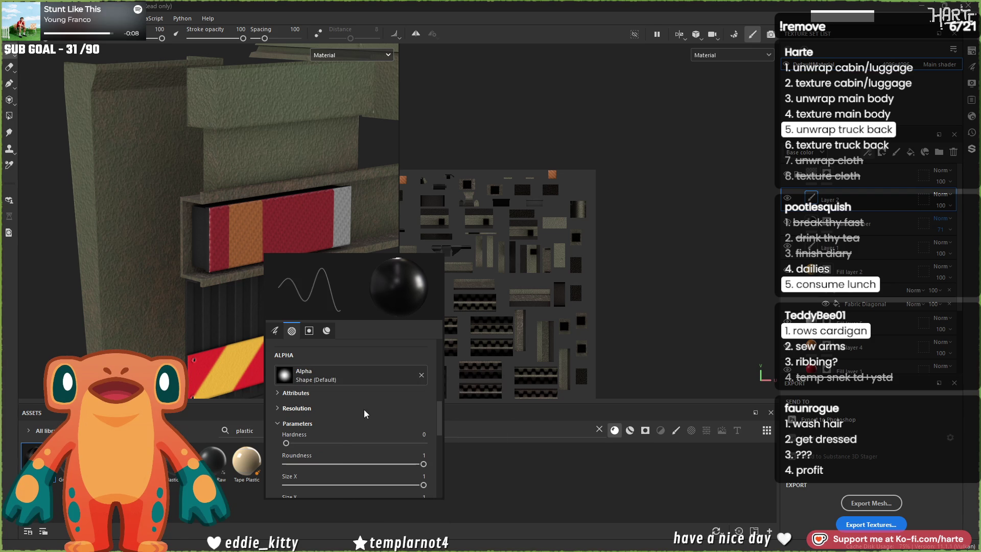
pyautogui.scroll(-2, 336, 441)
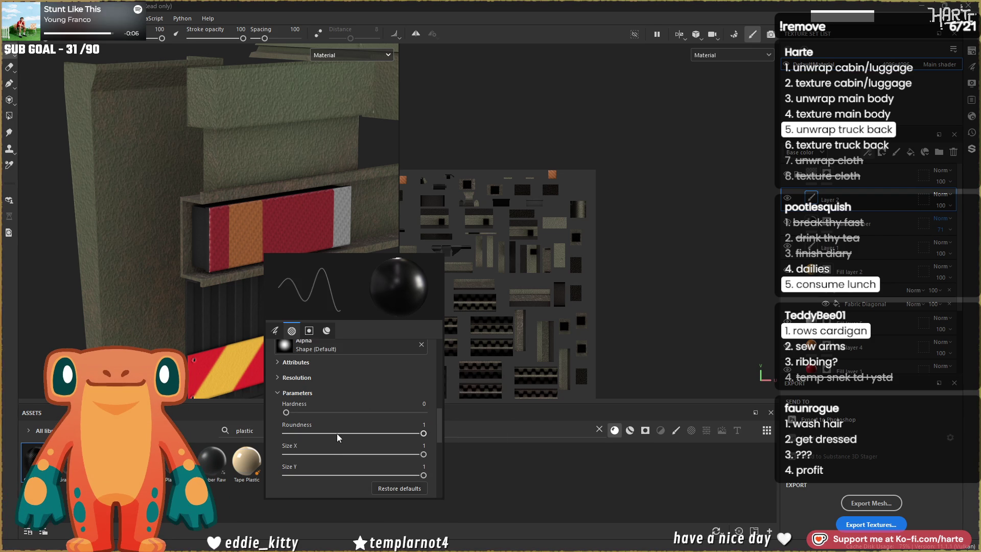
pyautogui.click(219, 244)
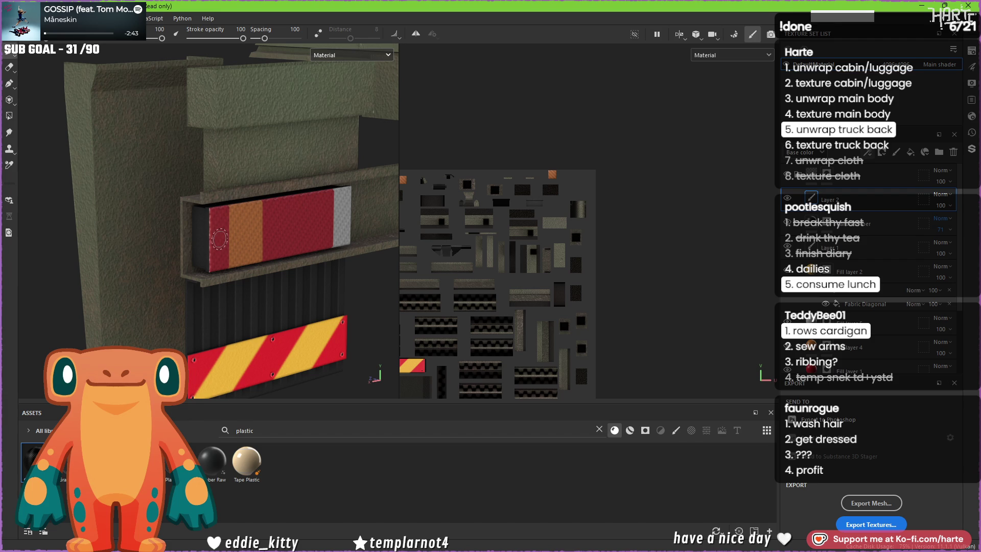
# Step: Stamp several dark dots along the red and orange reflector strip, keeping Layer 2 at 100 opacity
pyautogui.click(224, 243)
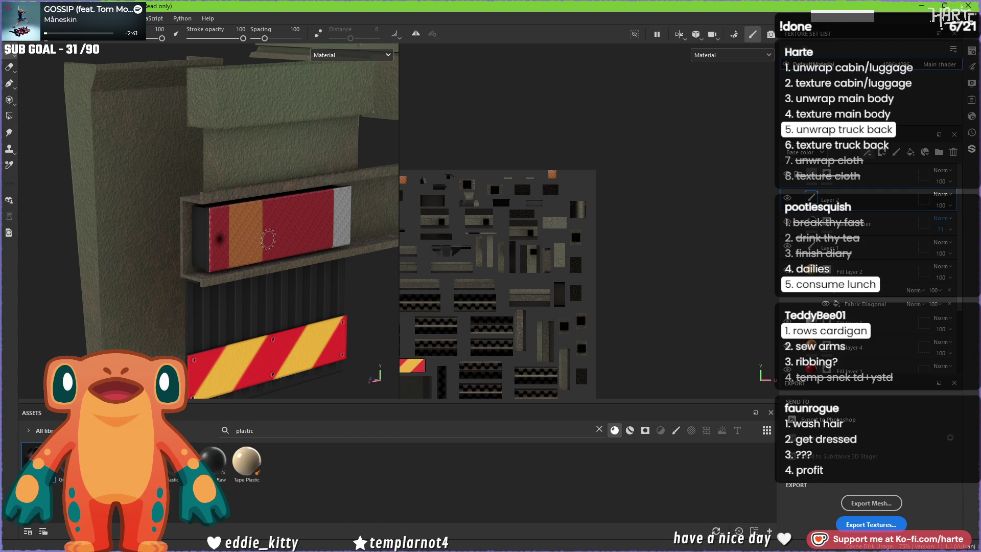
pyautogui.scroll(6, 285, 244)
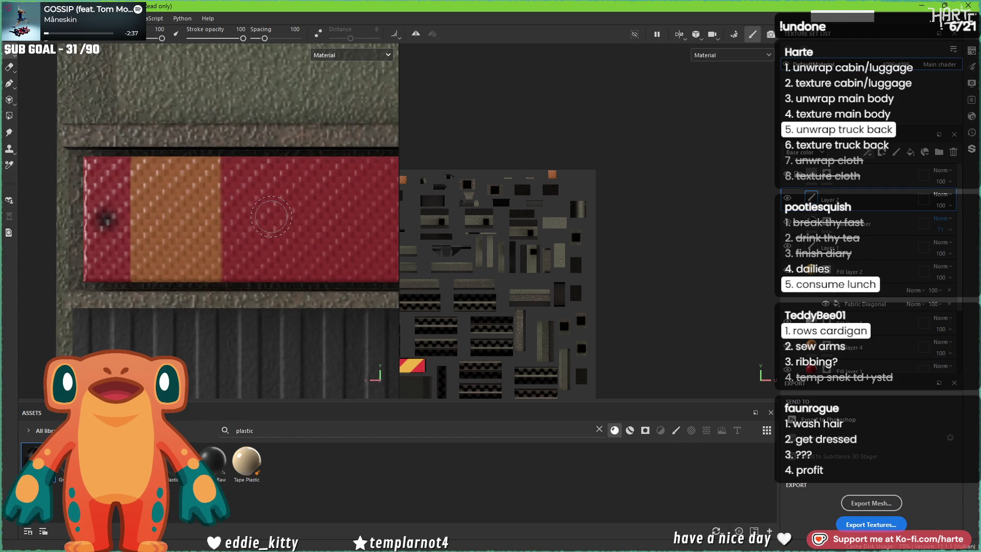
pyautogui.click(271, 216)
pyautogui.moveTo(271, 216); pyautogui.dragTo(184, 249, button='middle')
pyautogui.click(255, 204)
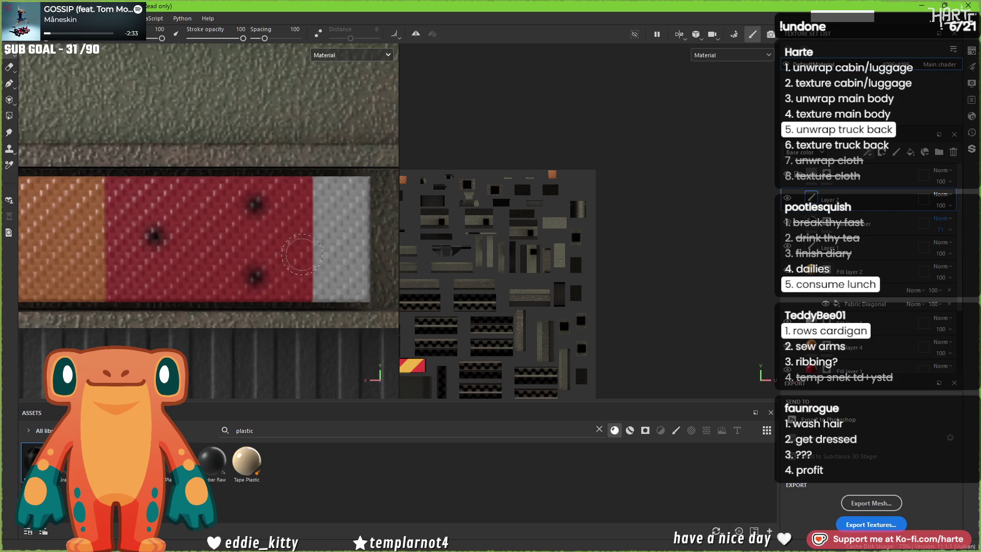
pyautogui.scroll(-2, 231, 297)
pyautogui.moveTo(227, 297); pyautogui.dragTo(271, 319, button='middle')
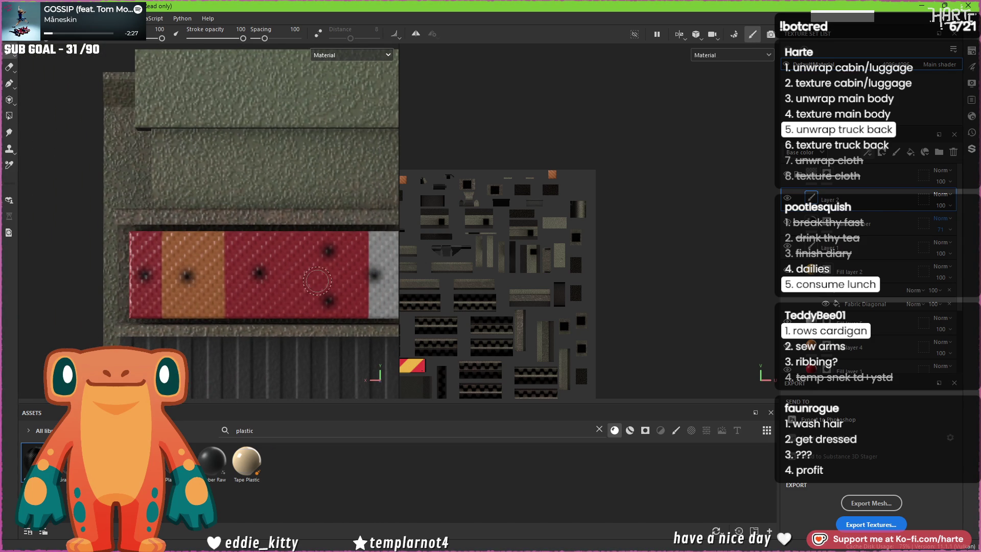
pyautogui.moveTo(942, 224); pyautogui.dragTo(949, 224)
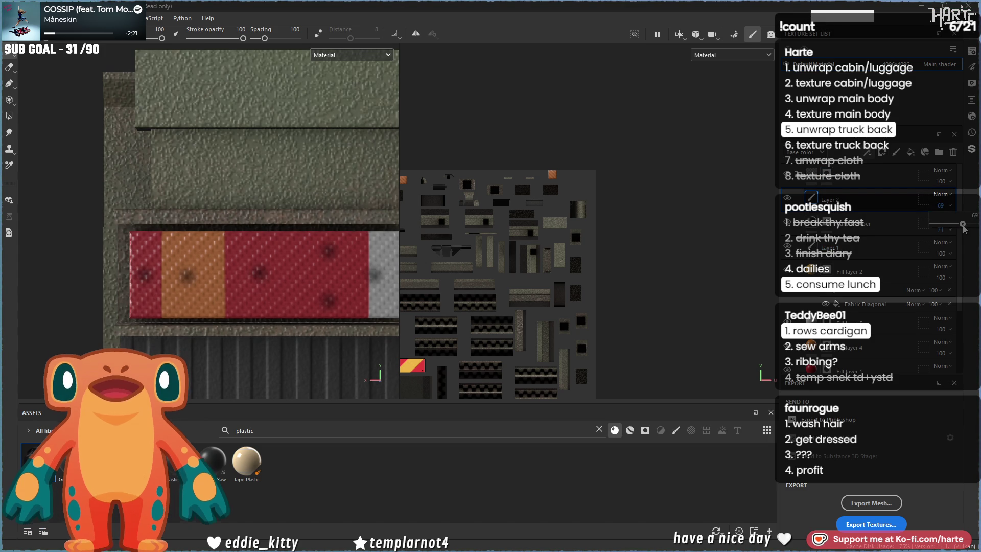
pyautogui.hotkey('ctrl', 'z')
# Step: Add a filter effect to the paint layer, trying Blur Slope at 0.007 intensity before undoing it
pyautogui.click(867, 151)
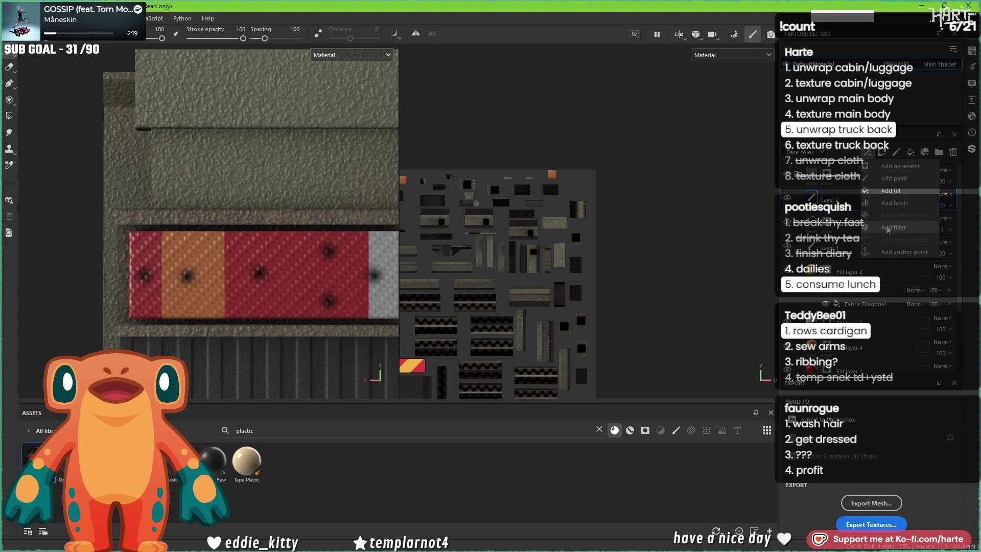
pyautogui.click(883, 199)
pyautogui.click(699, 237)
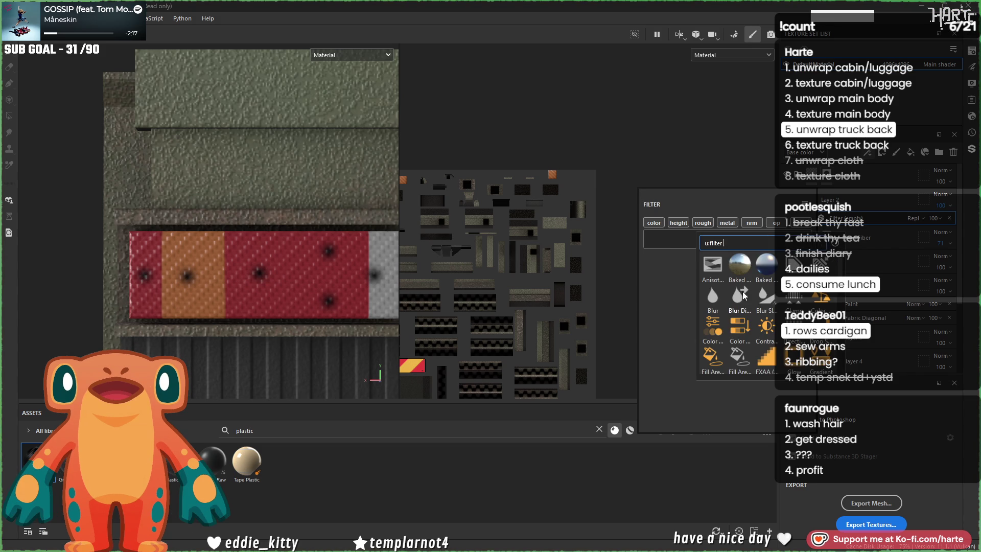
pyautogui.click(763, 299)
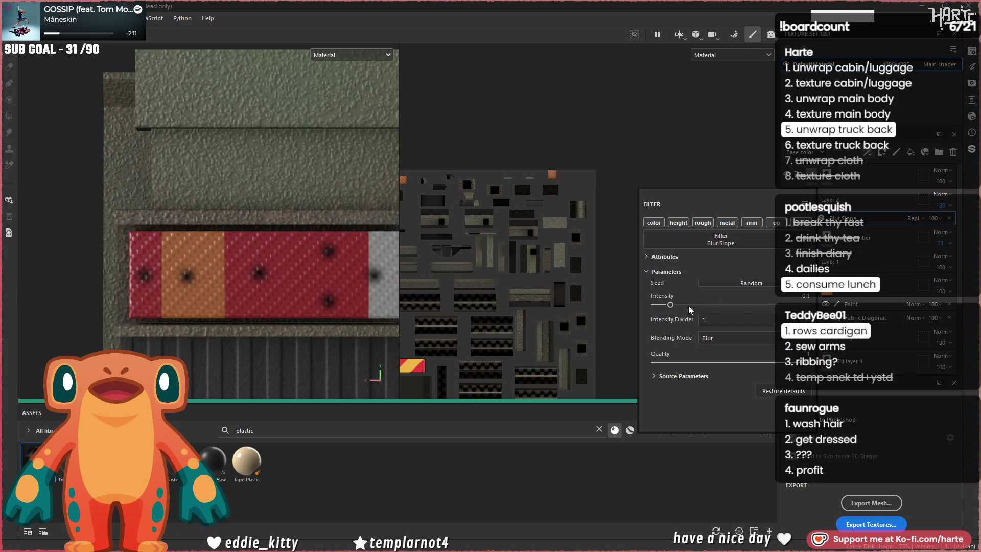
pyautogui.moveTo(670, 304); pyautogui.dragTo(660, 304)
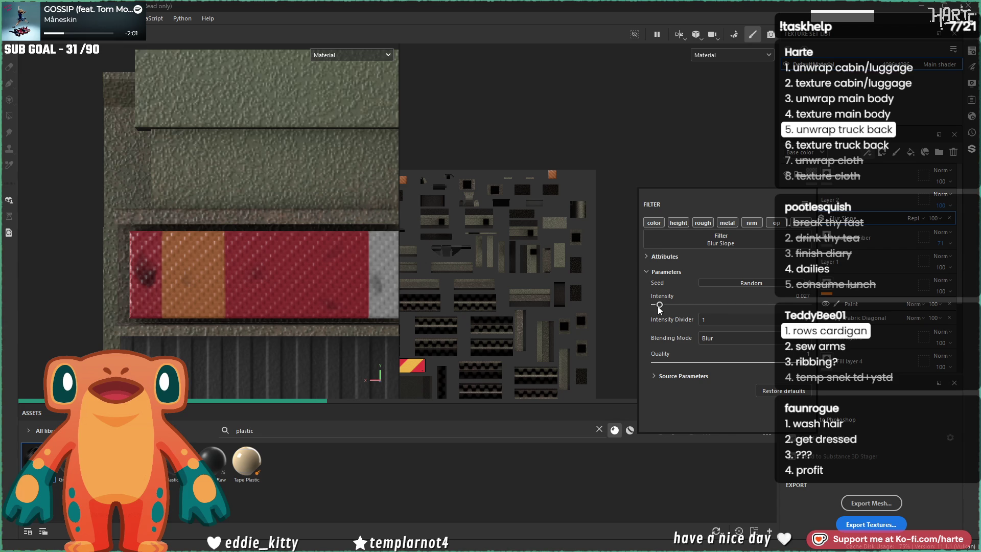
pyautogui.moveTo(659, 307); pyautogui.dragTo(656, 307)
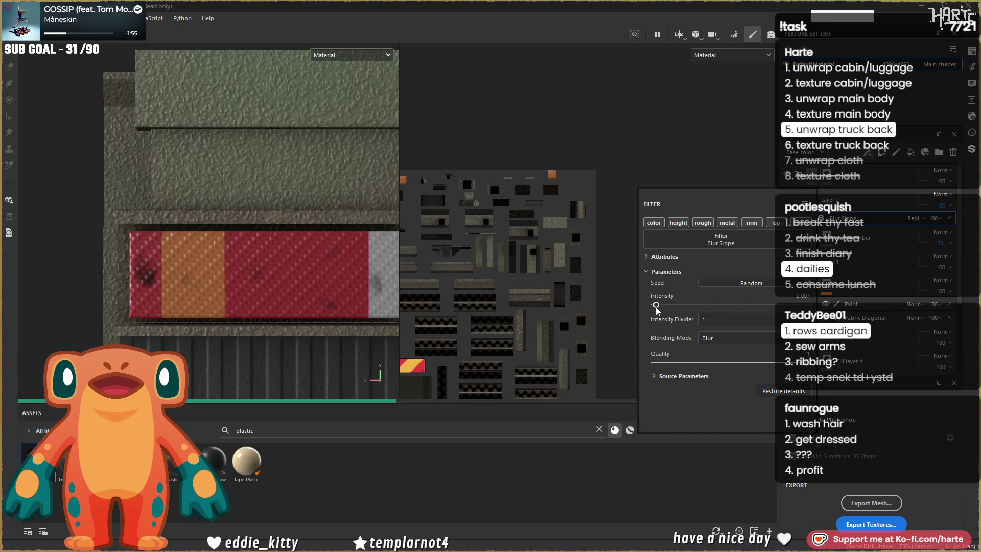
pyautogui.doubleClick(805, 296)
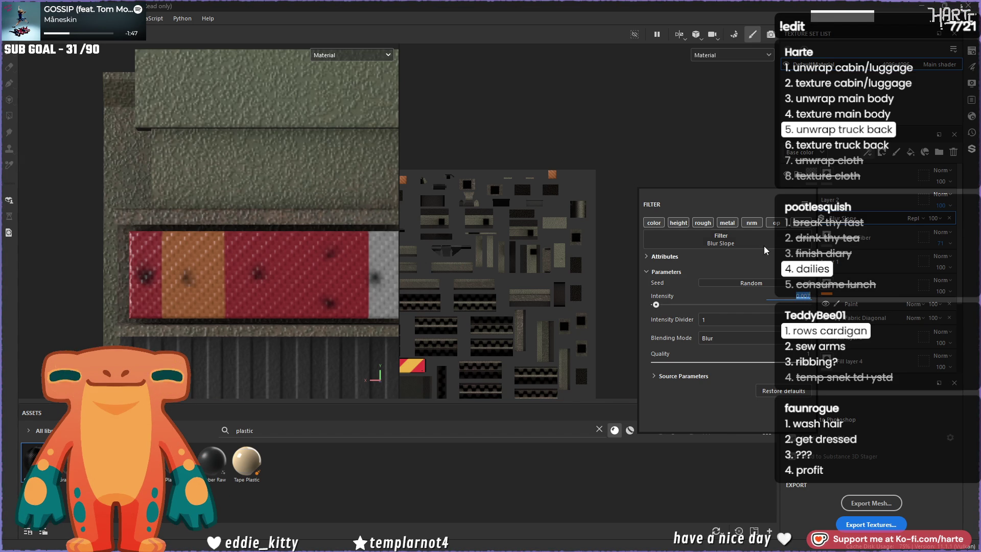
pyautogui.hotkey('ctrl', 'z')
# Step: Apply the plain Blur filter with Blur Intensity lowered nearly to zero
pyautogui.click(704, 238)
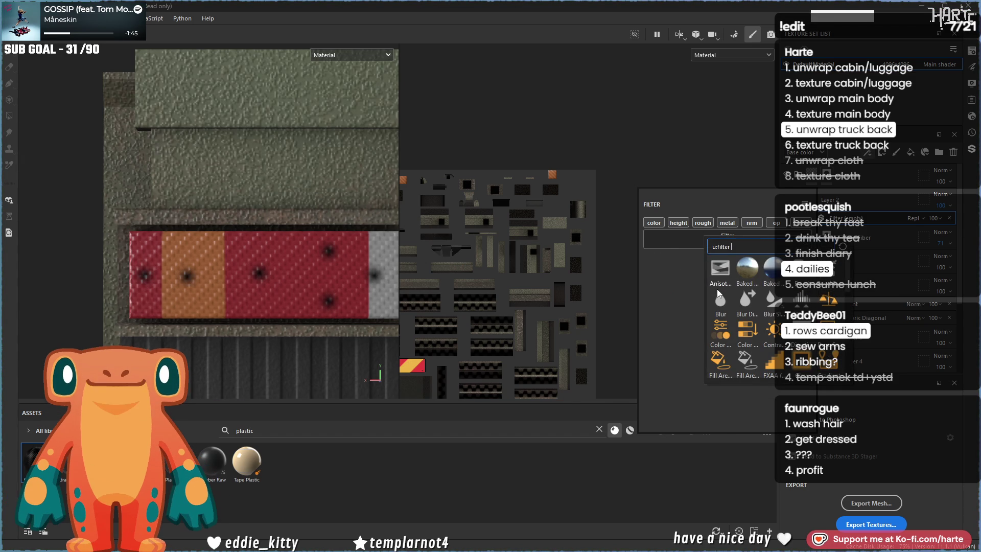
pyautogui.click(719, 299)
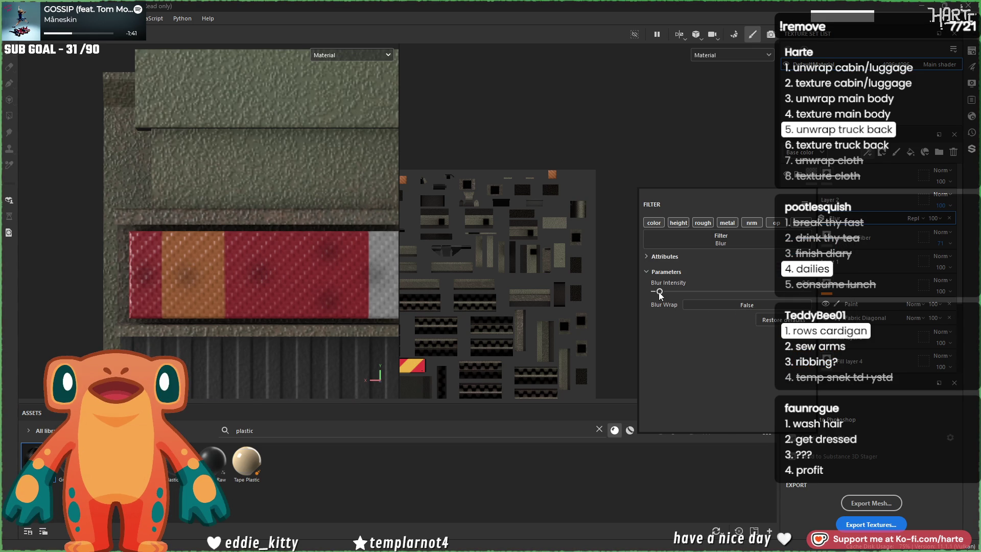
pyautogui.moveTo(659, 292); pyautogui.dragTo(656, 292)
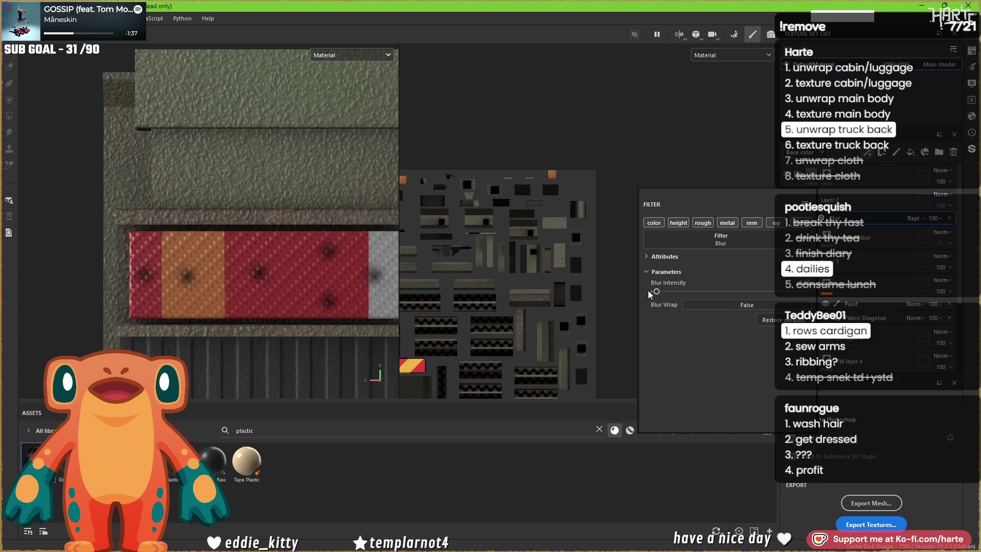
pyautogui.moveTo(659, 292); pyautogui.dragTo(657, 293)
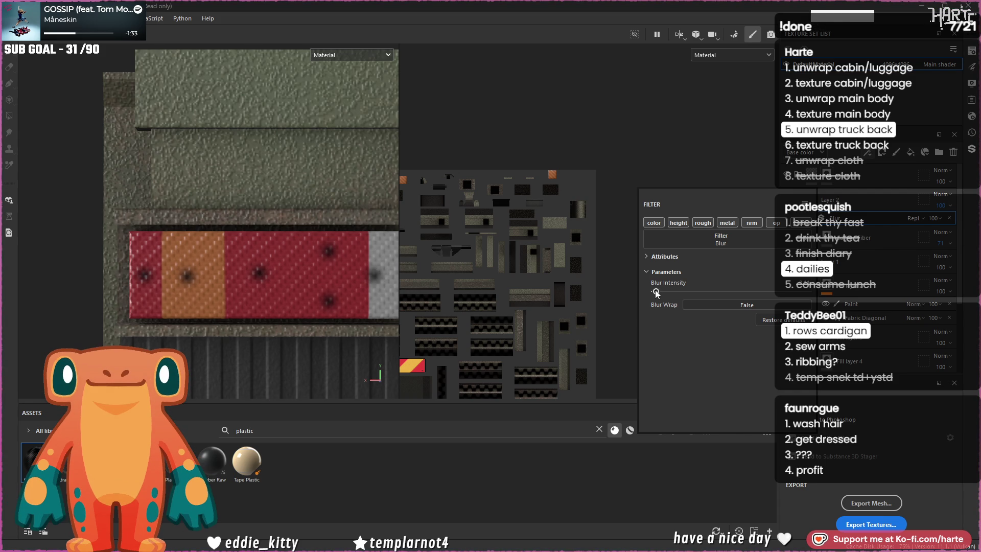
pyautogui.press('Return')
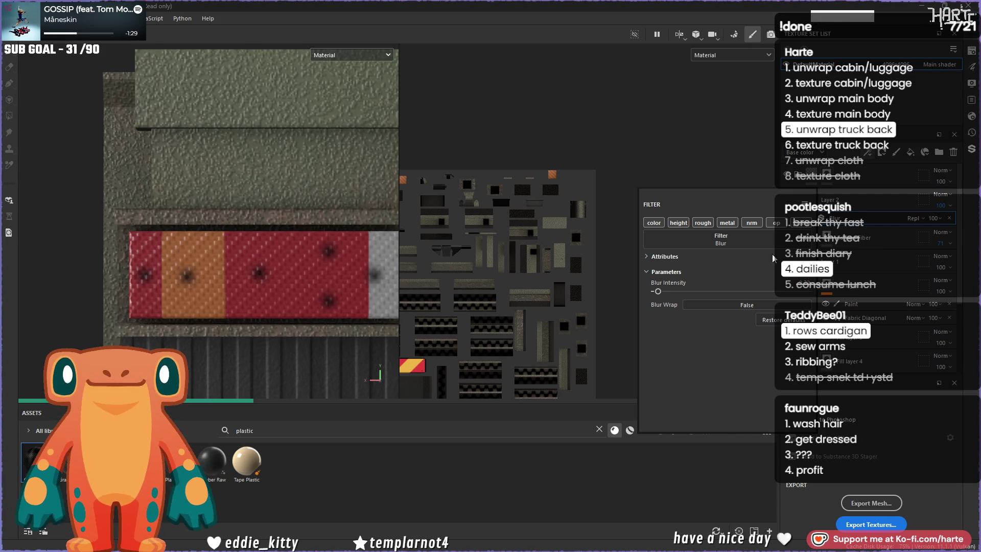
pyautogui.click(583, 164)
pyautogui.scroll(-5, 282, 247)
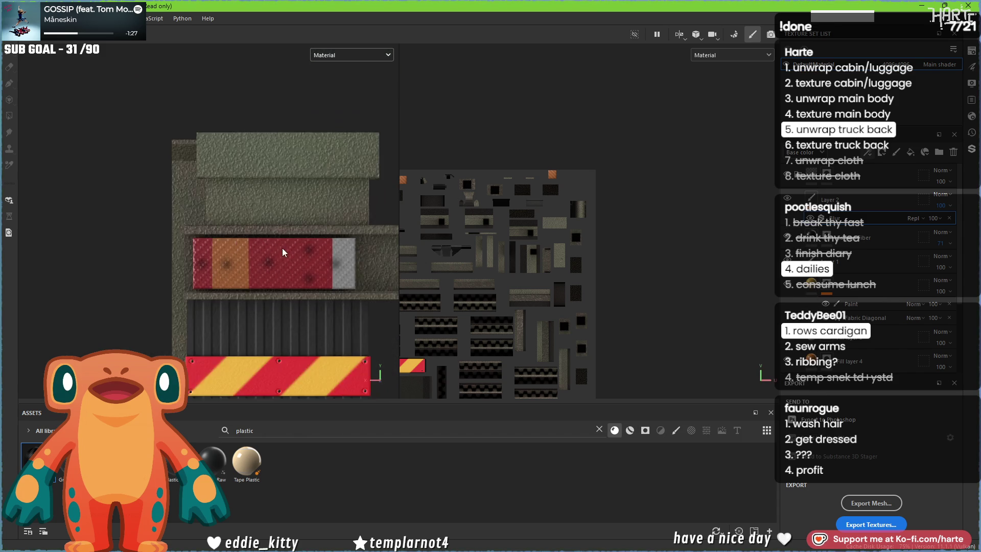
# Step: Nudge the Blur Intensity slightly higher, then orbit around the truck back toward the red reflector
pyautogui.keyDown('alt'); pyautogui.moveTo(268, 267); pyautogui.dragTo(259, 274); pyautogui.keyUp('alt')
pyautogui.scroll(3, 260, 274)
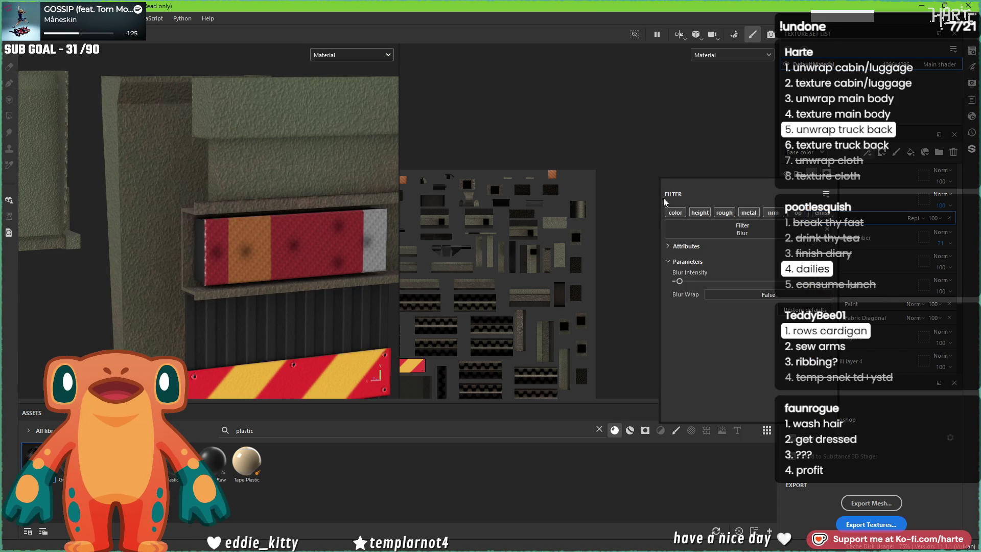
pyautogui.click(681, 283)
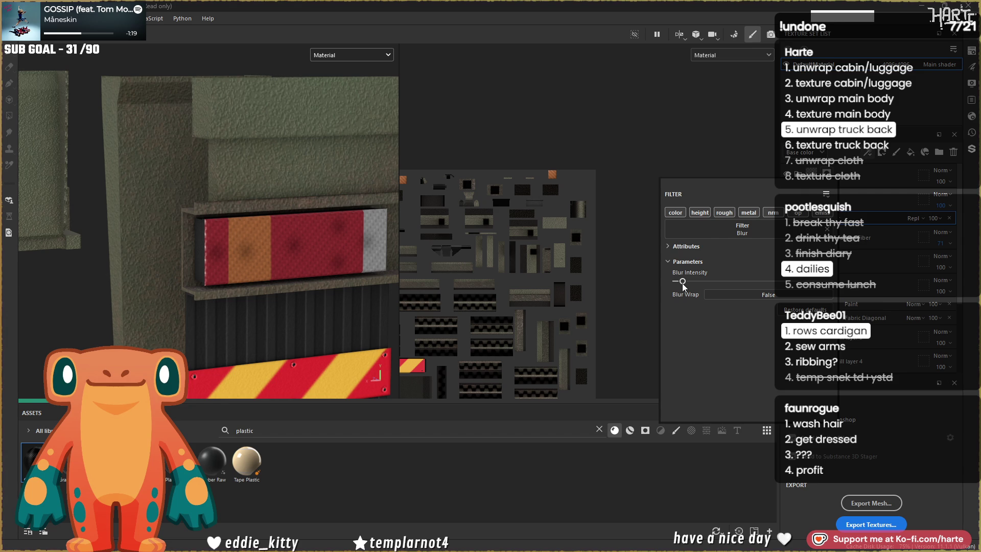
pyautogui.scroll(-3, 307, 228)
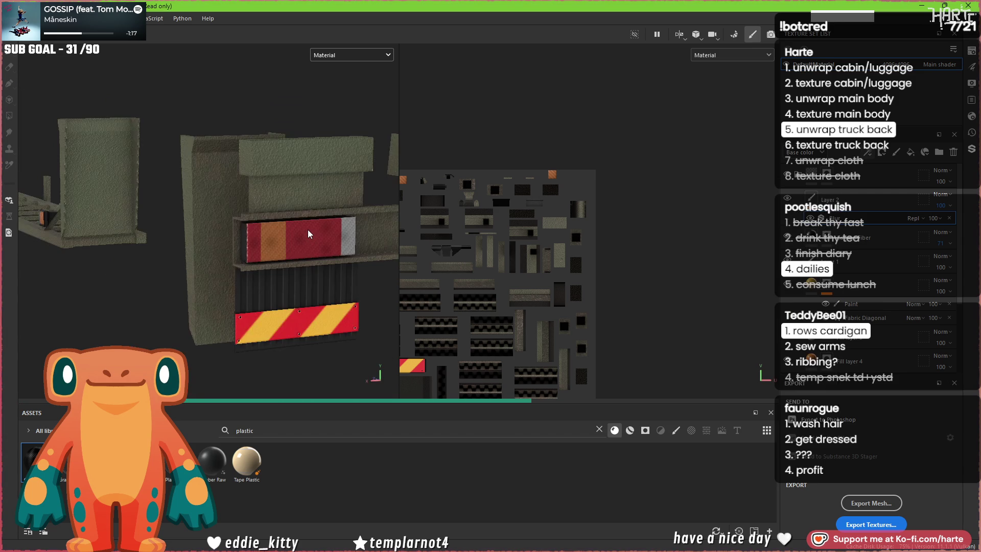
pyautogui.moveTo(307, 230)
pyautogui.keyDown('alt'); pyautogui.mouseDown()
pyautogui.moveTo(330, 261)
pyautogui.moveTo(169, 265)
pyautogui.moveTo(169, 253)
pyautogui.moveTo(203, 254)
pyautogui.moveTo(251, 267)
pyautogui.moveTo(286, 244)
pyautogui.mouseUp(); pyautogui.keyUp('alt')
pyautogui.scroll(5, 292, 234)
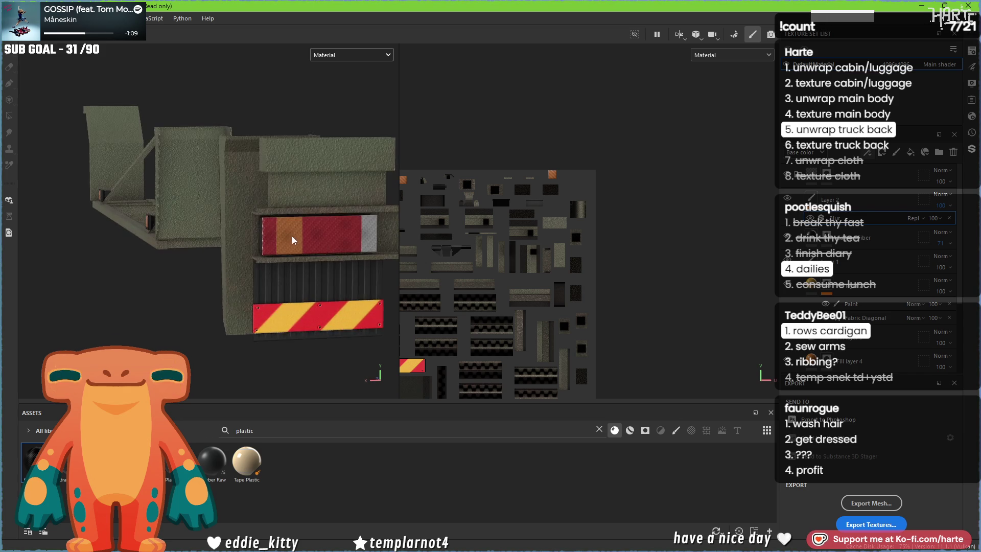
pyautogui.scroll(-3, 286, 245)
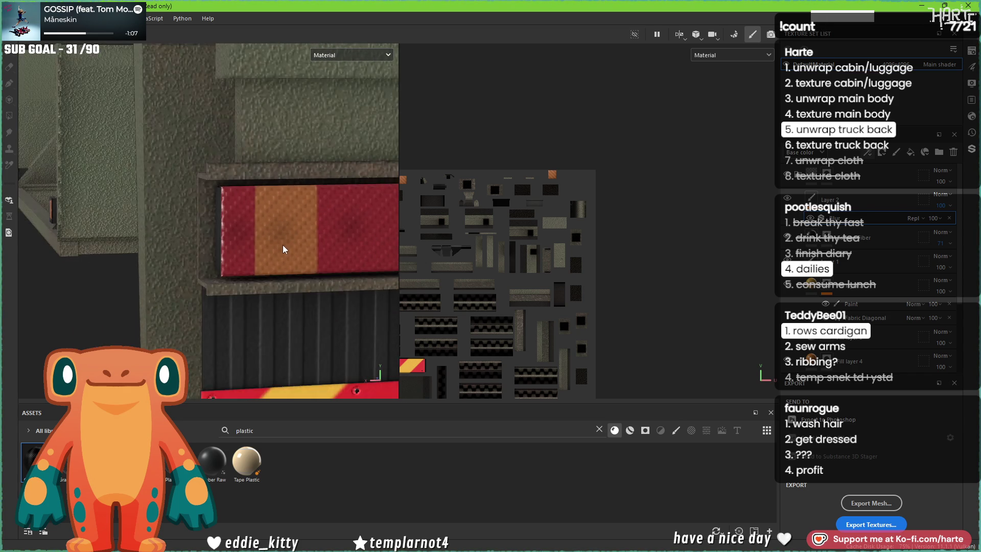
pyautogui.keyDown('alt'); pyautogui.moveTo(281, 248); pyautogui.dragTo(309, 281); pyautogui.keyUp('alt')
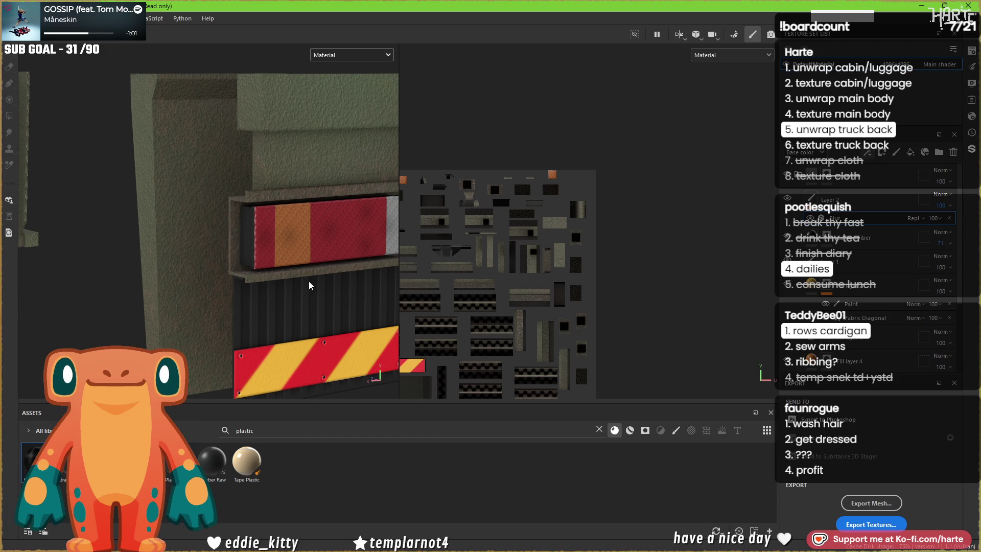
pyautogui.moveTo(278, 250)
pyautogui.keyDown('alt'); pyautogui.mouseDown()
pyautogui.moveTo(294, 219)
pyautogui.moveTo(274, 216)
pyautogui.moveTo(329, 219)
pyautogui.moveTo(308, 232)
pyautogui.mouseUp(); pyautogui.keyUp('alt')
# Step: Show another fill layer's mask and orbit close to inspect the reflector panel
pyautogui.click(799, 288)
pyautogui.scroll(5, 132, 252)
pyautogui.moveTo(132, 252)
pyautogui.keyDown('alt'); pyautogui.mouseDown()
pyautogui.moveTo(289, 262)
pyautogui.moveTo(268, 286)
pyautogui.mouseUp(); pyautogui.keyUp('alt')
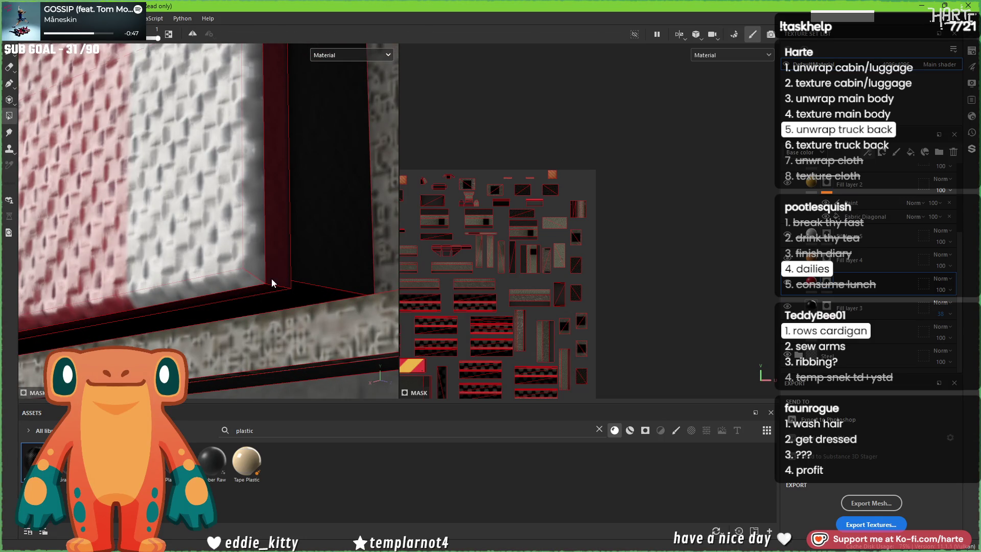
pyautogui.moveTo(271, 247)
pyautogui.keyDown('alt'); pyautogui.mouseDown()
pyautogui.moveTo(284, 262)
pyautogui.moveTo(280, 216)
pyautogui.moveTo(335, 194)
pyautogui.moveTo(262, 234)
pyautogui.mouseUp(); pyautogui.keyUp('alt')
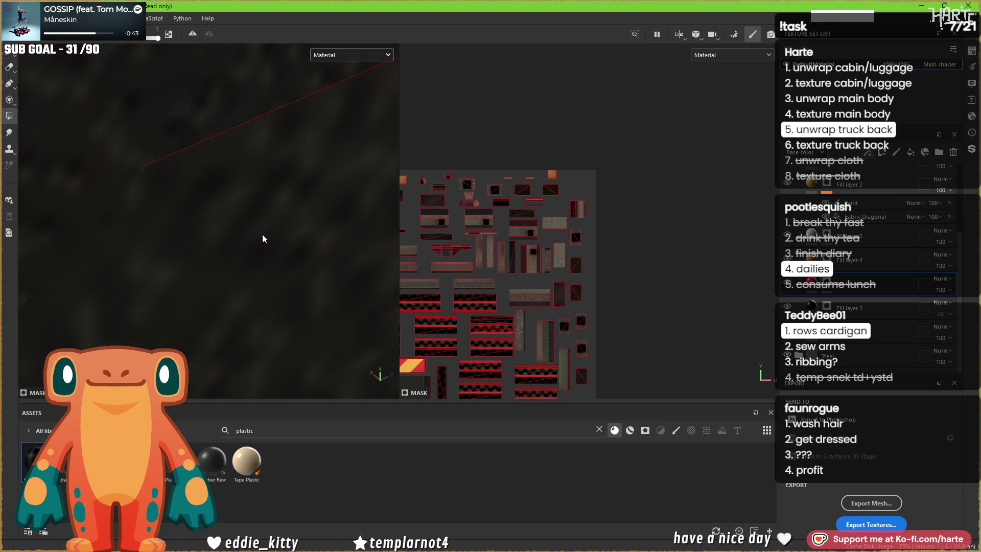
pyautogui.moveTo(236, 268)
pyautogui.keyDown('alt'); pyautogui.mouseDown()
pyautogui.moveTo(212, 229)
pyautogui.moveTo(187, 302)
pyautogui.moveTo(324, 160)
pyautogui.moveTo(255, 237)
pyautogui.moveTo(265, 240)
pyautogui.mouseUp(); pyautogui.keyUp('alt')
# Step: Select Fill layer 4, check its red mask in the UV and 3D views, and pick the paint brush
pyautogui.click(868, 260)
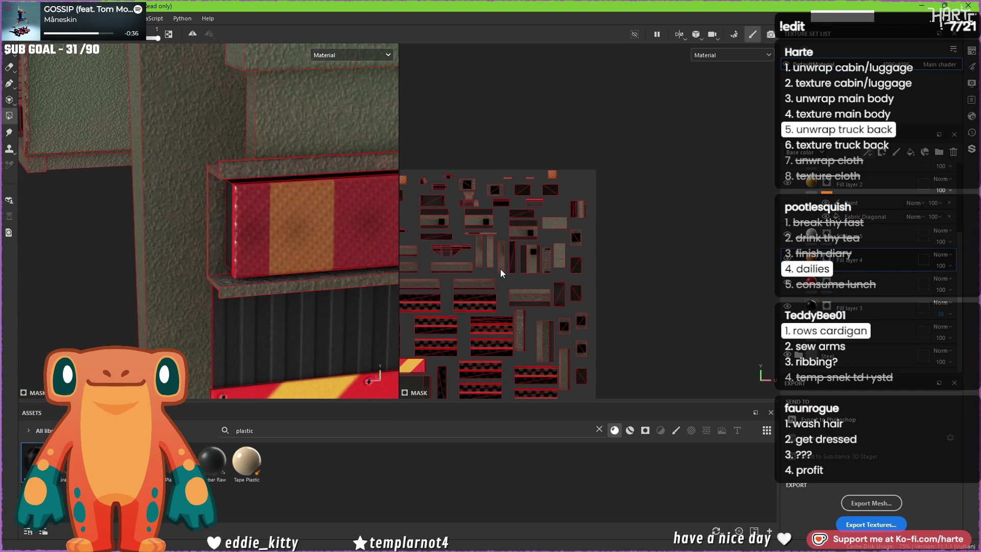
pyautogui.scroll(6, 501, 269)
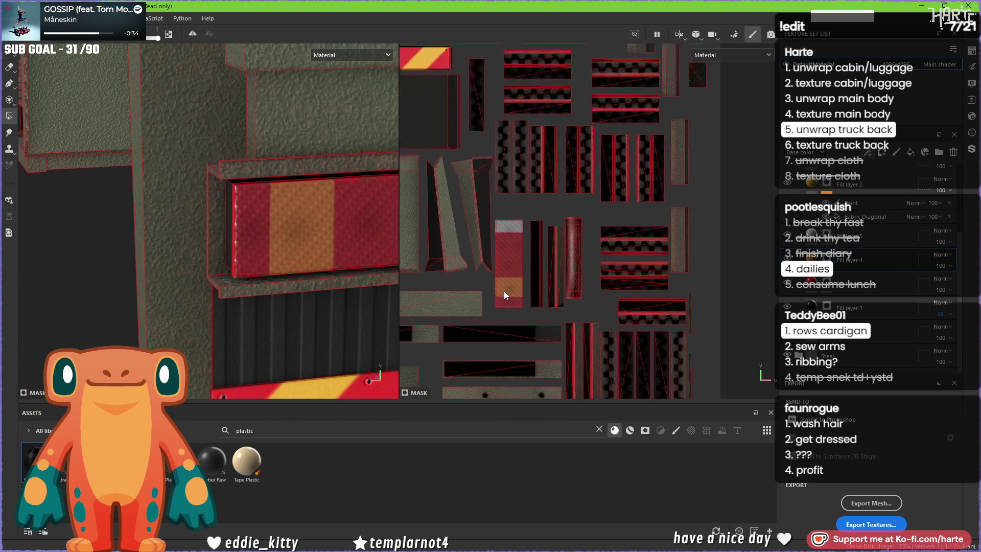
pyautogui.scroll(-6, 507, 290)
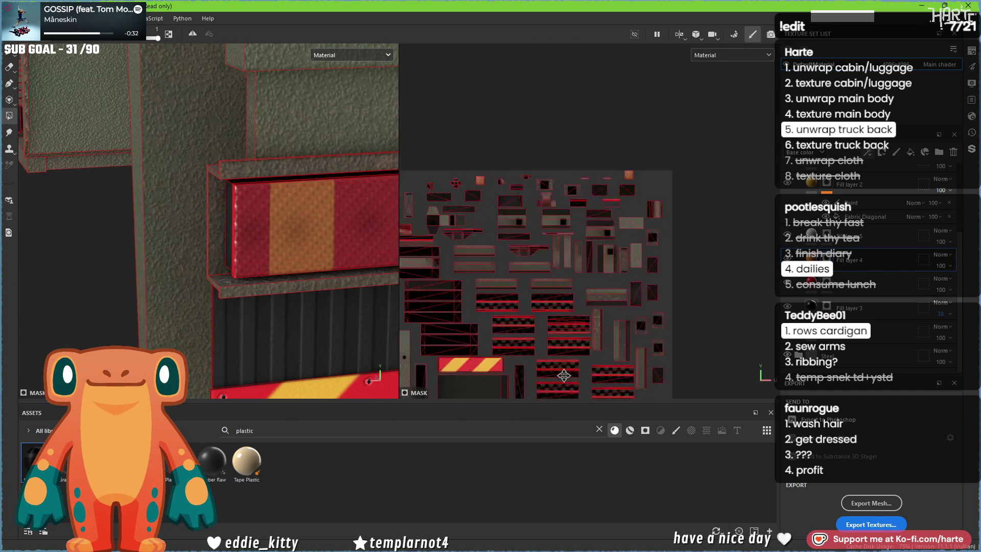
pyautogui.scroll(5, 518, 243)
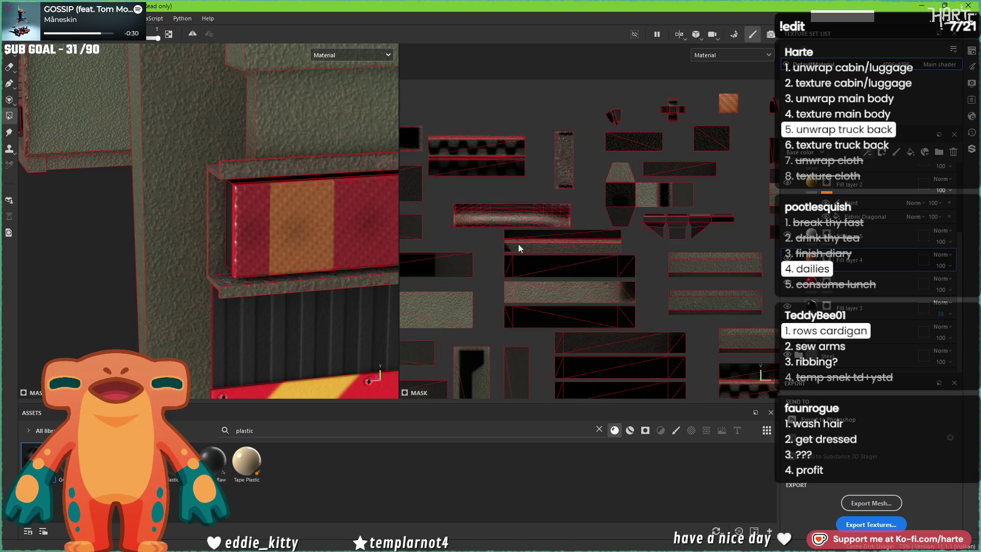
pyautogui.scroll(3, 533, 244)
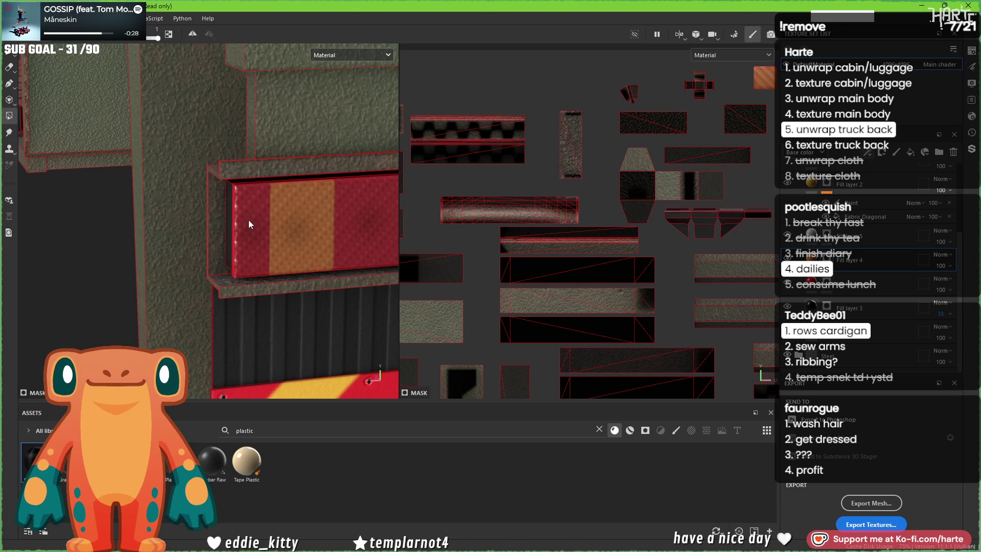
pyautogui.scroll(-4, 517, 231)
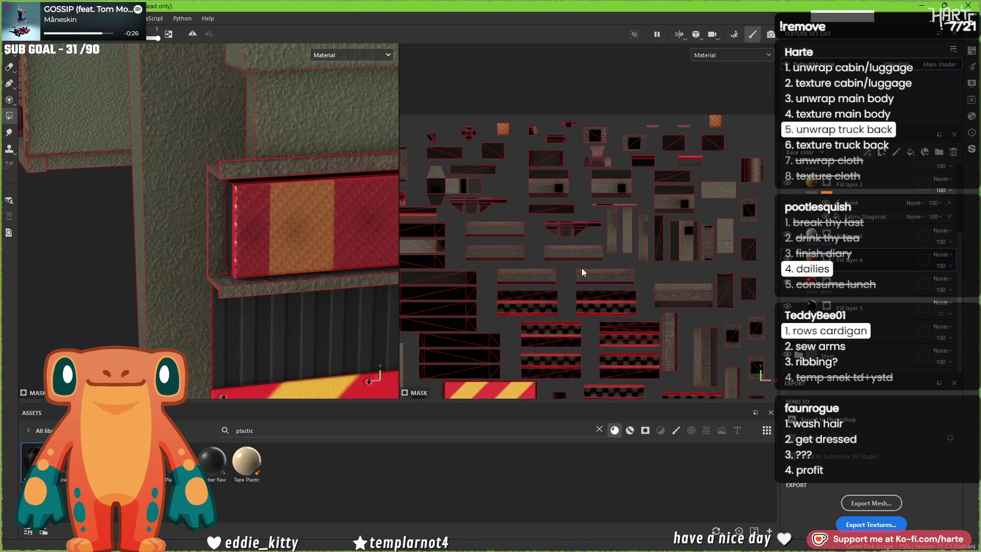
pyautogui.scroll(-3, 581, 272)
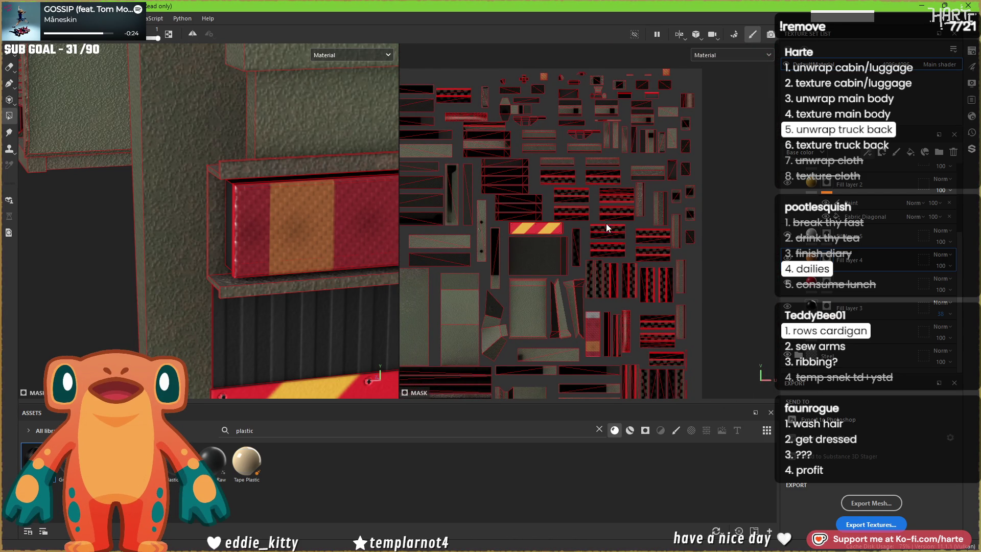
pyautogui.scroll(3, 605, 232)
pyautogui.scroll(5, 298, 204)
pyautogui.moveTo(240, 229)
pyautogui.keyDown('alt'); pyautogui.mouseDown()
pyautogui.moveTo(277, 189)
pyautogui.moveTo(69, 69)
pyautogui.mouseUp(); pyautogui.keyUp('alt')
pyautogui.click(8, 68)
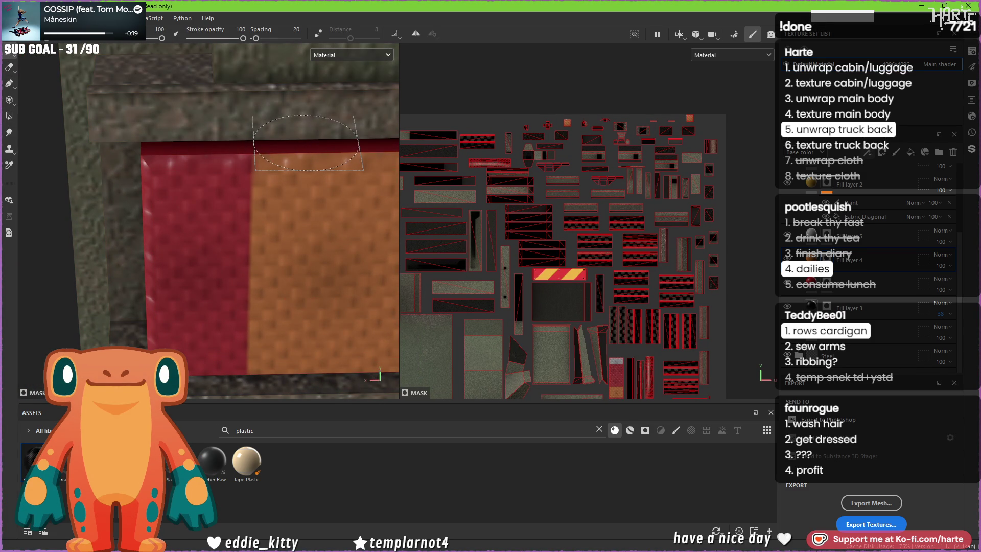
# Step: Orbit to frame the reflector's orange stripe between the red areas and bring up the brush settings
pyautogui.moveTo(307, 145)
pyautogui.keyDown('alt'); pyautogui.mouseDown(button='middle')
pyautogui.moveTo(199, 177)
pyautogui.moveTo(153, 172)
pyautogui.mouseUp(button='middle'); pyautogui.keyUp('alt')
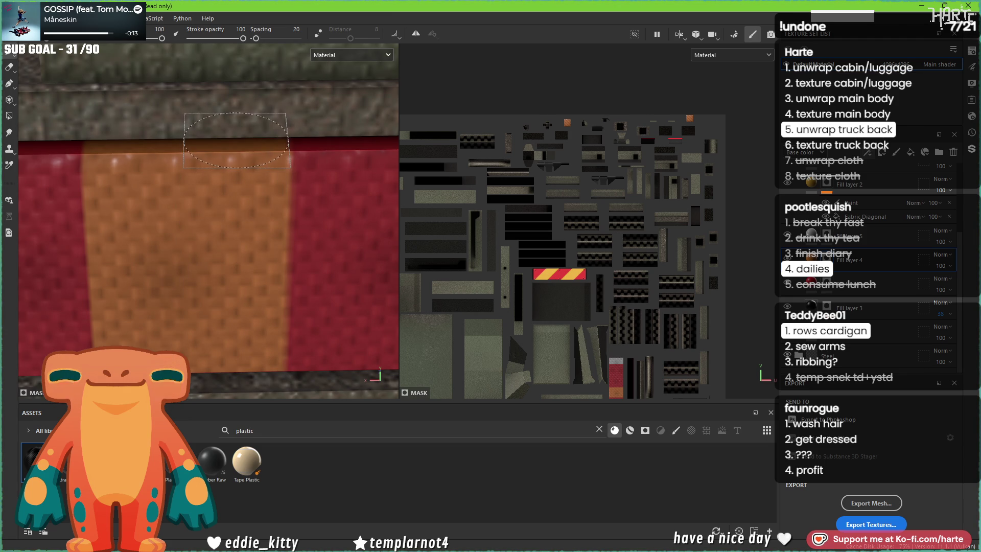
pyautogui.moveTo(233, 177)
pyautogui.keyDown('alt'); pyautogui.mouseDown()
pyautogui.moveTo(235, 246)
pyautogui.moveTo(229, 142)
pyautogui.moveTo(235, 158)
pyautogui.moveTo(255, 90)
pyautogui.moveTo(255, 138)
pyautogui.moveTo(168, 275)
pyautogui.mouseUp(); pyautogui.keyUp('alt')
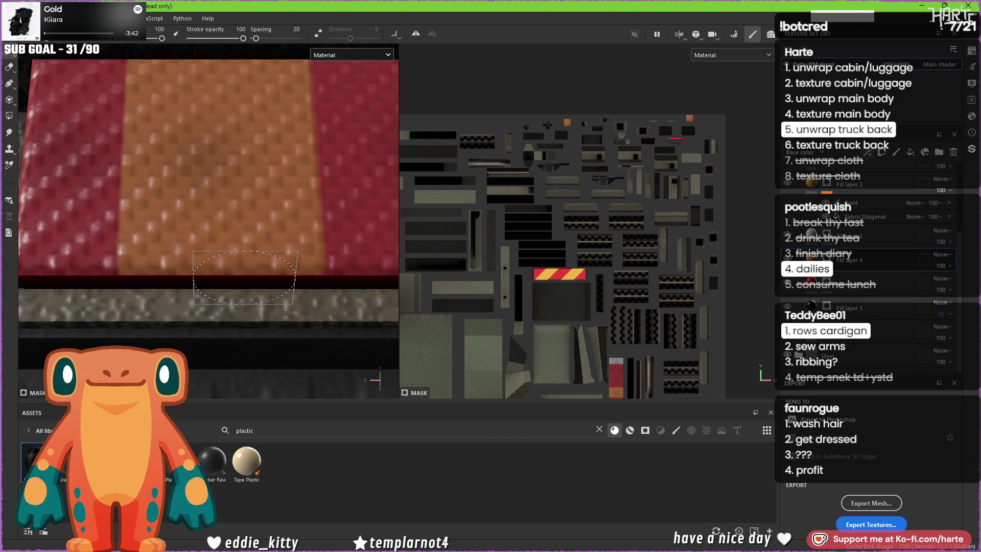
pyautogui.keyDown('alt'); pyautogui.moveTo(265, 159); pyautogui.dragTo(264, 203); pyautogui.keyUp('alt')
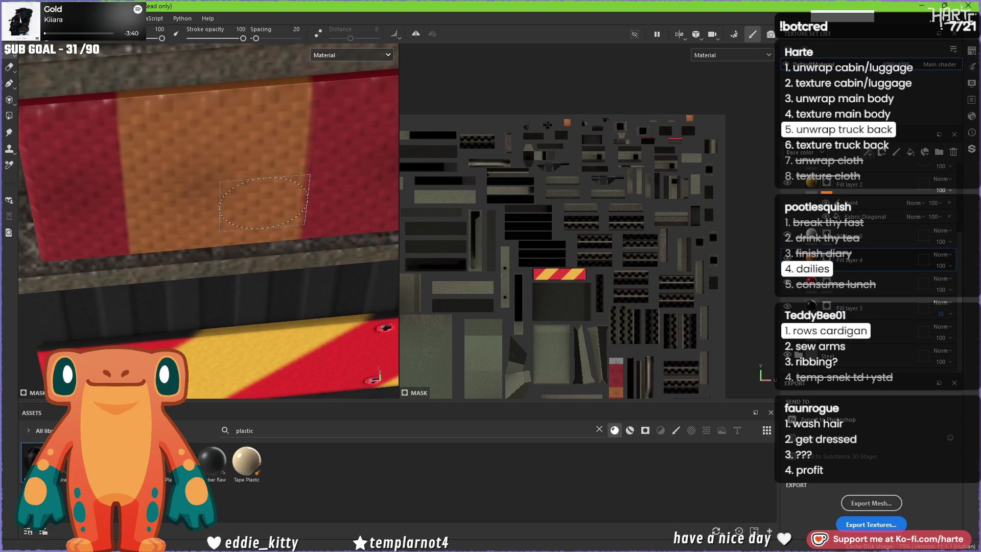
pyautogui.rightClick(268, 188)
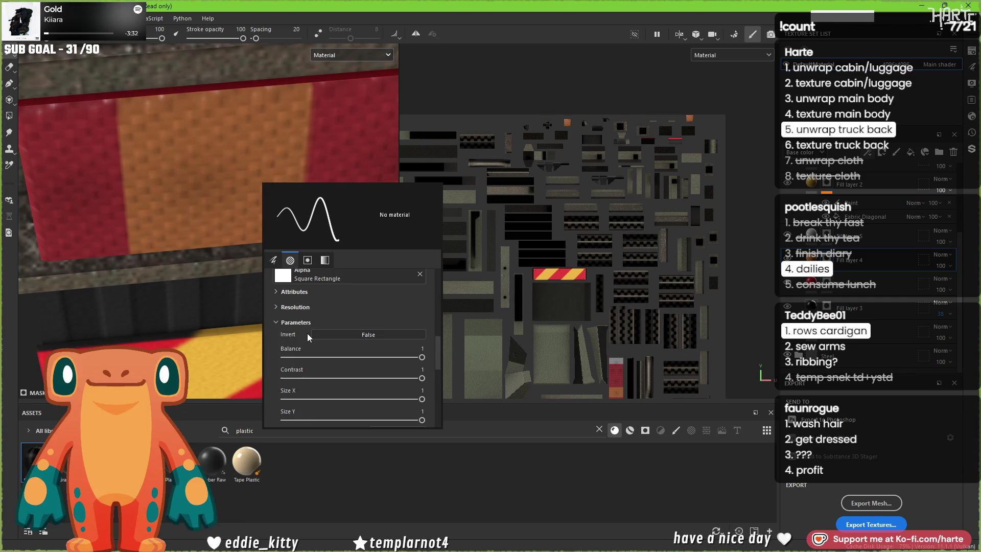
# Step: Set the brush projection alignment to Tangent | Planar
pyautogui.scroll(5, 308, 333)
pyautogui.scroll(-3, 312, 343)
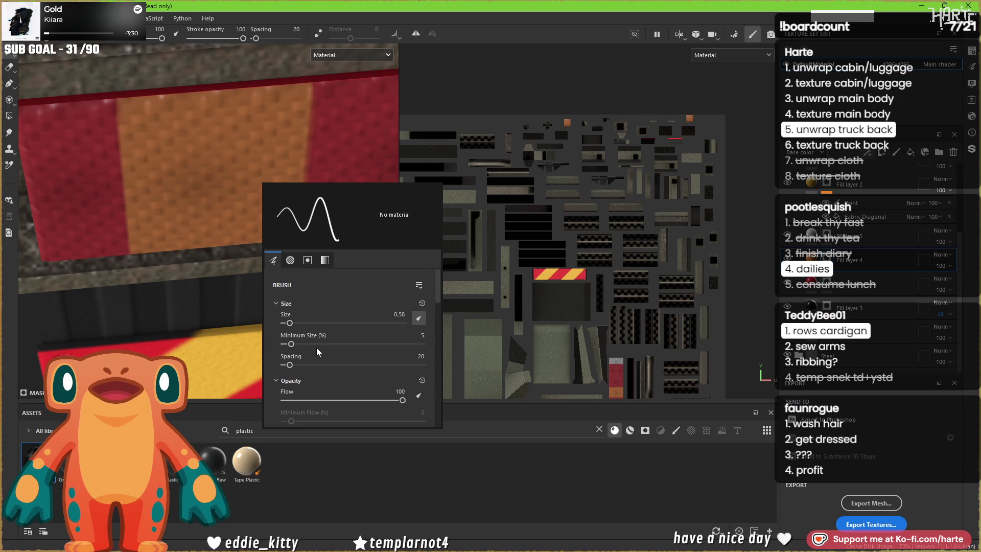
pyautogui.scroll(3, 318, 353)
pyautogui.scroll(-10, 318, 347)
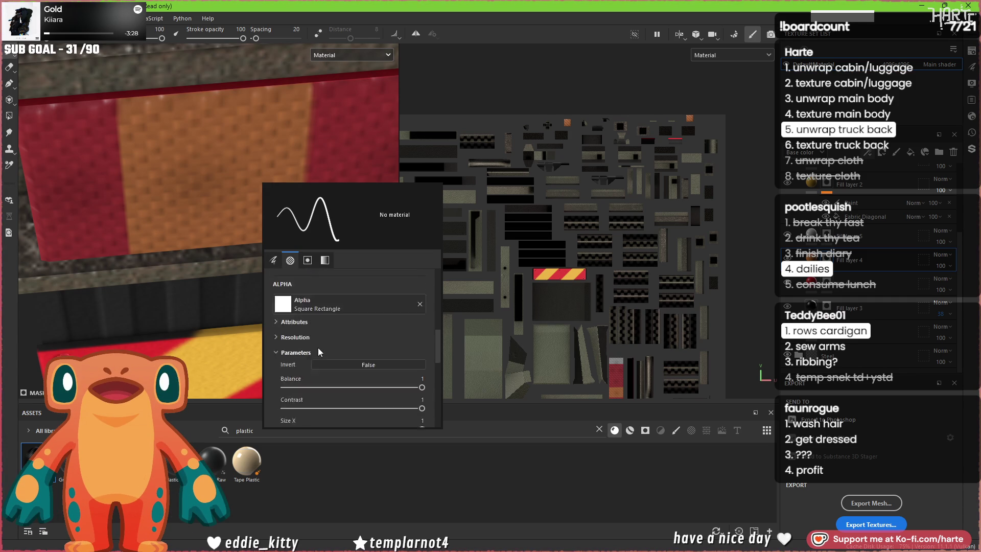
pyautogui.scroll(5, 317, 352)
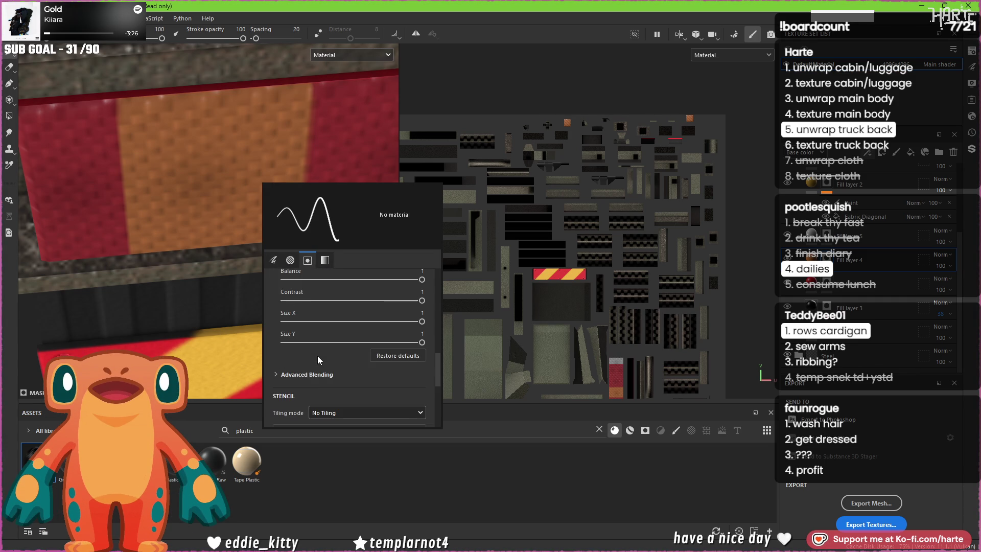
pyautogui.scroll(2, 318, 356)
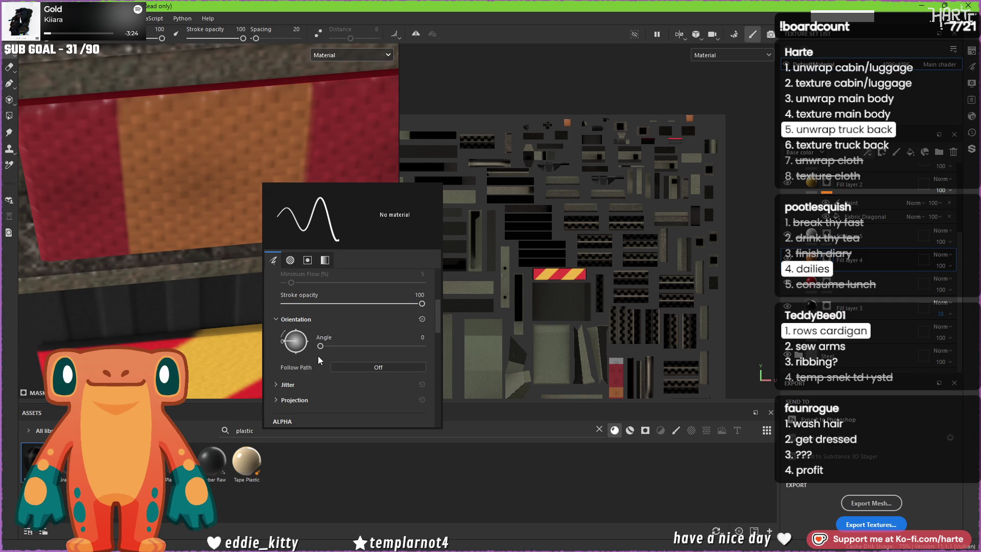
pyautogui.click(284, 399)
pyautogui.scroll(-2, 297, 395)
pyautogui.click(367, 352)
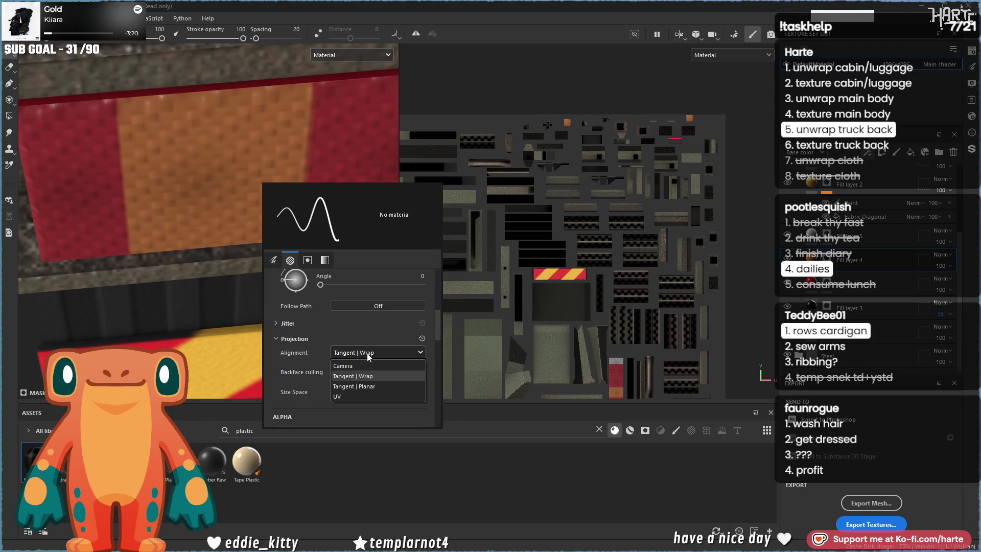
pyautogui.click(363, 388)
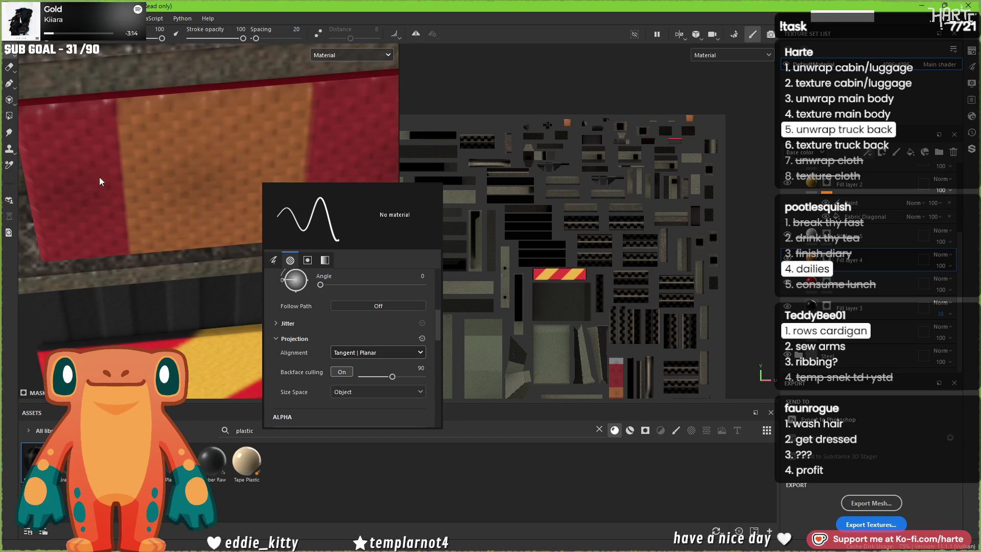
pyautogui.click(130, 97)
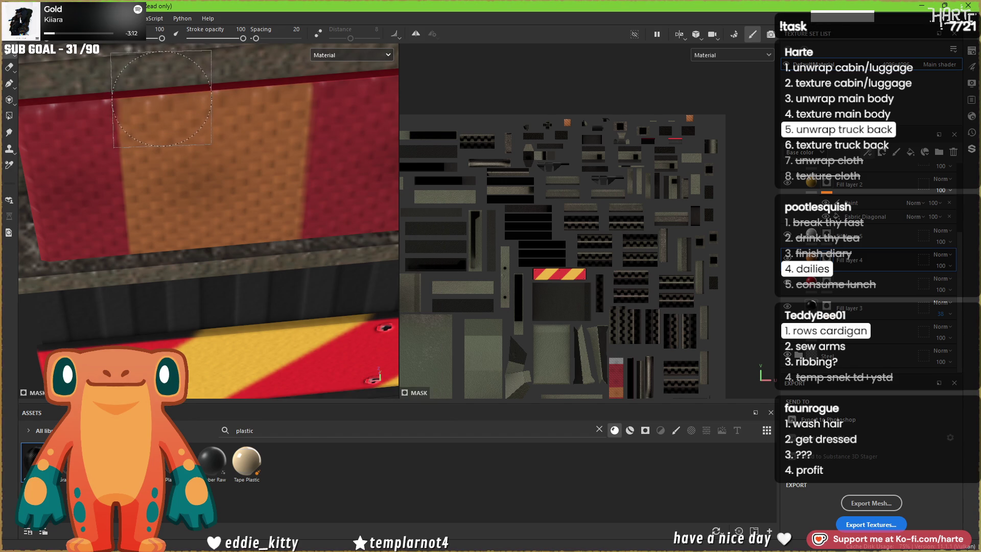
# Step: Zoom in head-on to the red and orange panel and display only the Base color channel
pyautogui.keyDown('alt'); pyautogui.moveTo(174, 112); pyautogui.dragTo(156, 77); pyautogui.keyUp('alt')
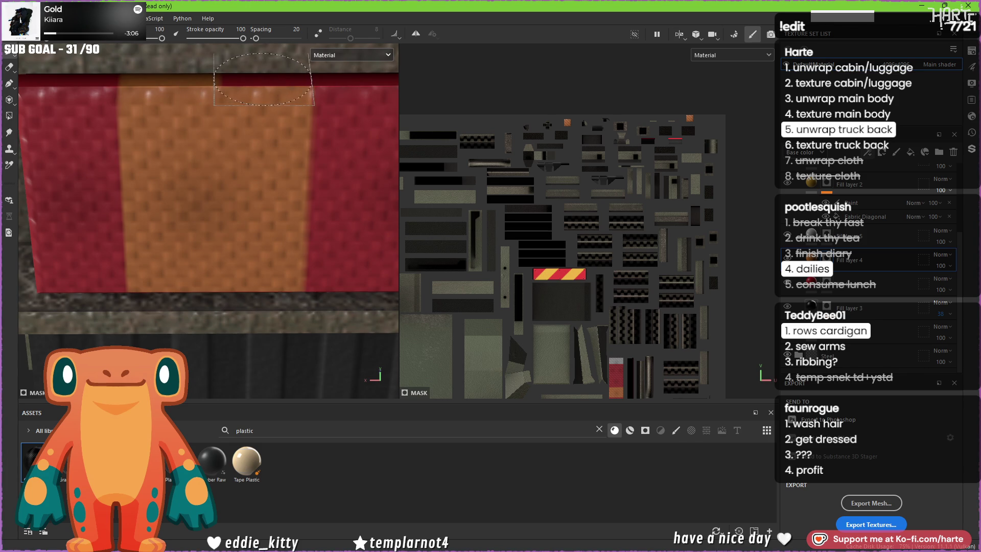
pyautogui.keyDown('alt'); pyautogui.moveTo(259, 78); pyautogui.dragTo(244, 104); pyautogui.keyUp('alt')
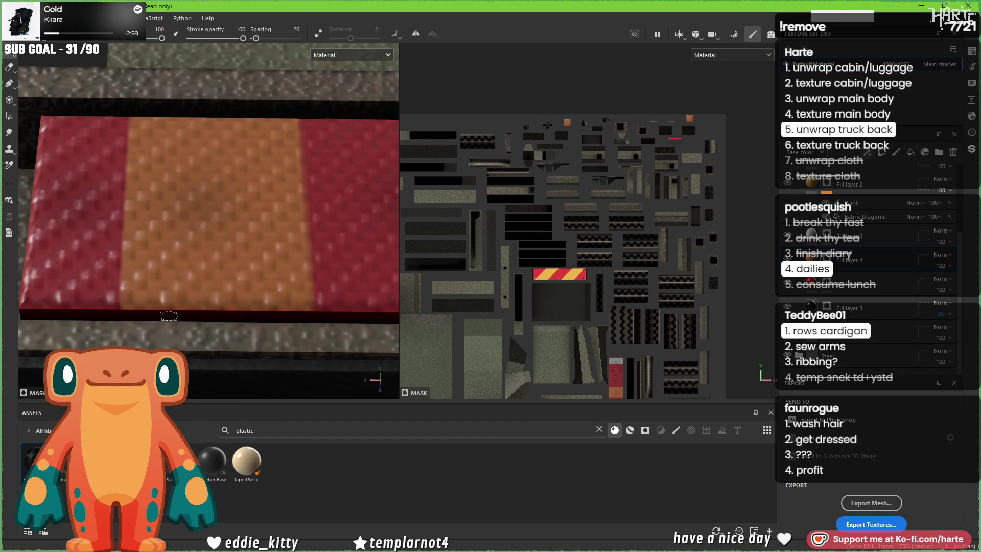
pyautogui.scroll(5, 169, 316)
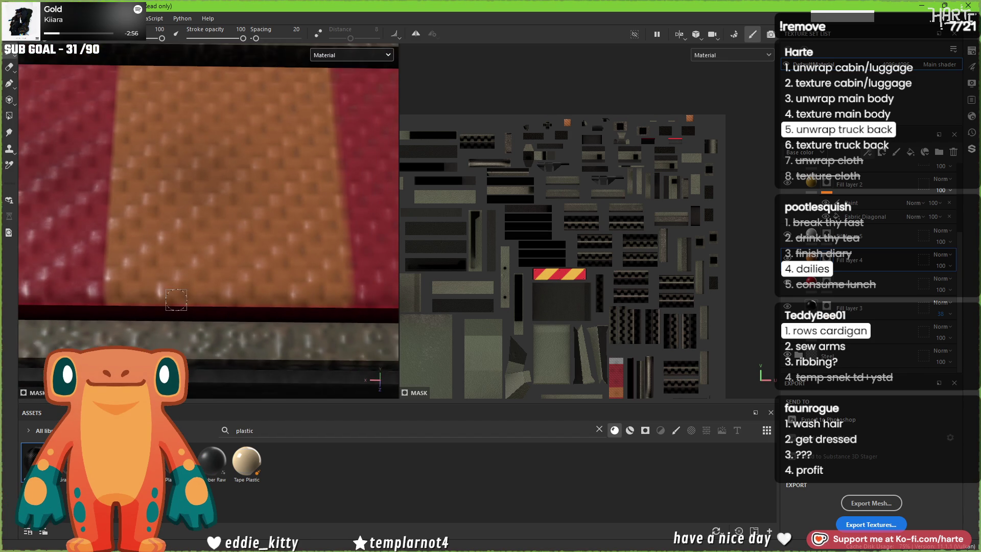
pyautogui.keyDown('alt'); pyautogui.moveTo(169, 301); pyautogui.dragTo(196, 292); pyautogui.keyUp('alt')
pyautogui.press('c')
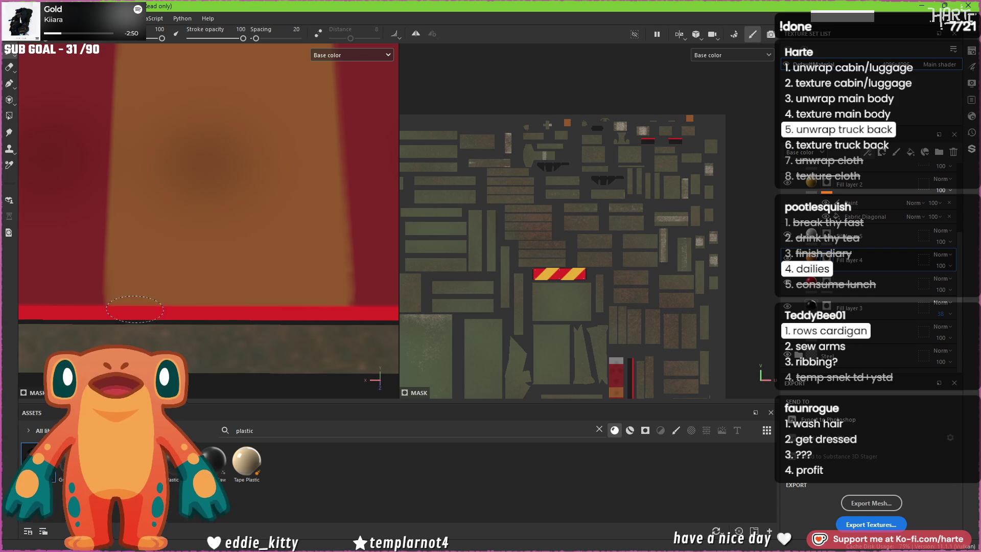
# Step: Dab white below the panel, reframe the red box's edge, then undo the stray patch
pyautogui.click(133, 309)
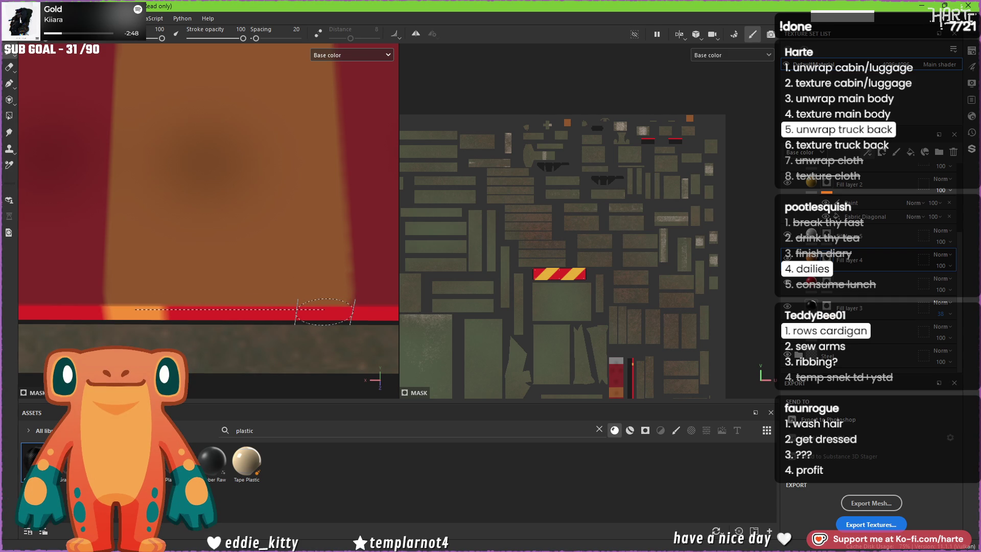
pyautogui.scroll(-6, 320, 311)
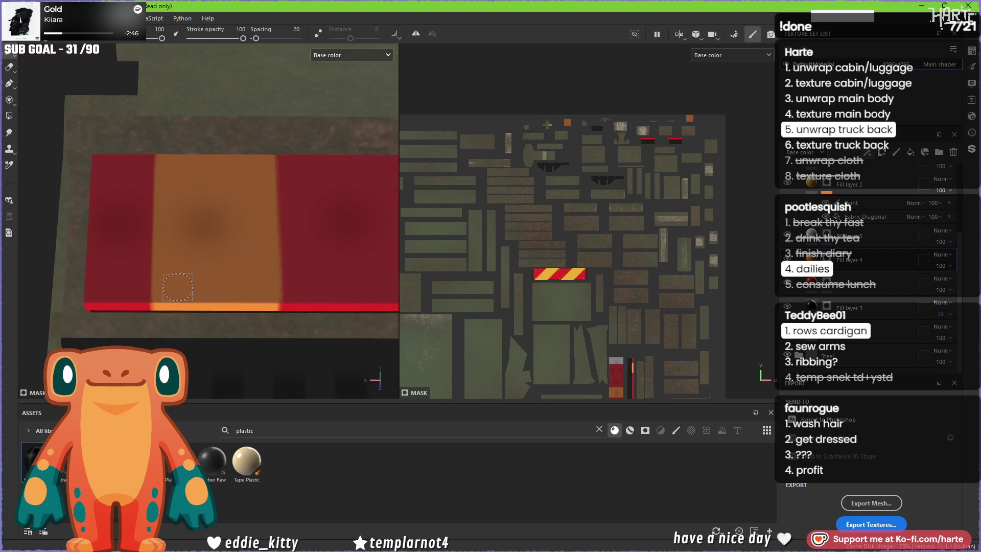
pyautogui.scroll(3, 194, 306)
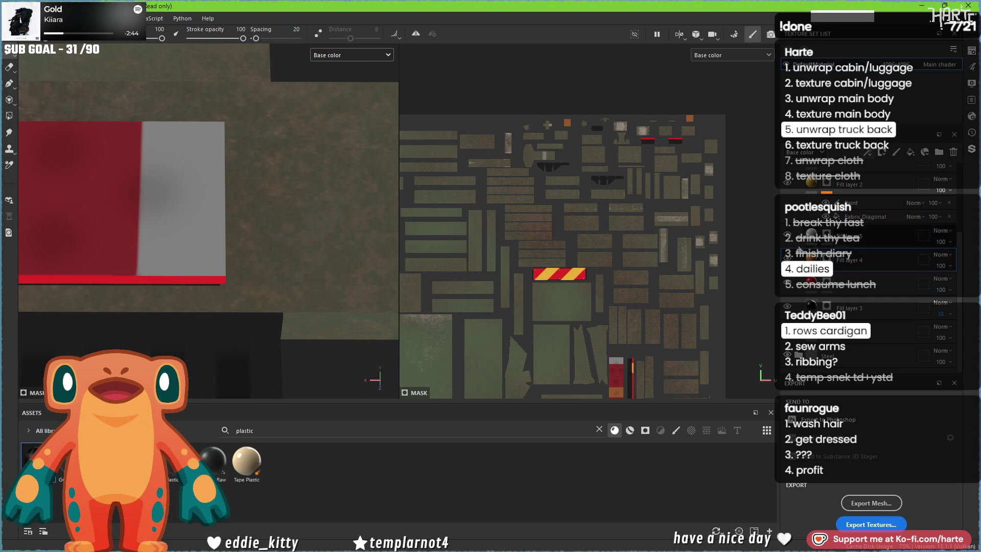
pyautogui.scroll(3, 136, 277)
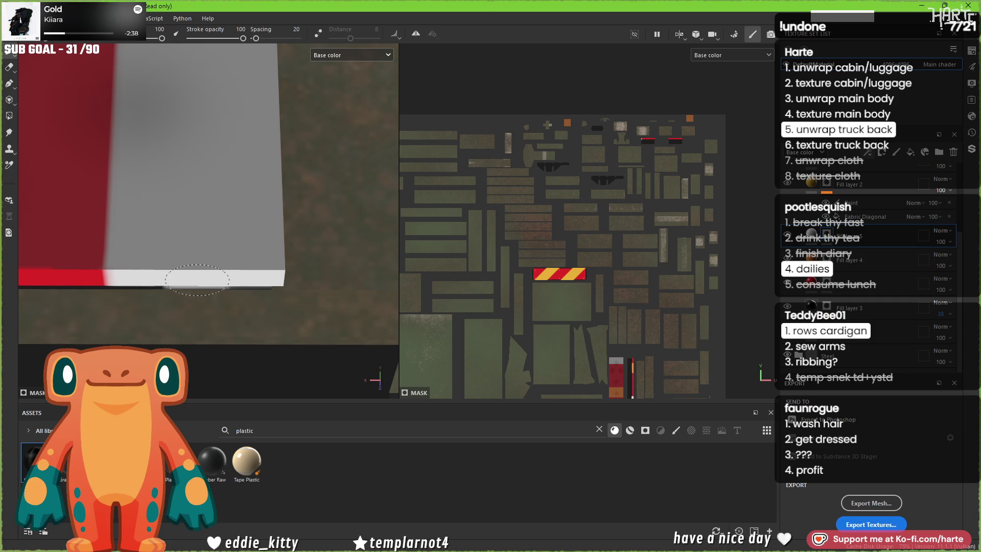
pyautogui.keyDown('alt'); pyautogui.moveTo(221, 265); pyautogui.dragTo(150, 320); pyautogui.keyUp('alt')
pyautogui.keyDown('alt'); pyautogui.moveTo(150, 320); pyautogui.dragTo(202, 296, button='right'); pyautogui.keyUp('alt')
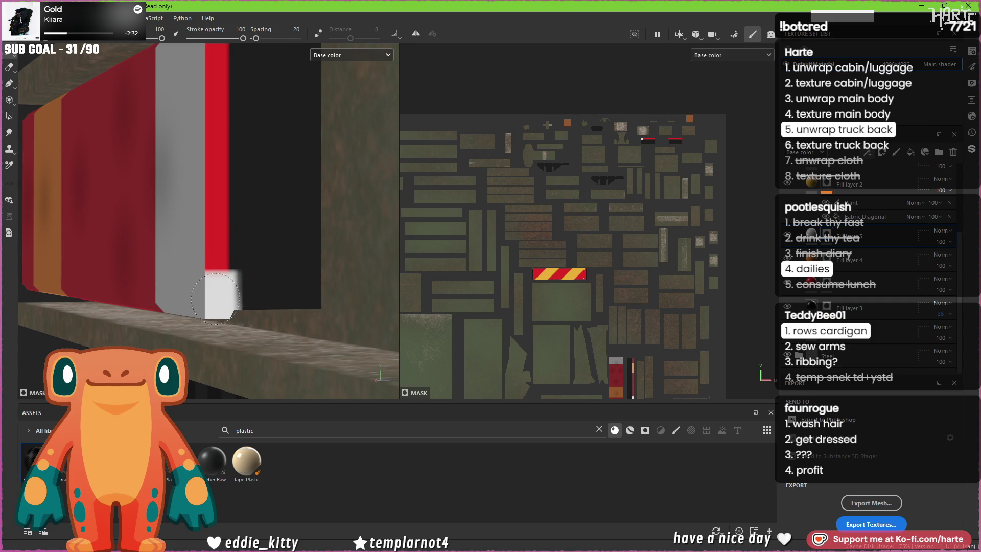
pyautogui.keyDown('alt'); pyautogui.moveTo(220, 145); pyautogui.dragTo(210, 134); pyautogui.keyUp('alt')
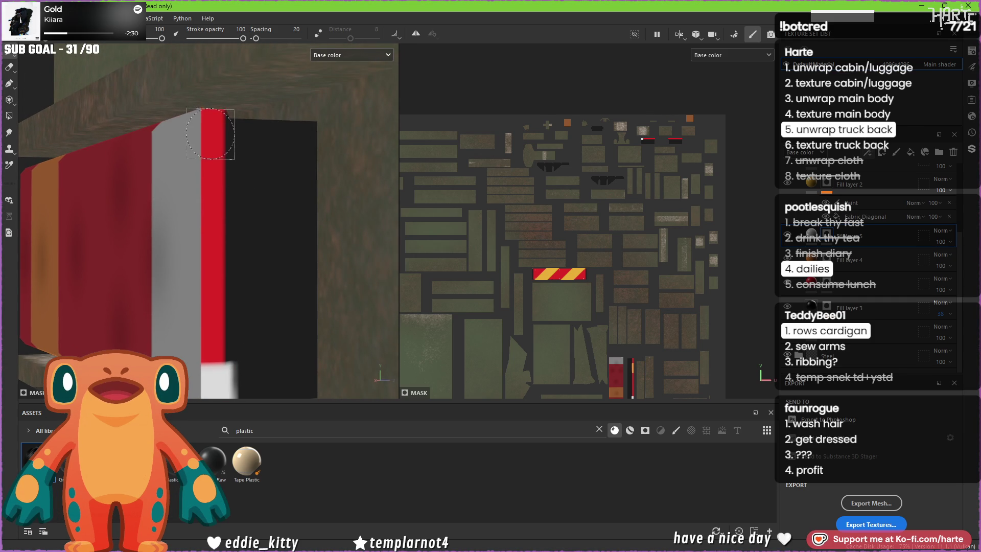
pyautogui.hotkey('ctrl', 'z')
# Step: Paint the red edge strip white with straight line strokes and switch to Polygon Fill
pyautogui.keyDown('shift'); pyautogui.click(210, 356); pyautogui.keyUp('shift')
pyautogui.moveTo(211, 356)
pyautogui.keyDown('alt'); pyautogui.mouseDown()
pyautogui.moveTo(184, 265)
pyautogui.moveTo(133, 174)
pyautogui.mouseUp(); pyautogui.keyUp('alt')
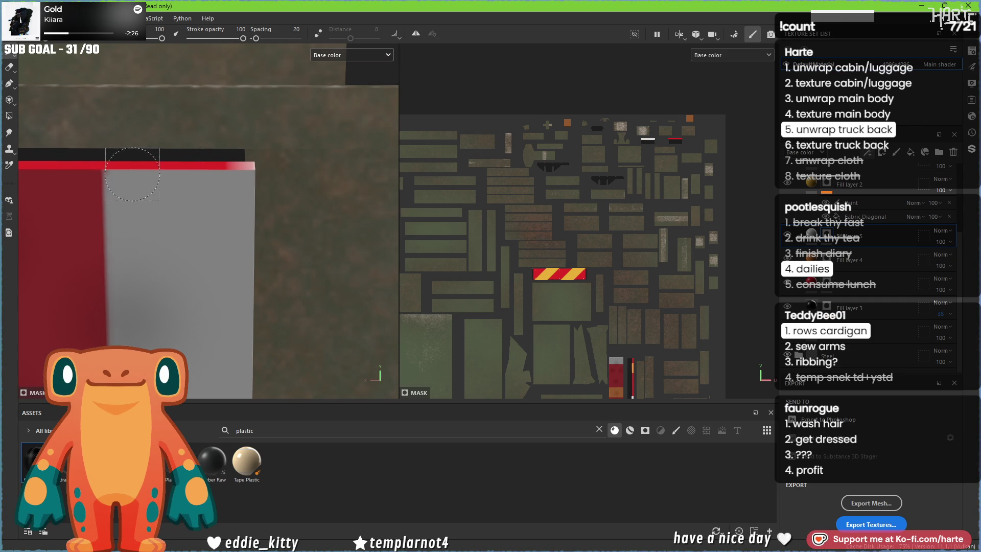
pyautogui.keyDown('shift'); pyautogui.click(233, 176); pyautogui.keyUp('shift')
pyautogui.press('4')
pyautogui.scroll(-5, 192, 223)
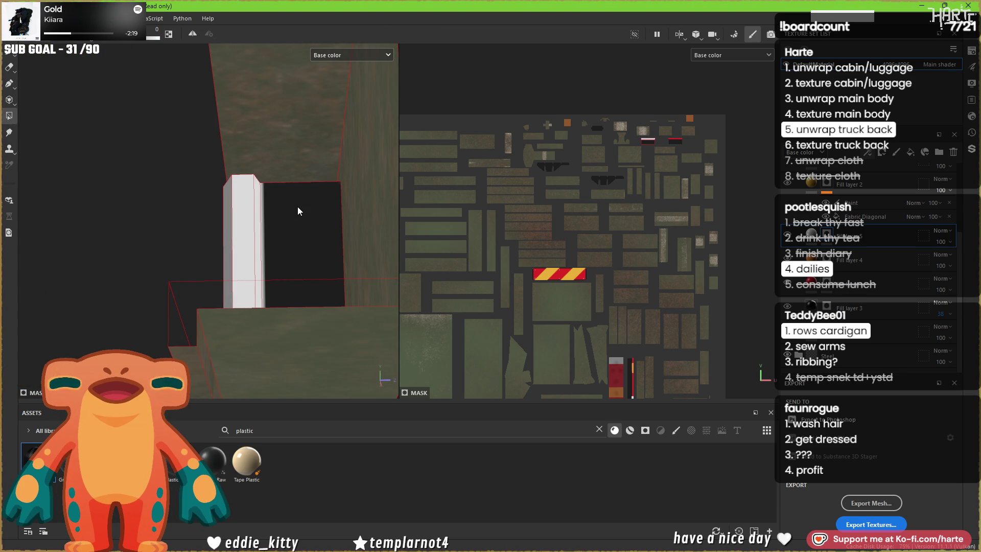
pyautogui.keyDown('alt'); pyautogui.moveTo(296, 211); pyautogui.dragTo(309, 283); pyautogui.keyUp('alt')
pyautogui.moveTo(331, 333)
pyautogui.mouseDown()
pyautogui.moveTo(270, 145)
pyautogui.moveTo(253, 127)
pyautogui.moveTo(384, 131)
pyautogui.moveTo(482, 183)
pyautogui.moveTo(256, 204)
pyautogui.moveTo(288, 169)
pyautogui.moveTo(296, 186)
pyautogui.mouseUp()
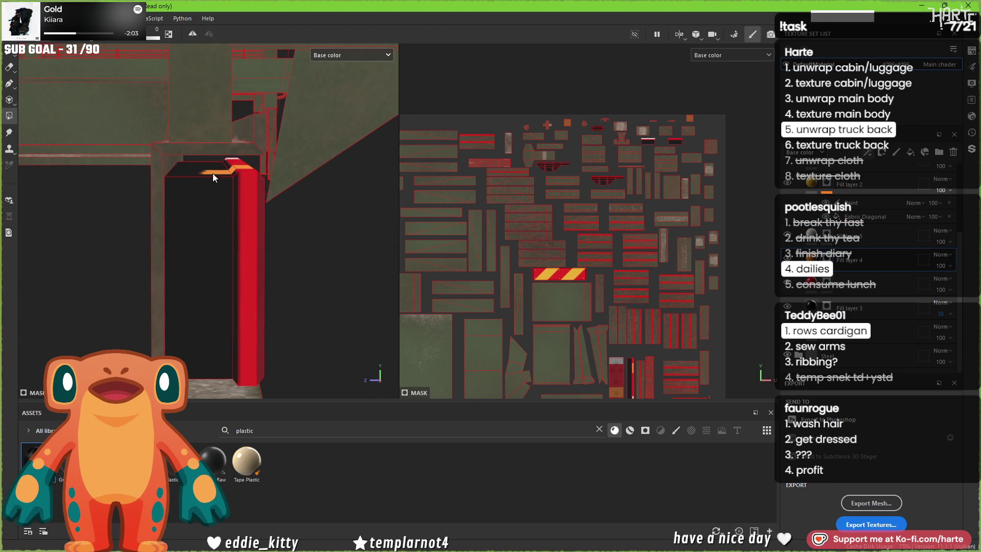
pyautogui.scroll(2, 224, 174)
pyautogui.moveTo(225, 216)
pyautogui.keyDown('alt'); pyautogui.mouseDown()
pyautogui.moveTo(232, 131)
pyautogui.moveTo(256, 285)
pyautogui.moveTo(252, 277)
pyautogui.moveTo(240, 320)
pyautogui.mouseUp(); pyautogui.keyUp('alt')
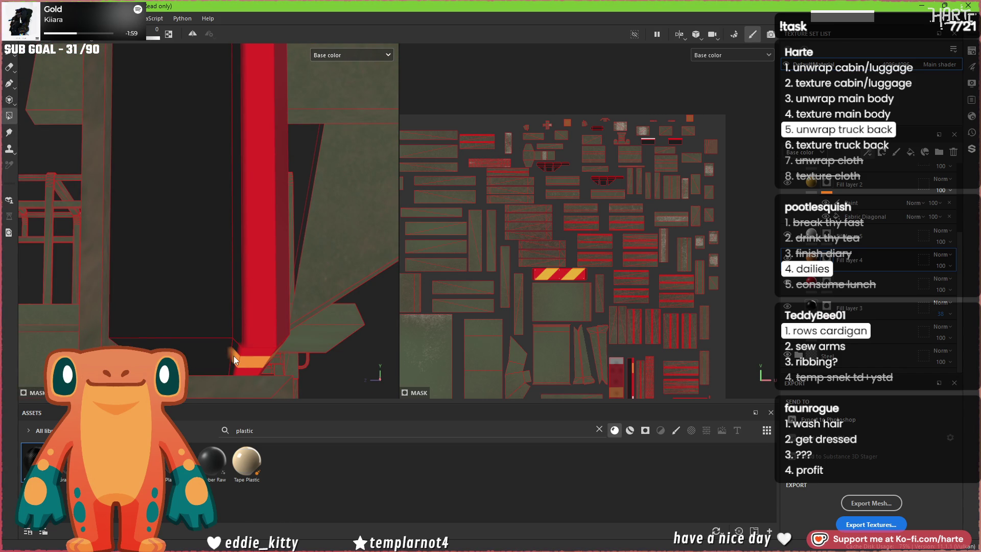
pyautogui.moveTo(231, 358)
pyautogui.keyDown('alt'); pyautogui.mouseDown()
pyautogui.moveTo(227, 335)
pyautogui.moveTo(280, 355)
pyautogui.moveTo(244, 348)
pyautogui.moveTo(272, 320)
pyautogui.moveTo(182, 272)
pyautogui.moveTo(358, 294)
pyautogui.mouseUp(); pyautogui.keyUp('alt')
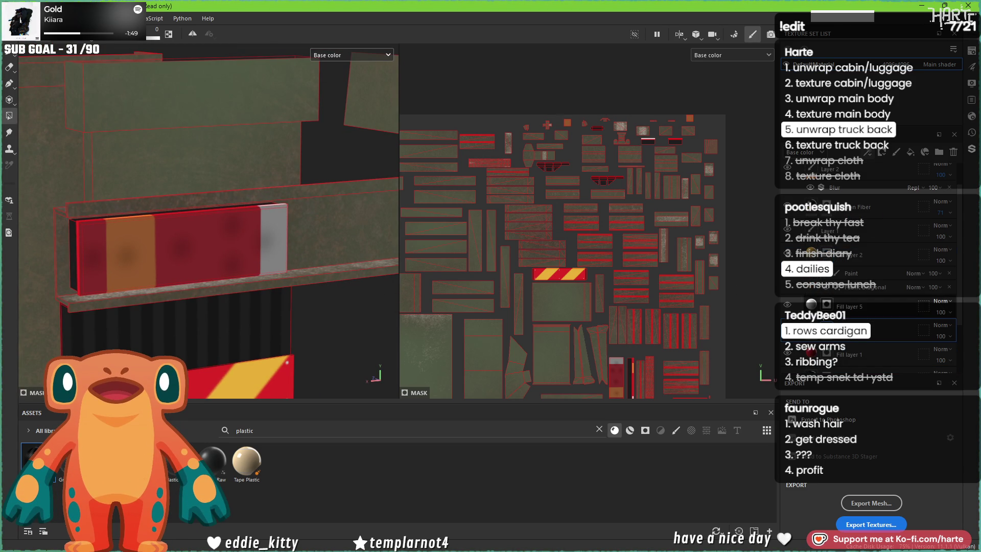
# Step: Apply a layer command to Fill layer 1, check the red and grey faces, and return to Material view
pyautogui.rightClick(828, 354)
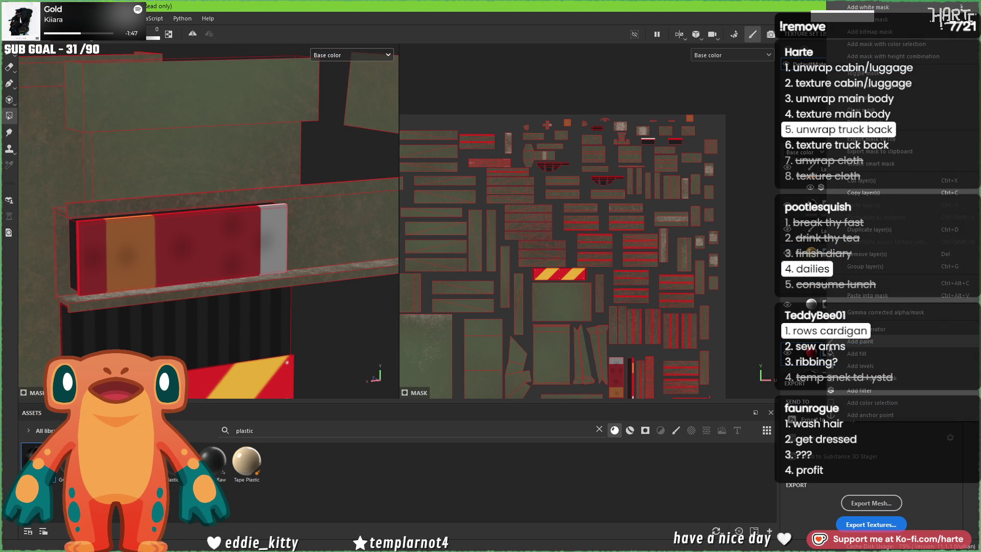
pyautogui.click(877, 285)
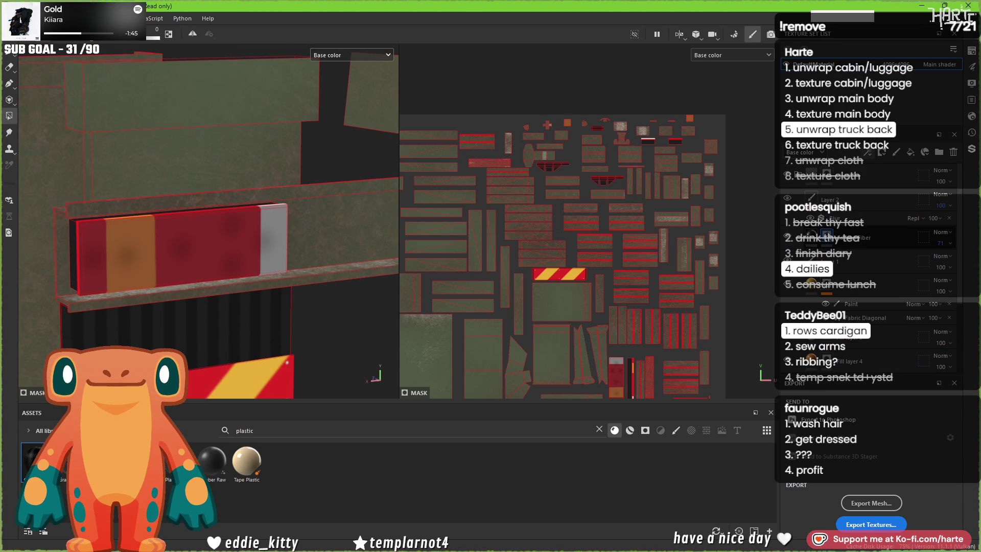
pyautogui.moveTo(63, 145)
pyautogui.keyDown('alt'); pyautogui.mouseDown()
pyautogui.moveTo(243, 267)
pyautogui.moveTo(104, 240)
pyautogui.moveTo(171, 224)
pyautogui.moveTo(172, 212)
pyautogui.mouseUp(); pyautogui.keyUp('alt')
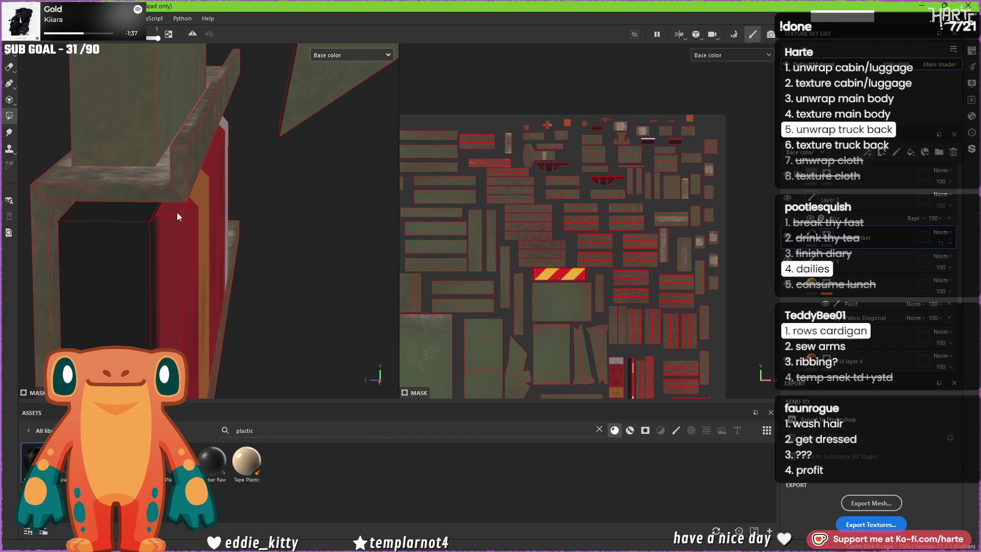
pyautogui.scroll(5, 177, 213)
pyautogui.keyDown('alt'); pyautogui.moveTo(204, 204); pyautogui.dragTo(263, 190); pyautogui.keyUp('alt')
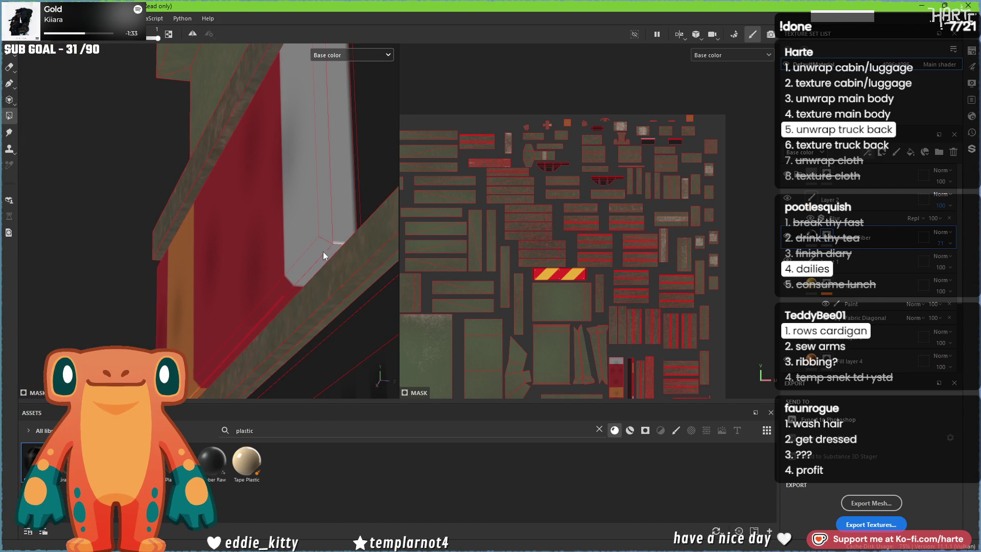
pyautogui.keyDown('alt'); pyautogui.moveTo(273, 242); pyautogui.dragTo(320, 279); pyautogui.keyUp('alt')
pyautogui.scroll(-5, 208, 244)
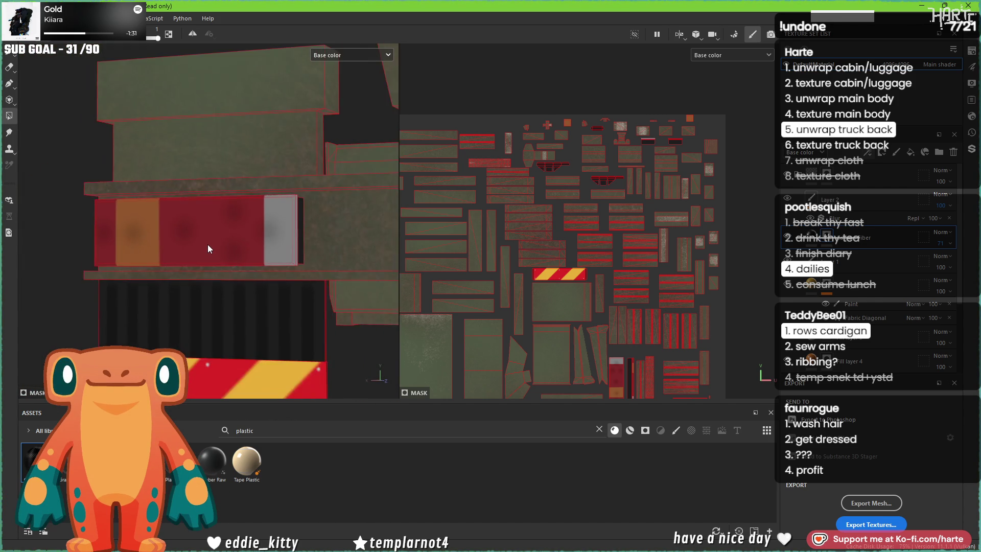
pyautogui.moveTo(207, 245)
pyautogui.keyDown('alt'); pyautogui.mouseDown()
pyautogui.moveTo(218, 231)
pyautogui.moveTo(203, 259)
pyautogui.moveTo(320, 276)
pyautogui.moveTo(252, 275)
pyautogui.moveTo(145, 215)
pyautogui.moveTo(265, 257)
pyautogui.moveTo(225, 265)
pyautogui.mouseUp(); pyautogui.keyUp('alt')
pyautogui.scroll(5, 215, 240)
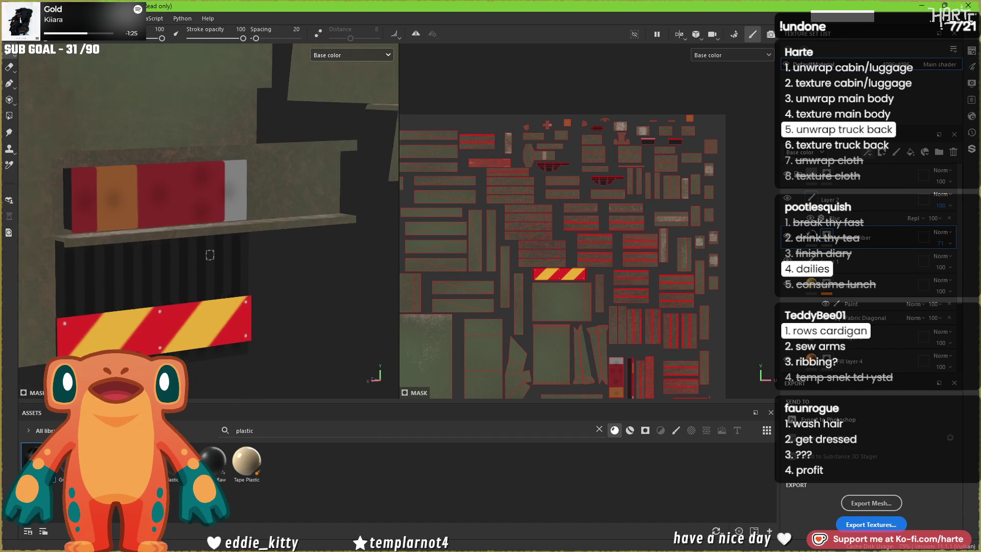
pyautogui.scroll(-5, 209, 254)
pyautogui.press('m')
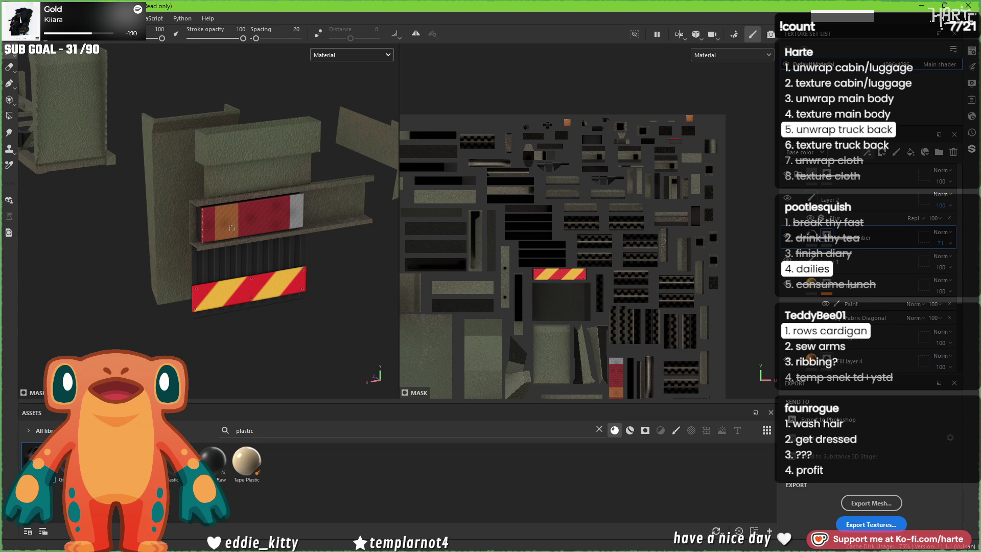
# Step: Open the olive fill layer's properties showing roughness 0.6 and metallic 0
pyautogui.scroll(-5, 232, 228)
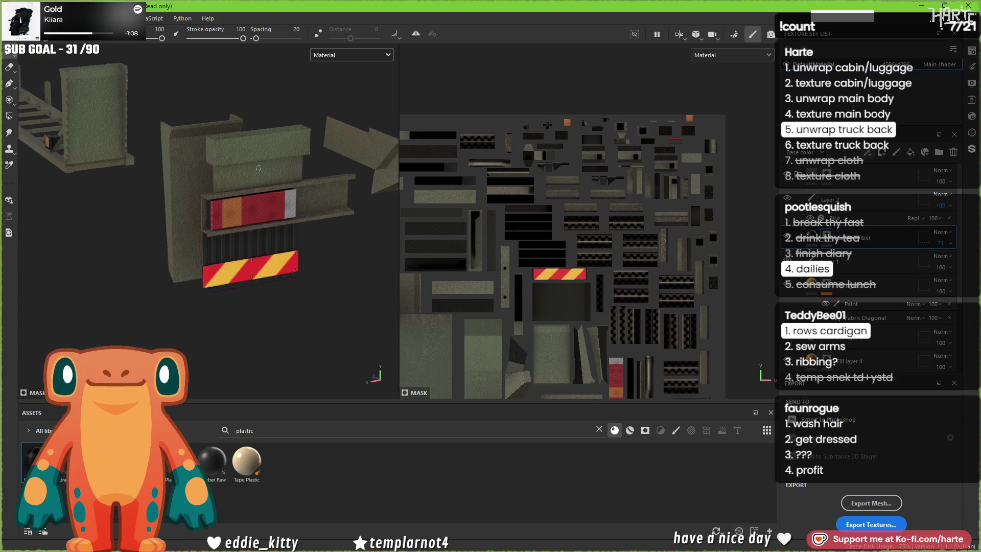
pyautogui.scroll(4, 238, 188)
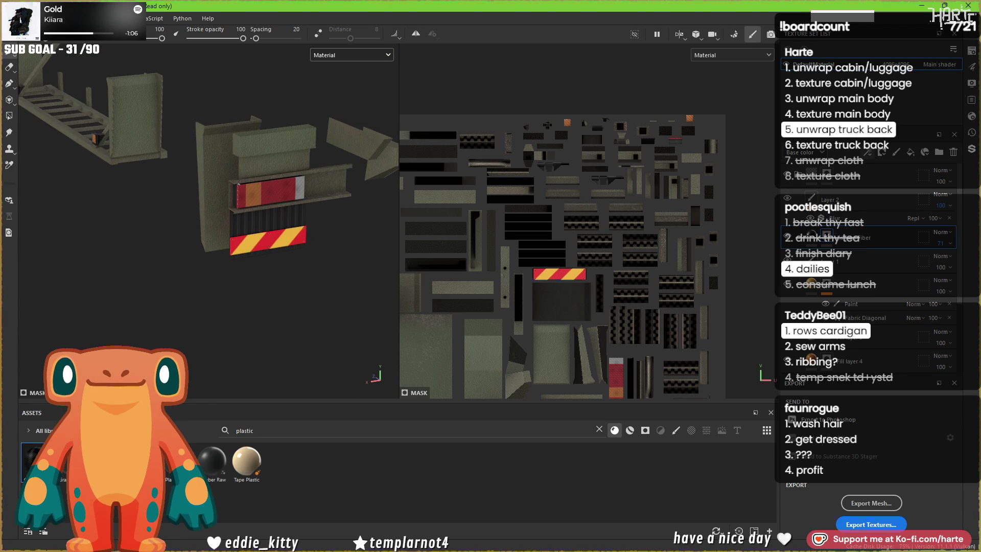
pyautogui.scroll(6, 281, 221)
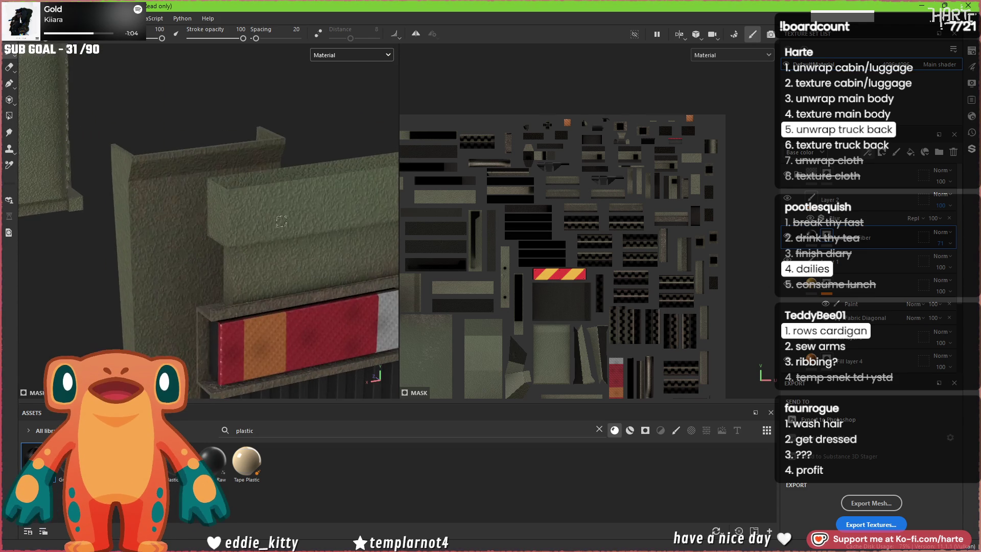
pyautogui.scroll(-5, 281, 221)
pyautogui.scroll(5, 267, 215)
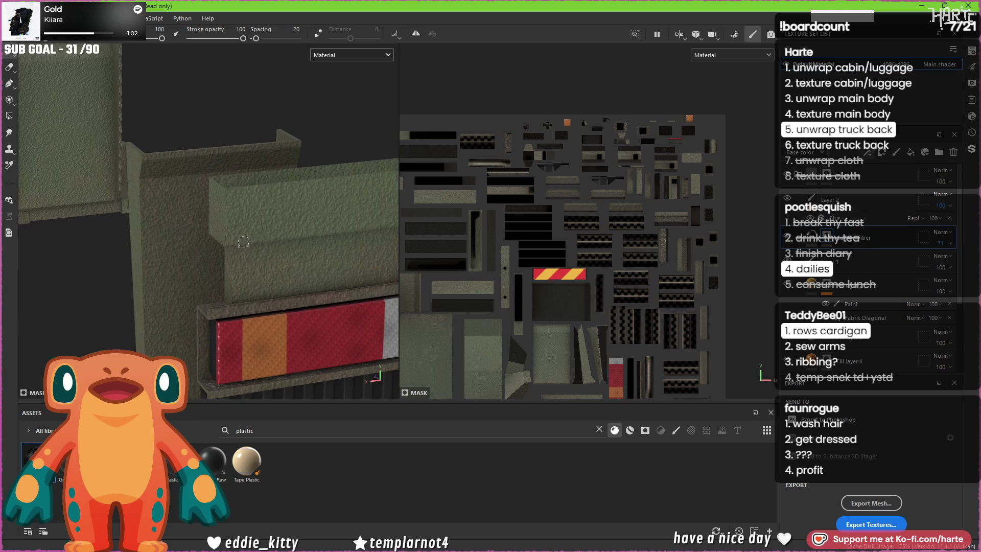
pyautogui.scroll(-5, 208, 223)
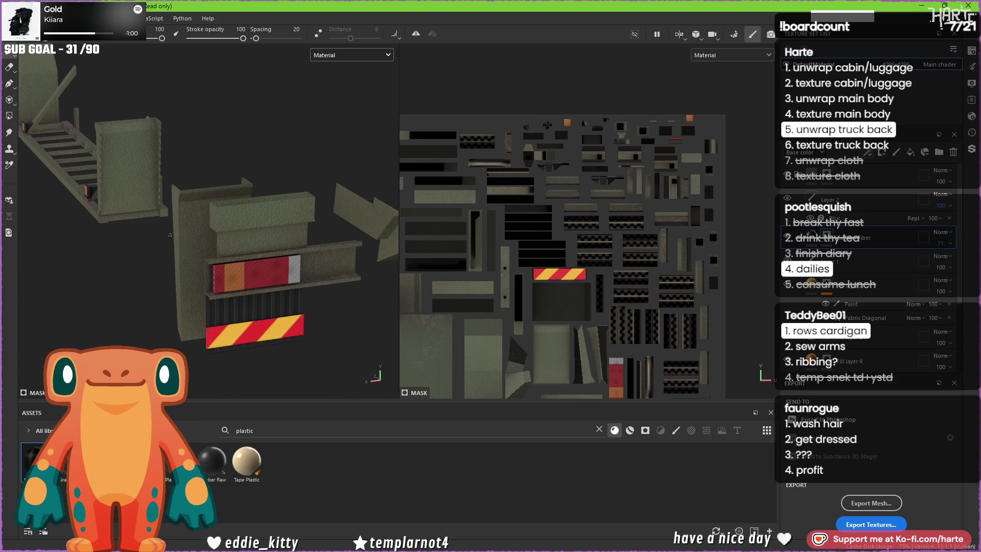
pyautogui.scroll(10, 162, 231)
pyautogui.scroll(-4, 839, 319)
pyautogui.scroll(-6, 839, 319)
pyautogui.scroll(5, 807, 245)
pyautogui.scroll(-1, 796, 277)
pyautogui.click(817, 341)
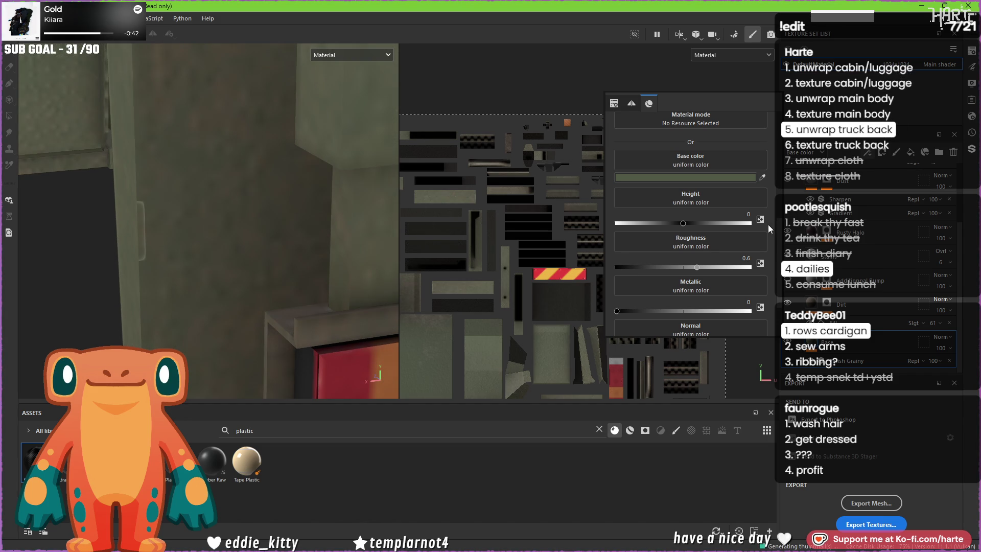
# Step: Set the texture resolution to 2048x2048
pyautogui.scroll(-3, 210, 269)
pyautogui.scroll(5, 210, 268)
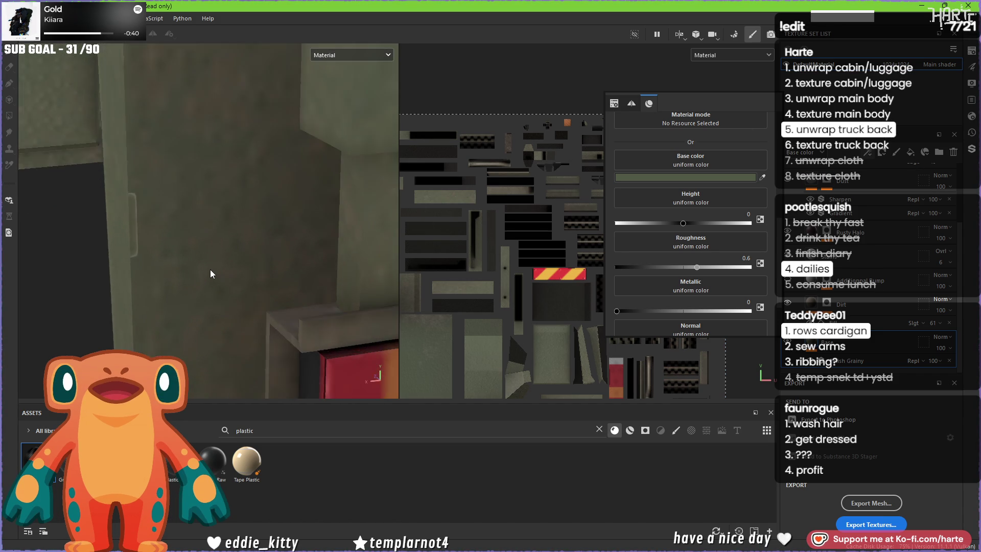
pyautogui.scroll(-3, 210, 269)
pyautogui.scroll(5, 93, 118)
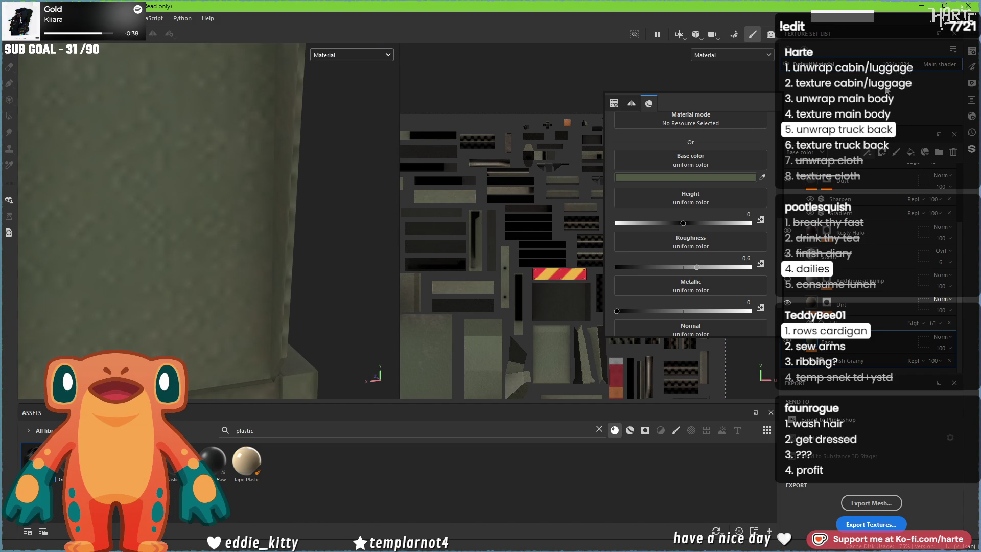
pyautogui.click(891, 65)
pyautogui.click(899, 113)
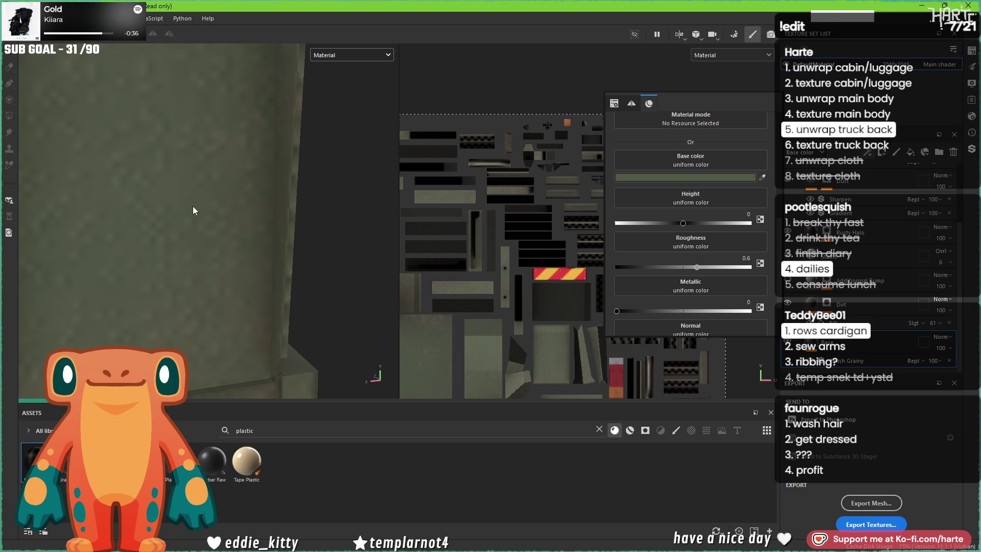
# Step: Lower the Finish Grainy filter's grain intensity to 0.03 and orbit to view the stairs and wall
pyautogui.scroll(-3, 193, 208)
pyautogui.scroll(4, 109, 232)
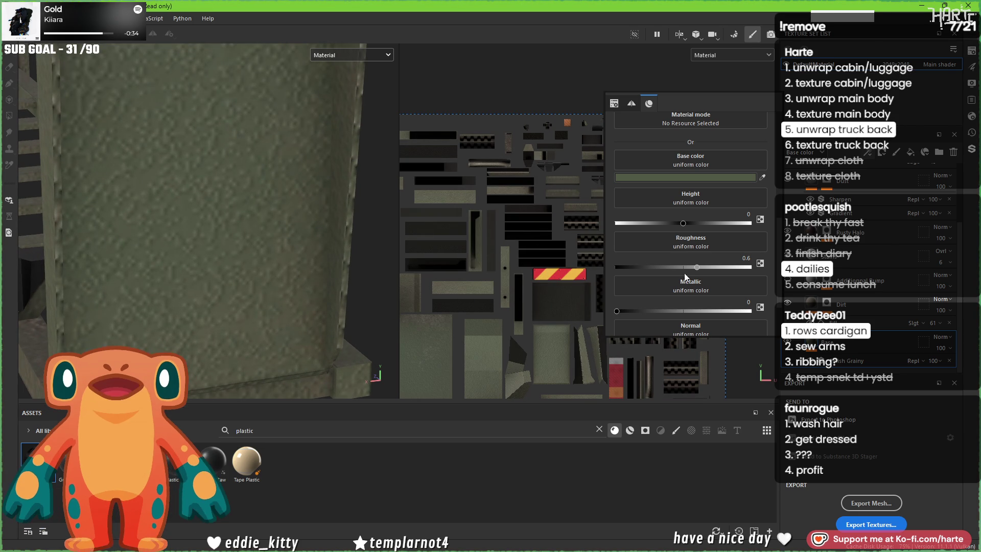
pyautogui.scroll(3, 684, 273)
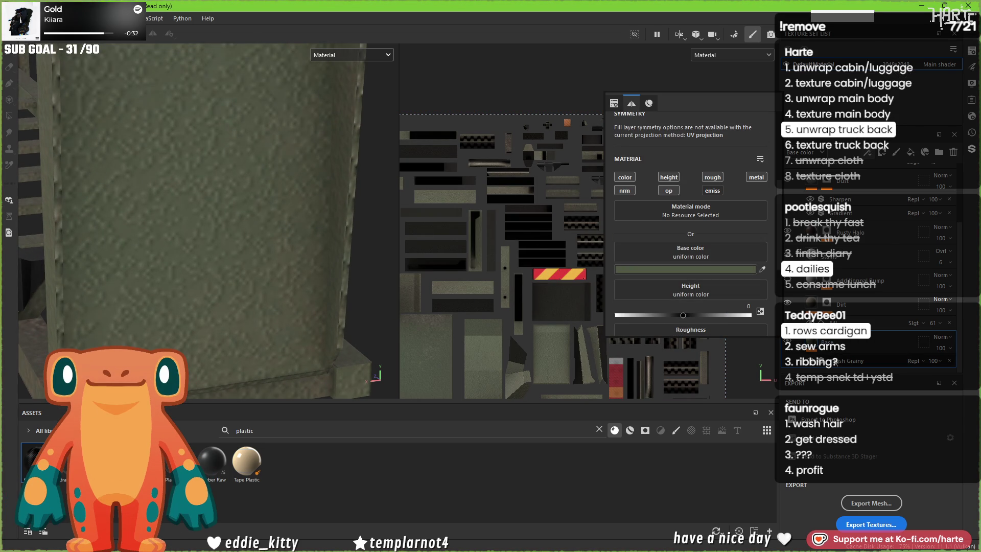
pyautogui.click(863, 360)
pyautogui.moveTo(626, 229); pyautogui.dragTo(621, 230)
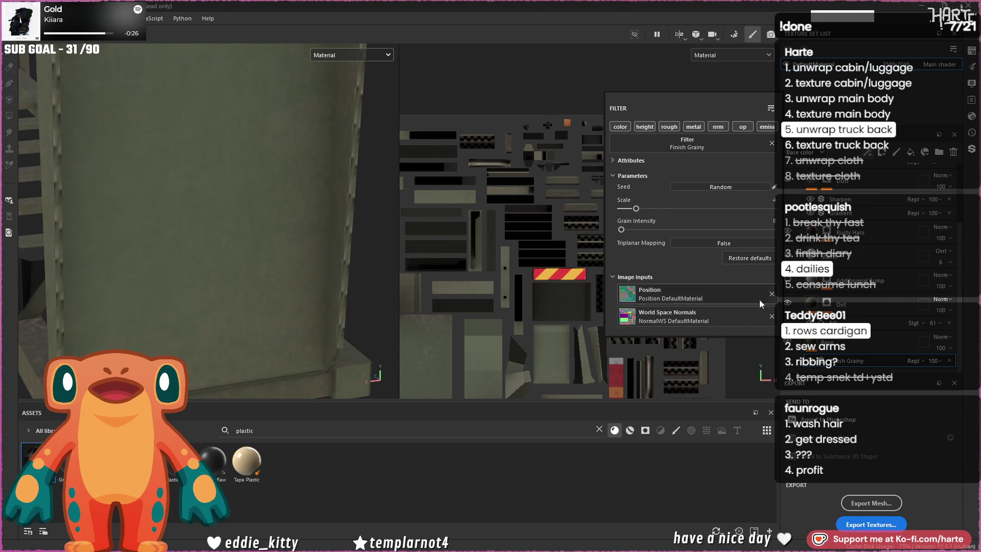
pyautogui.scroll(-5, 224, 190)
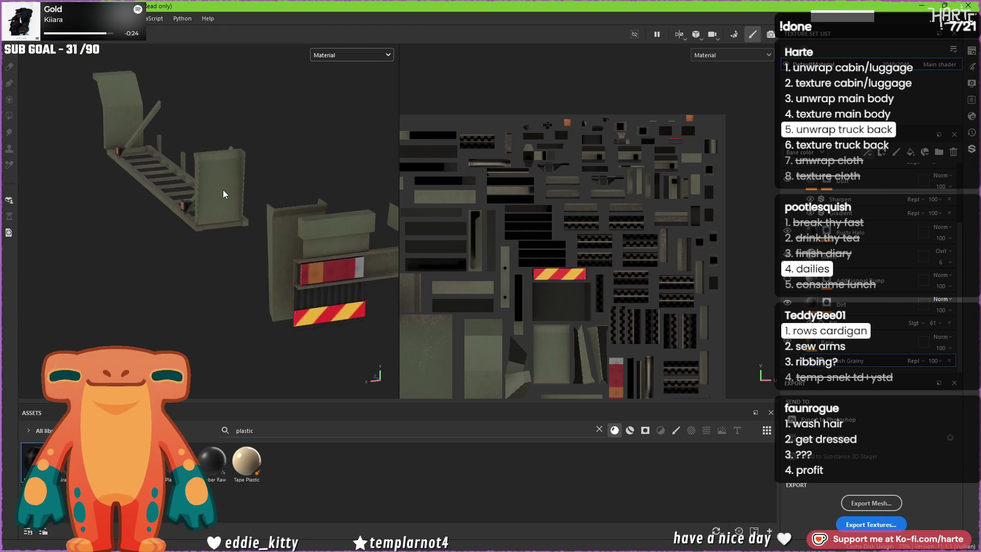
pyautogui.scroll(5, 223, 189)
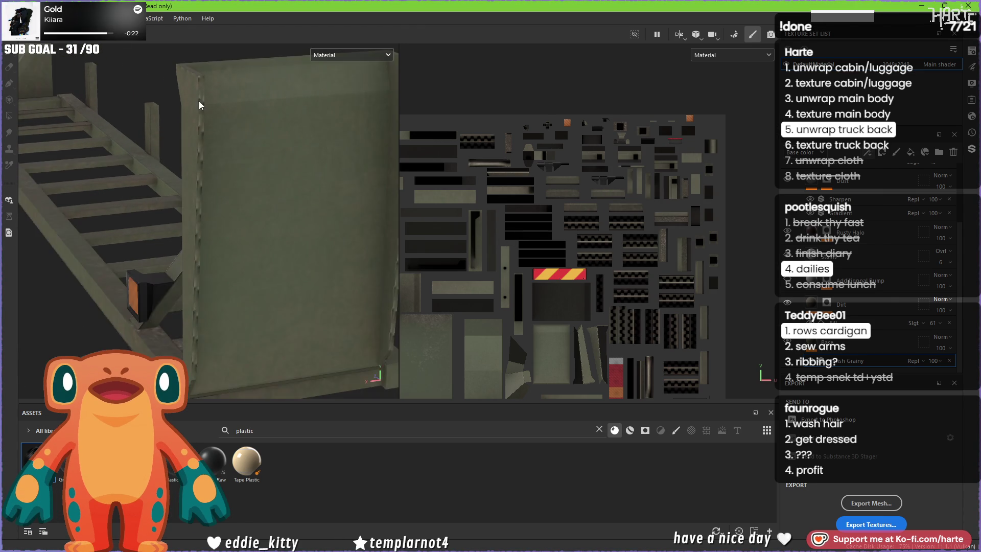
pyautogui.scroll(-3, 199, 104)
pyautogui.moveTo(202, 106)
pyautogui.keyDown('alt'); pyautogui.mouseDown()
pyautogui.moveTo(201, 135)
pyautogui.moveTo(297, 196)
pyautogui.moveTo(227, 204)
pyautogui.mouseUp(); pyautogui.keyUp('alt')
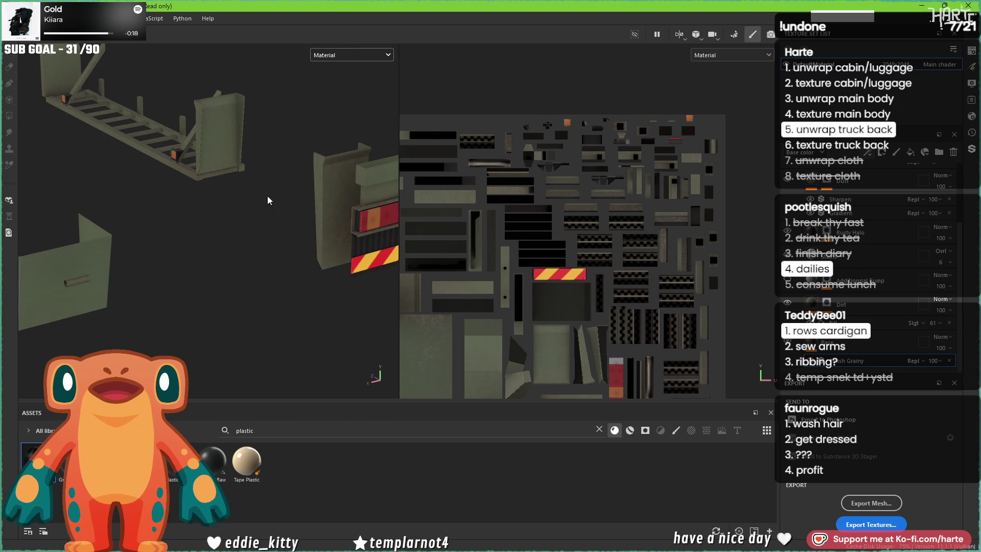
pyautogui.scroll(6, 250, 197)
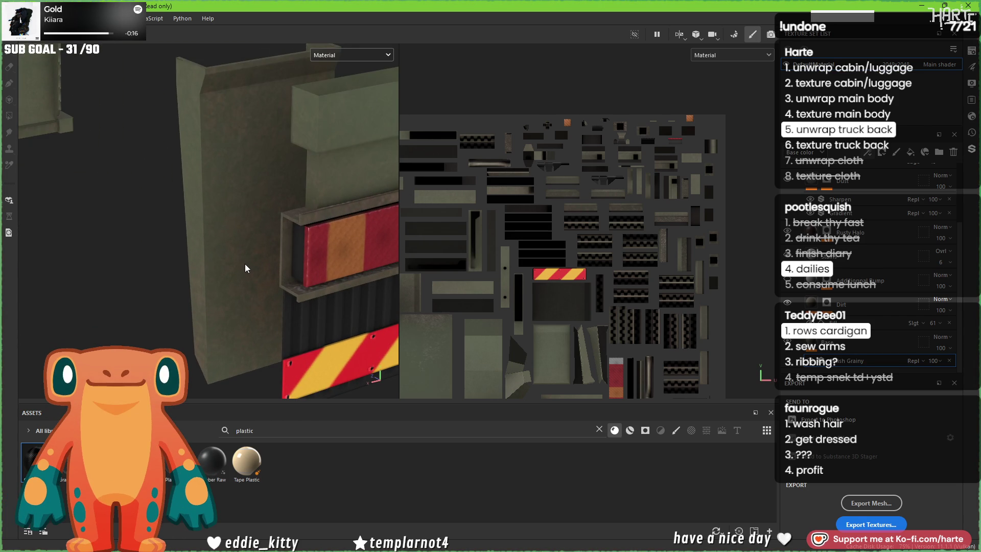
# Step: Raise Finish Grainy's grain intensity to 0.2 and lower its Base color layer opacity to 8
pyautogui.press('p')
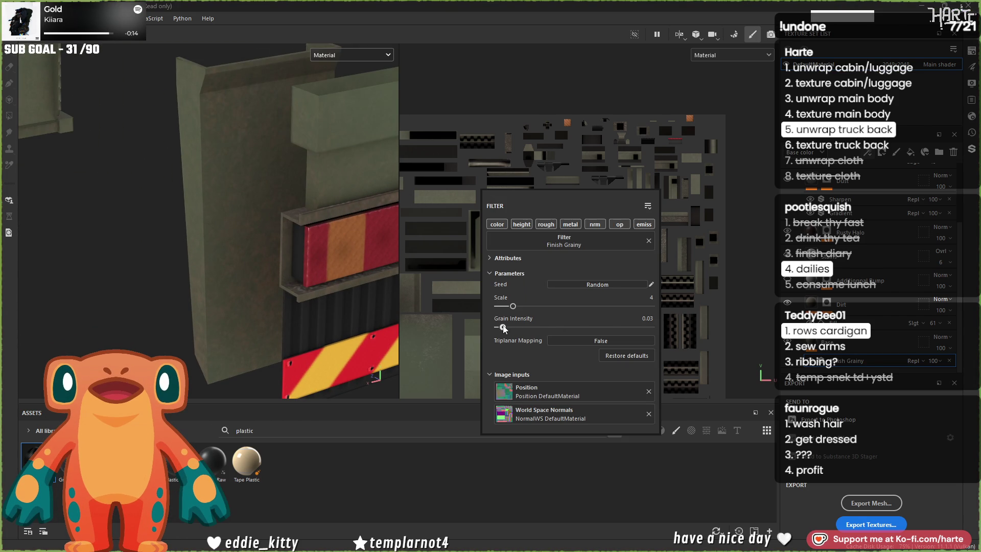
pyautogui.moveTo(503, 327); pyautogui.dragTo(506, 328)
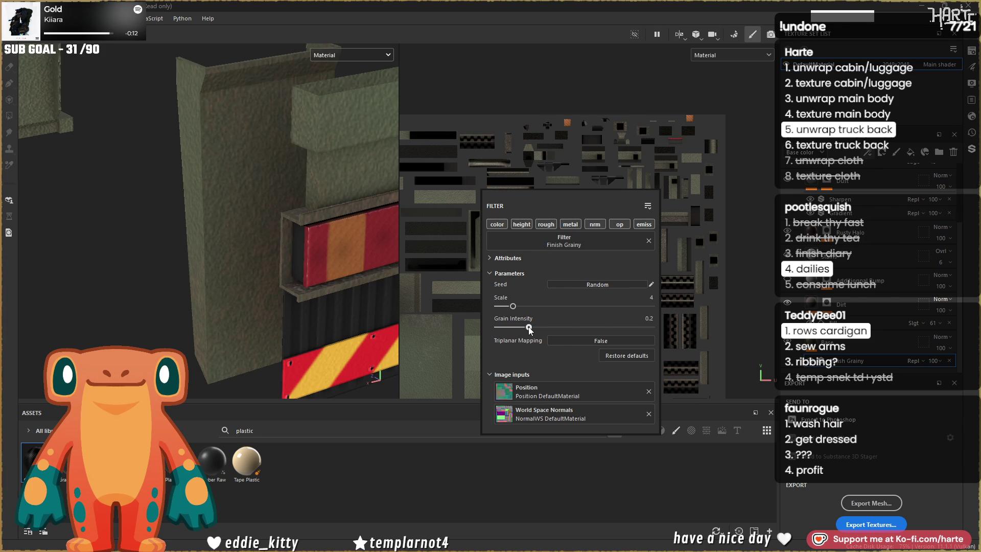
pyautogui.click(932, 361)
pyautogui.moveTo(935, 380); pyautogui.dragTo(937, 382)
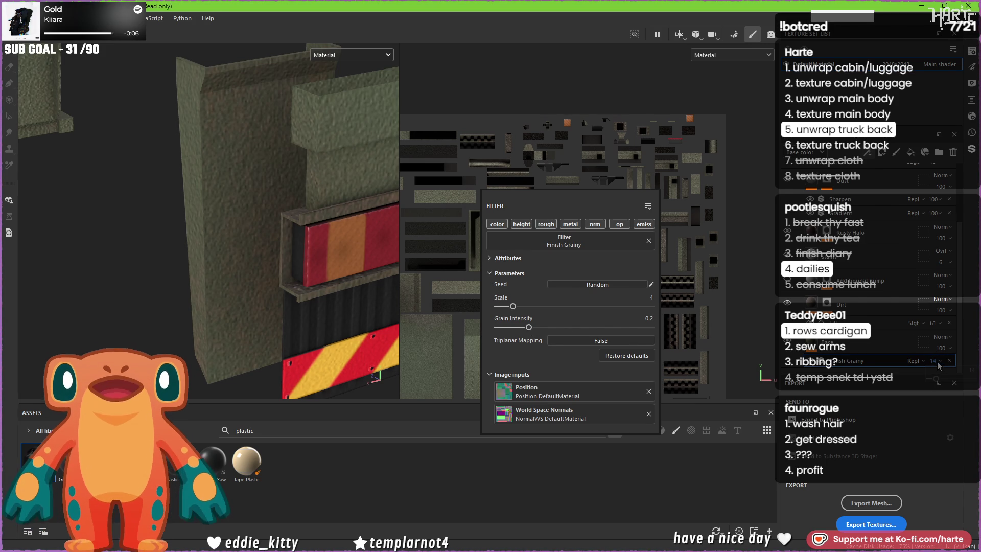
pyautogui.hotkey('ctrl', 'z')
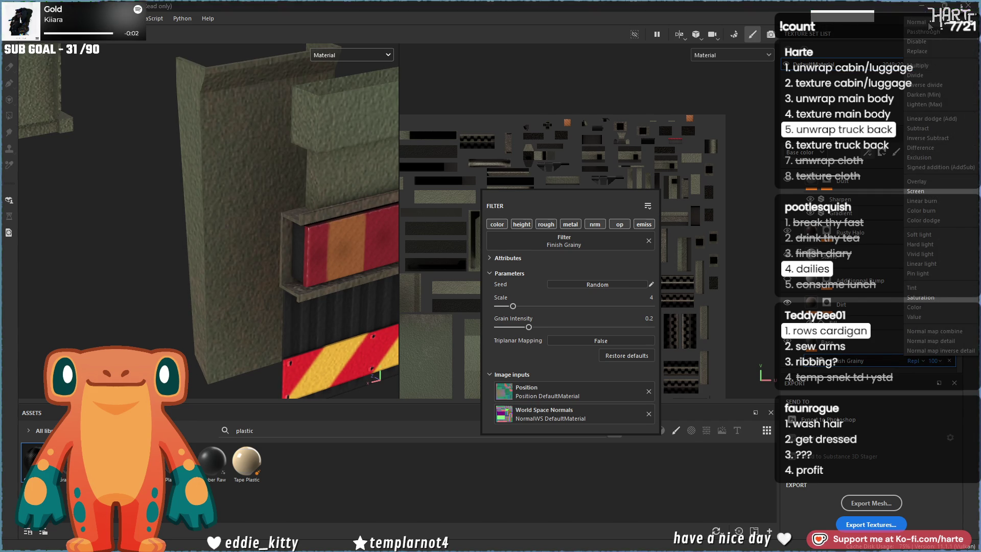
pyautogui.moveTo(933, 361); pyautogui.dragTo(934, 378)
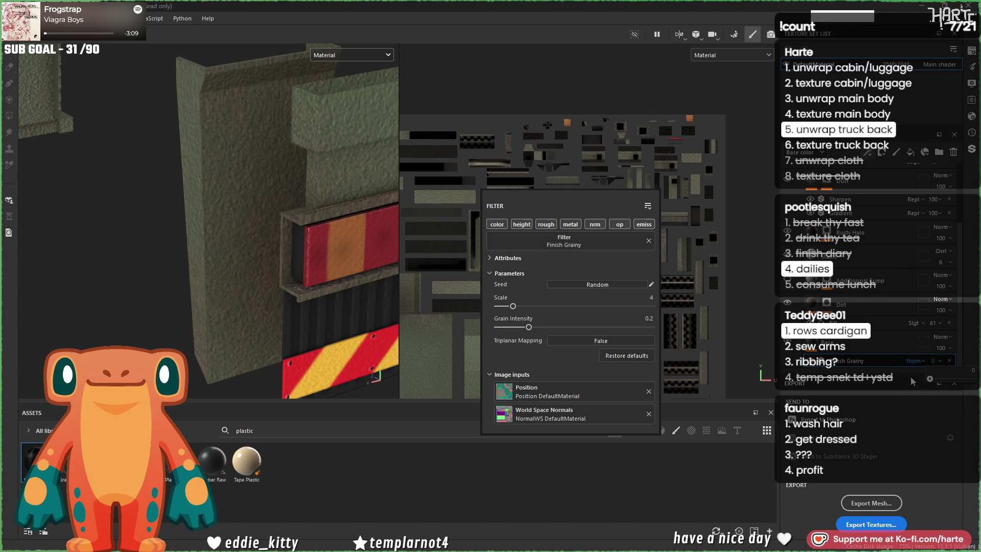
# Step: In the Height channel, adjust the Finish Grainy opacity through 11, 35 and 29, ending at 0
pyautogui.click(818, 153)
pyautogui.click(800, 163)
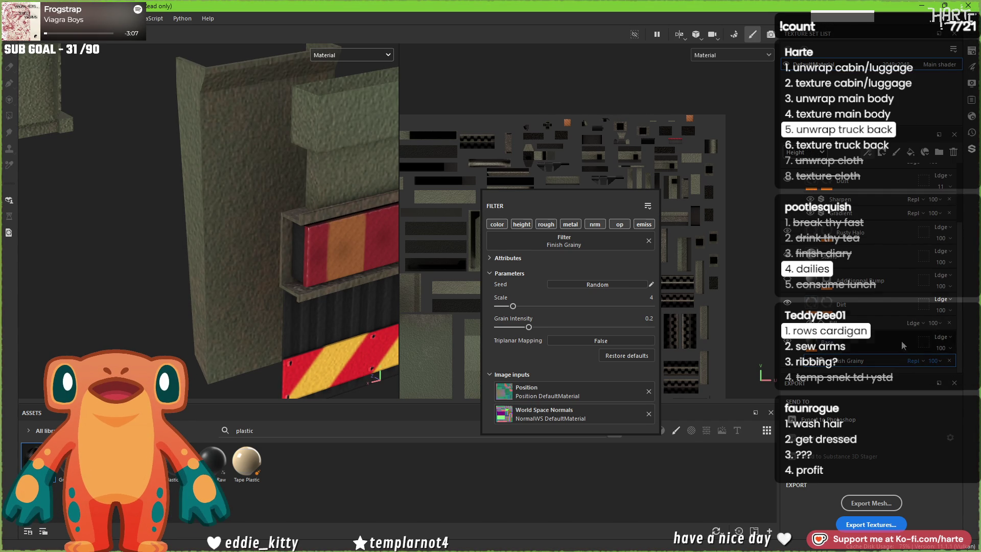
pyautogui.click(933, 360)
pyautogui.click(934, 378)
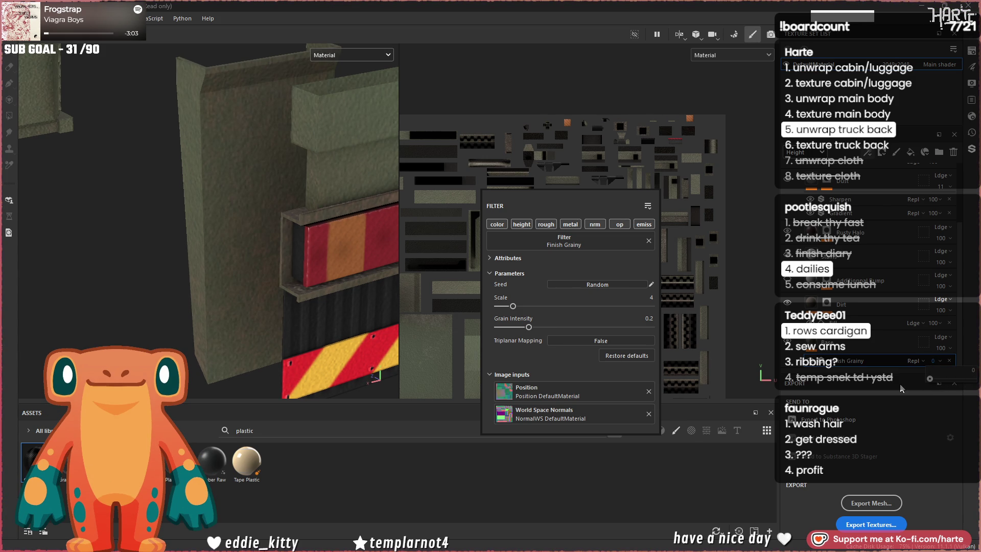
pyautogui.keyDown('alt'); pyautogui.moveTo(286, 271); pyautogui.dragTo(332, 272); pyautogui.keyUp('alt')
pyautogui.scroll(10, 333, 272)
pyautogui.click(928, 360)
pyautogui.click(944, 379)
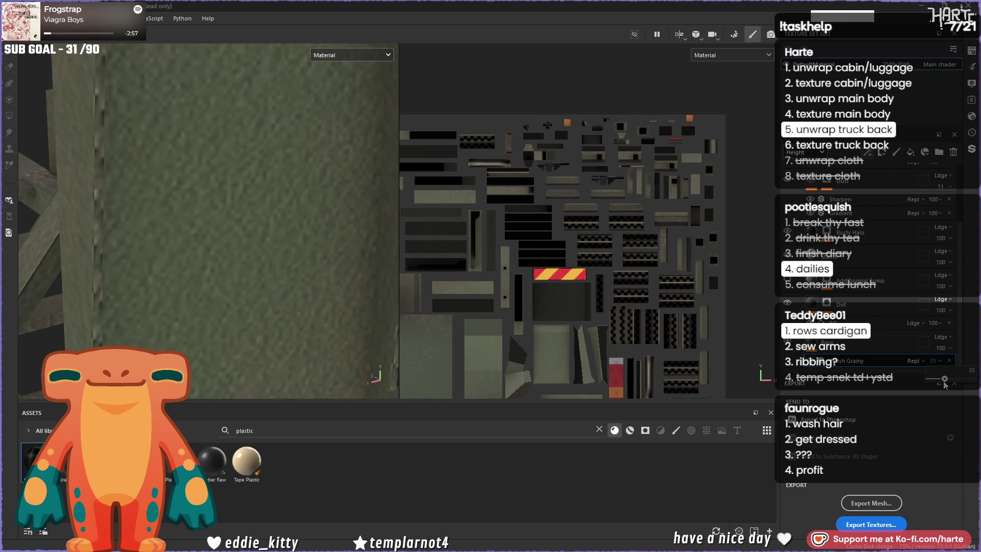
pyautogui.moveTo(945, 382); pyautogui.dragTo(937, 380)
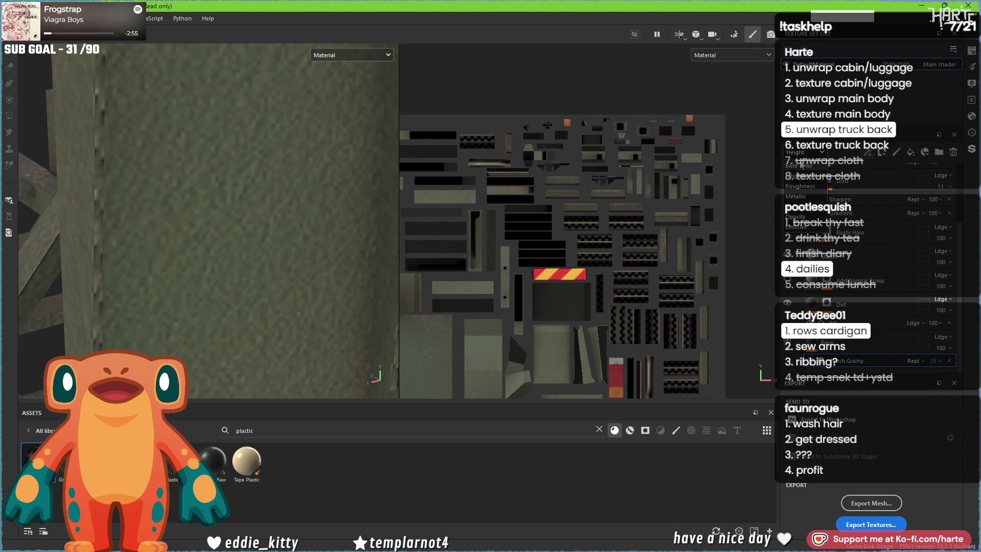
pyautogui.moveTo(938, 380); pyautogui.dragTo(905, 376)
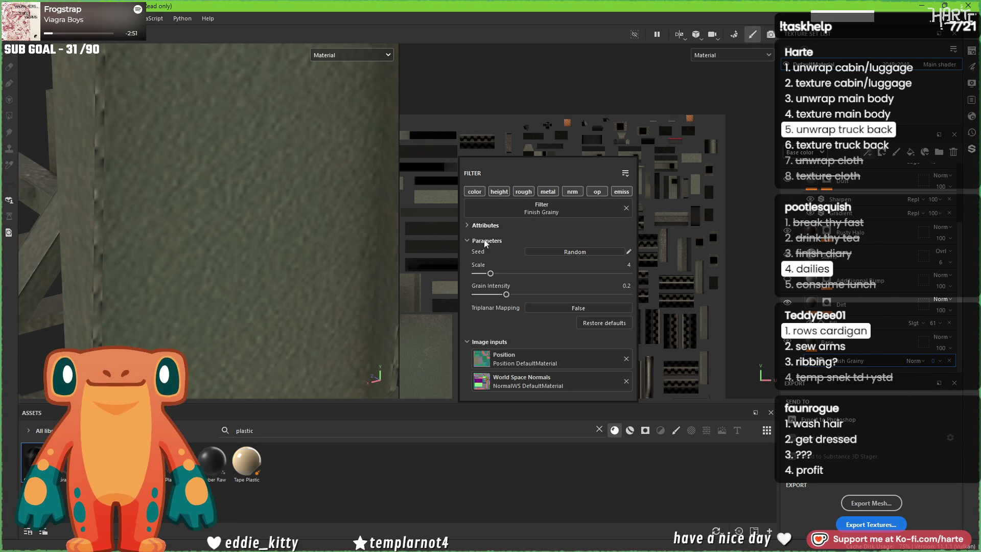
# Step: Raise the Finish Grainy layer opacity in the Normal channel and inspect the red light bar
pyautogui.click(804, 152)
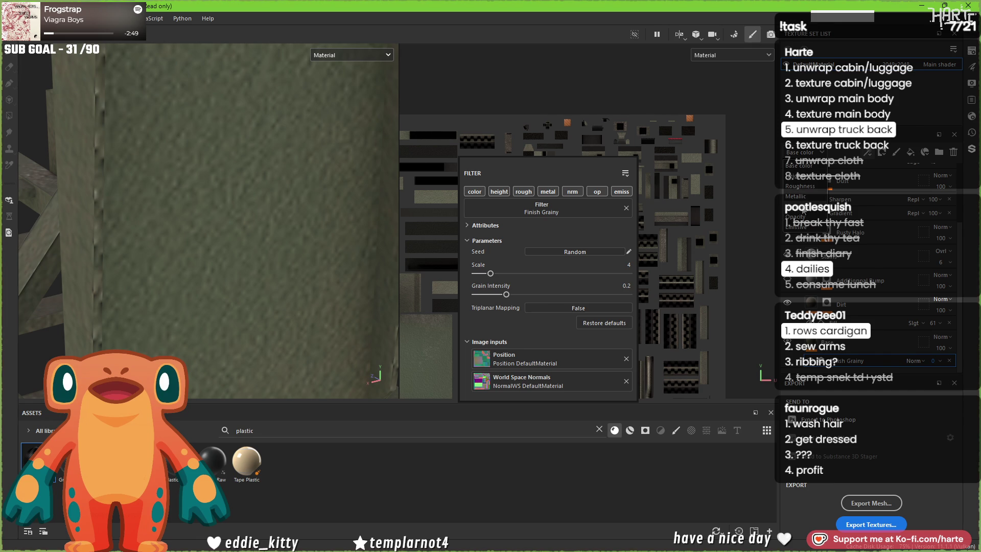
pyautogui.click(799, 207)
pyautogui.click(939, 364)
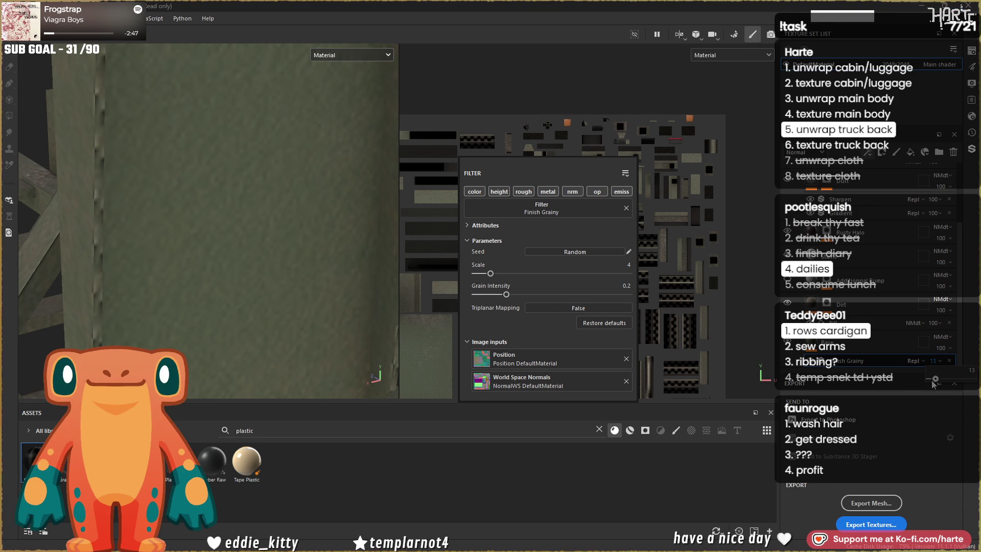
pyautogui.moveTo(913, 386); pyautogui.dragTo(948, 392)
pyautogui.scroll(-5, 225, 204)
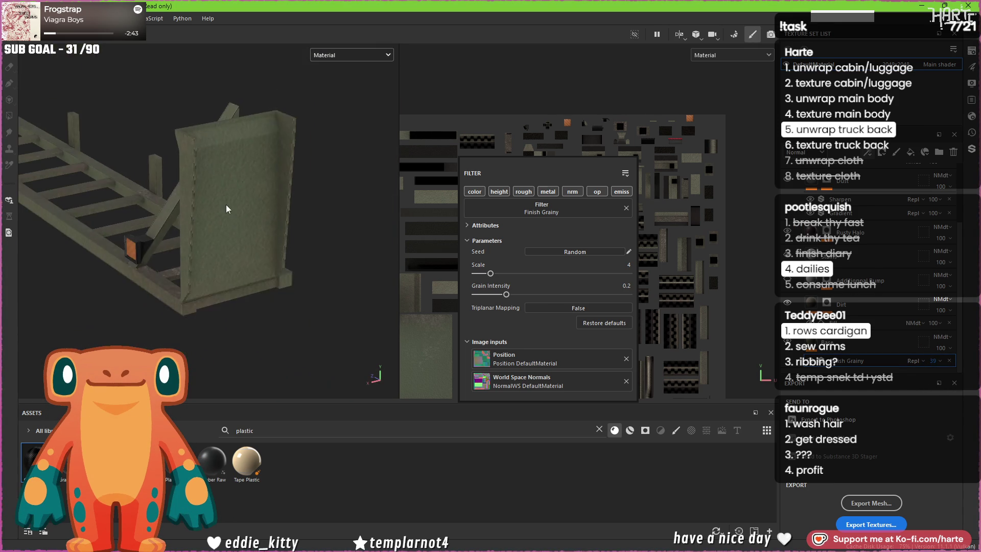
pyautogui.moveTo(258, 227)
pyautogui.keyDown('alt'); pyautogui.mouseDown()
pyautogui.moveTo(219, 234)
pyautogui.moveTo(265, 182)
pyautogui.moveTo(167, 193)
pyautogui.moveTo(557, 149)
pyautogui.mouseUp(); pyautogui.keyUp('alt')
pyautogui.scroll(5, 219, 234)
pyautogui.click(918, 69)
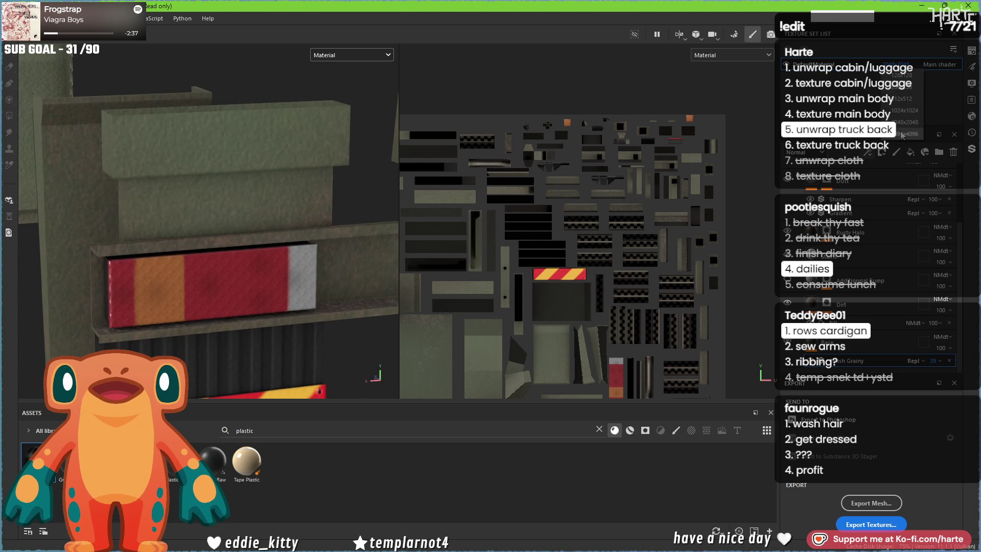
# Step: Set the texture set resolution to 4096x4096 and check the grainy truck back from above and head-on
pyautogui.click(901, 125)
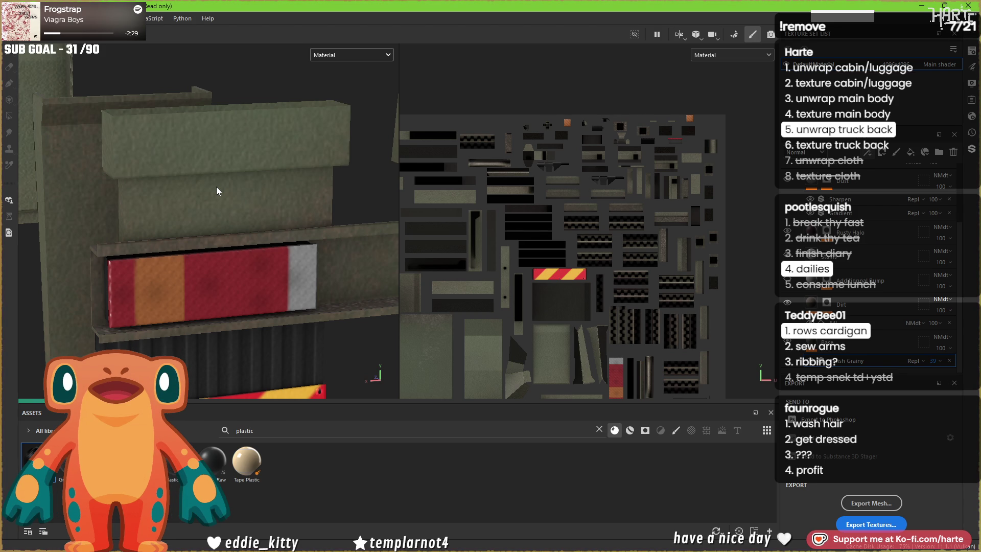
pyautogui.scroll(-2, 216, 186)
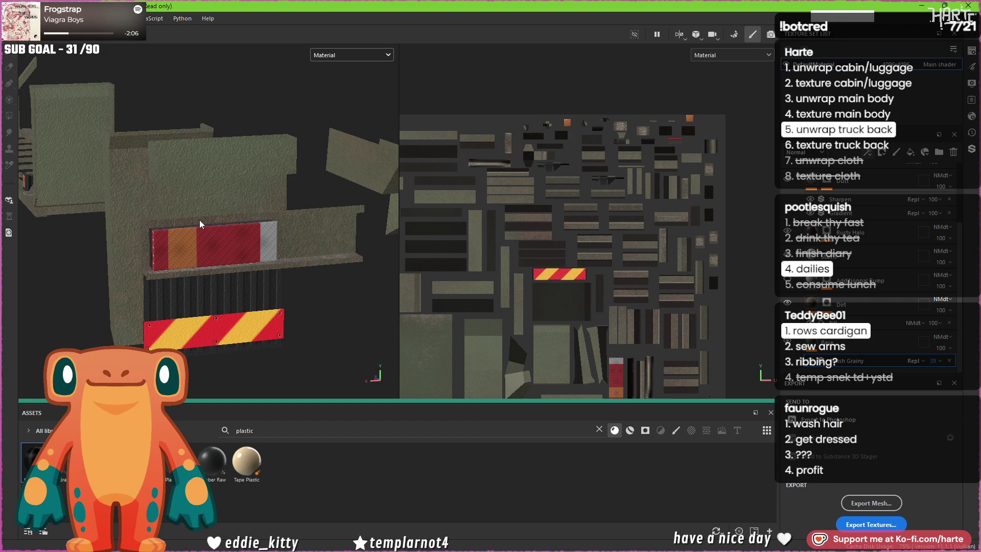
pyautogui.scroll(-3, 199, 220)
pyautogui.moveTo(199, 219); pyautogui.dragTo(335, 217, button='middle')
pyautogui.moveTo(335, 217)
pyautogui.keyDown('alt'); pyautogui.mouseDown()
pyautogui.moveTo(240, 230)
pyautogui.moveTo(112, 301)
pyautogui.mouseUp(); pyautogui.keyUp('alt')
pyautogui.moveTo(113, 301); pyautogui.dragTo(42, 345, button='middle')
pyautogui.scroll(-5, 200, 241)
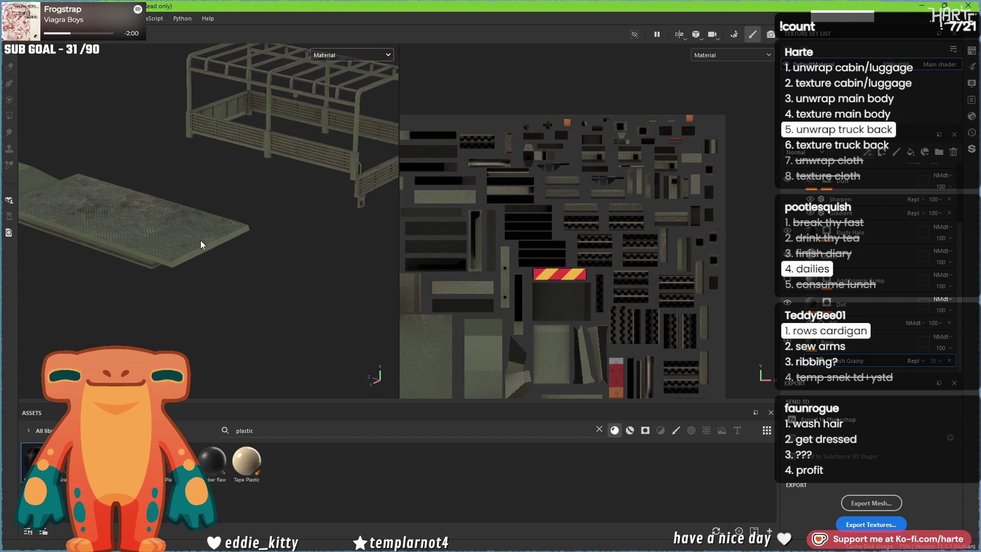
pyautogui.scroll(8, 295, 179)
pyautogui.moveTo(298, 185)
pyautogui.keyDown('alt'); pyautogui.mouseDown()
pyautogui.moveTo(252, 218)
pyautogui.moveTo(227, 198)
pyautogui.moveTo(144, 232)
pyautogui.moveTo(214, 234)
pyautogui.mouseUp(); pyautogui.keyUp('alt')
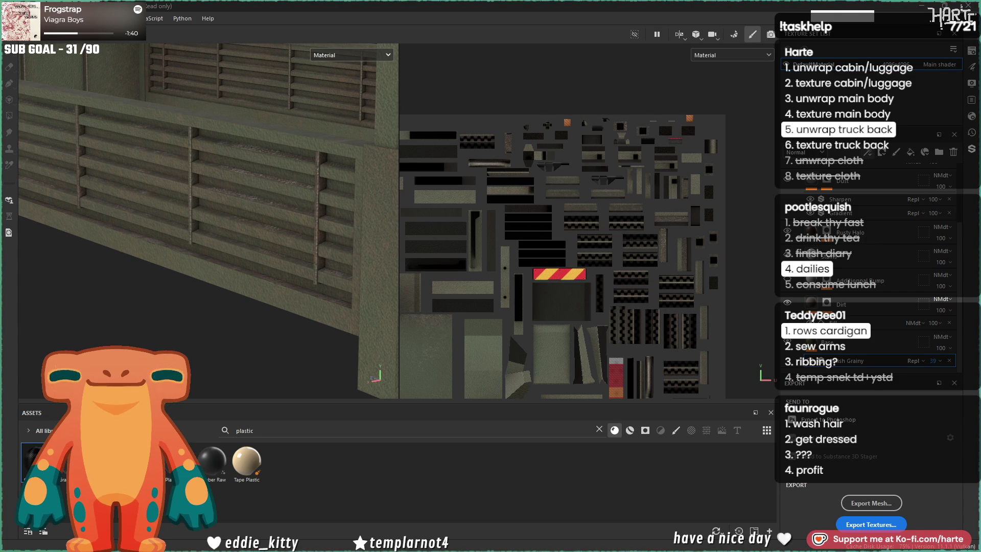
pyautogui.hotkey('alt', 'Tab')
pyautogui.scroll(2, 411, 265)
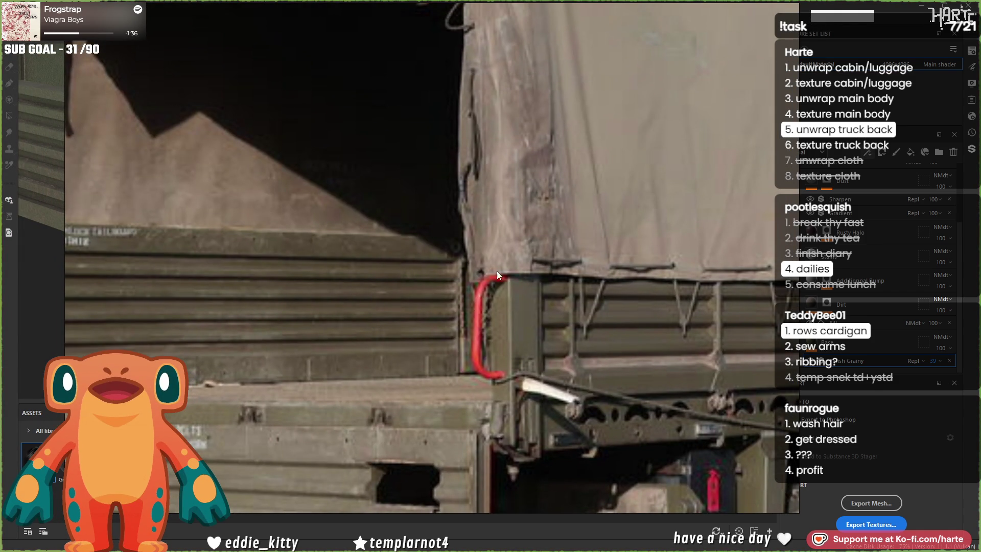
pyautogui.scroll(-5, 471, 330)
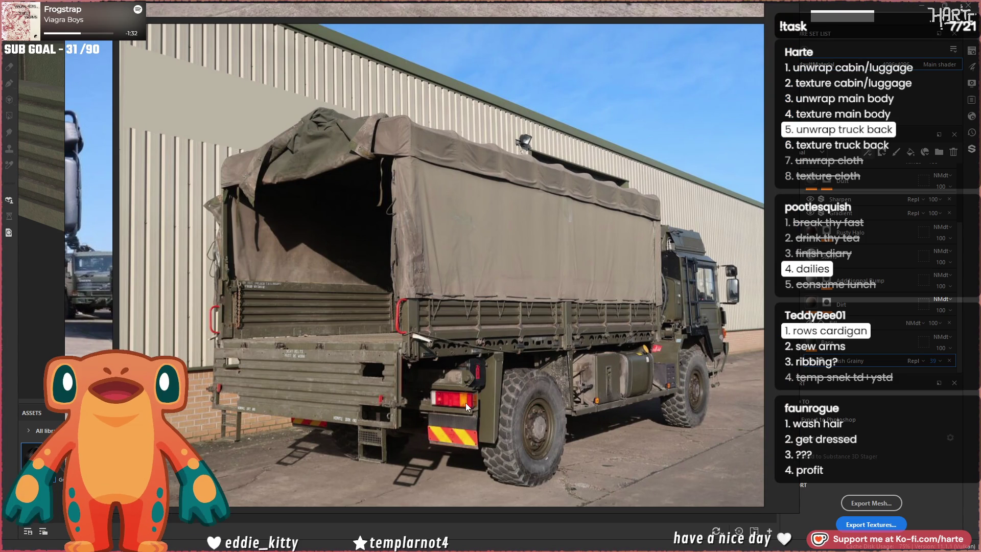
pyautogui.scroll(3, 465, 402)
pyautogui.scroll(-3, 464, 403)
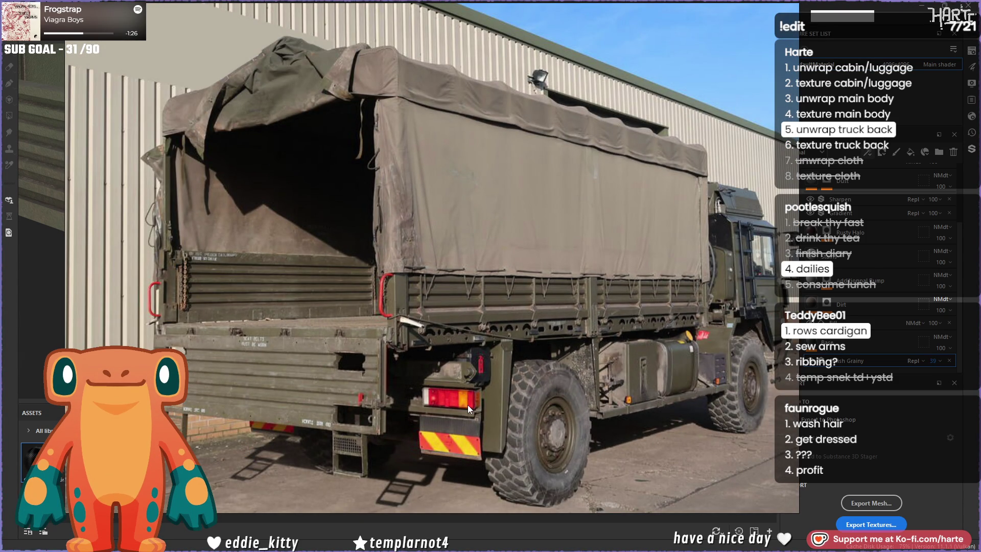
pyautogui.scroll(-5, 467, 404)
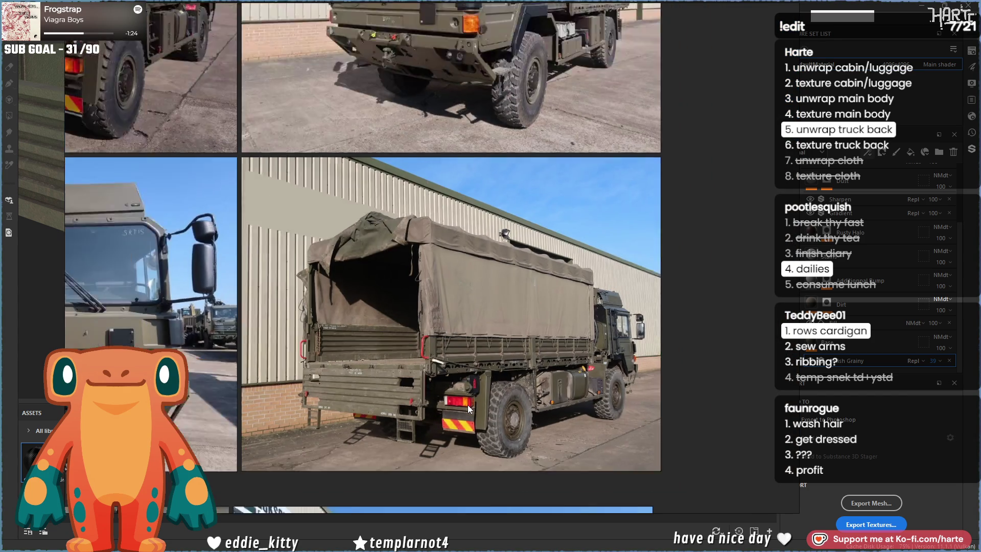
pyautogui.scroll(-3, 469, 407)
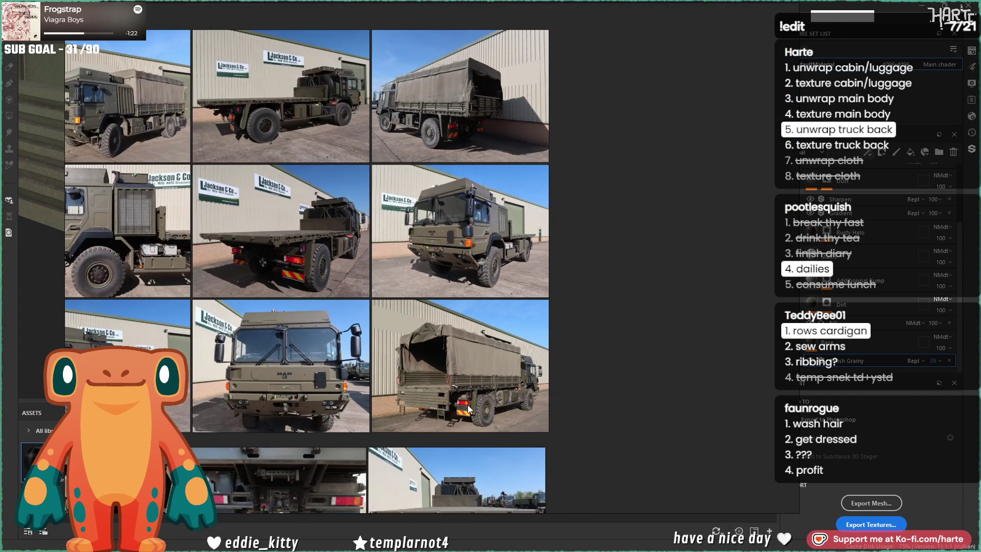
pyautogui.scroll(-2, 525, 357)
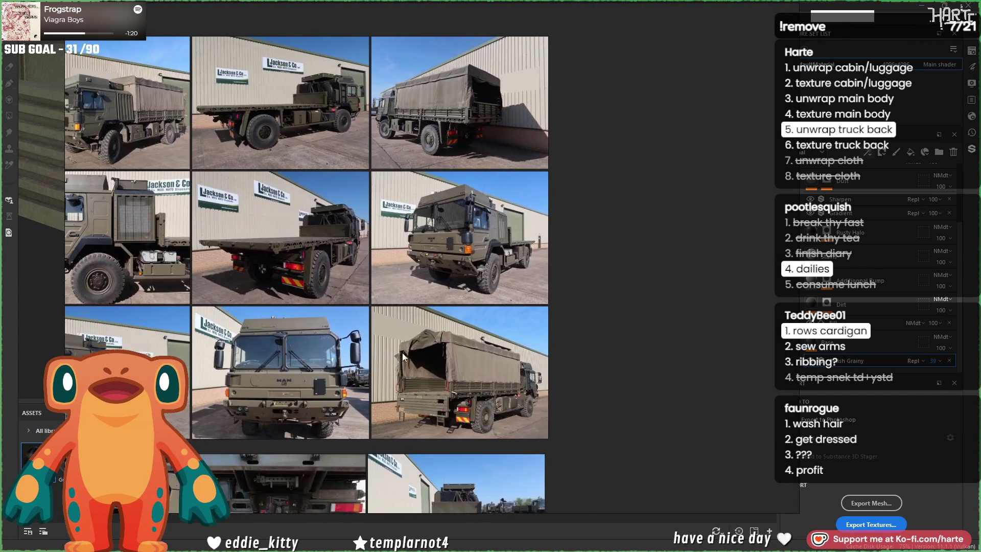
pyautogui.hotkey('alt', 'Tab')
pyautogui.scroll(-10, 210, 266)
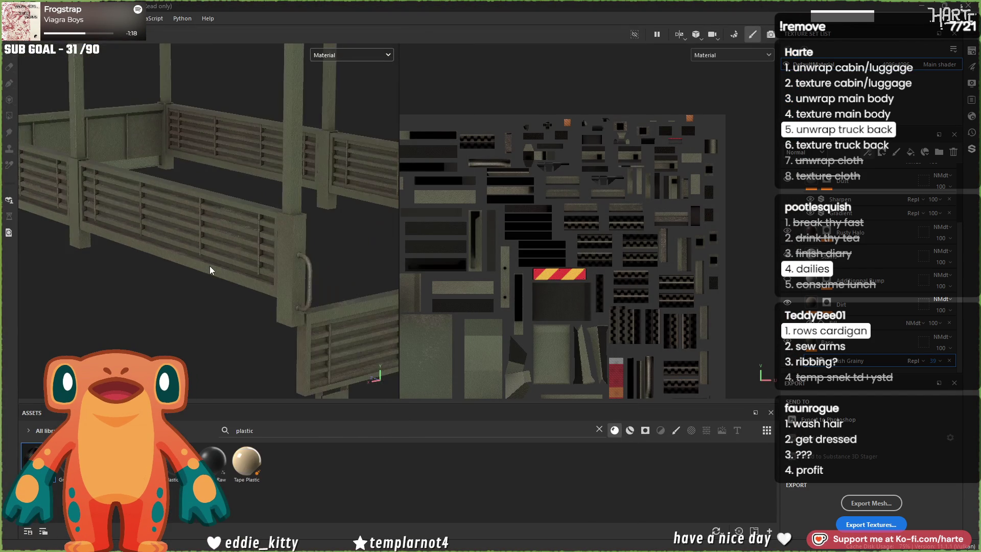
# Step: Pan to the tailgate and light pieces, then switch over to 3ds Max
pyautogui.moveTo(71, 329)
pyautogui.mouseDown(button='middle')
pyautogui.moveTo(275, 317)
pyautogui.moveTo(311, 288)
pyautogui.moveTo(231, 292)
pyautogui.mouseUp(button='middle')
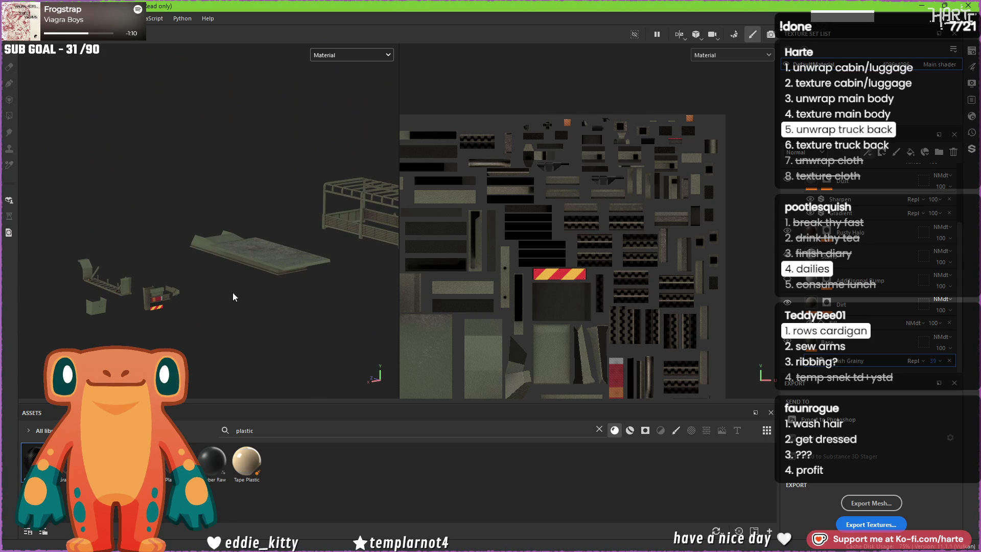
pyautogui.moveTo(537, 550)
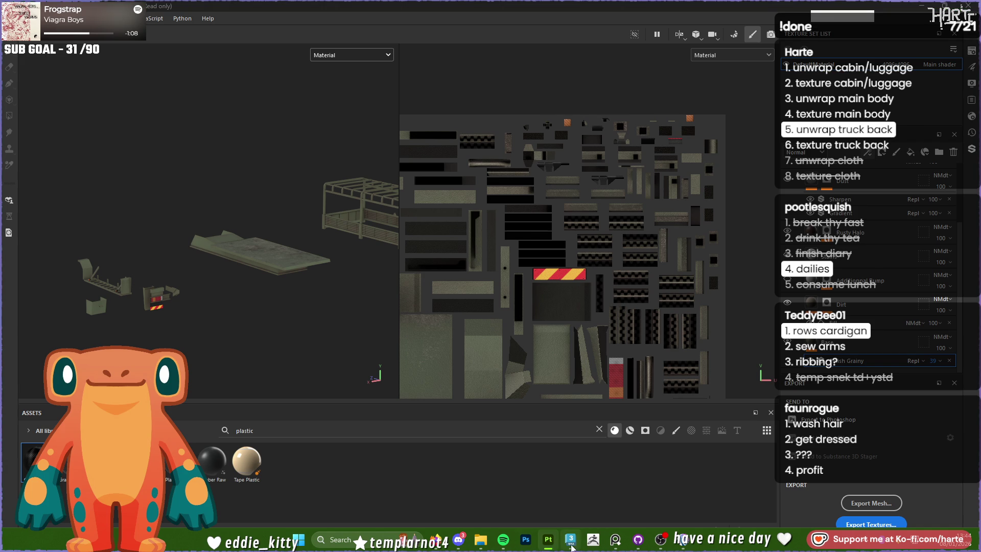
pyautogui.click(571, 540)
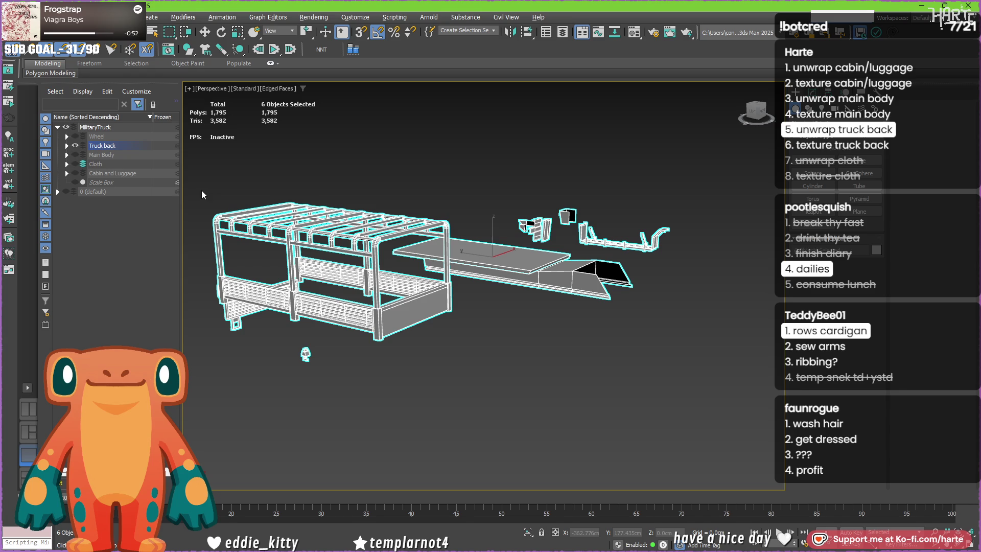
# Step: Select the five truck-back parts and move them to X 0
pyautogui.click(290, 180)
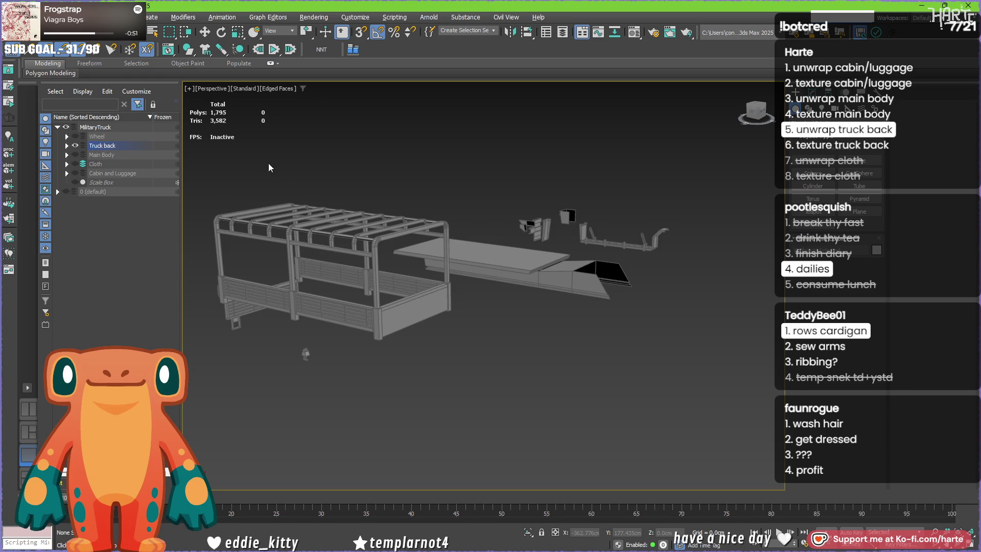
pyautogui.hotkey('ctrl', 'a')
pyautogui.press('w')
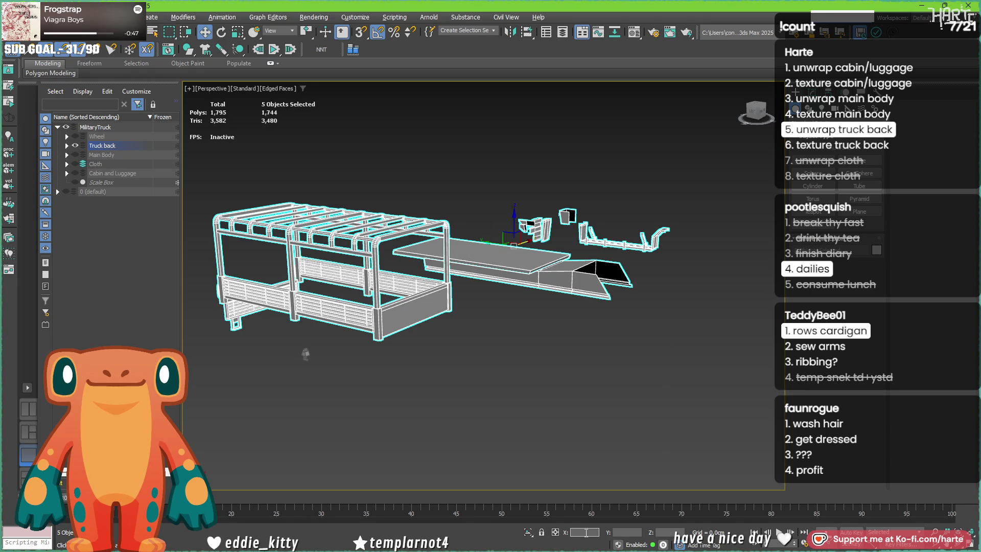
pyautogui.press('Return')
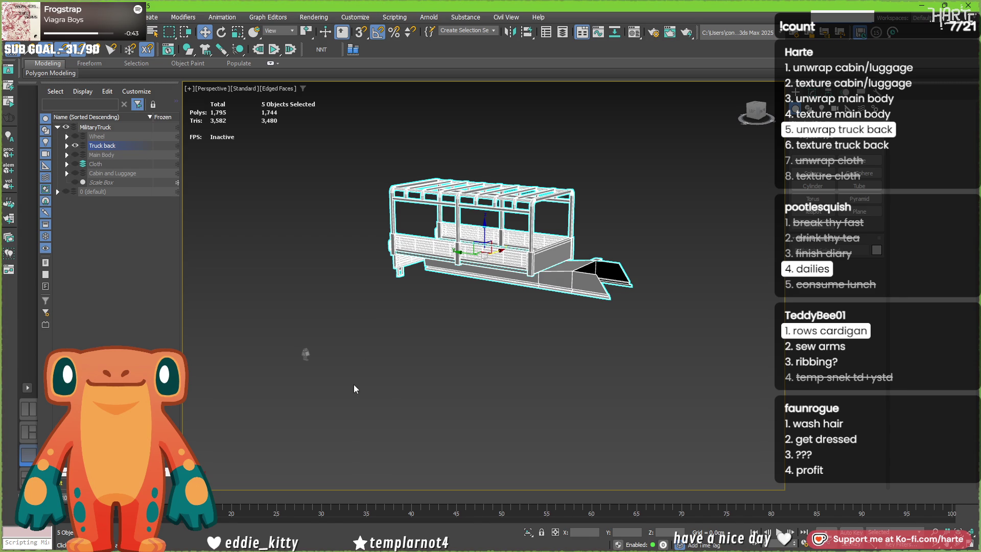
# Step: Select the small Object064 part and view the underside of the truck bed
pyautogui.moveTo(274, 329); pyautogui.dragTo(517, 315)
pyautogui.scroll(4, 441, 275)
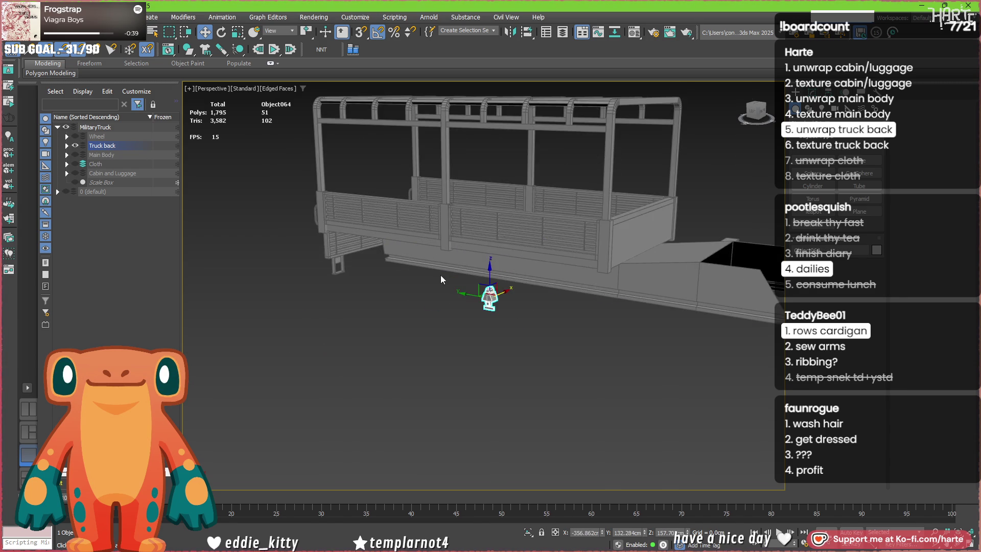
pyautogui.scroll(-5, 363, 299)
pyautogui.moveTo(327, 327)
pyautogui.keyDown('alt'); pyautogui.mouseDown(button='middle')
pyautogui.moveTo(382, 296)
pyautogui.moveTo(565, 328)
pyautogui.moveTo(578, 349)
pyautogui.moveTo(652, 387)
pyautogui.moveTo(504, 401)
pyautogui.moveTo(507, 330)
pyautogui.moveTo(433, 330)
pyautogui.mouseUp(button='middle'); pyautogui.keyUp('alt')
pyautogui.scroll(-2, 572, 327)
pyautogui.scroll(-2, 651, 387)
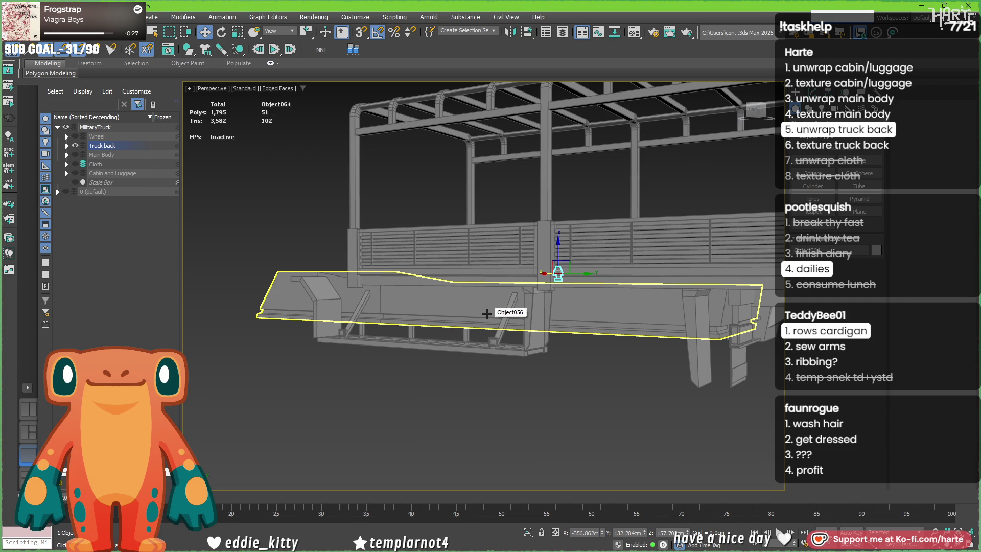
pyautogui.scroll(-3, 486, 313)
# Step: Look down on the truck back and box-select all six truck-back objects
pyautogui.moveTo(486, 313)
pyautogui.keyDown('alt'); pyautogui.mouseDown(button='middle')
pyautogui.moveTo(533, 317)
pyautogui.moveTo(405, 303)
pyautogui.mouseUp(button='middle'); pyautogui.keyUp('alt')
pyautogui.scroll(5, 406, 311)
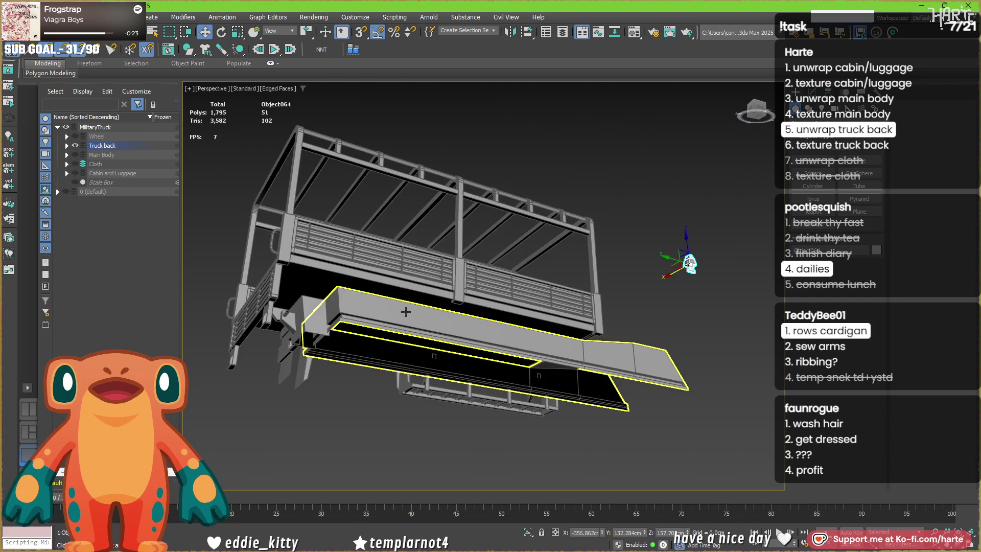
pyautogui.scroll(-3, 389, 317)
pyautogui.moveTo(389, 317)
pyautogui.keyDown('alt'); pyautogui.mouseDown(button='middle')
pyautogui.moveTo(393, 307)
pyautogui.moveTo(395, 317)
pyautogui.moveTo(477, 322)
pyautogui.moveTo(470, 336)
pyautogui.moveTo(384, 329)
pyautogui.moveTo(489, 346)
pyautogui.moveTo(388, 324)
pyautogui.moveTo(326, 352)
pyautogui.mouseUp(button='middle'); pyautogui.keyUp('alt')
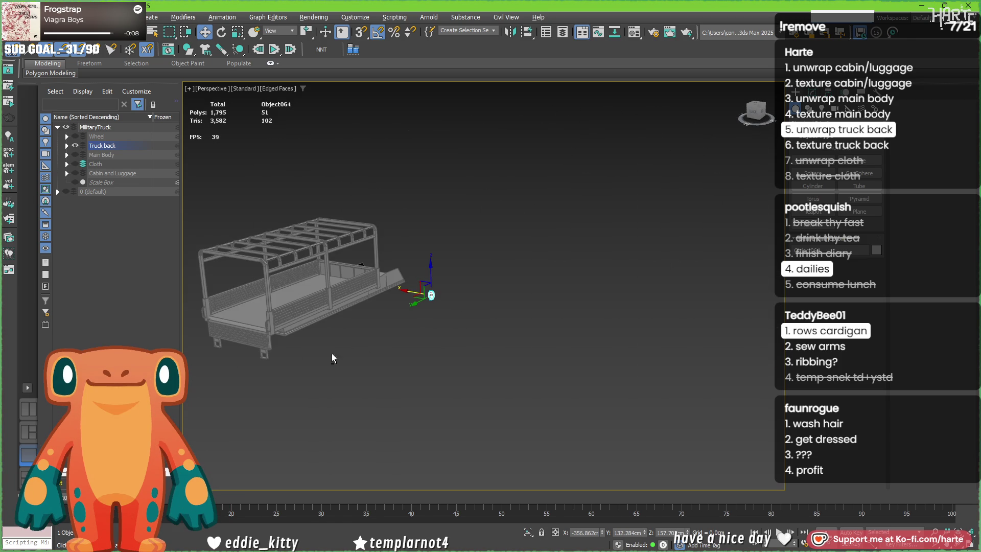
pyautogui.moveTo(481, 386); pyautogui.dragTo(189, 200)
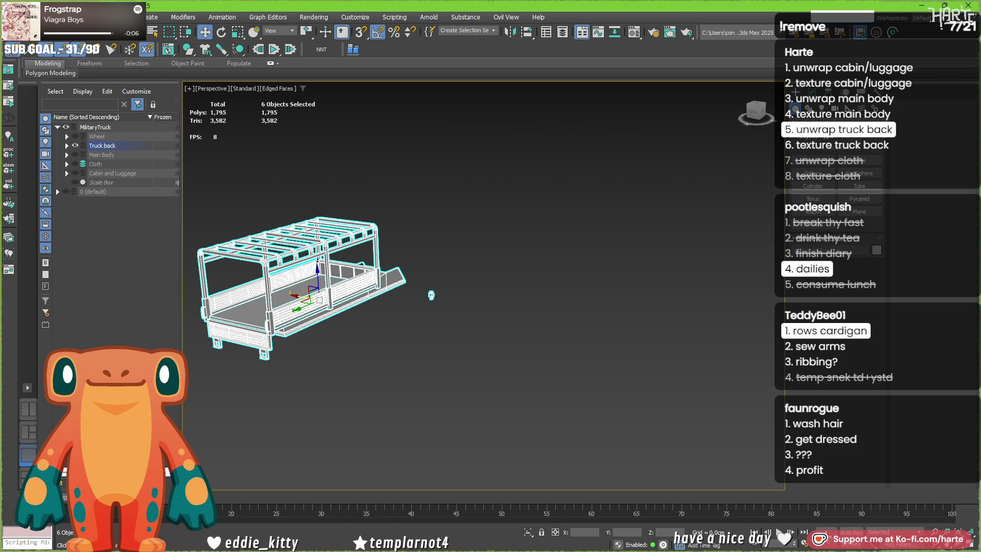
pyautogui.rightClick(188, 200)
# Step: Export the six selected truck-back objects as FBX, replacing the earlier export file
pyautogui.moveTo(102, 192)
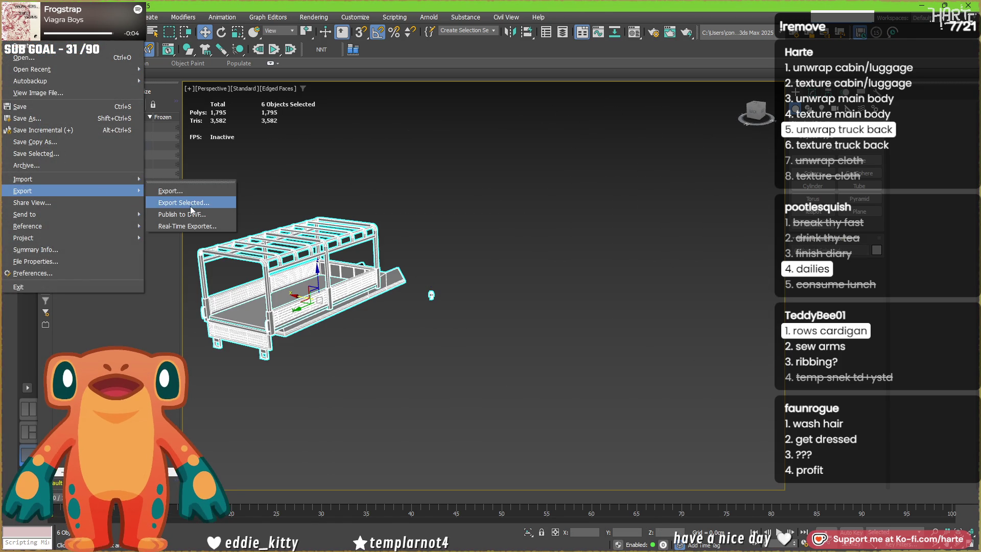
pyautogui.click(190, 206)
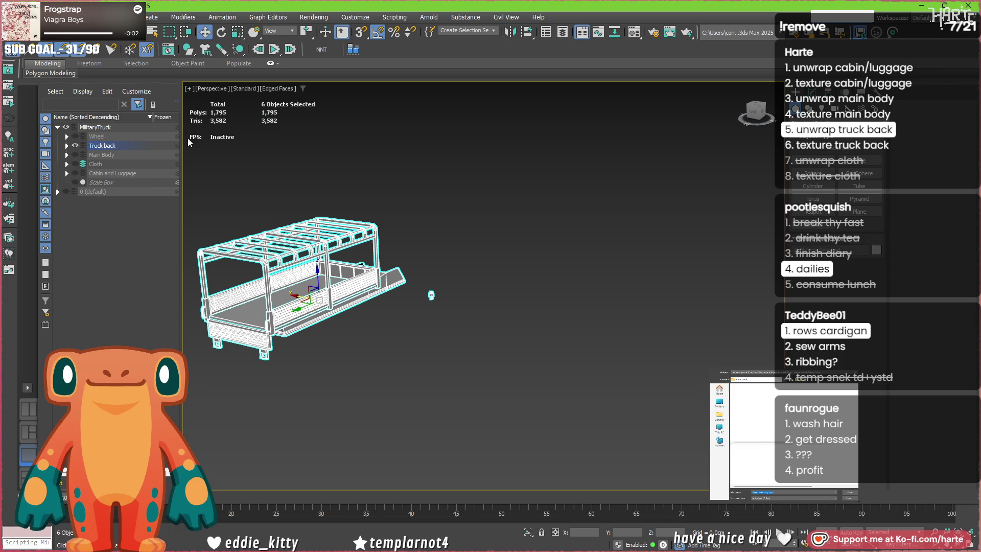
pyautogui.click(751, 390)
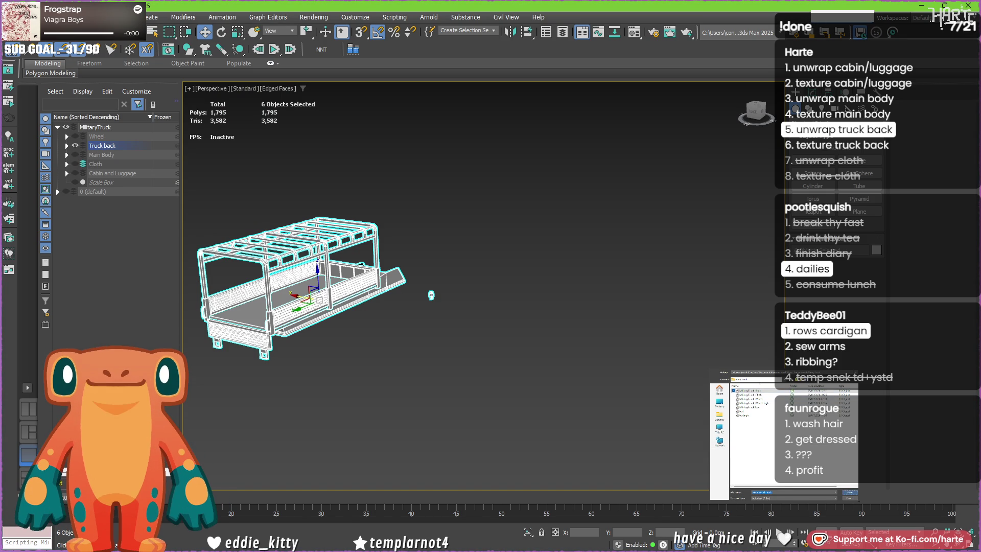
pyautogui.press('Return')
pyautogui.click(541, 291)
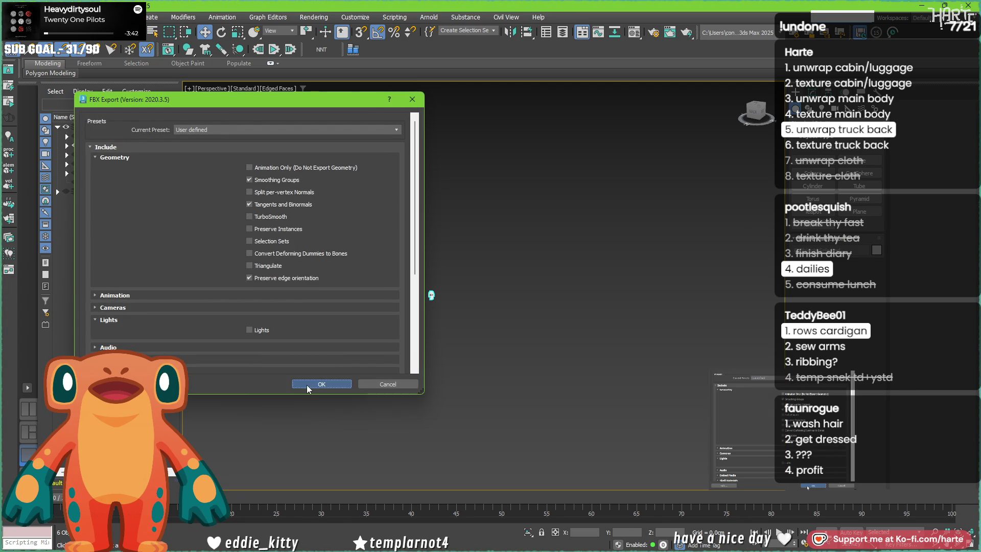
pyautogui.click(307, 384)
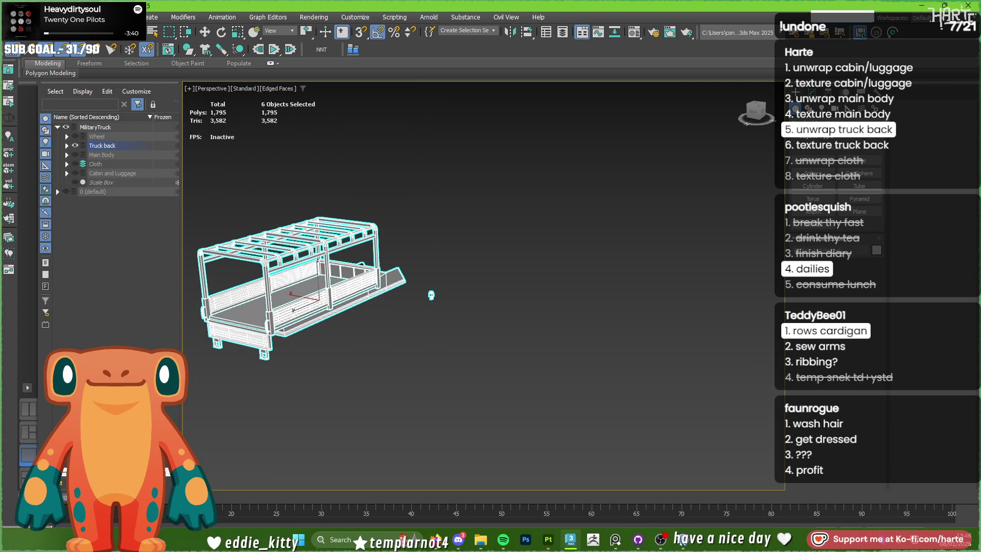
pyautogui.hotkey('alt', 'Tab')
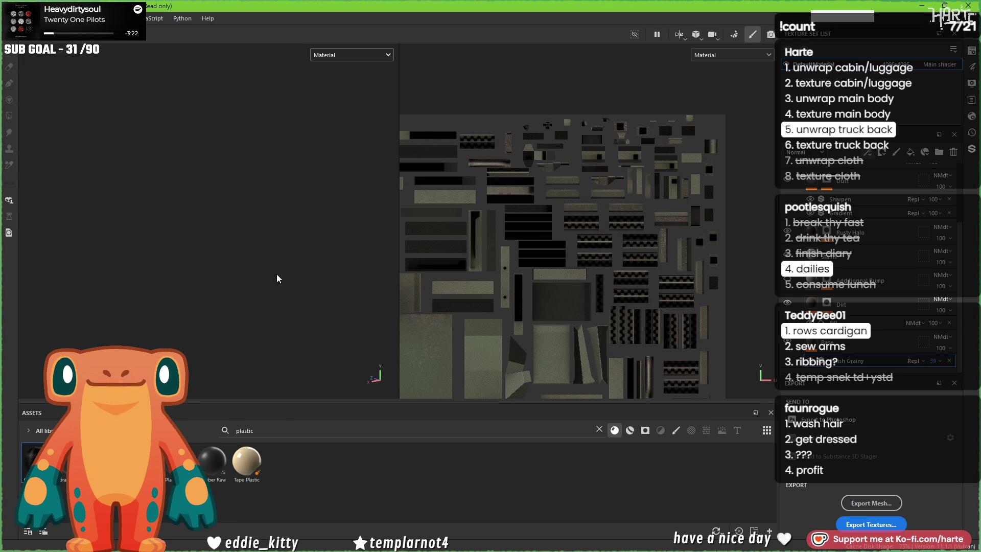
# Step: Inspect the reloaded olive, grainy truck-back mesh and collapse the Steel layer folder
pyautogui.scroll(5, 226, 320)
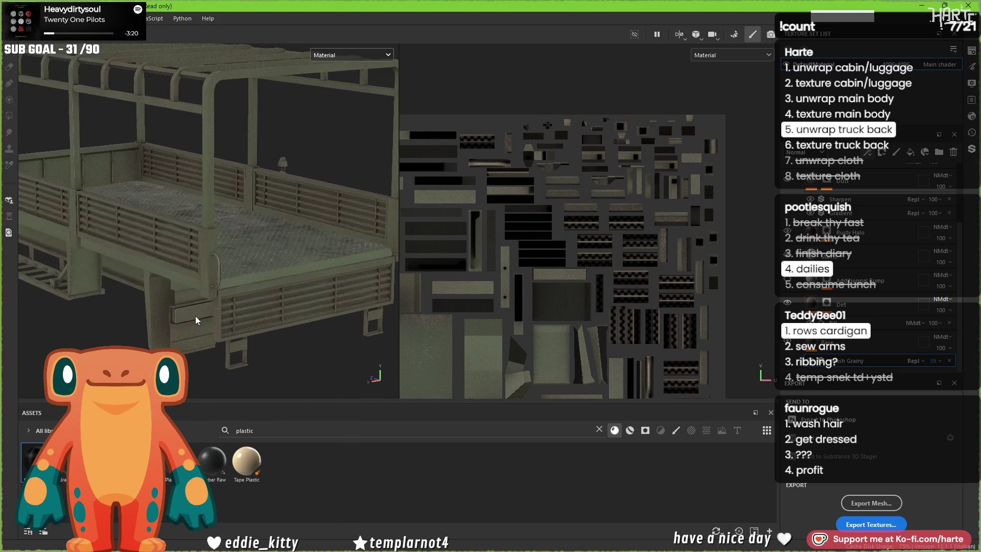
pyautogui.moveTo(195, 312)
pyautogui.keyDown('alt'); pyautogui.mouseDown()
pyautogui.moveTo(194, 274)
pyautogui.moveTo(202, 319)
pyautogui.mouseUp(); pyautogui.keyUp('alt')
pyautogui.scroll(-10, 202, 319)
pyautogui.scroll(3, 202, 319)
pyautogui.scroll(5, 202, 319)
pyautogui.scroll(3, 902, 287)
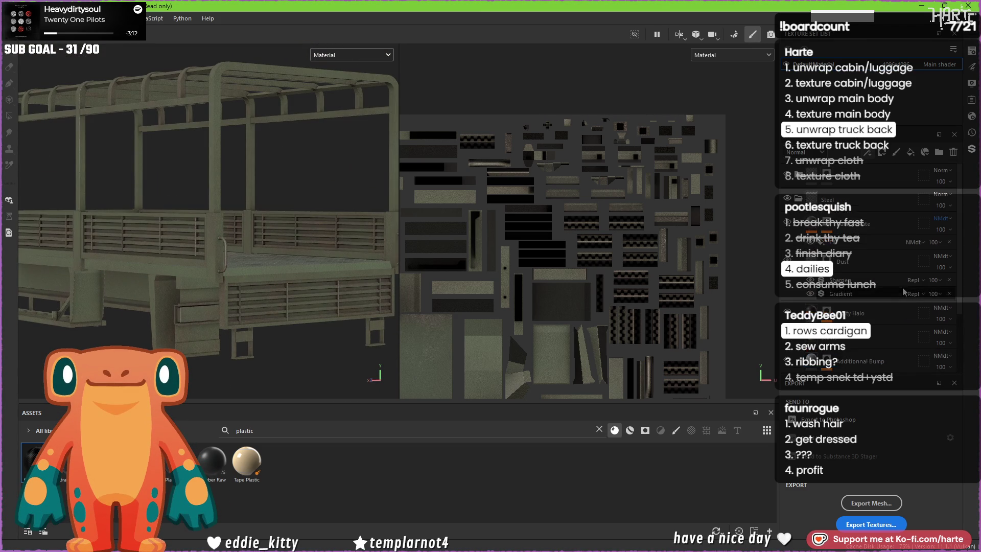
pyautogui.click(798, 197)
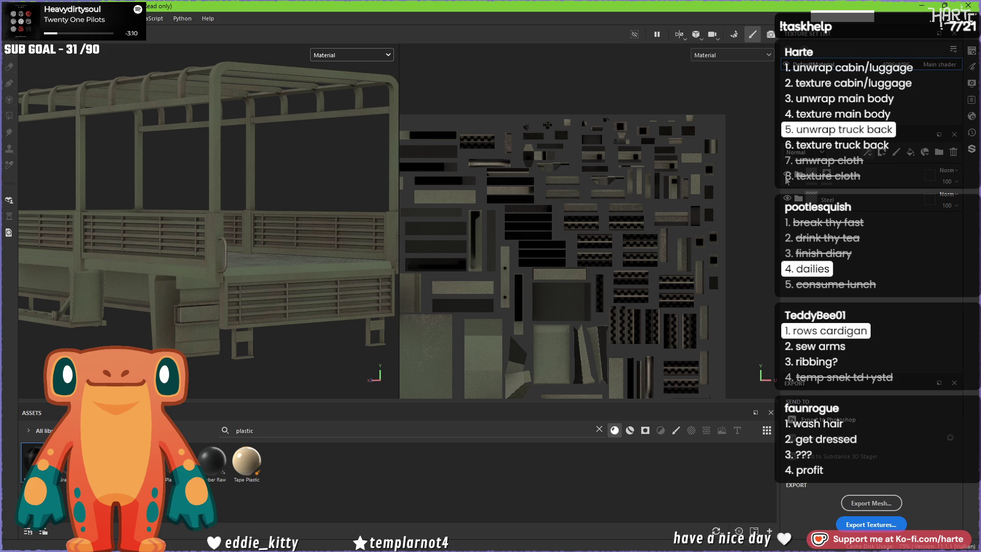
pyautogui.moveTo(220, 261)
pyautogui.keyDown('alt'); pyautogui.mouseDown()
pyautogui.moveTo(261, 265)
pyautogui.moveTo(248, 305)
pyautogui.moveTo(281, 289)
pyautogui.moveTo(266, 219)
pyautogui.moveTo(267, 278)
pyautogui.mouseUp(); pyautogui.keyUp('alt')
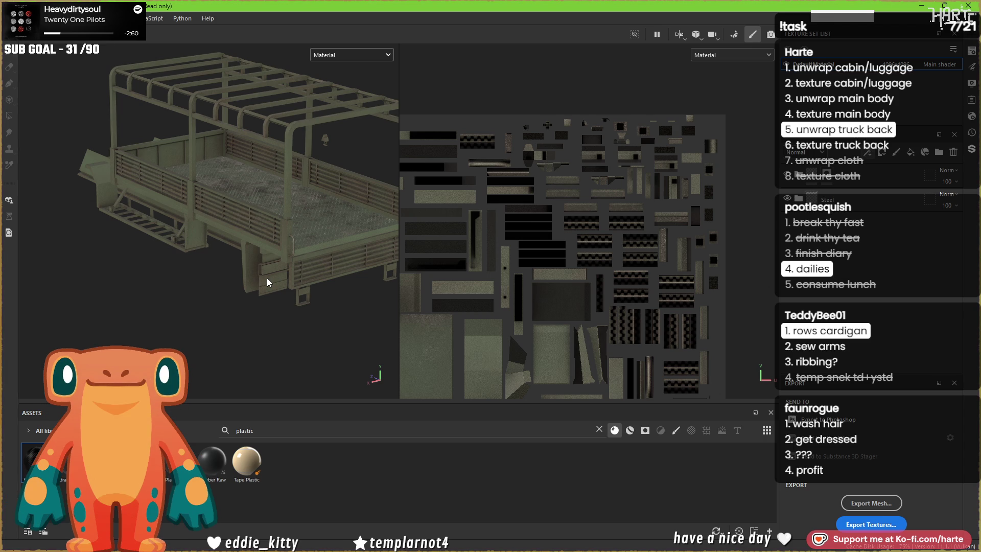
pyautogui.hotkey('ctrl', 'shift', 'b')
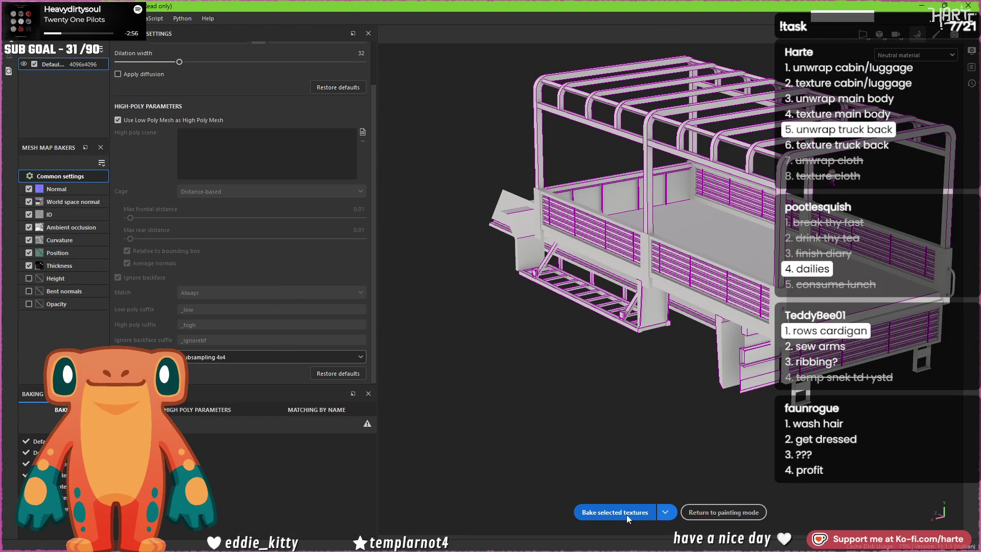
# Step: Re-bake the 4096x4096 mesh maps for the updated truck back, then resume painting
pyautogui.click(628, 513)
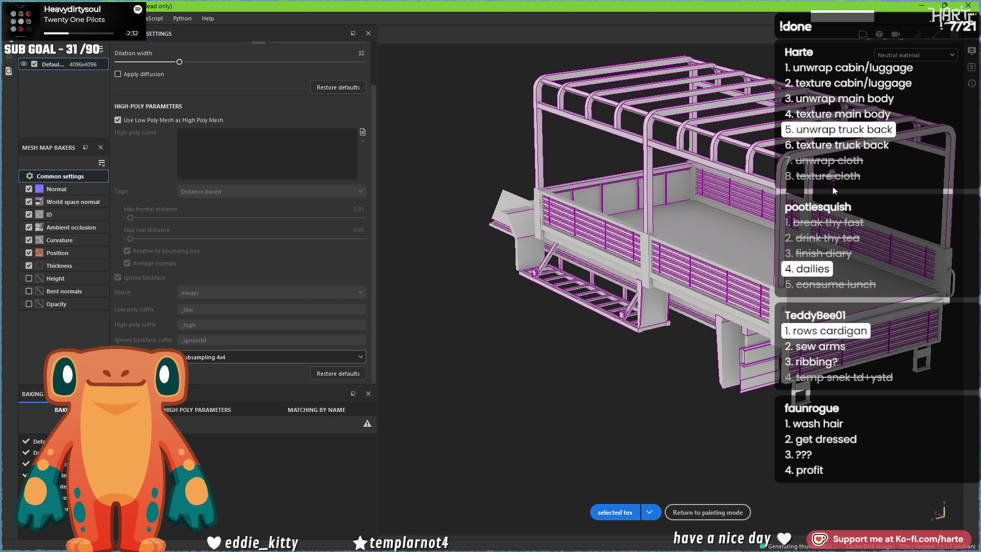
pyautogui.click(720, 508)
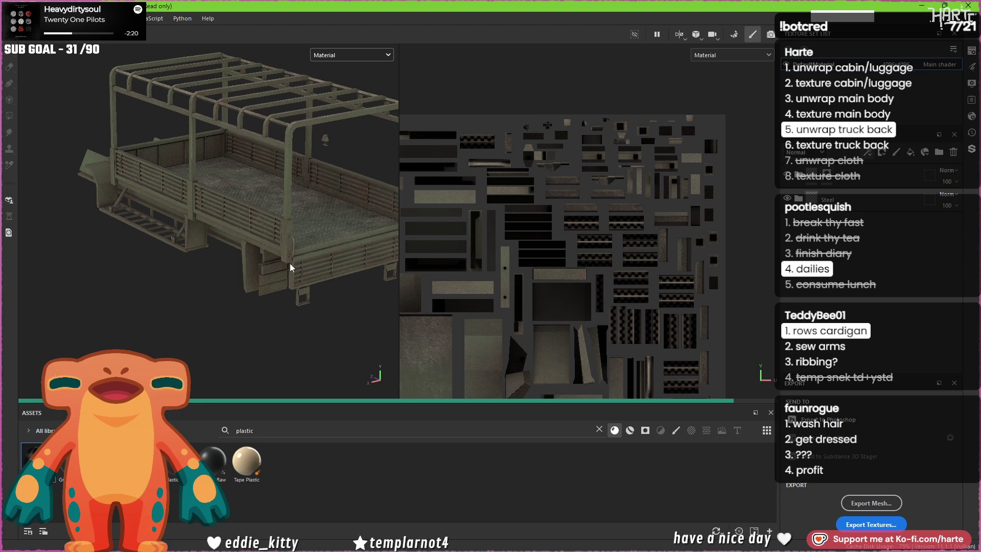
pyautogui.moveTo(284, 267)
pyautogui.keyDown('alt'); pyautogui.mouseDown()
pyautogui.moveTo(263, 280)
pyautogui.moveTo(268, 255)
pyautogui.moveTo(227, 262)
pyautogui.moveTo(241, 270)
pyautogui.mouseUp(); pyautogui.keyUp('alt')
pyautogui.moveTo(212, 289)
pyautogui.keyDown('alt'); pyautogui.mouseDown(button='middle')
pyautogui.moveTo(280, 280)
pyautogui.moveTo(219, 291)
pyautogui.moveTo(230, 278)
pyautogui.moveTo(207, 303)
pyautogui.mouseUp(button='middle'); pyautogui.keyUp('alt')
pyautogui.keyDown('alt'); pyautogui.moveTo(207, 303); pyautogui.dragTo(127, 253); pyautogui.keyUp('alt')
pyautogui.scroll(10, 249, 286)
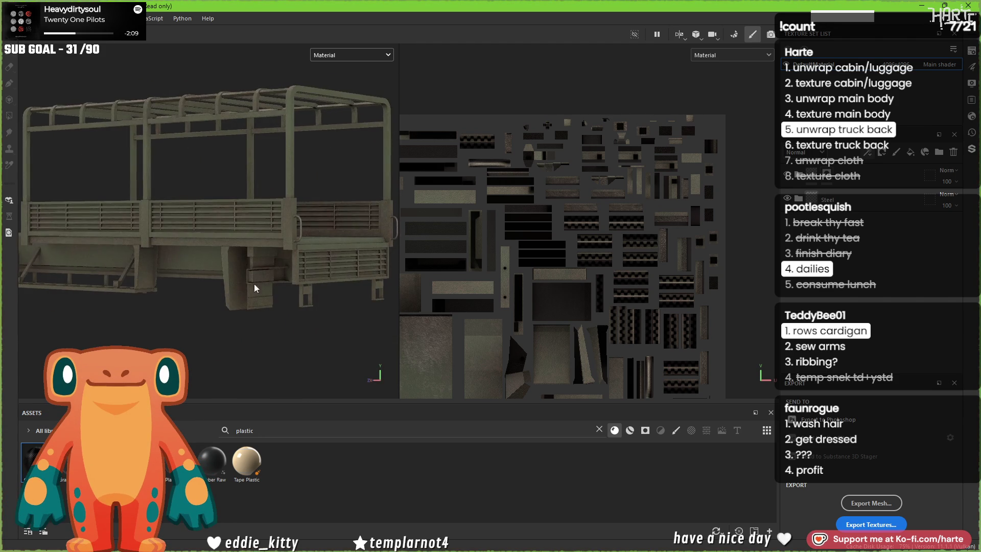
pyautogui.moveTo(267, 274)
pyautogui.keyDown('alt'); pyautogui.mouseDown()
pyautogui.moveTo(254, 254)
pyautogui.moveTo(297, 296)
pyautogui.mouseUp(); pyautogui.keyUp('alt')
pyautogui.scroll(-10, 290, 281)
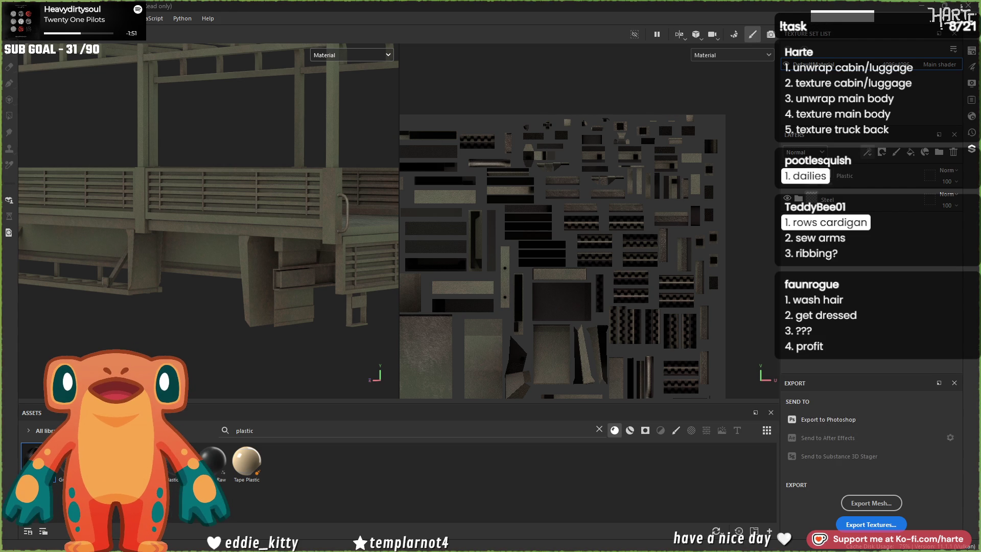
pyautogui.keyDown('alt'); pyautogui.moveTo(280, 153); pyautogui.dragTo(242, 179); pyautogui.keyUp('alt')
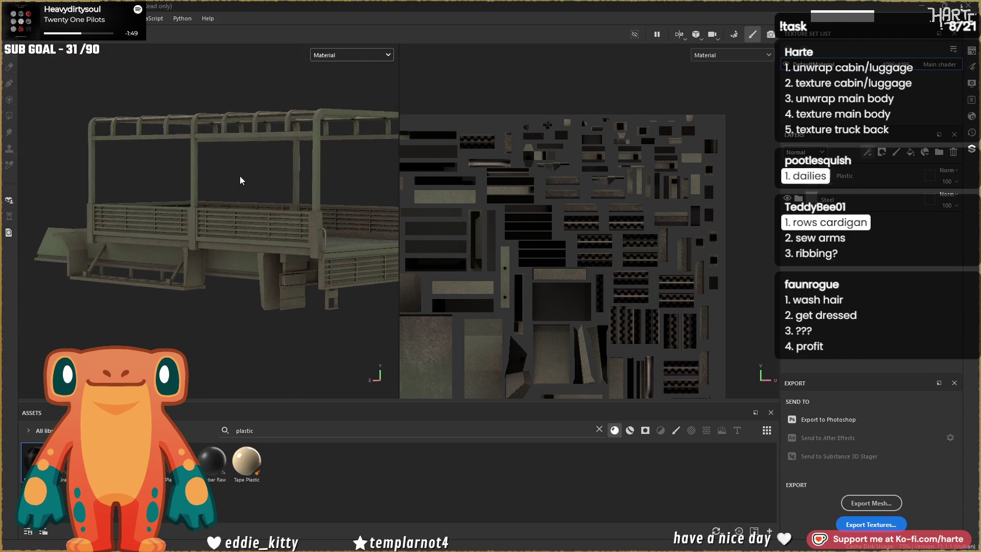
pyautogui.moveTo(203, 246)
pyautogui.keyDown('alt'); pyautogui.mouseDown()
pyautogui.moveTo(245, 235)
pyautogui.moveTo(312, 239)
pyautogui.moveTo(231, 224)
pyautogui.moveTo(300, 221)
pyautogui.moveTo(334, 241)
pyautogui.moveTo(164, 230)
pyautogui.moveTo(365, 267)
pyautogui.moveTo(145, 233)
pyautogui.mouseUp(); pyautogui.keyUp('alt')
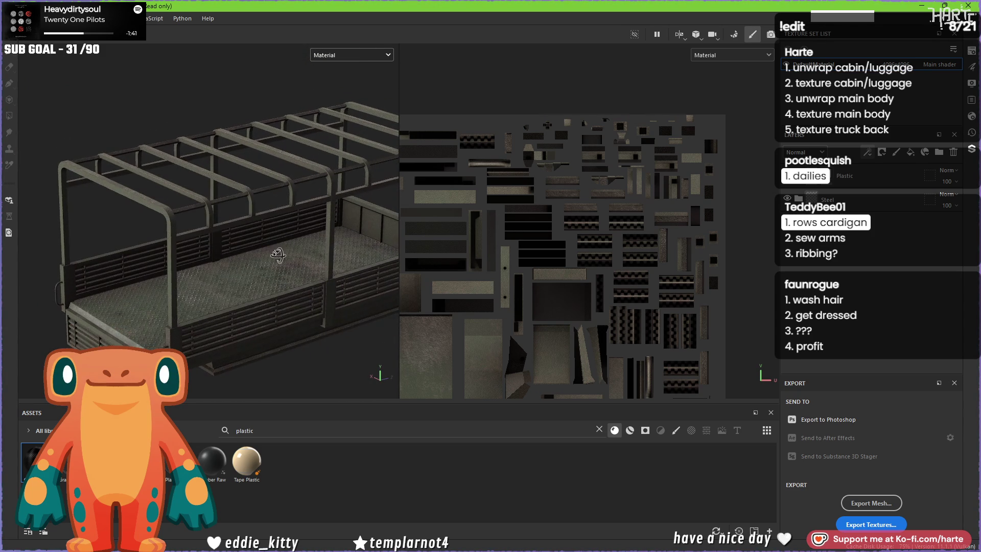
pyautogui.keyDown('alt'); pyautogui.moveTo(256, 252); pyautogui.dragTo(341, 259); pyautogui.keyUp('alt')
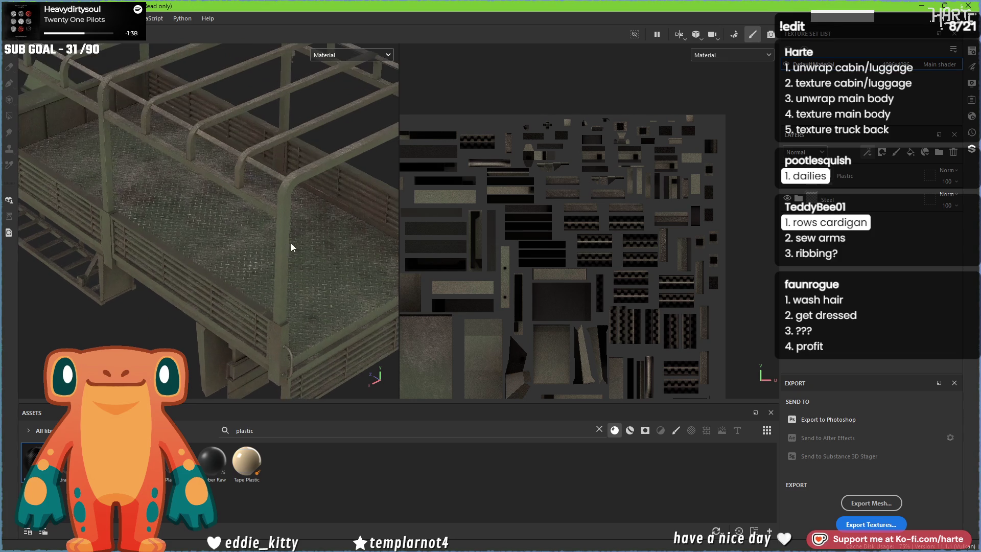
pyautogui.scroll(5, 284, 241)
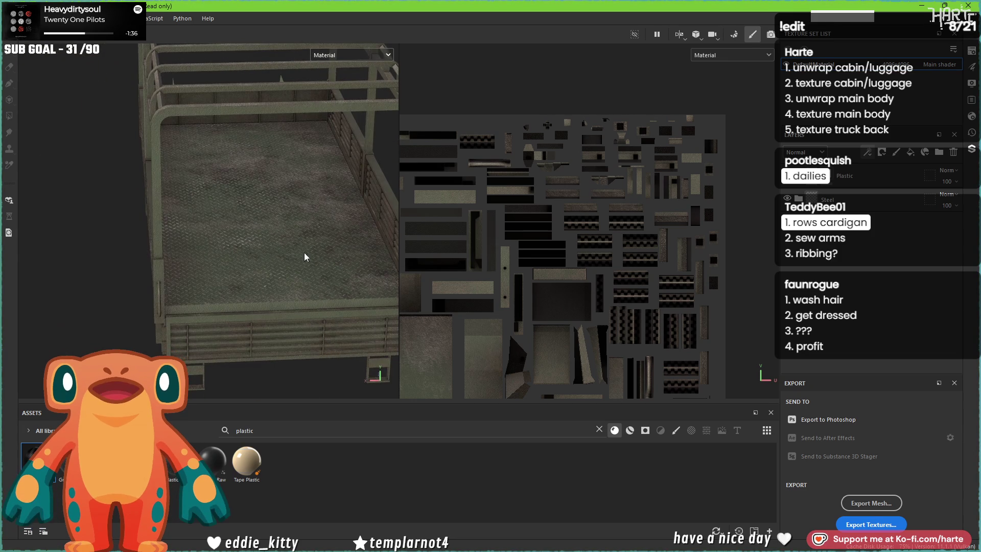
pyautogui.moveTo(305, 256)
pyautogui.keyDown('alt'); pyautogui.mouseDown()
pyautogui.moveTo(271, 225)
pyautogui.moveTo(329, 236)
pyautogui.mouseUp(); pyautogui.keyUp('alt')
pyautogui.moveTo(242, 236)
pyautogui.keyDown('alt'); pyautogui.mouseDown()
pyautogui.moveTo(200, 257)
pyautogui.moveTo(177, 245)
pyautogui.mouseUp(); pyautogui.keyUp('alt')
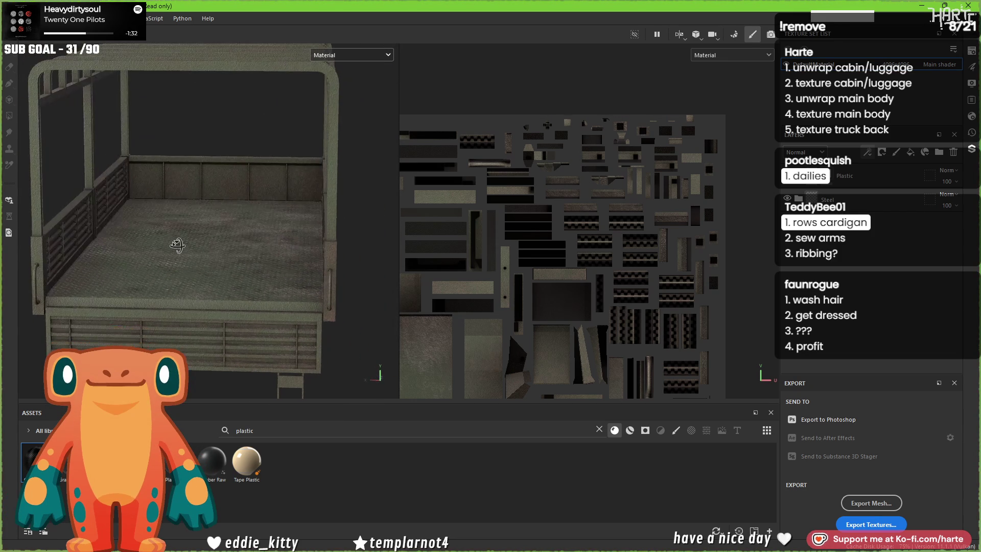
pyautogui.moveTo(262, 247)
pyautogui.keyDown('alt'); pyautogui.mouseDown()
pyautogui.moveTo(274, 247)
pyautogui.moveTo(219, 234)
pyautogui.moveTo(154, 248)
pyautogui.moveTo(243, 271)
pyautogui.mouseUp(); pyautogui.keyUp('alt')
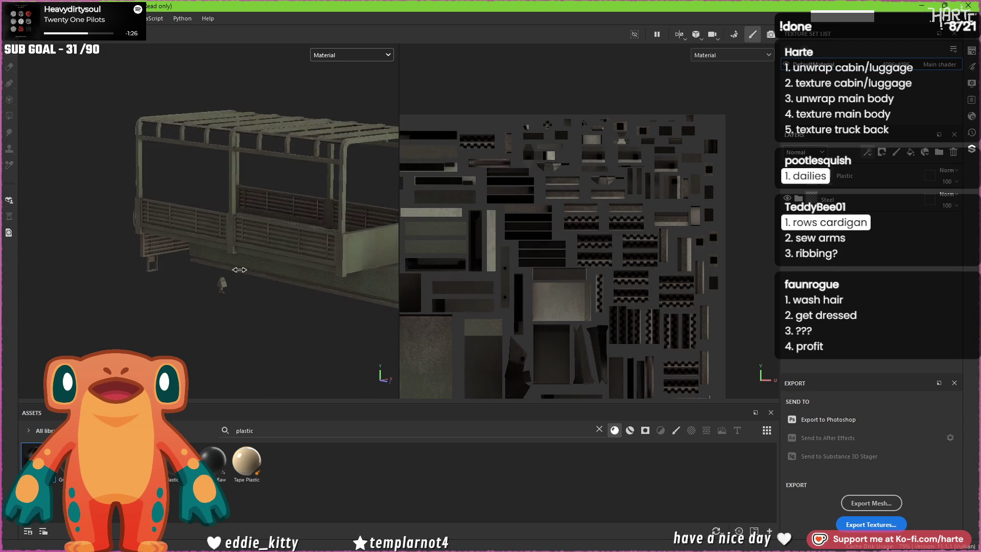
pyautogui.scroll(2, 229, 276)
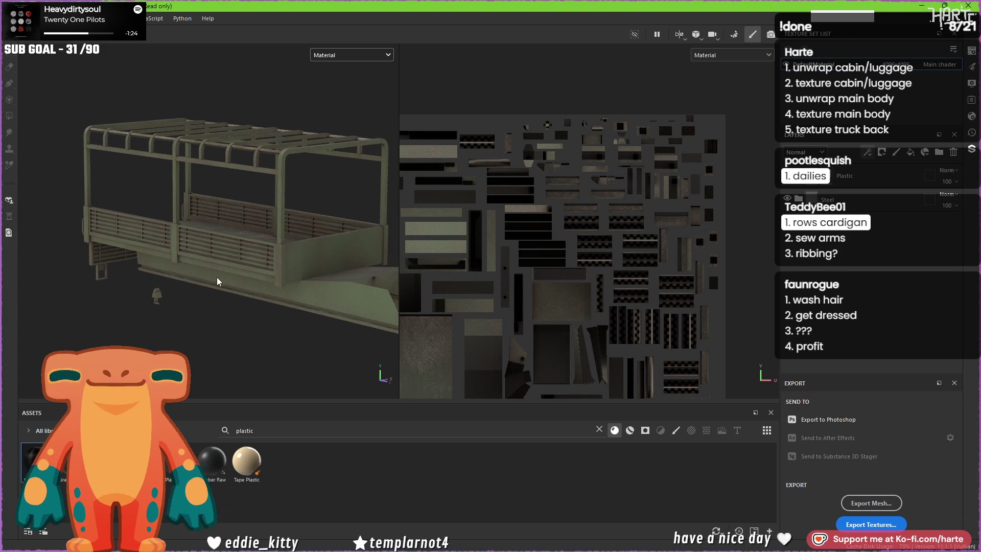